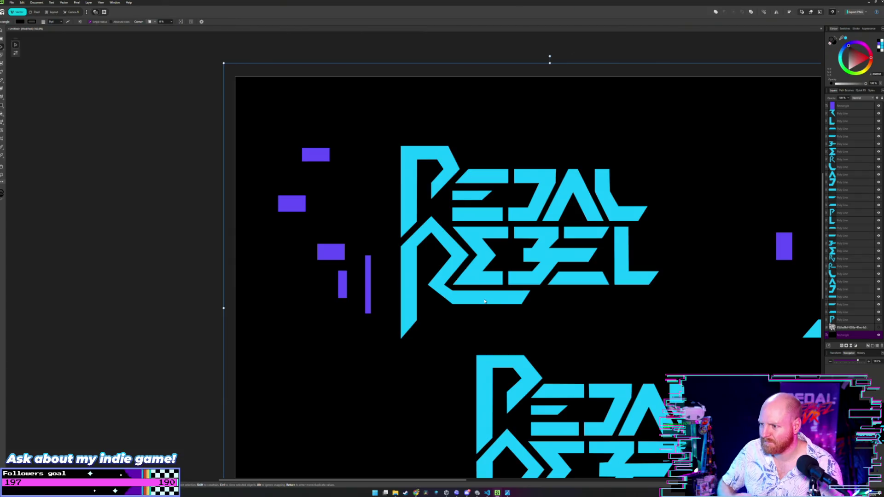
Step: Nudge the R's bottom-bar nodes up and to the left
{"action": "scroll", "coordinate": [485, 302], "scroll_direction": "up", "scroll_amount": 5}
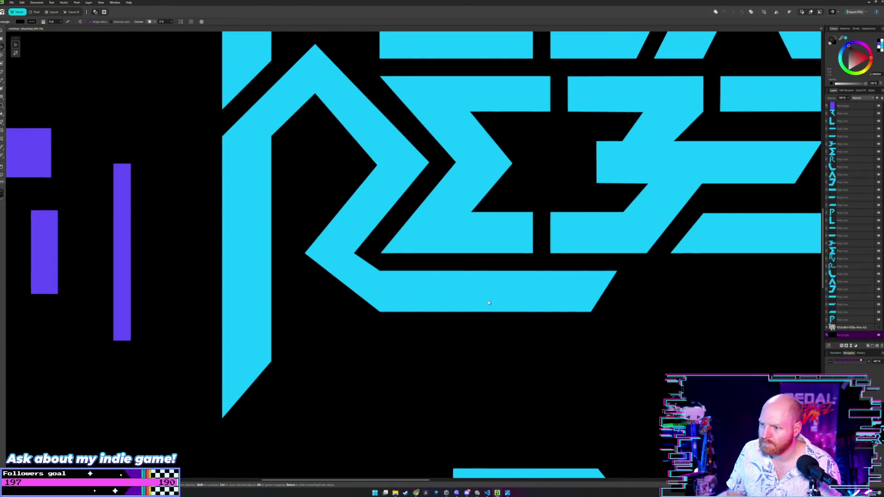
{"action": "scroll", "coordinate": [489, 302], "scroll_direction": "down", "scroll_amount": 3}
{"action": "scroll", "coordinate": [506, 299], "scroll_direction": "down", "scroll_amount": 2}
{"action": "scroll", "coordinate": [560, 290], "scroll_direction": "up", "scroll_amount": 1}
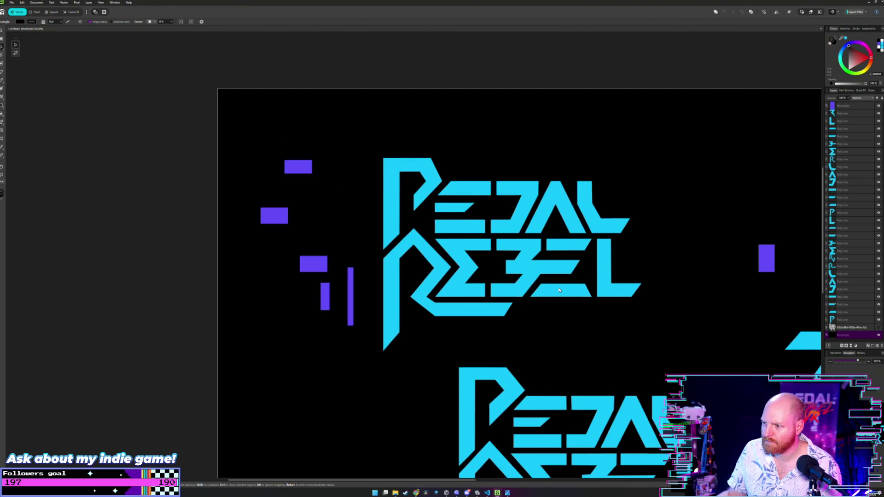
{"action": "scroll", "coordinate": [560, 295], "scroll_direction": "down", "scroll_amount": 2}
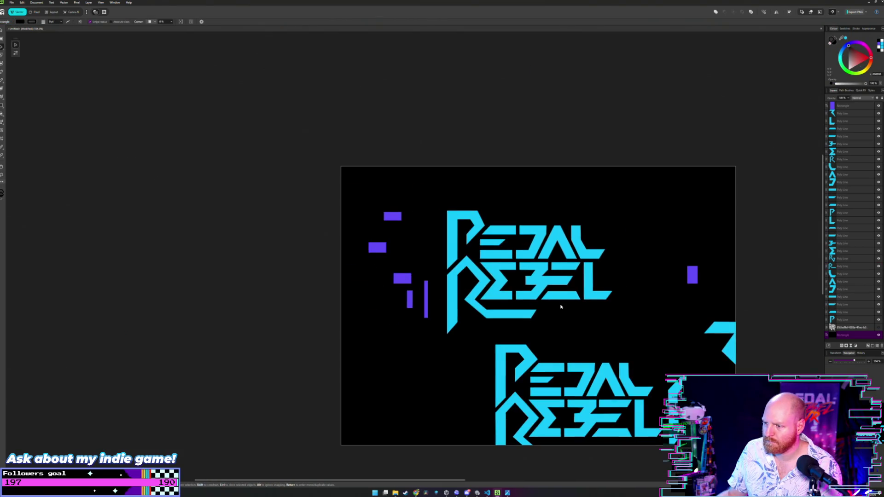
{"action": "key", "text": "ctrl+a"}
{"action": "scroll", "coordinate": [561, 306], "scroll_direction": "up", "scroll_amount": 2}
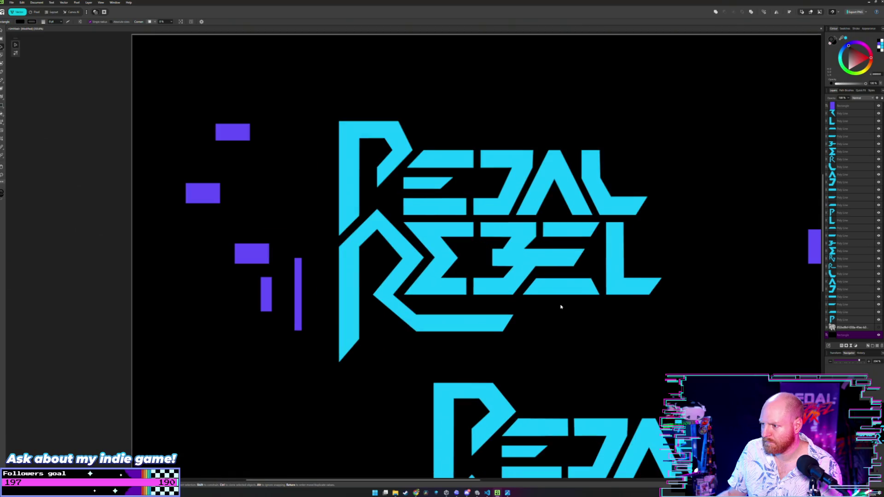
{"action": "scroll", "coordinate": [561, 306], "scroll_direction": "up", "scroll_amount": 1}
{"action": "scroll", "coordinate": [477, 320], "scroll_direction": "up", "scroll_amount": 1}
{"action": "double_click", "coordinate": [477, 320]}
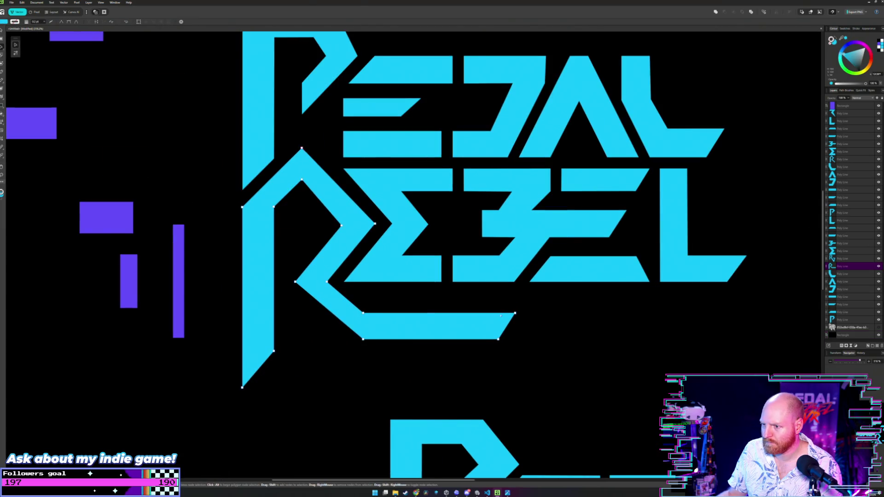
{"action": "left_click", "coordinate": [505, 313]}
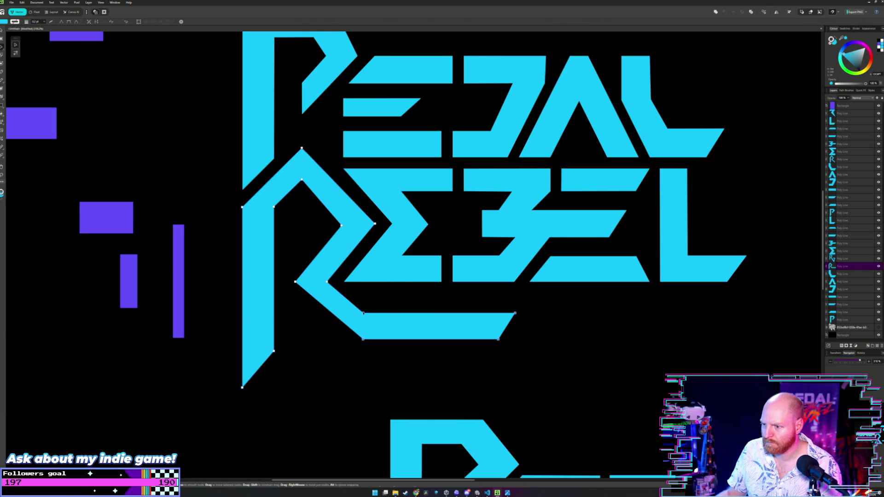
{"action": "left_click_drag", "start_coordinate": [363, 313], "coordinate": [358, 308]}
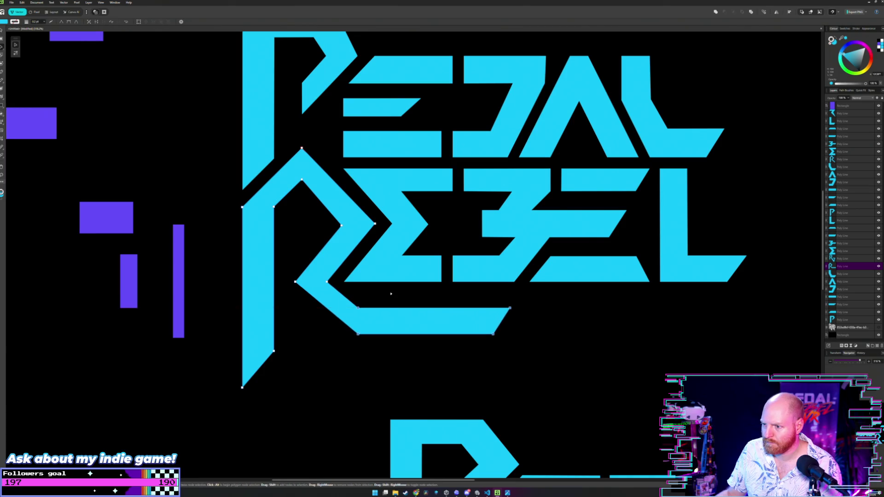
{"action": "key", "text": "v"}
{"action": "left_click", "coordinate": [361, 308]}
Step: Shift the R's lower-left corner nodes slightly sideways
{"action": "double_click", "coordinate": [363, 309]}
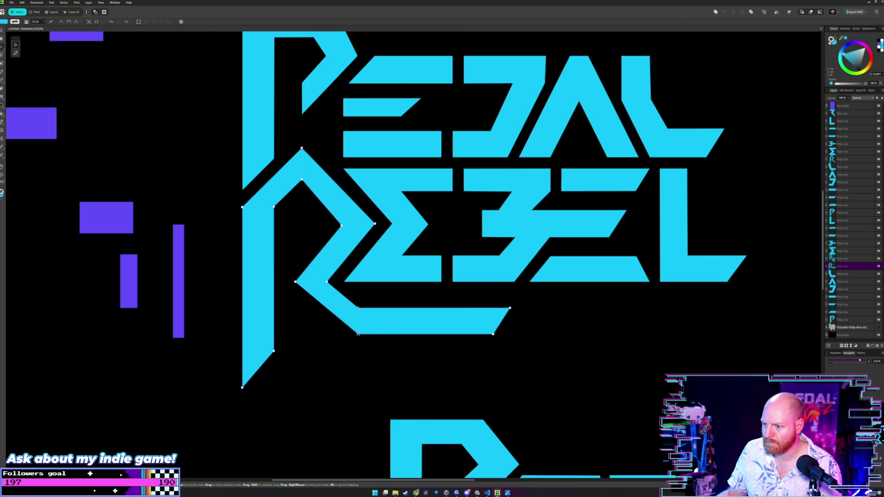
{"action": "left_click_drag", "start_coordinate": [358, 334], "coordinate": [351, 334]}
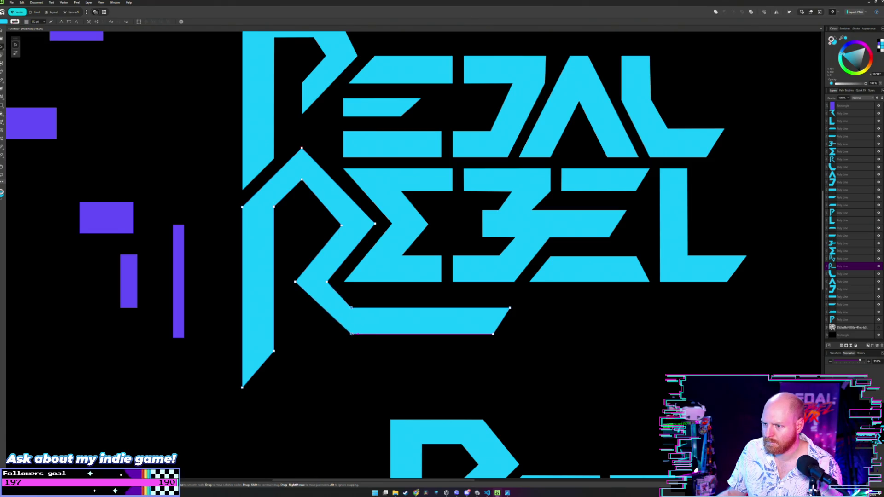
{"action": "key", "text": "v"}
{"action": "left_click", "coordinate": [357, 308]}
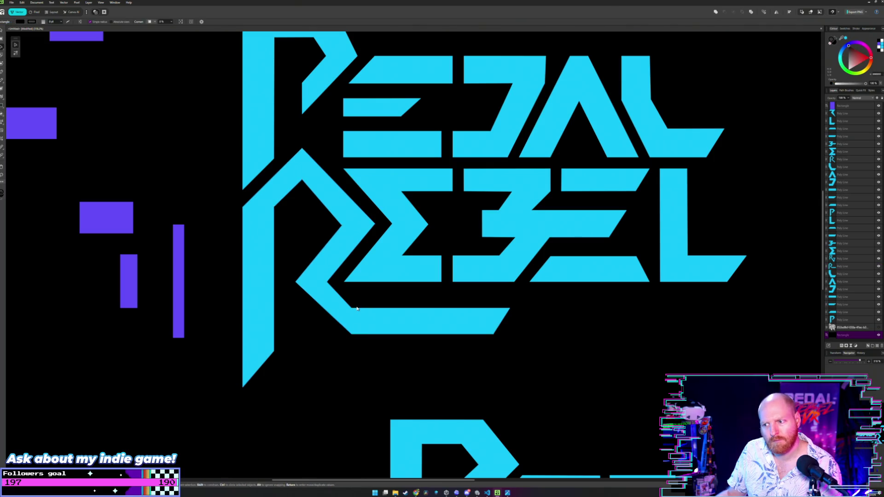
Step: Move the R's inner corner node to the right and deselect to check the shape
{"action": "double_click", "coordinate": [353, 319]}
{"action": "scroll", "coordinate": [354, 320], "scroll_direction": "up", "scroll_amount": 2}
{"action": "scroll", "coordinate": [414, 319], "scroll_direction": "up", "scroll_amount": 2}
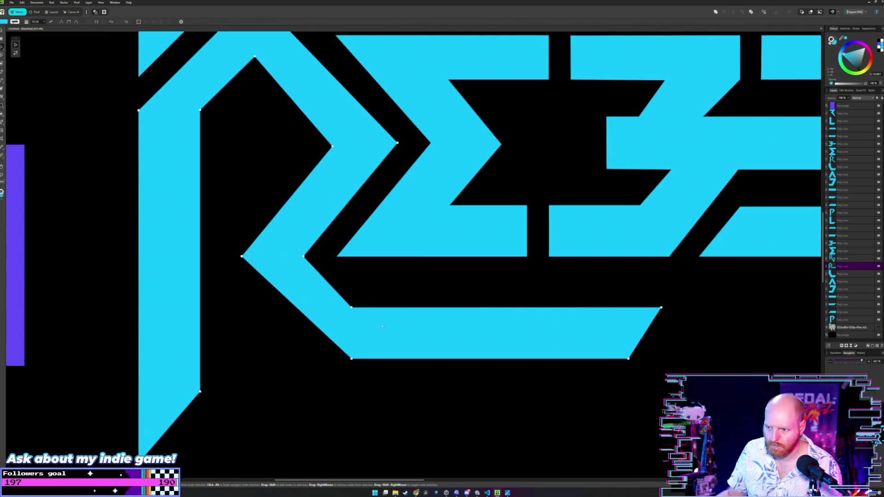
{"action": "scroll", "coordinate": [473, 318], "scroll_direction": "up", "scroll_amount": 2}
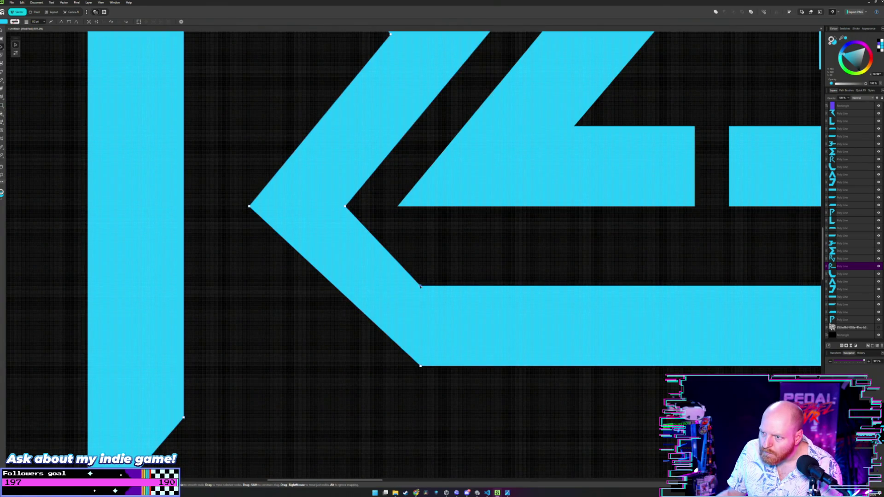
{"action": "left_click_drag", "start_coordinate": [424, 286], "coordinate": [431, 286]}
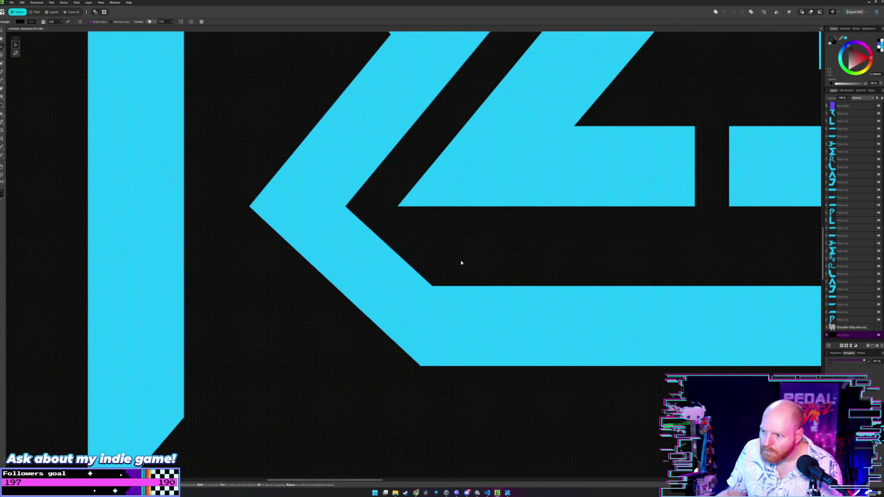
{"action": "scroll", "coordinate": [462, 263], "scroll_direction": "down", "scroll_amount": 2}
{"action": "key", "text": "v"}
{"action": "left_click", "coordinate": [444, 267]}
{"action": "scroll", "coordinate": [444, 267], "scroll_direction": "down", "scroll_amount": 2}
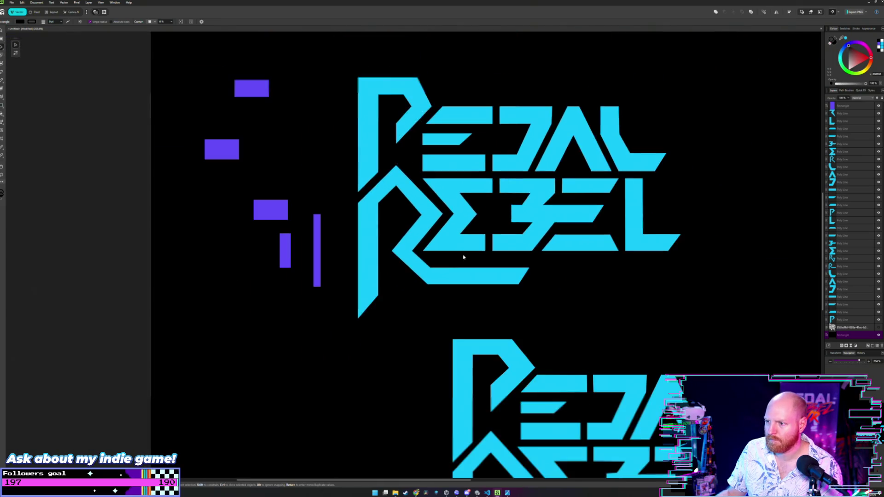
Step: Extend the end of the R's bottom stroke further right
{"action": "scroll", "coordinate": [461, 265], "scroll_direction": "down", "scroll_amount": 1}
{"action": "scroll", "coordinate": [460, 266], "scroll_direction": "down", "scroll_amount": 1}
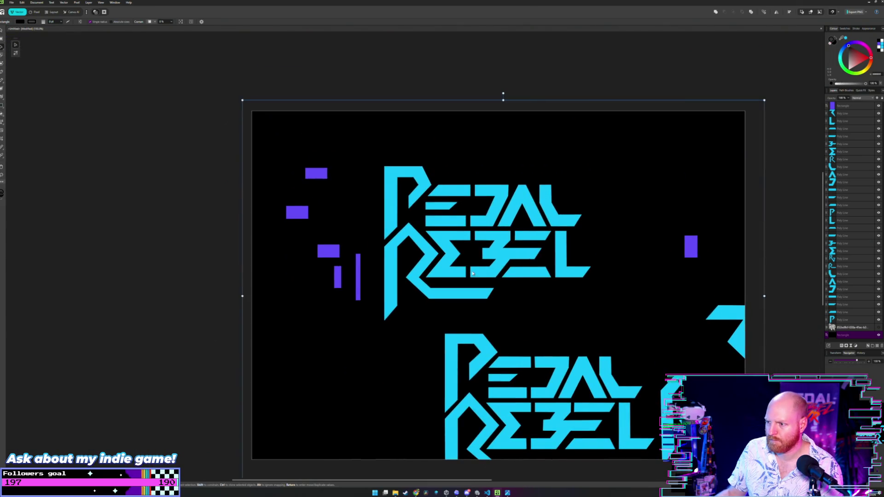
{"action": "scroll", "coordinate": [489, 274], "scroll_direction": "up", "scroll_amount": 2}
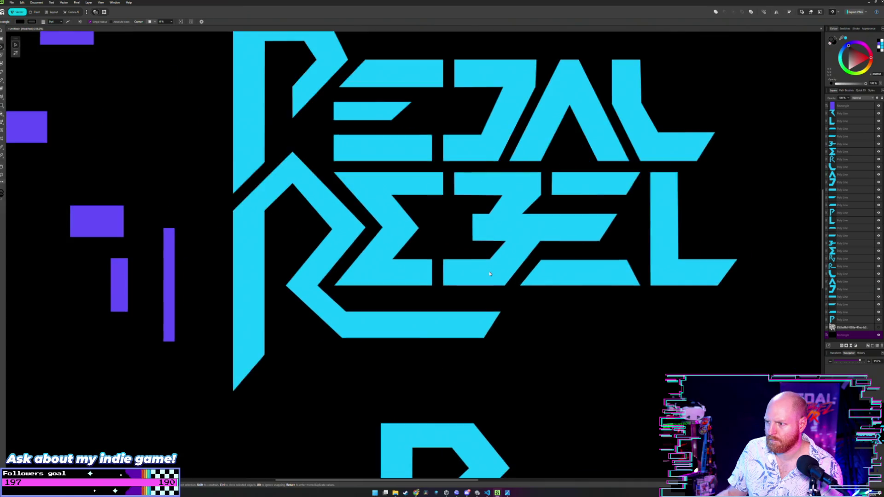
{"action": "scroll", "coordinate": [490, 273], "scroll_direction": "up", "scroll_amount": 2}
{"action": "key", "text": "a"}
{"action": "left_click", "coordinate": [502, 323]}
{"action": "left_click", "coordinate": [504, 322]}
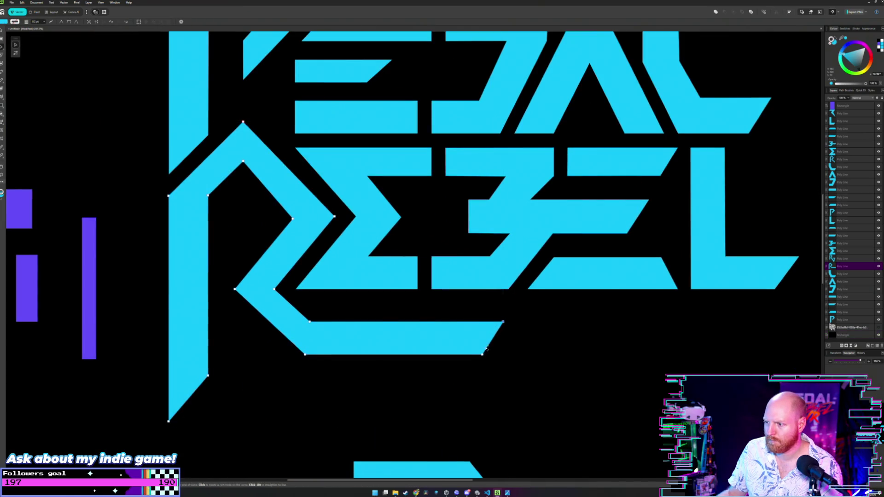
{"action": "left_click_drag", "start_coordinate": [503, 321], "coordinate": [514, 323]}
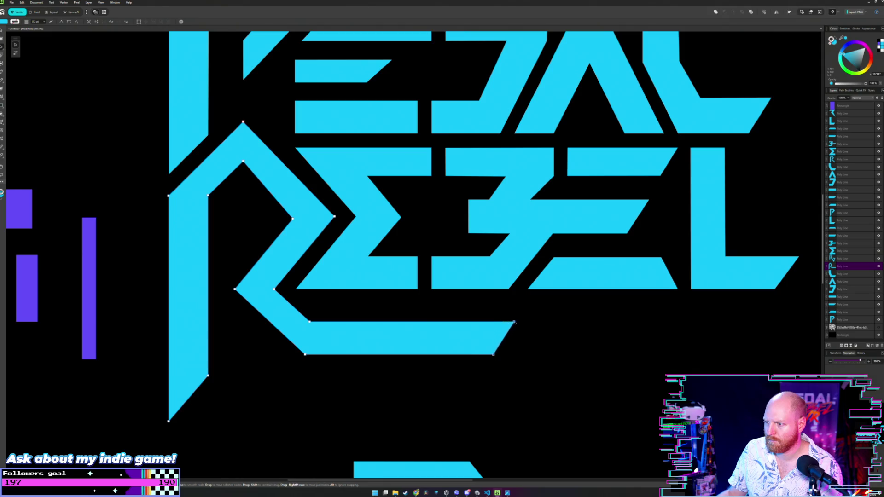
{"action": "key", "text": "v"}
{"action": "left_click", "coordinate": [499, 300]}
{"action": "scroll", "coordinate": [497, 294], "scroll_direction": "down", "scroll_amount": 4}
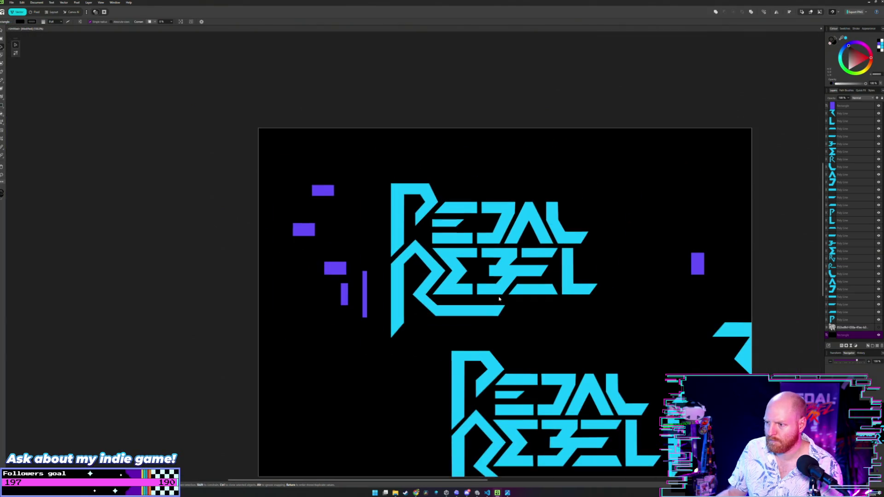
Step: Adjust the R's foot length, pulling its end left and then back right
{"action": "double_click", "coordinate": [497, 285]}
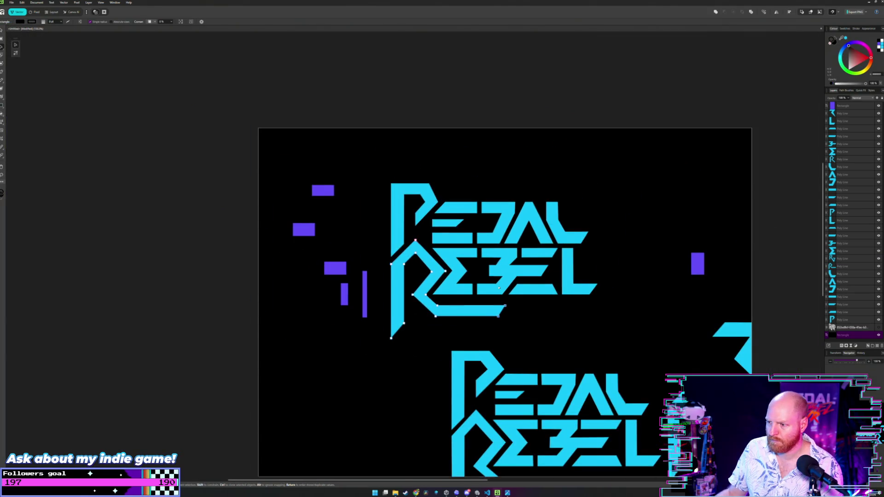
{"action": "left_click", "coordinate": [520, 312]}
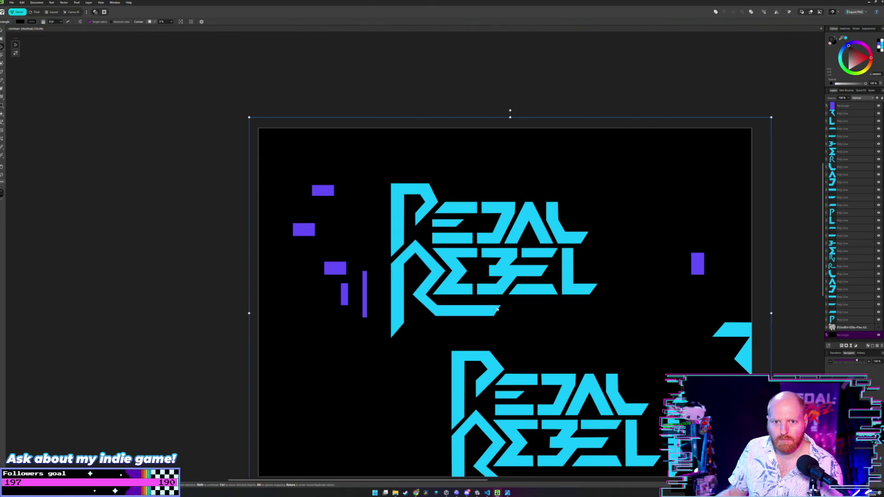
{"action": "scroll", "coordinate": [470, 291], "scroll_direction": "up", "scroll_amount": 4}
{"action": "double_click", "coordinate": [472, 325]}
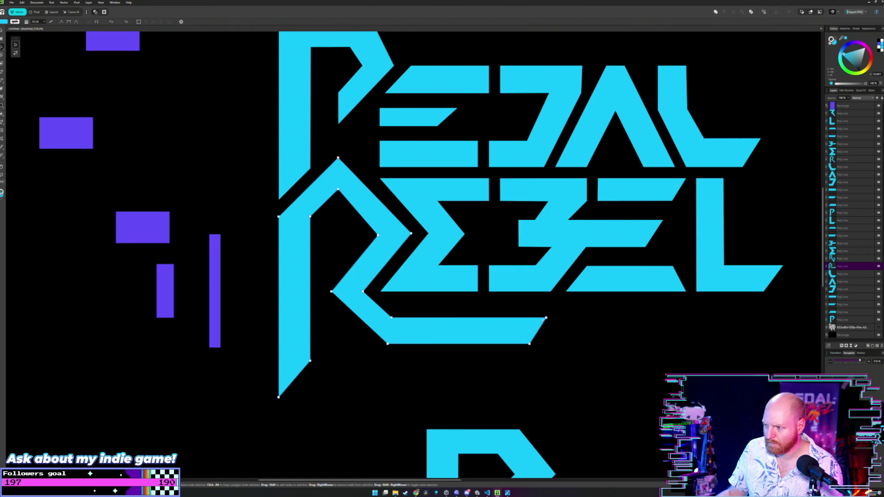
{"action": "left_click", "coordinate": [530, 344]}
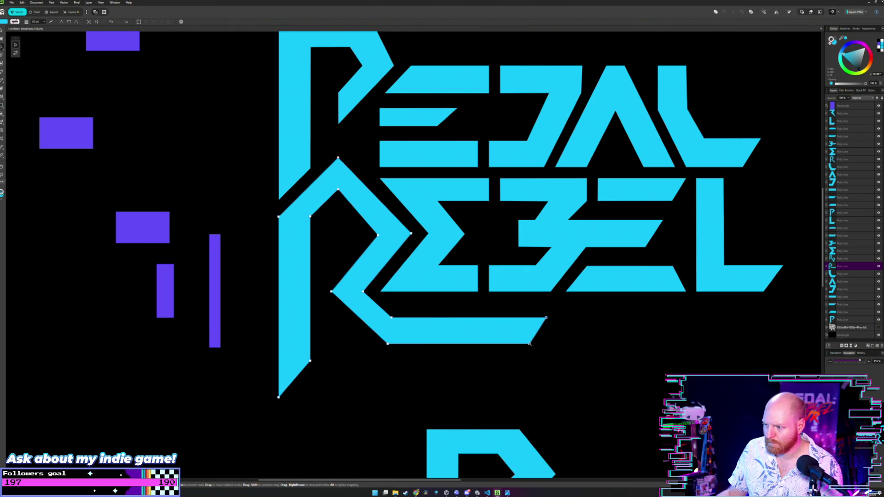
{"action": "left_click_drag", "start_coordinate": [529, 344], "coordinate": [426, 343]}
{"action": "left_click", "coordinate": [501, 327]}
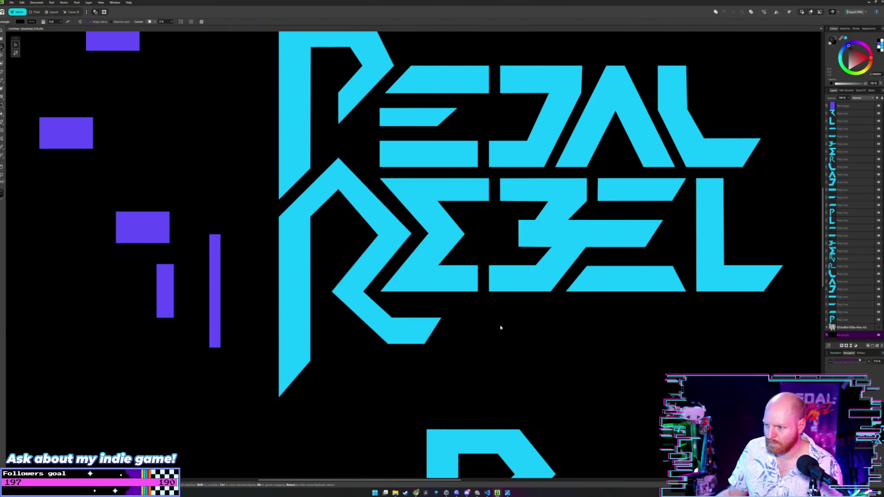
{"action": "scroll", "coordinate": [500, 327], "scroll_direction": "down", "scroll_amount": 5}
{"action": "left_click", "coordinate": [479, 330]}
{"action": "left_click_drag", "start_coordinate": [479, 330], "coordinate": [510, 329]}
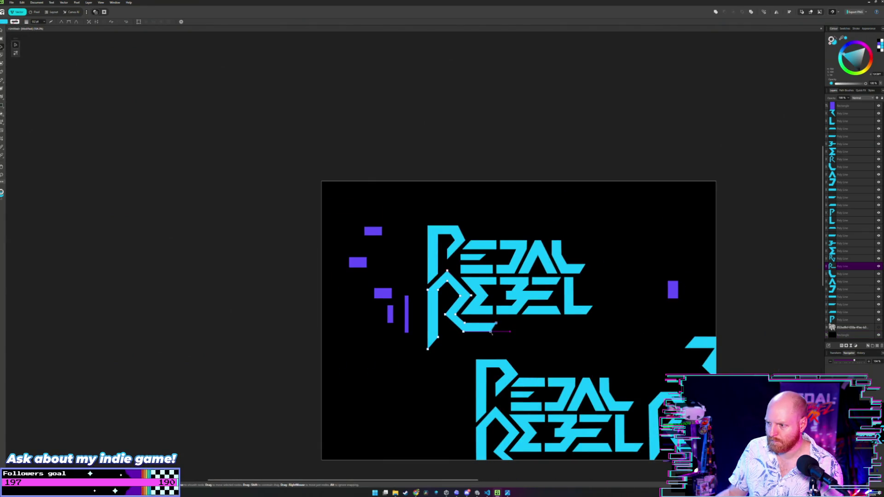
{"action": "left_click", "coordinate": [533, 326]}
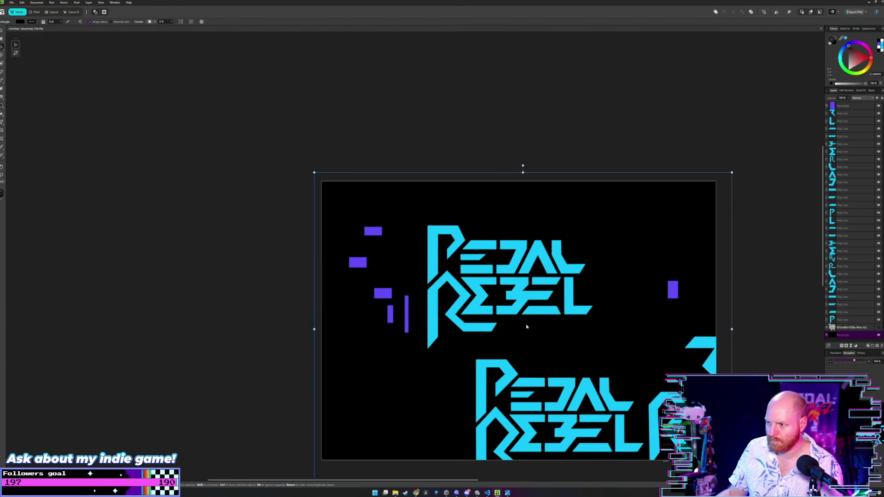
{"action": "scroll", "coordinate": [526, 327], "scroll_direction": "up", "scroll_amount": 4}
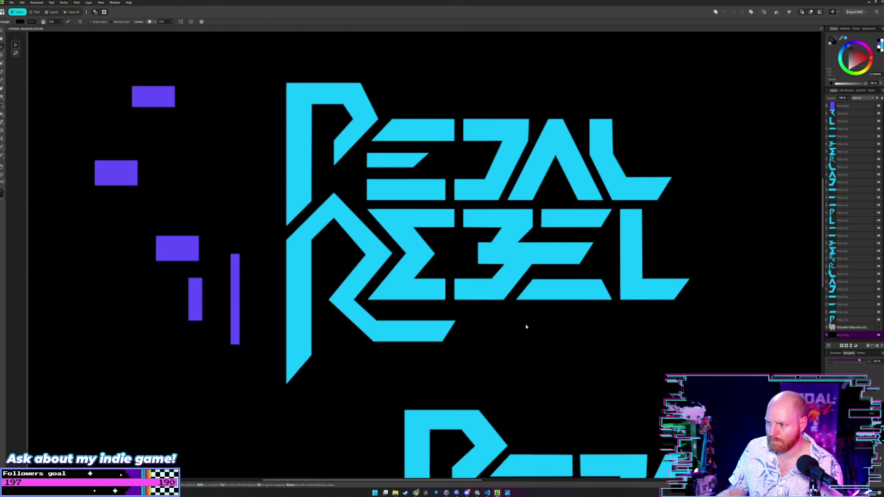
Step: Lengthen the R's foot by nudging its end right with Shift+Right
{"action": "left_click", "coordinate": [441, 333]}
{"action": "scroll", "coordinate": [440, 332], "scroll_direction": "up", "scroll_amount": 2}
{"action": "scroll", "coordinate": [436, 332], "scroll_direction": "up", "scroll_amount": 2}
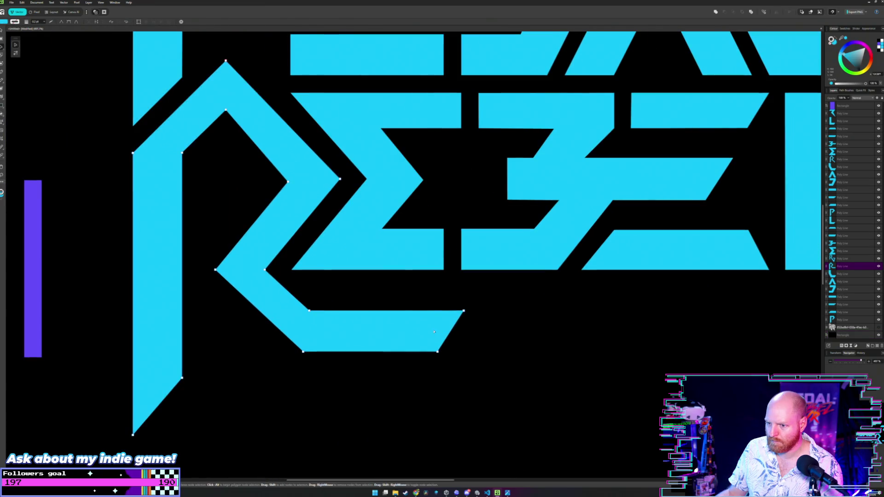
{"action": "scroll", "coordinate": [434, 332], "scroll_direction": "down", "scroll_amount": 2}
{"action": "scroll", "coordinate": [433, 330], "scroll_direction": "down", "scroll_amount": 2}
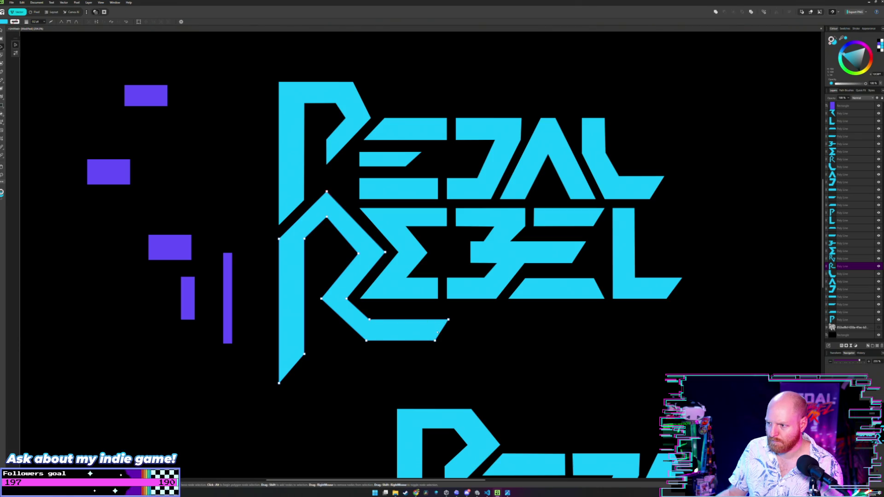
{"action": "key", "text": "shift+Right"}
{"action": "key", "text": "shift+Right"}
{"action": "key", "text": "shift+Right"}
{"action": "scroll", "coordinate": [491, 326], "scroll_direction": "down", "scroll_amount": 2}
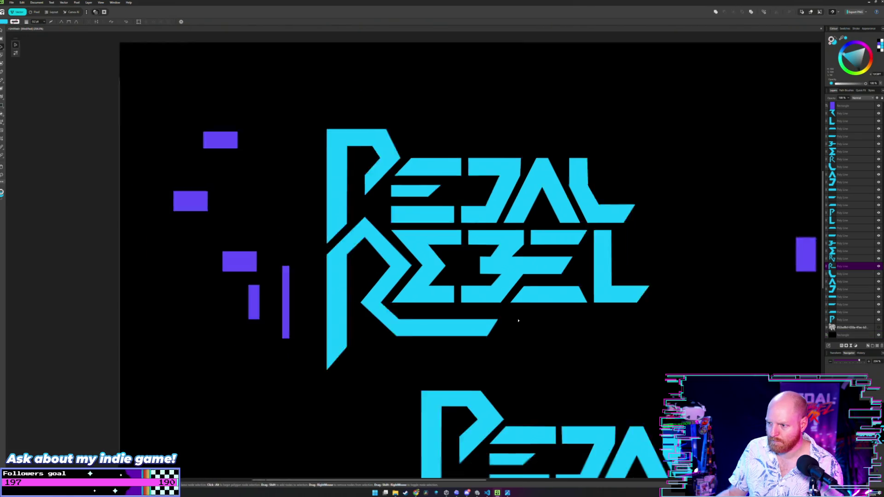
{"action": "scroll", "coordinate": [497, 317], "scroll_direction": "down", "scroll_amount": 2}
{"action": "scroll", "coordinate": [501, 309], "scroll_direction": "down", "scroll_amount": 1}
Step: Select the black background, centre the artboard in view and start a screen capture
{"action": "key", "text": "v"}
{"action": "left_click", "coordinate": [507, 301]}
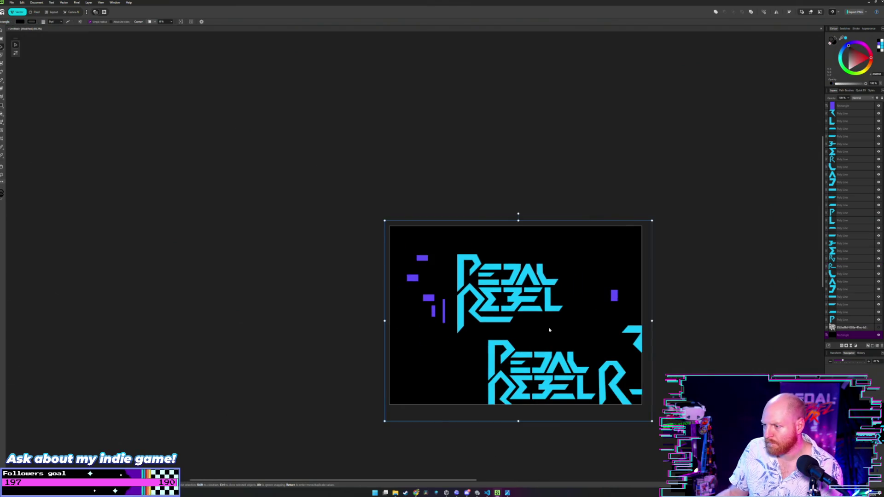
{"action": "scroll", "coordinate": [511, 308], "scroll_direction": "up", "scroll_amount": 2}
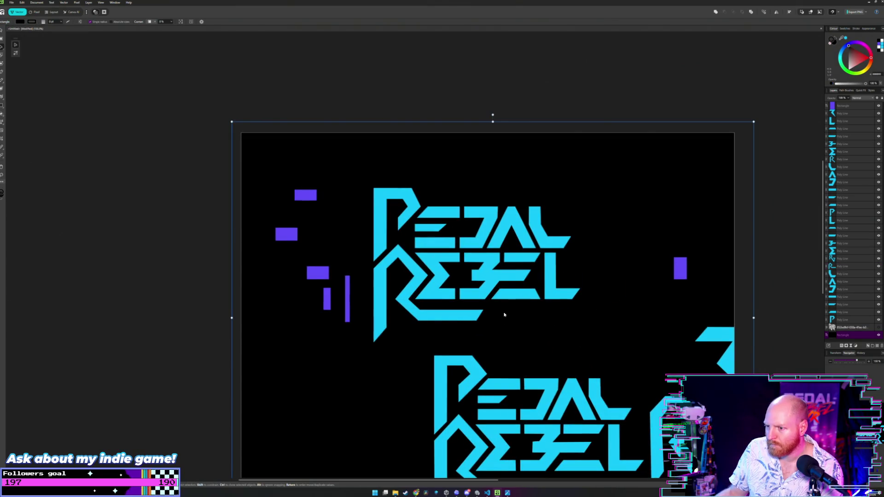
{"action": "left_click_drag", "start_coordinate": [542, 311], "coordinate": [477, 310]}
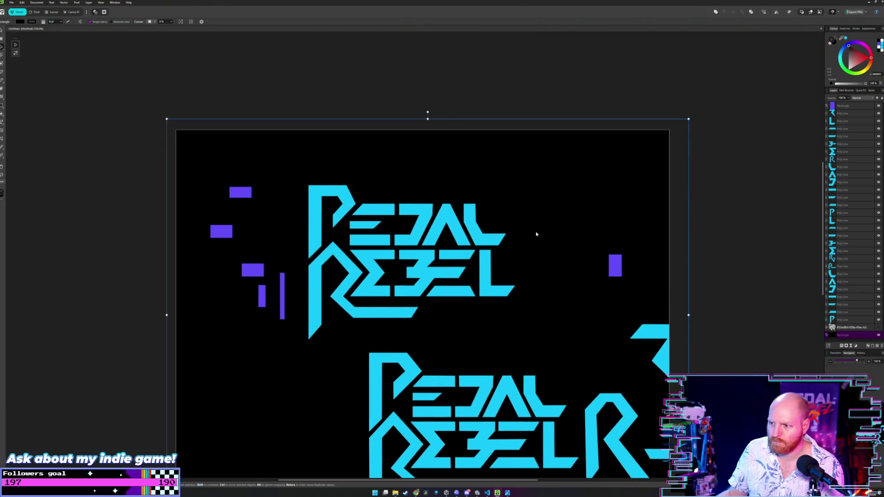
{"action": "key", "text": "super+shift+s"}
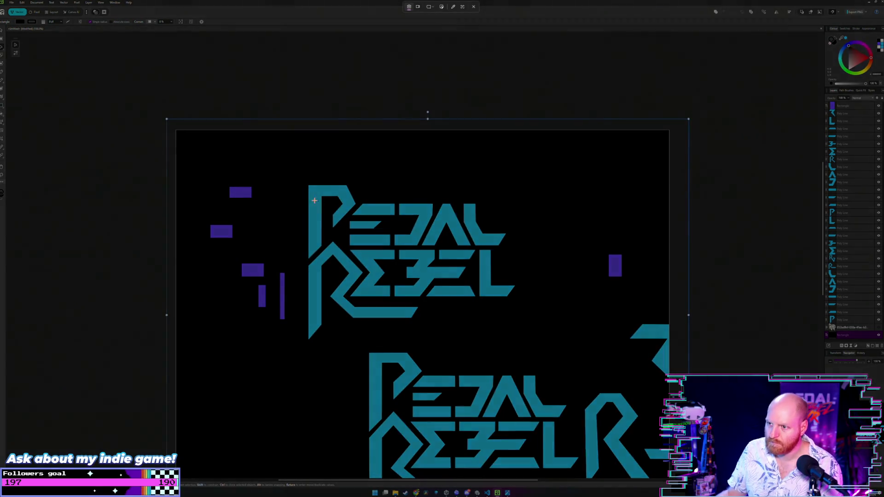
Step: Snip the PEDAL REBEL artboard region in the Windows capture overlay
{"action": "left_click_drag", "start_coordinate": [300, 185], "coordinate": [527, 341]}
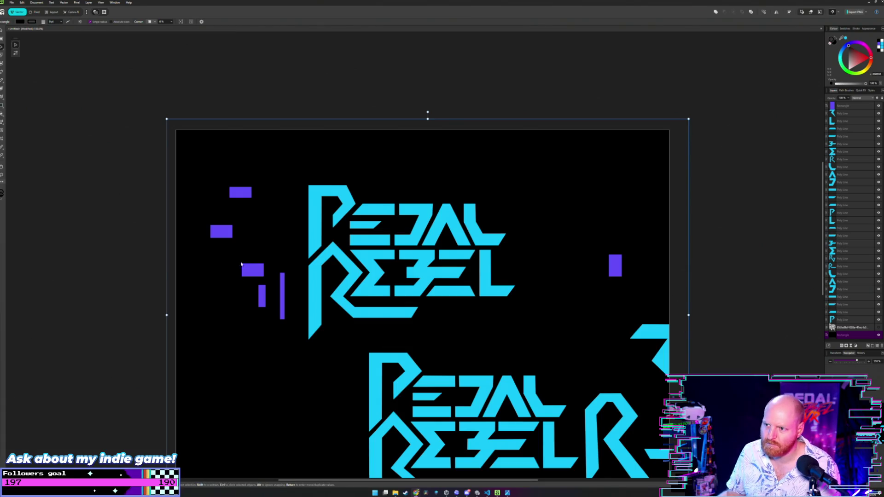
{"action": "scroll", "coordinate": [320, 238], "scroll_direction": "up", "scroll_amount": 3}
Step: Drag a small purple bar into the R's notch onto its lower stroke
{"action": "scroll", "coordinate": [327, 234], "scroll_direction": "up", "scroll_amount": 4}
{"action": "scroll", "coordinate": [345, 221], "scroll_direction": "up", "scroll_amount": 1}
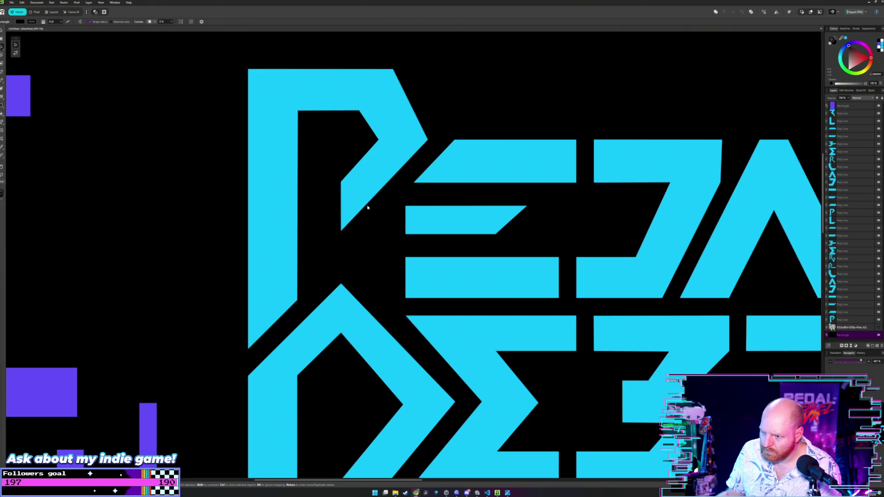
{"action": "scroll", "coordinate": [368, 207], "scroll_direction": "down", "scroll_amount": 2}
{"action": "scroll", "coordinate": [360, 211], "scroll_direction": "down", "scroll_amount": 2}
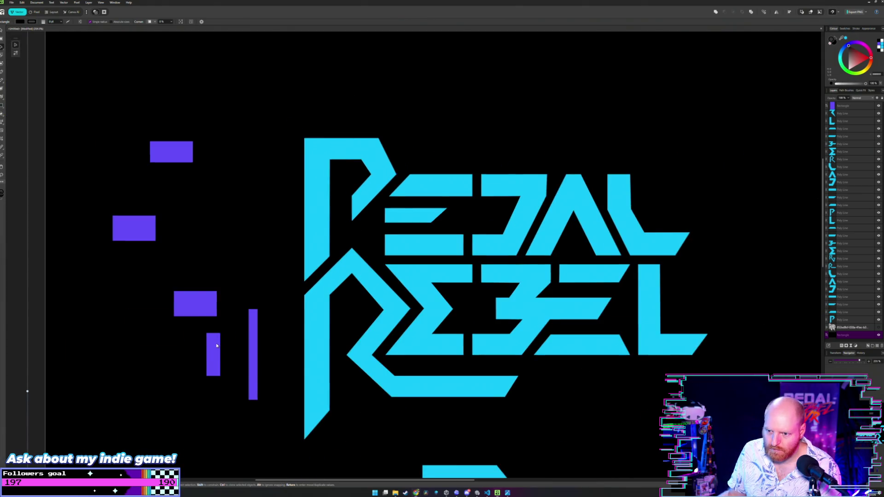
{"action": "left_click_drag", "start_coordinate": [217, 345], "coordinate": [378, 276]}
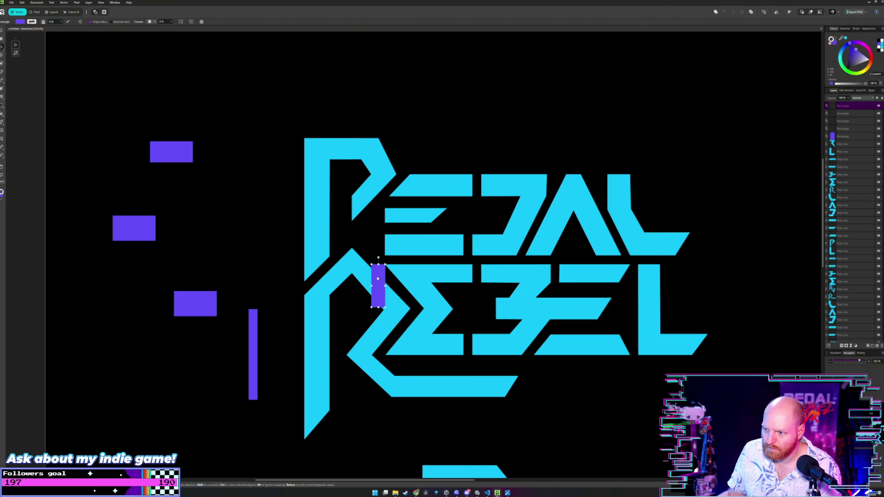
{"action": "scroll", "coordinate": [376, 278], "scroll_direction": "up", "scroll_amount": 3}
{"action": "left_click_drag", "start_coordinate": [377, 286], "coordinate": [494, 435]}
{"action": "scroll", "coordinate": [494, 435], "scroll_direction": "up", "scroll_amount": 3}
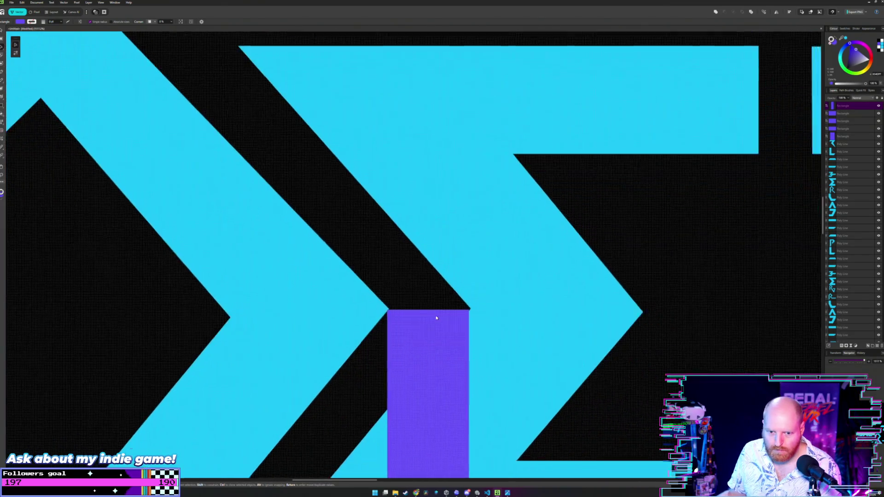
{"action": "scroll", "coordinate": [442, 343], "scroll_direction": "up", "scroll_amount": 1}
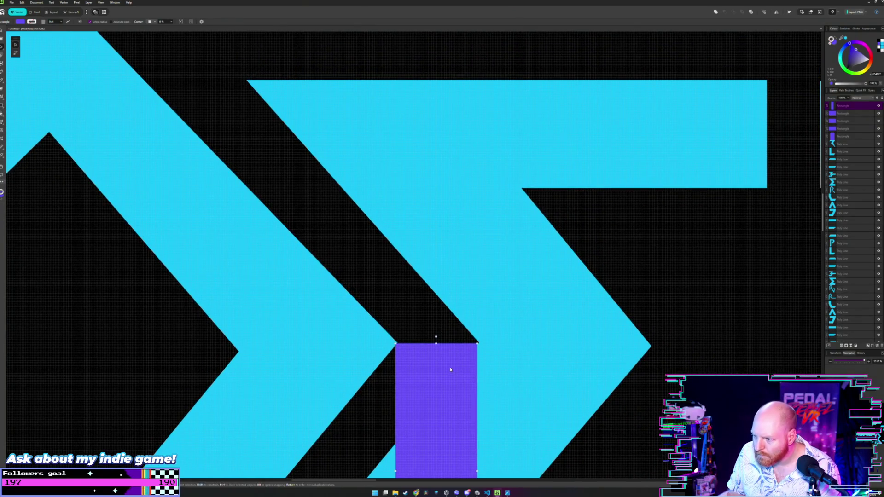
{"action": "left_click_drag", "start_coordinate": [451, 370], "coordinate": [451, 370]}
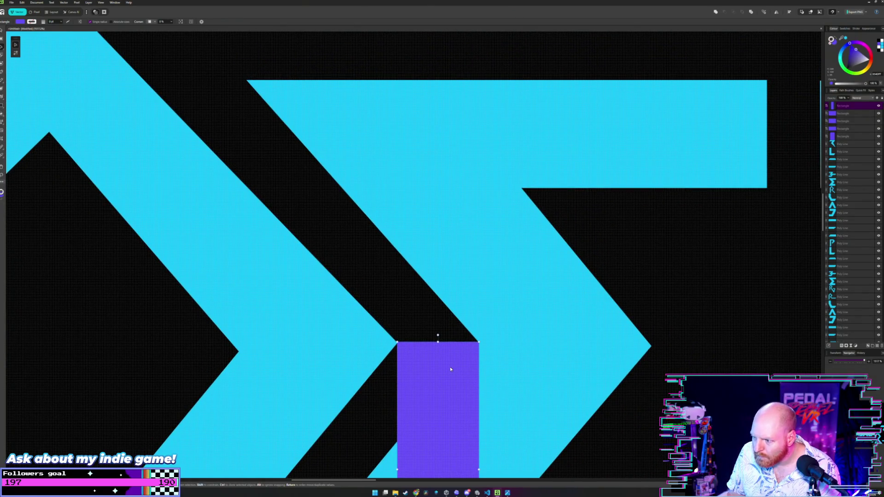
{"action": "left_click", "coordinate": [440, 343]}
Step: Set the purple bar flush against the chevron edge, shifting it slightly left
{"action": "scroll", "coordinate": [414, 291], "scroll_direction": "up", "scroll_amount": 3}
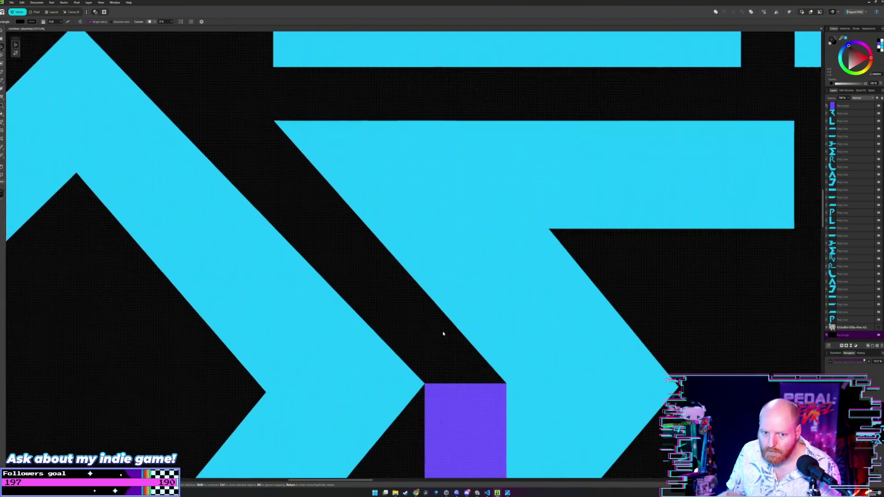
{"action": "left_click_drag", "start_coordinate": [473, 417], "coordinate": [249, 162]}
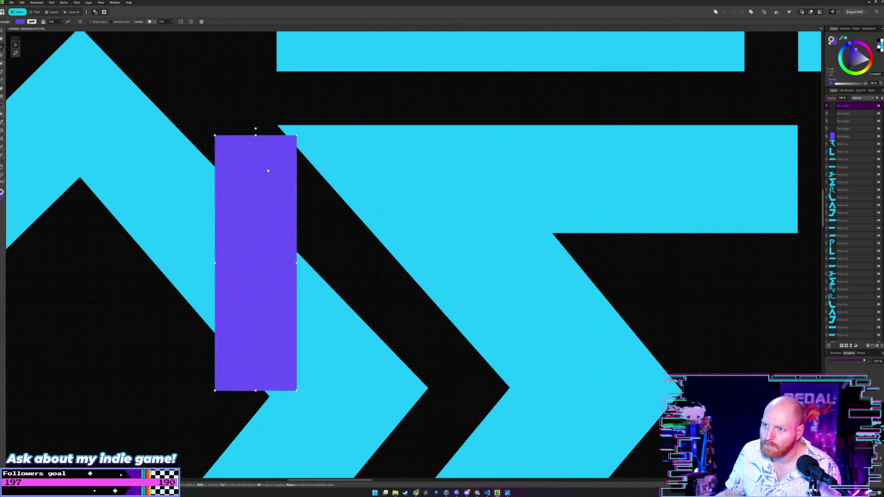
{"action": "scroll", "coordinate": [371, 237], "scroll_direction": "up", "scroll_amount": 3}
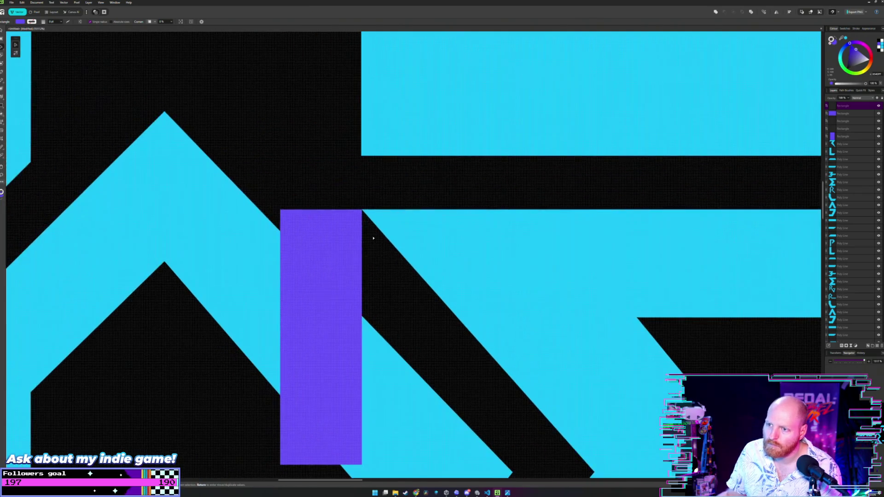
{"action": "scroll", "coordinate": [310, 220], "scroll_direction": "down", "scroll_amount": 3}
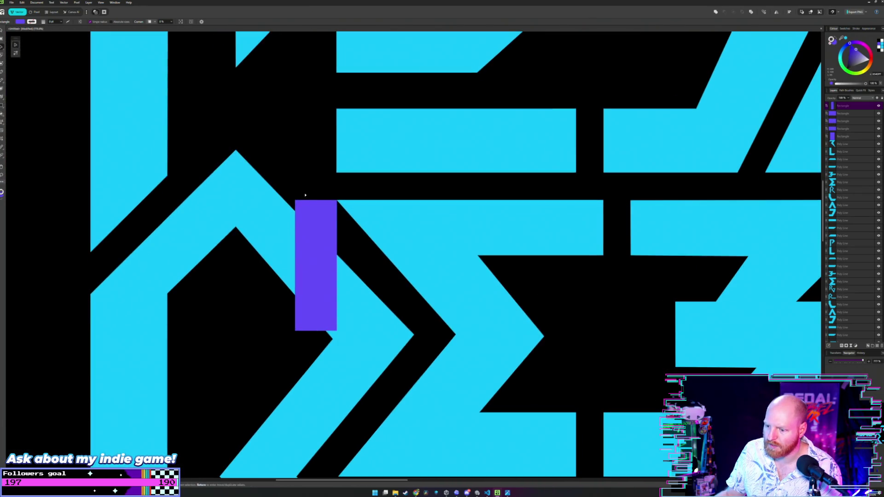
{"action": "left_click_drag", "start_coordinate": [310, 221], "coordinate": [402, 278]}
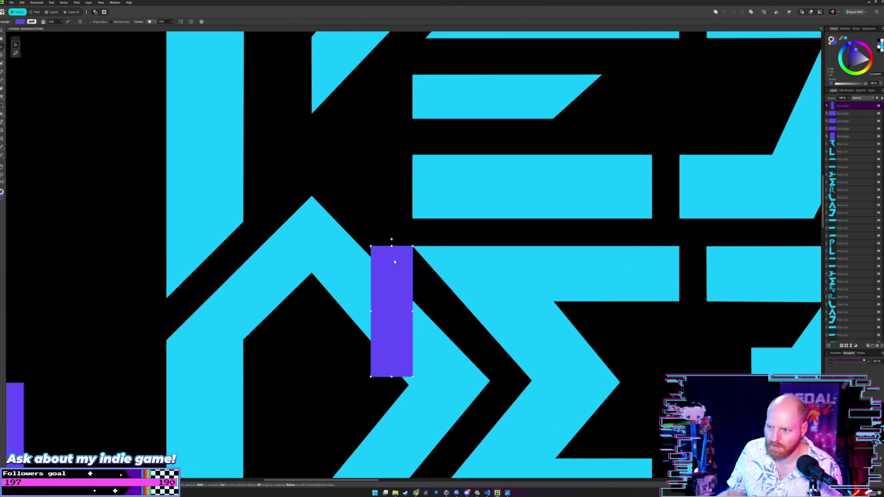
{"action": "scroll", "coordinate": [394, 261], "scroll_direction": "up", "scroll_amount": 2}
{"action": "scroll", "coordinate": [394, 261], "scroll_direction": "down", "scroll_amount": 2}
{"action": "scroll", "coordinate": [394, 262], "scroll_direction": "down", "scroll_amount": 1}
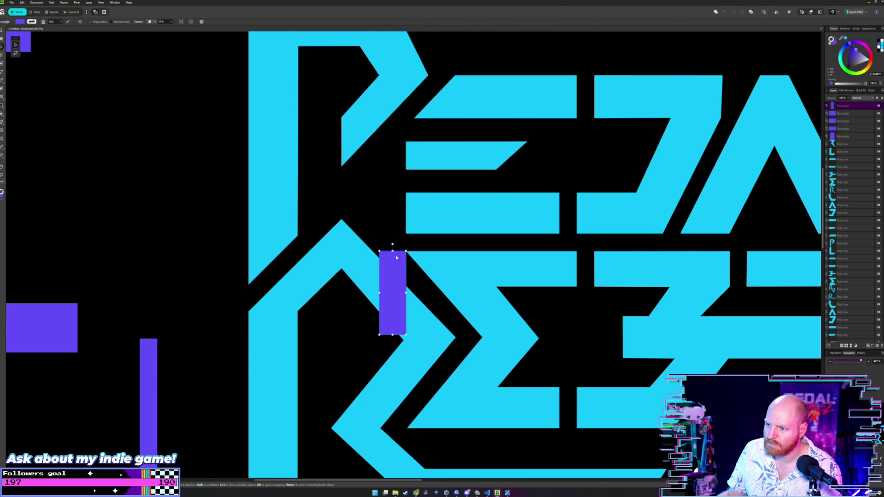
{"action": "scroll", "coordinate": [396, 258], "scroll_direction": "up", "scroll_amount": 3}
{"action": "left_click_drag", "start_coordinate": [396, 257], "coordinate": [459, 256]}
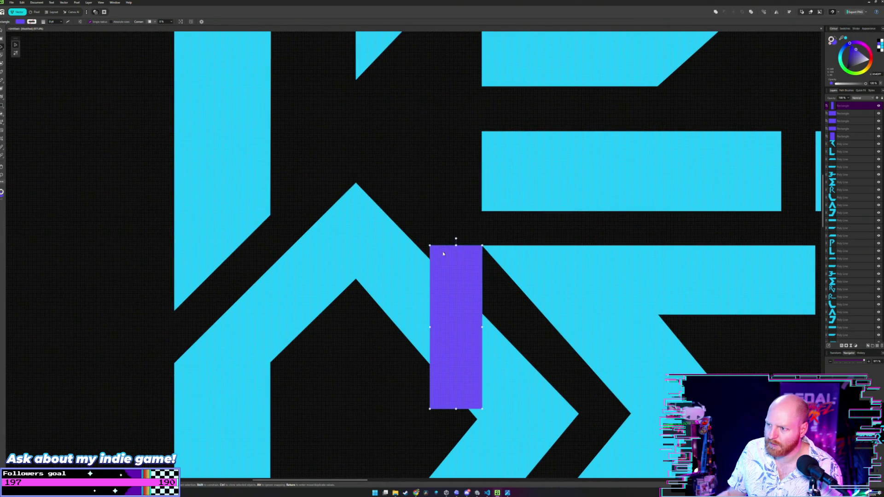
{"action": "left_click_drag", "start_coordinate": [453, 257], "coordinate": [444, 261]}
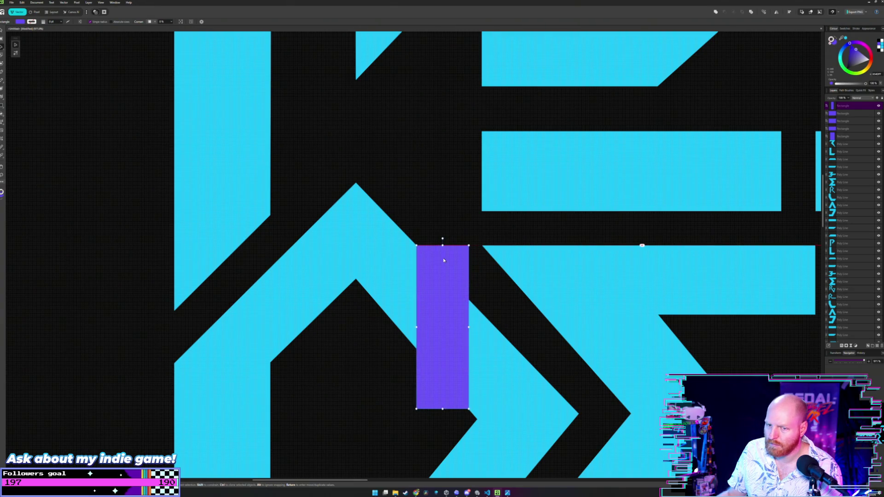
{"action": "scroll", "coordinate": [444, 260], "scroll_direction": "up", "scroll_amount": 3}
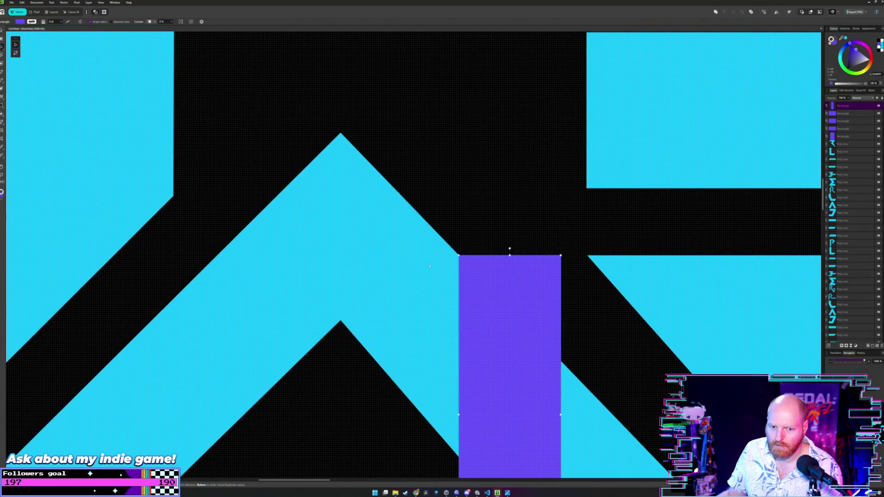
{"action": "key", "text": "a"}
{"action": "left_click", "coordinate": [588, 258]}
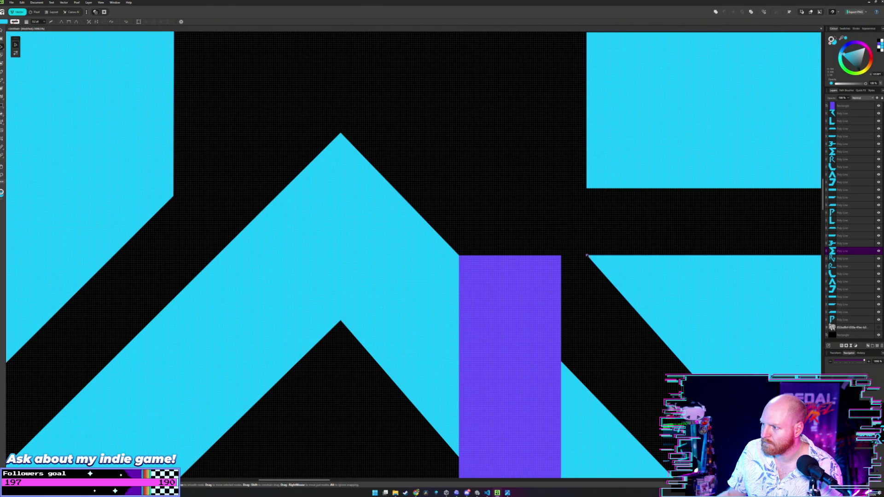
Step: Drag the R's cyan stroke corner node left until it meets the purple bar
{"action": "left_click_drag", "start_coordinate": [587, 256], "coordinate": [561, 255]}
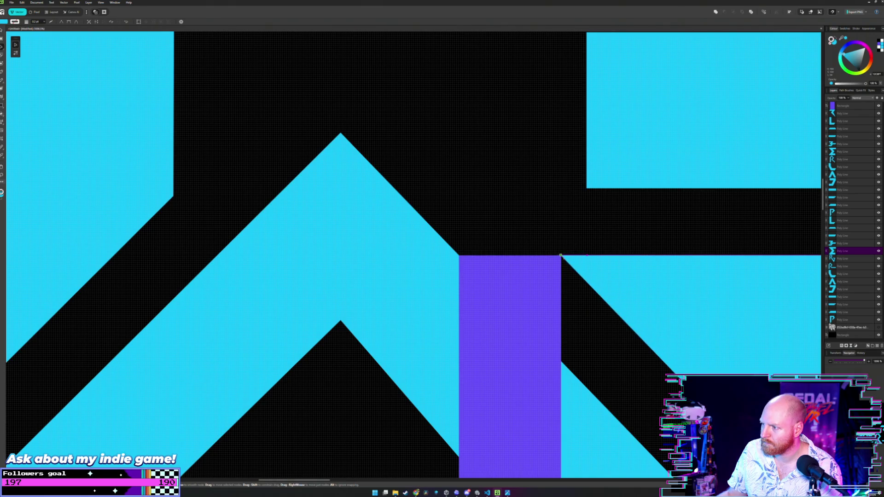
{"action": "scroll", "coordinate": [564, 227], "scroll_direction": "down", "scroll_amount": 3}
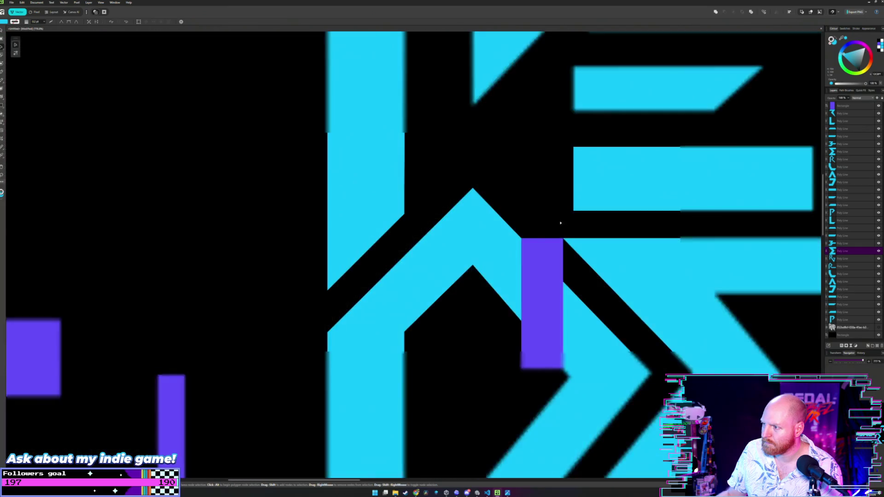
{"action": "scroll", "coordinate": [553, 226], "scroll_direction": "down", "scroll_amount": 1}
{"action": "scroll", "coordinate": [543, 226], "scroll_direction": "down", "scroll_amount": 1}
{"action": "left_click", "coordinate": [536, 225]}
{"action": "scroll", "coordinate": [532, 230], "scroll_direction": "left", "scroll_amount": 1}
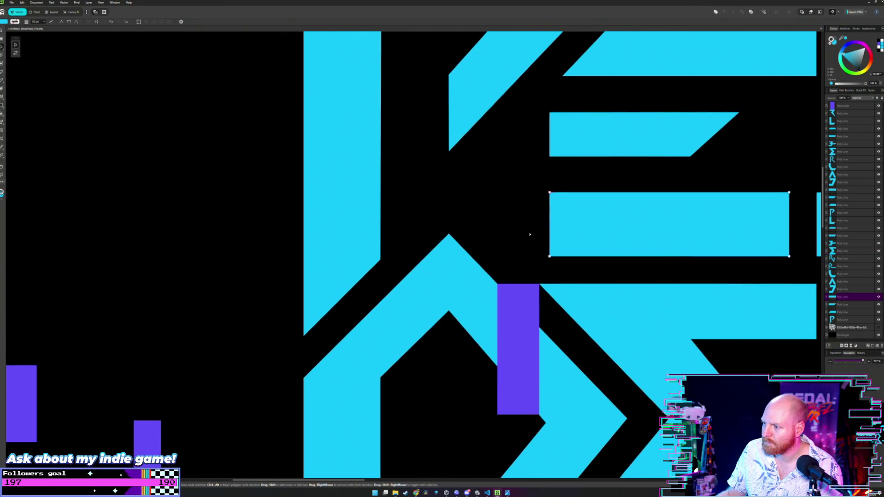
{"action": "left_click", "coordinate": [517, 299]}
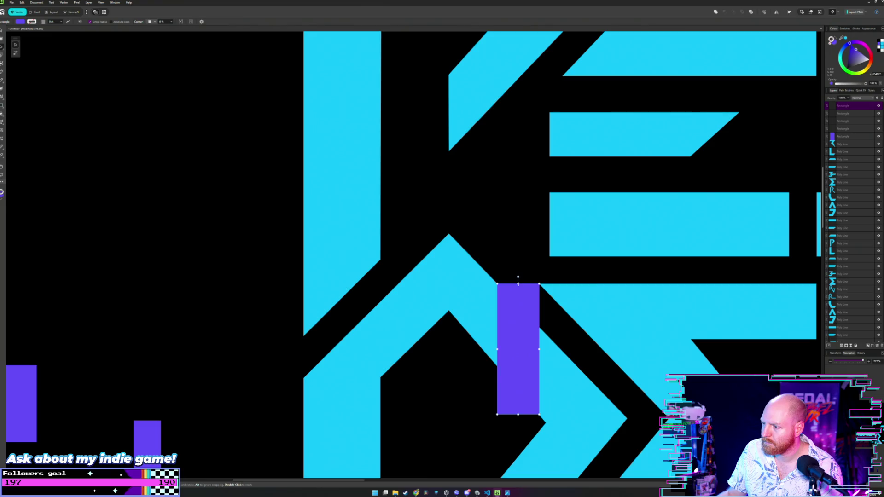
Step: Stretch the purple bar upward through the letters and extend the E's middle bar left
{"action": "left_click_drag", "start_coordinate": [518, 284], "coordinate": [519, 48]}
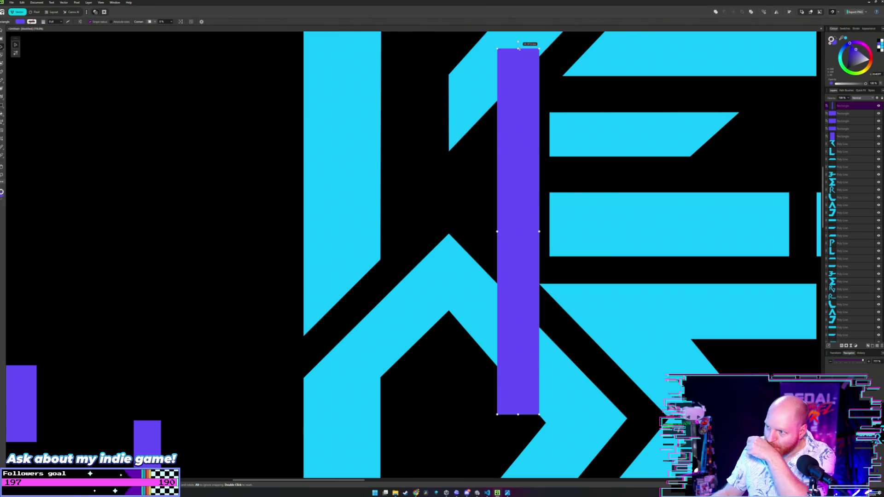
{"action": "key", "text": "a"}
{"action": "left_click", "coordinate": [575, 232]}
{"action": "scroll", "coordinate": [575, 233], "scroll_direction": "up", "scroll_amount": 2}
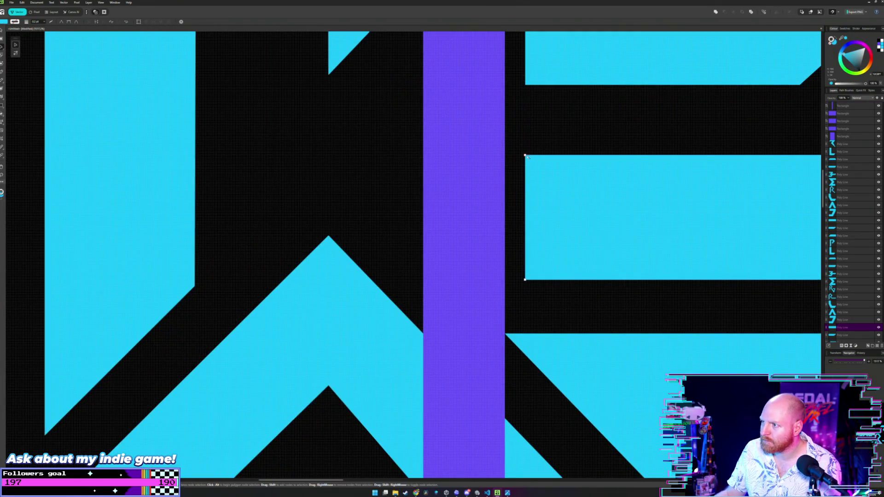
{"action": "left_click", "coordinate": [526, 156]}
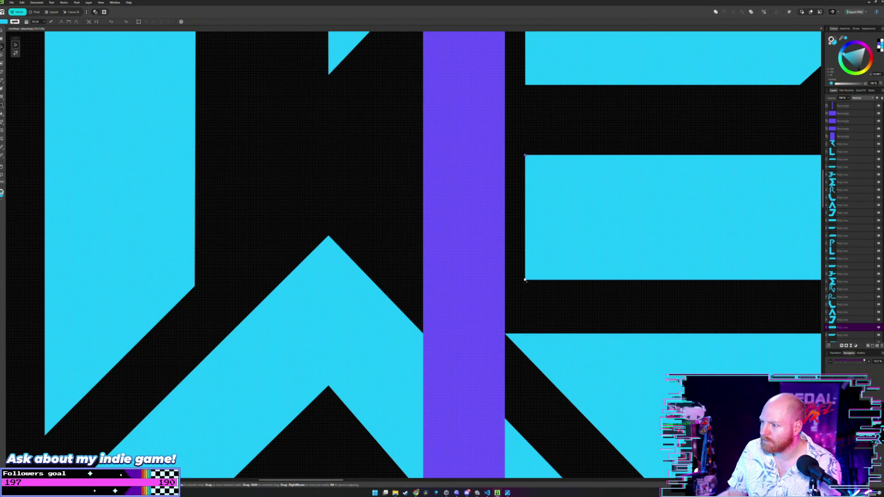
{"action": "left_click_drag", "start_coordinate": [525, 279], "coordinate": [505, 279]}
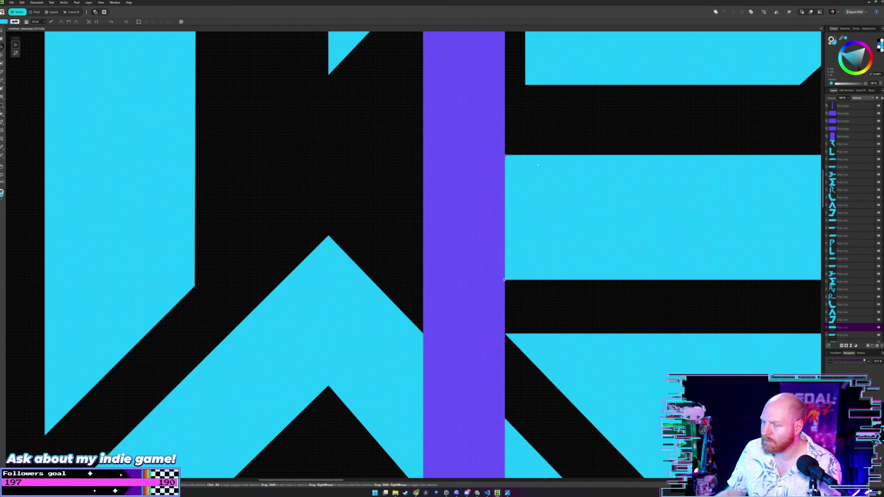
Step: Pull the E's middle bar further left until flush with the purple bar, then zoom out
{"action": "scroll", "coordinate": [514, 271], "scroll_direction": "up", "scroll_amount": 3}
{"action": "left_click", "coordinate": [522, 142]}
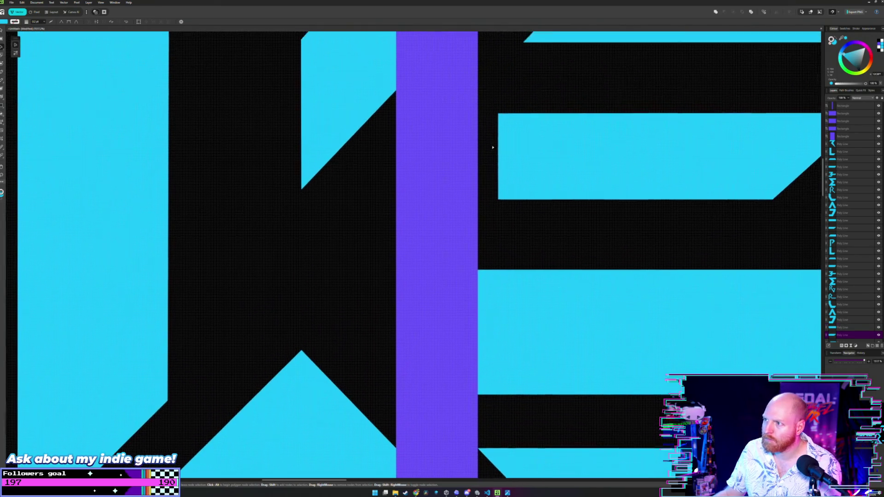
{"action": "scroll", "coordinate": [516, 184], "scroll_direction": "up", "scroll_amount": 3}
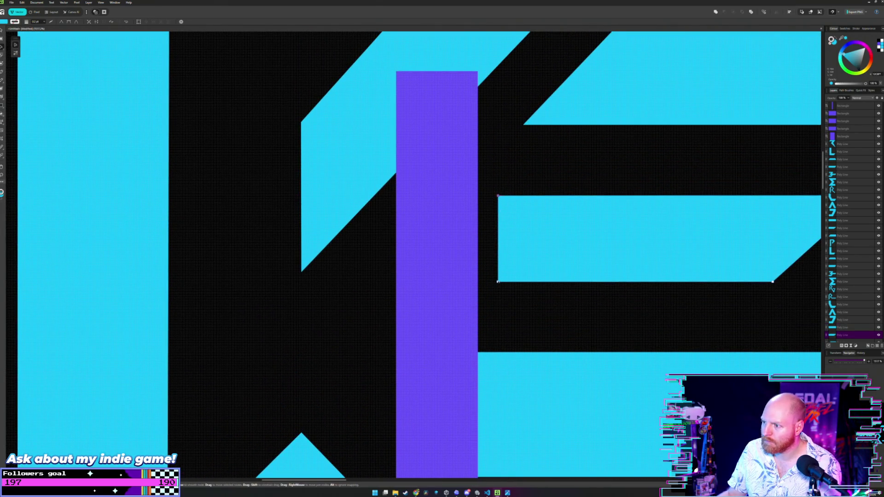
{"action": "left_click_drag", "start_coordinate": [498, 282], "coordinate": [478, 282]}
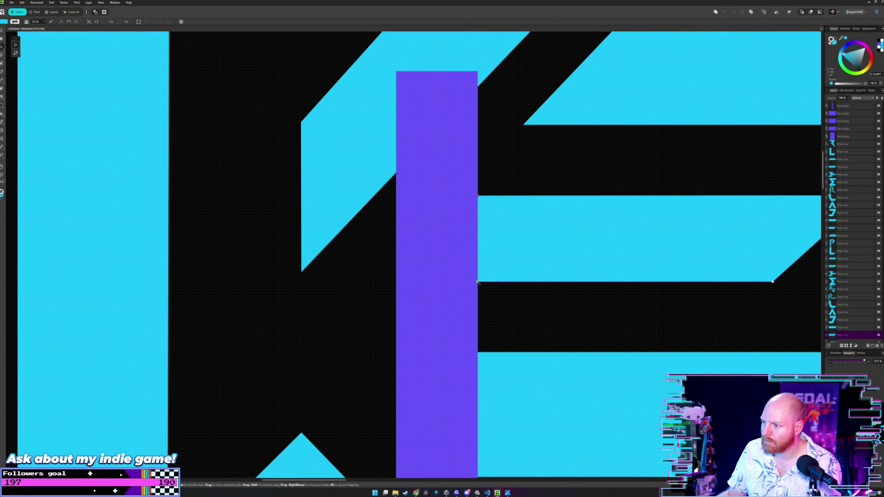
{"action": "scroll", "coordinate": [492, 229], "scroll_direction": "up", "scroll_amount": 3}
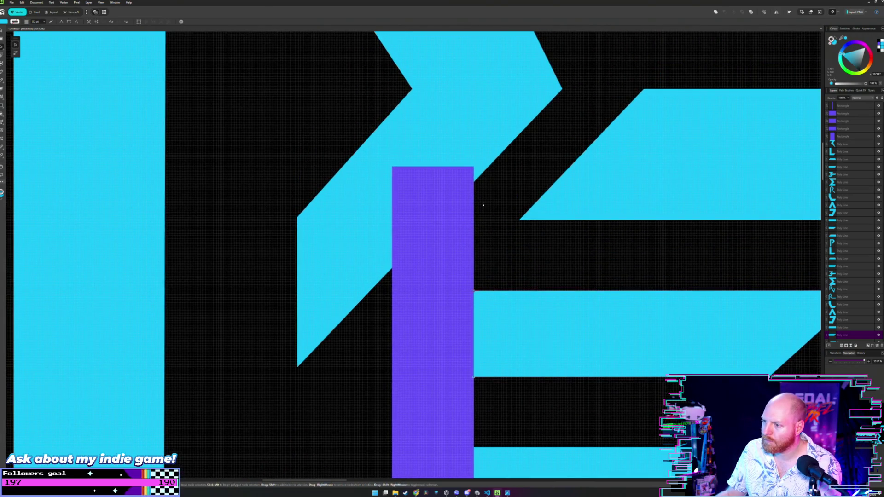
{"action": "scroll", "coordinate": [492, 226], "scroll_direction": "down", "scroll_amount": 3}
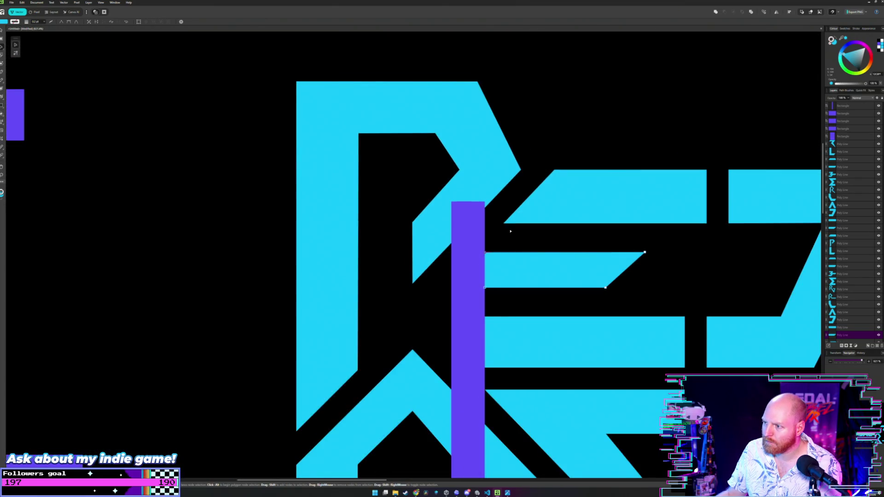
{"action": "scroll", "coordinate": [510, 231], "scroll_direction": "down", "scroll_amount": 5}
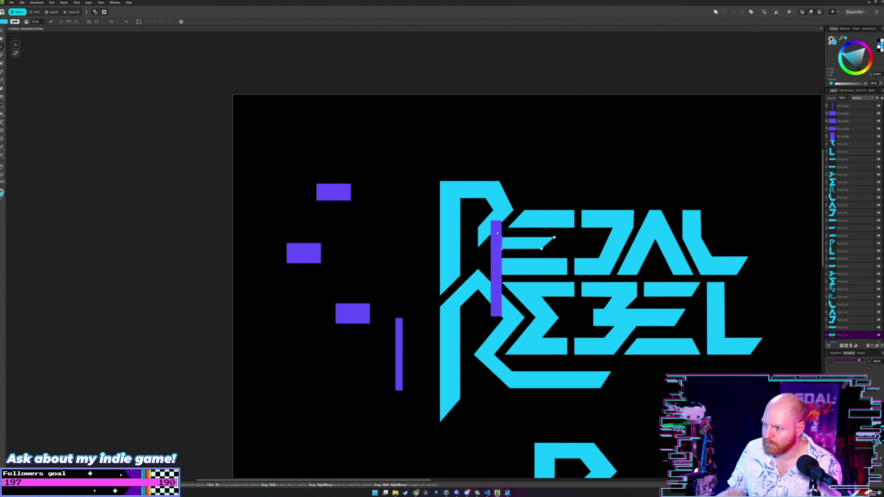
Step: Move the tall purple bar left of the P, then zoom in and select the E's slanted top bar
{"action": "left_click_drag", "start_coordinate": [498, 233], "coordinate": [412, 218]}
{"action": "left_click", "coordinate": [499, 216]}
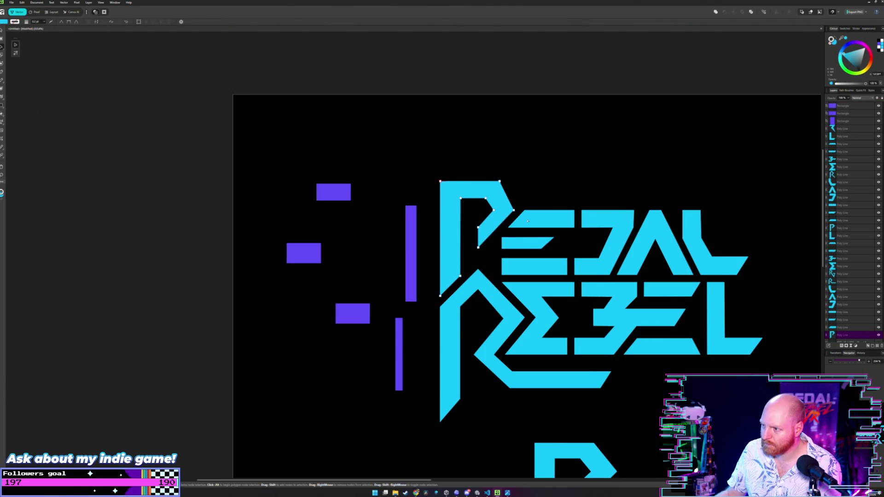
{"action": "scroll", "coordinate": [520, 222], "scroll_direction": "up", "scroll_amount": 2}
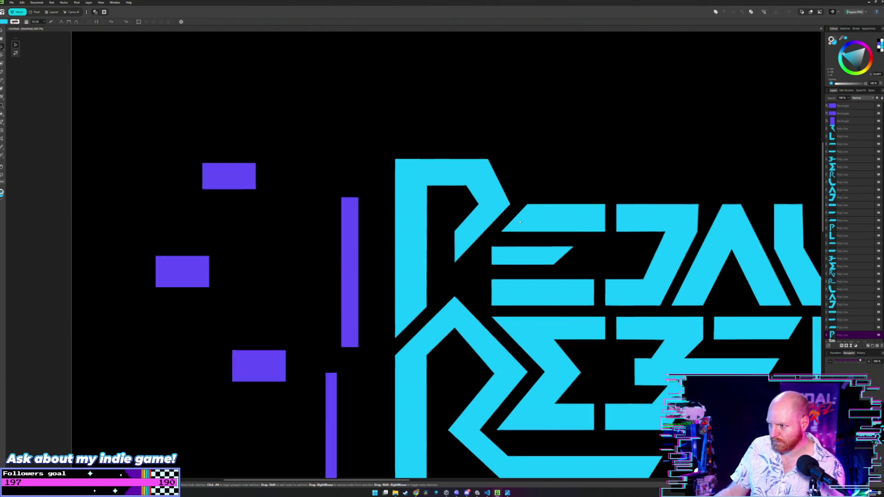
{"action": "scroll", "coordinate": [520, 222], "scroll_direction": "up", "scroll_amount": 1}
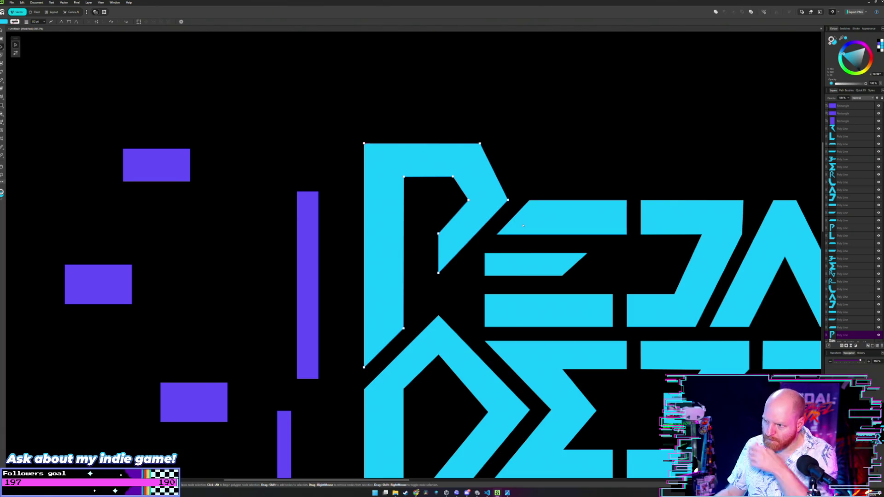
{"action": "left_click_drag", "start_coordinate": [530, 271], "coordinate": [507, 198]}
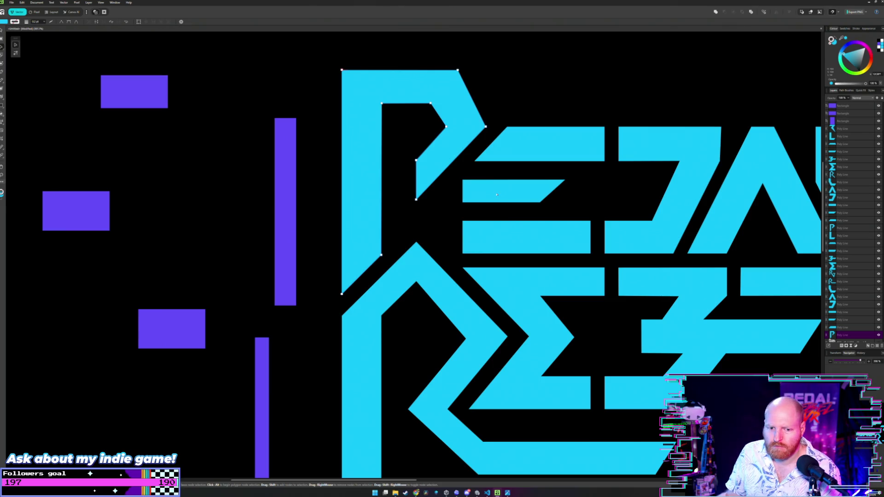
{"action": "scroll", "coordinate": [496, 195], "scroll_direction": "up", "scroll_amount": 3}
{"action": "scroll", "coordinate": [493, 221], "scroll_direction": "up", "scroll_amount": 2}
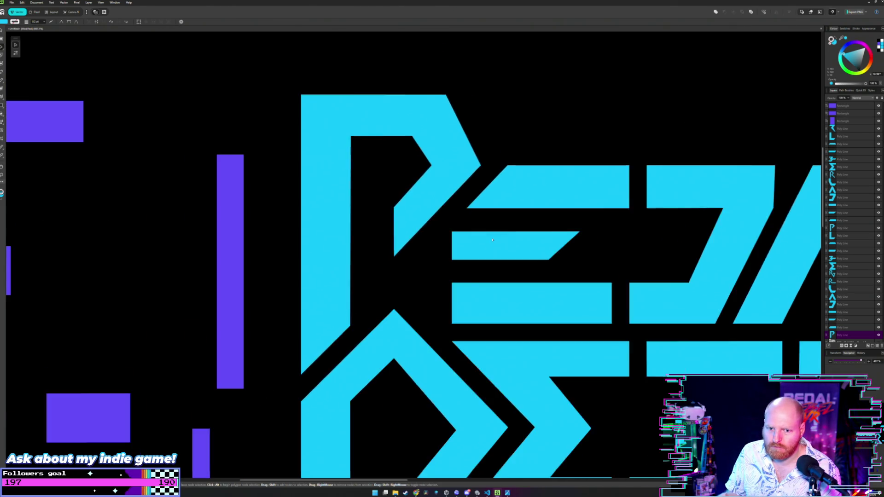
{"action": "scroll", "coordinate": [492, 240], "scroll_direction": "down", "scroll_amount": 2}
{"action": "scroll", "coordinate": [508, 243], "scroll_direction": "up", "scroll_amount": 2}
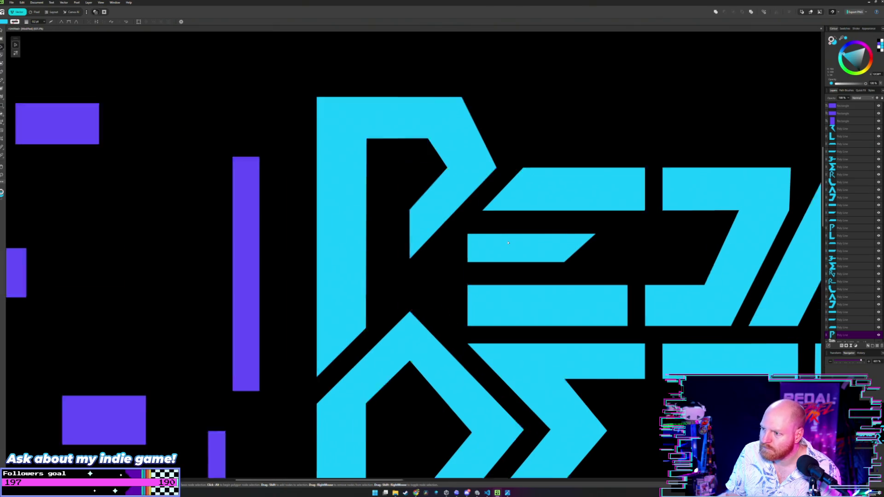
{"action": "scroll", "coordinate": [508, 243], "scroll_direction": "up", "scroll_amount": 2}
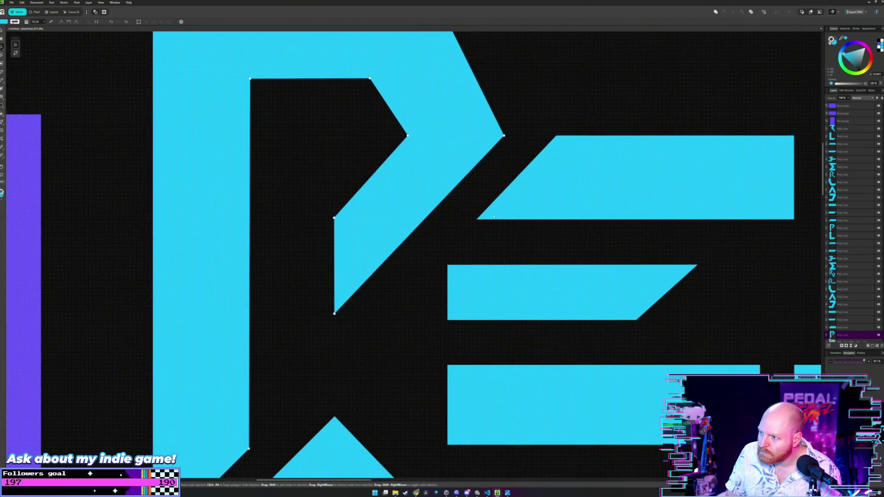
{"action": "scroll", "coordinate": [494, 217], "scroll_direction": "up", "scroll_amount": 2}
{"action": "left_click", "coordinate": [509, 224]}
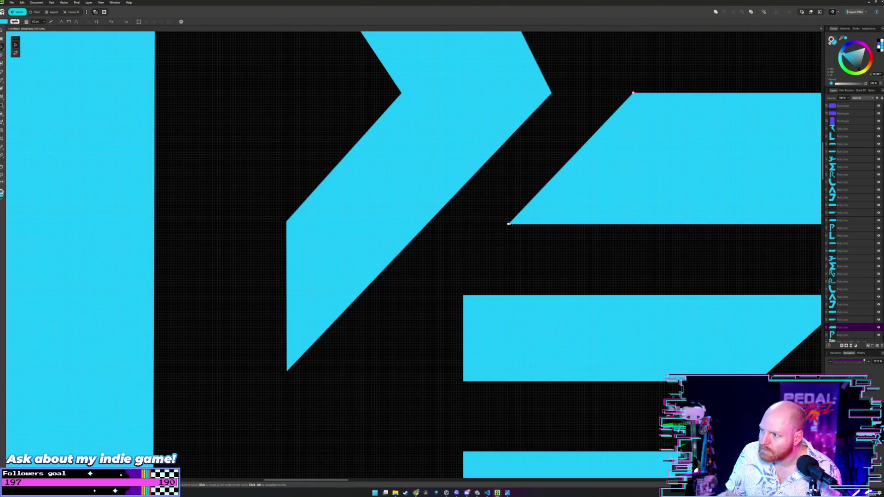
{"action": "left_click_drag", "start_coordinate": [508, 224], "coordinate": [463, 224]}
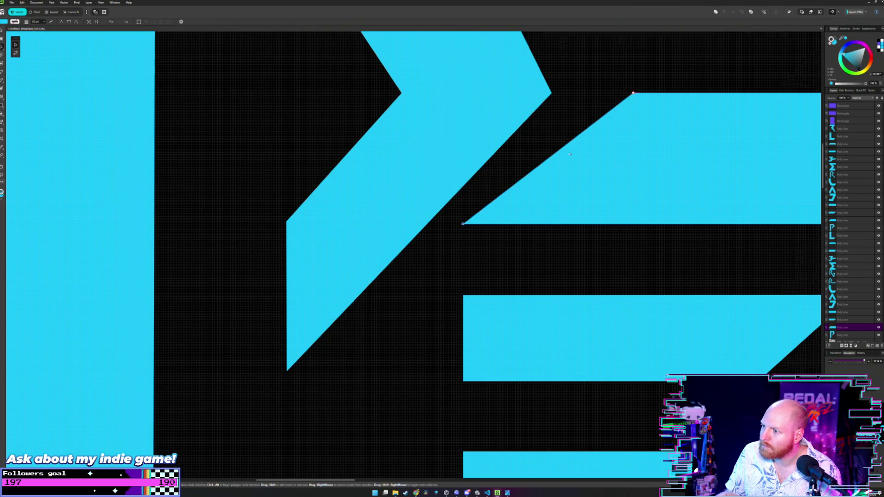
{"action": "scroll", "coordinate": [547, 161], "scroll_direction": "down", "scroll_amount": 3}
{"action": "key", "text": "ctrl+z"}
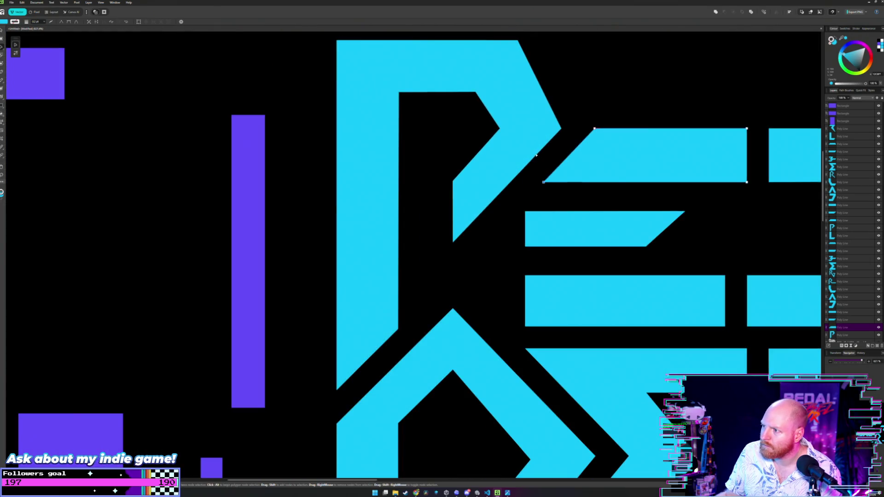
{"action": "left_click", "coordinate": [534, 182]}
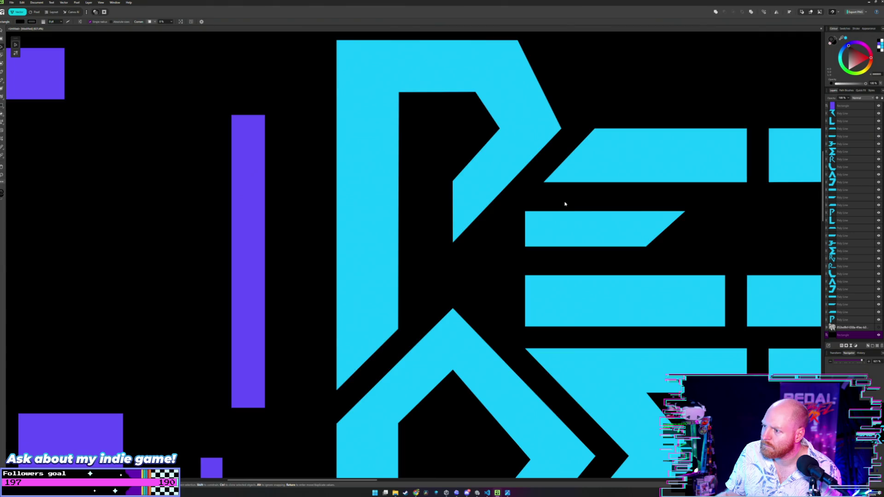
{"action": "scroll", "coordinate": [565, 204], "scroll_direction": "down", "scroll_amount": 2}
{"action": "scroll", "coordinate": [564, 204], "scroll_direction": "down", "scroll_amount": 2}
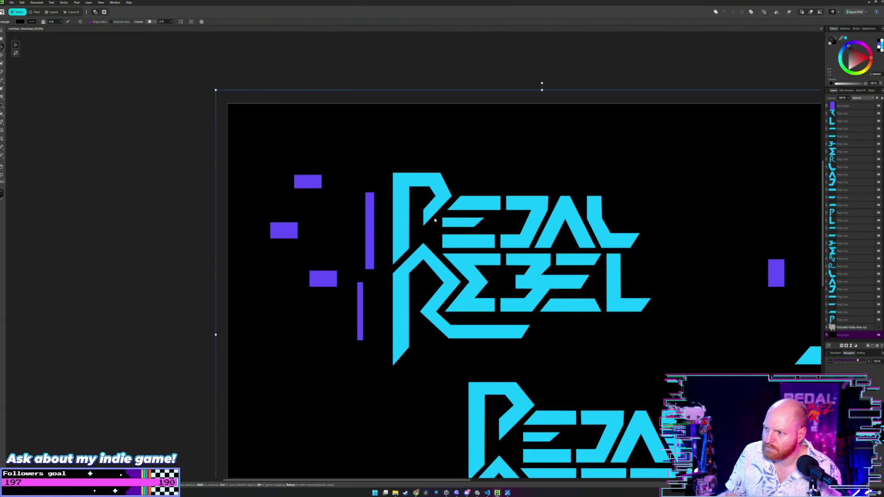
Step: Zoom in and drag the E top bar's lower-left node left for a shallower slant
{"action": "scroll", "coordinate": [434, 220], "scroll_direction": "up", "scroll_amount": 2}
{"action": "scroll", "coordinate": [435, 220], "scroll_direction": "up", "scroll_amount": 1}
{"action": "scroll", "coordinate": [435, 220], "scroll_direction": "up", "scroll_amount": 1}
{"action": "scroll", "coordinate": [434, 220], "scroll_direction": "up", "scroll_amount": 2}
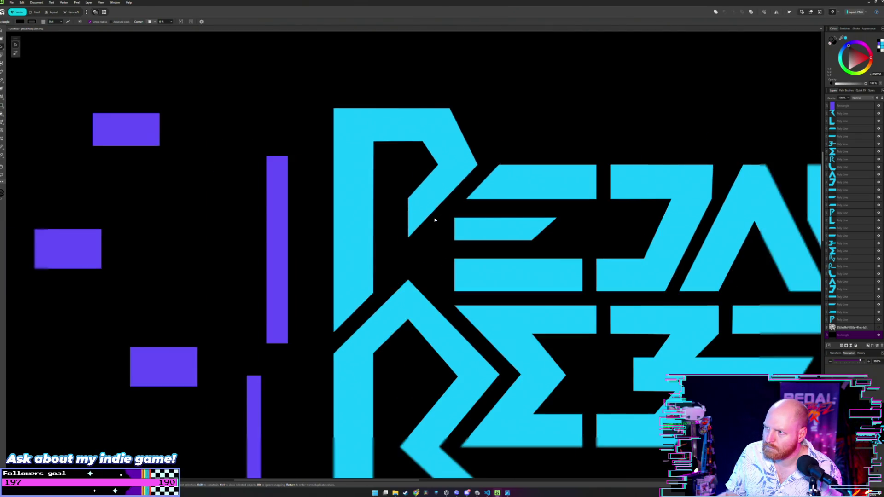
{"action": "scroll", "coordinate": [435, 220], "scroll_direction": "up", "scroll_amount": 1}
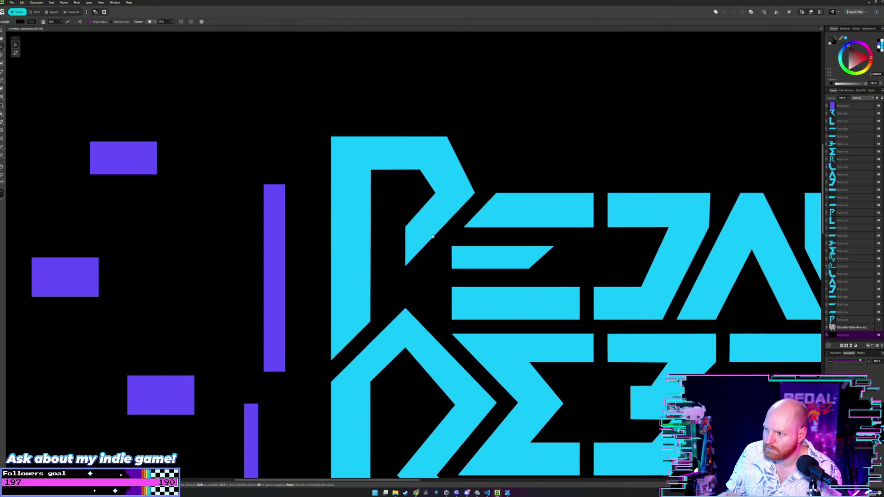
{"action": "scroll", "coordinate": [434, 234], "scroll_direction": "up", "scroll_amount": 2}
{"action": "scroll", "coordinate": [460, 256], "scroll_direction": "up", "scroll_amount": 1}
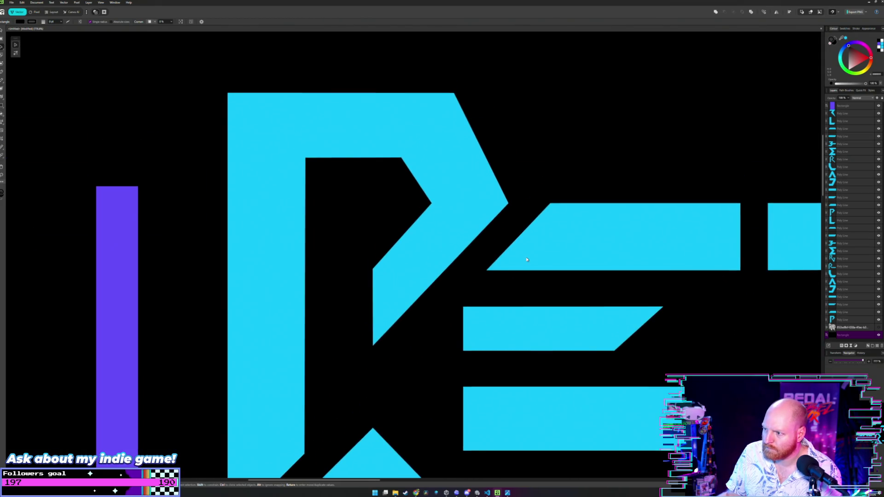
{"action": "scroll", "coordinate": [524, 257], "scroll_direction": "up", "scroll_amount": 2}
{"action": "scroll", "coordinate": [525, 257], "scroll_direction": "up", "scroll_amount": 1}
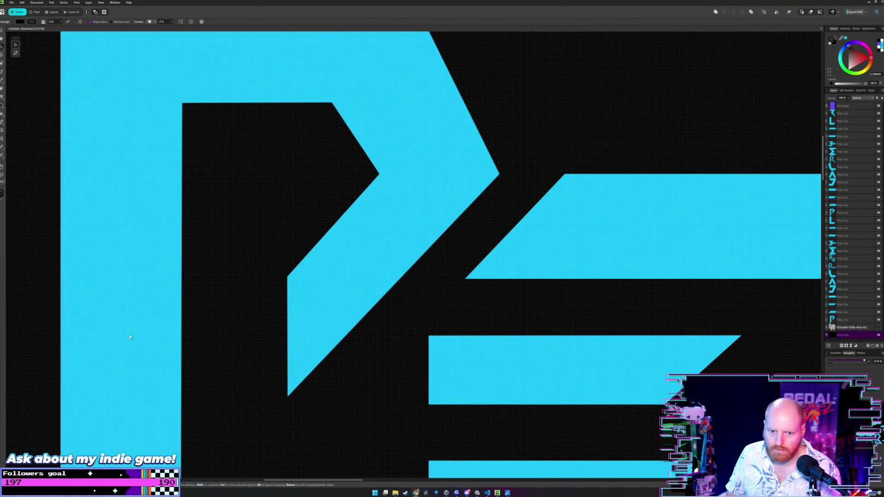
{"action": "key", "text": "a"}
{"action": "left_click", "coordinate": [473, 277]}
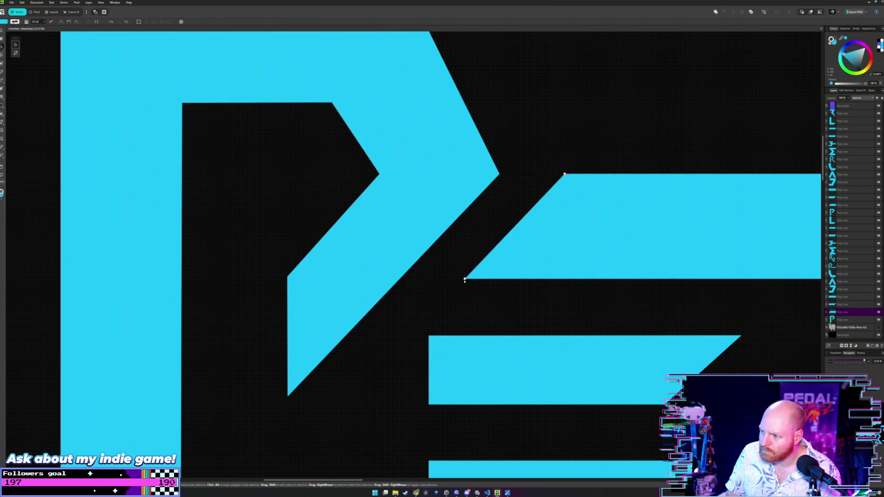
{"action": "scroll", "coordinate": [474, 288], "scroll_direction": "up", "scroll_amount": 2}
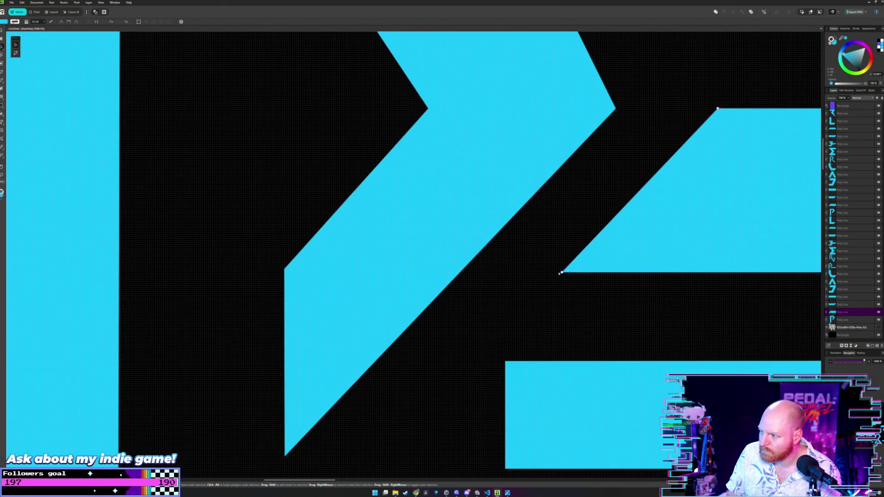
{"action": "left_click", "coordinate": [562, 272]}
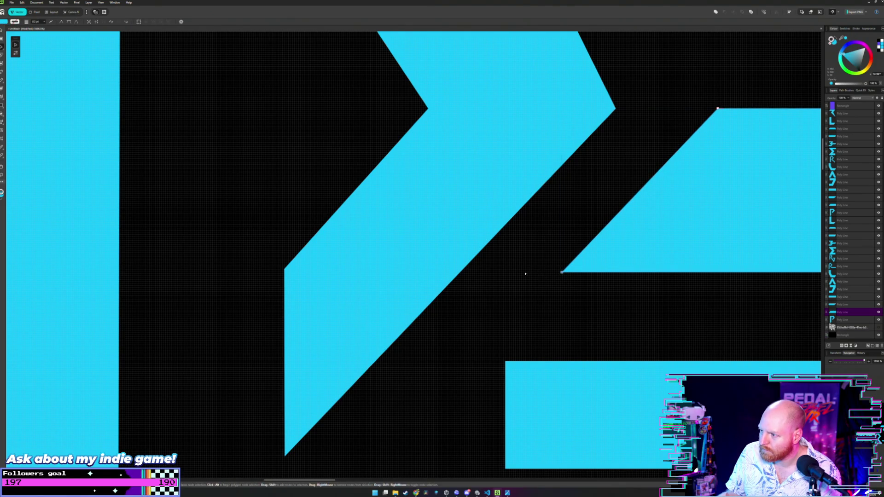
{"action": "left_click_drag", "start_coordinate": [561, 273], "coordinate": [505, 272]}
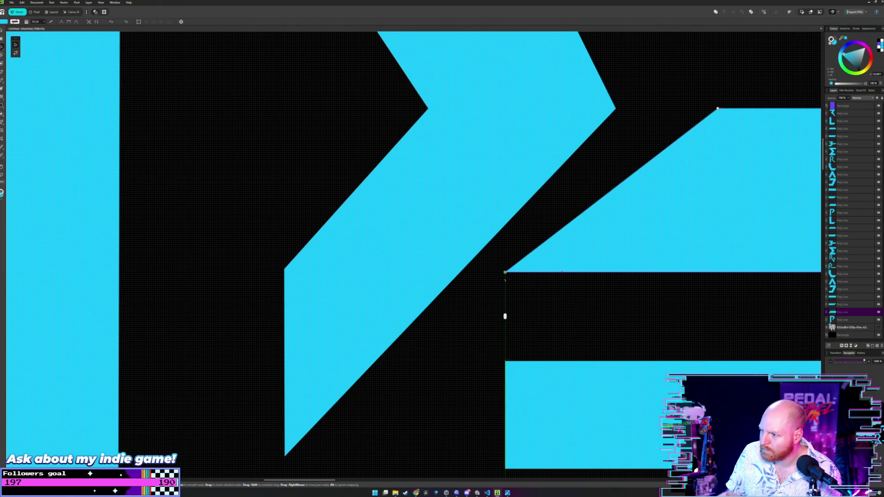
Step: Shift the E bar's left nodes further so the slant parallels the P, then move the small purple bar up
{"action": "scroll", "coordinate": [509, 223], "scroll_direction": "down", "scroll_amount": 2}
{"action": "scroll", "coordinate": [515, 234], "scroll_direction": "down", "scroll_amount": 1}
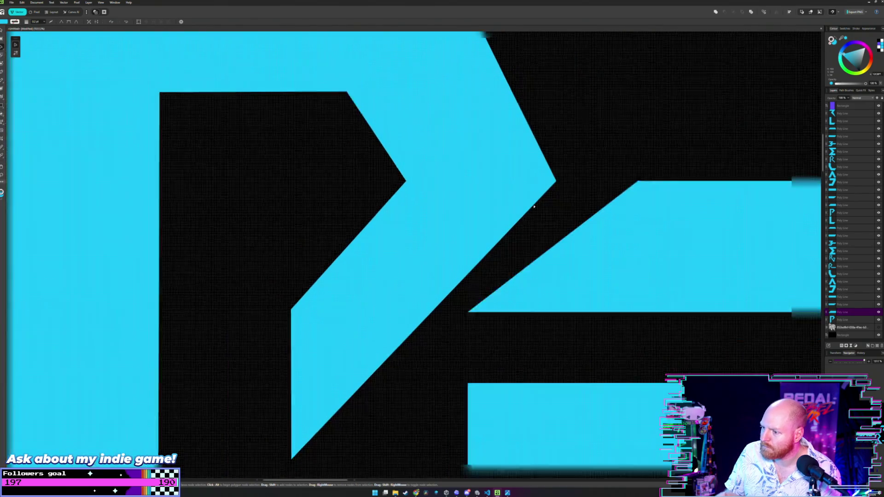
{"action": "scroll", "coordinate": [527, 204], "scroll_direction": "down", "scroll_amount": 2}
{"action": "scroll", "coordinate": [527, 203], "scroll_direction": "down", "scroll_amount": 1}
{"action": "scroll", "coordinate": [525, 230], "scroll_direction": "down", "scroll_amount": 1}
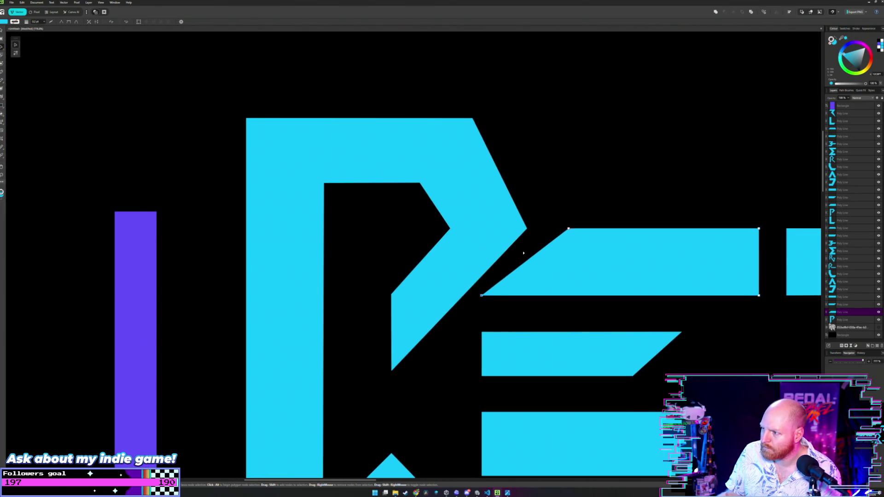
{"action": "left_click", "coordinate": [569, 229]}
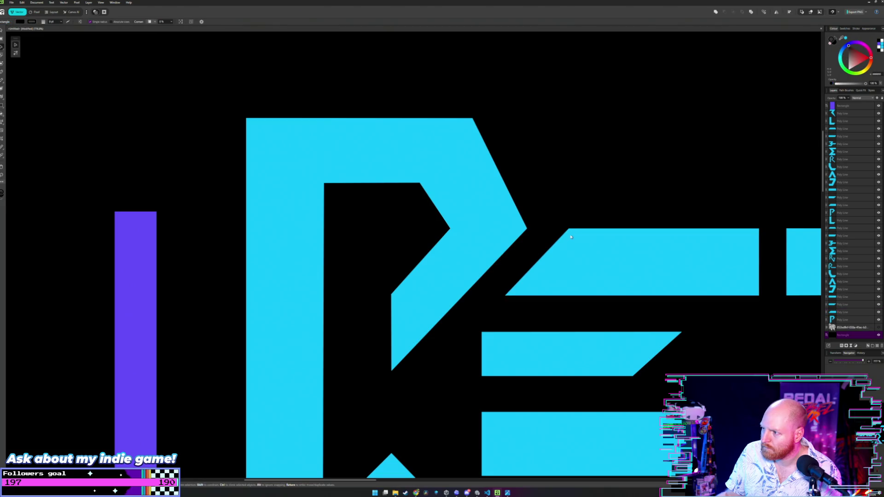
{"action": "left_click", "coordinate": [505, 295]}
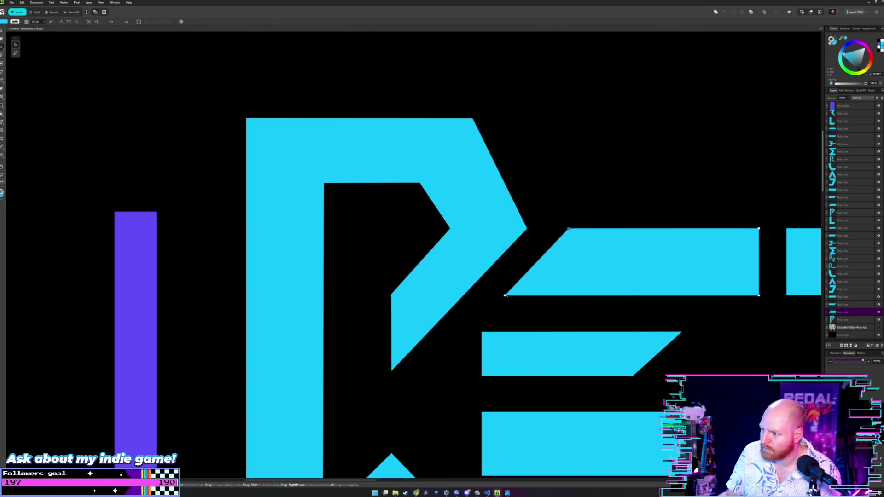
{"action": "left_click_drag", "start_coordinate": [505, 295], "coordinate": [481, 295]}
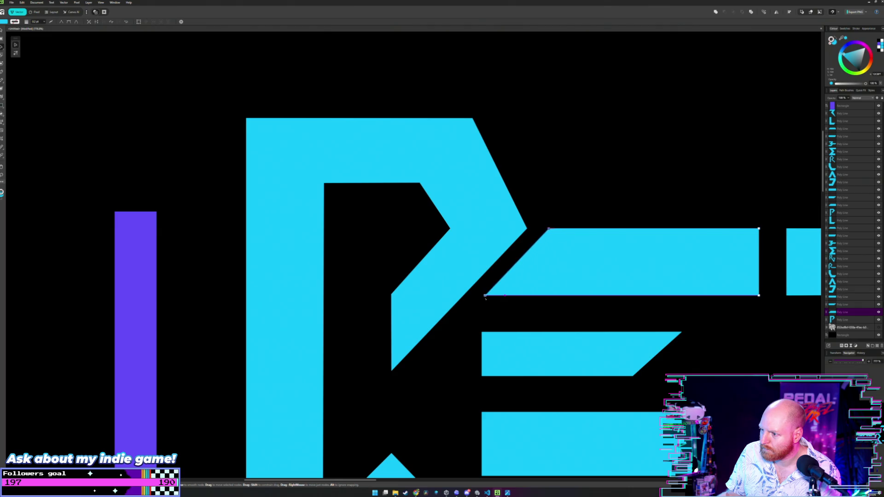
{"action": "left_click", "coordinate": [544, 178]}
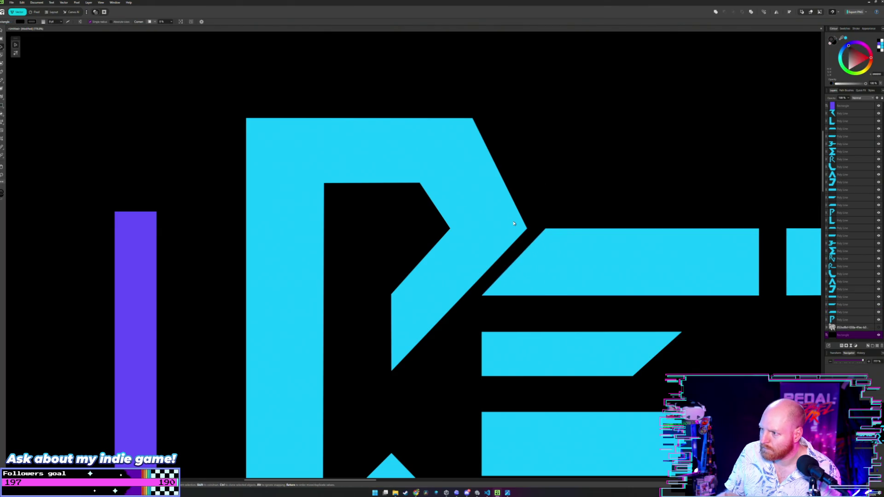
{"action": "scroll", "coordinate": [375, 274], "scroll_direction": "down", "scroll_amount": 3}
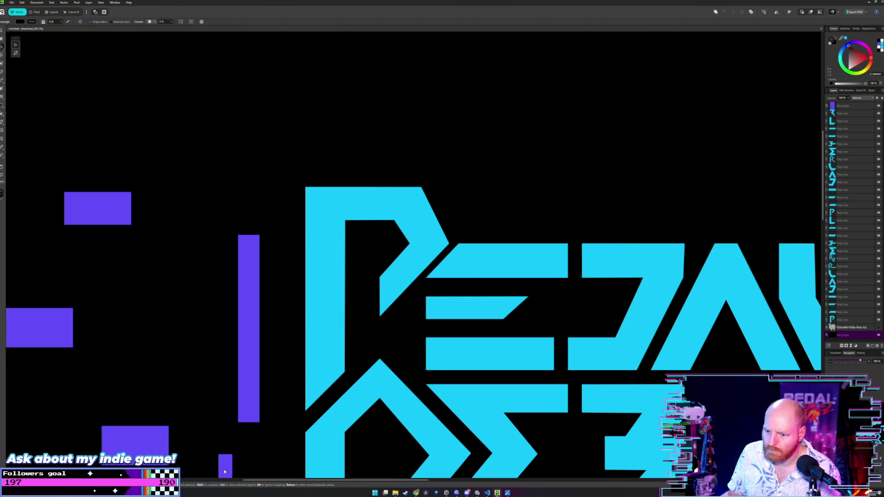
{"action": "left_click_drag", "start_coordinate": [224, 471], "coordinate": [454, 252]}
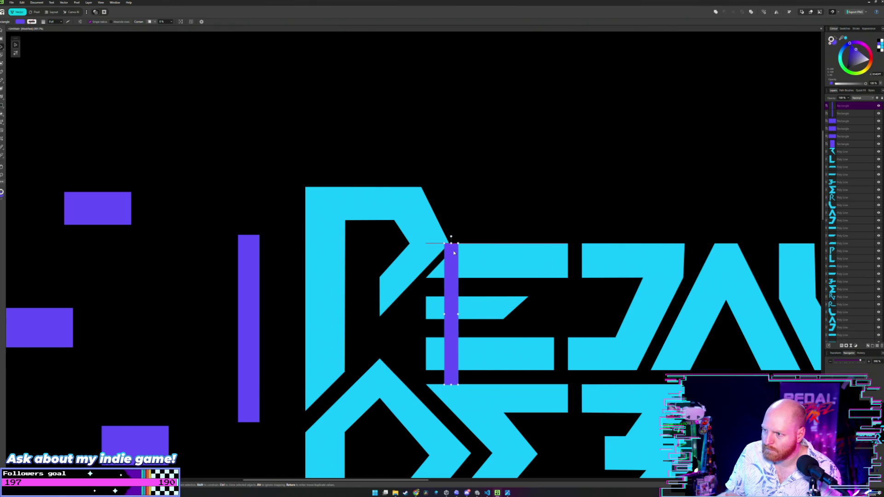
Step: Line up the purple bar's top with the top of the E
{"action": "scroll", "coordinate": [438, 222], "scroll_direction": "up", "scroll_amount": 3}
{"action": "scroll", "coordinate": [479, 199], "scroll_direction": "up", "scroll_amount": 2}
{"action": "scroll", "coordinate": [484, 302], "scroll_direction": "up", "scroll_amount": 2}
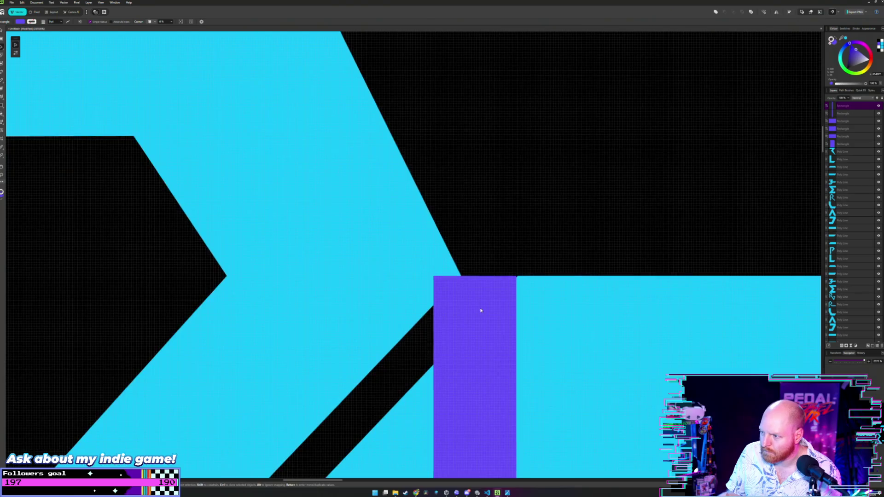
{"action": "left_click_drag", "start_coordinate": [479, 313], "coordinate": [481, 314]}
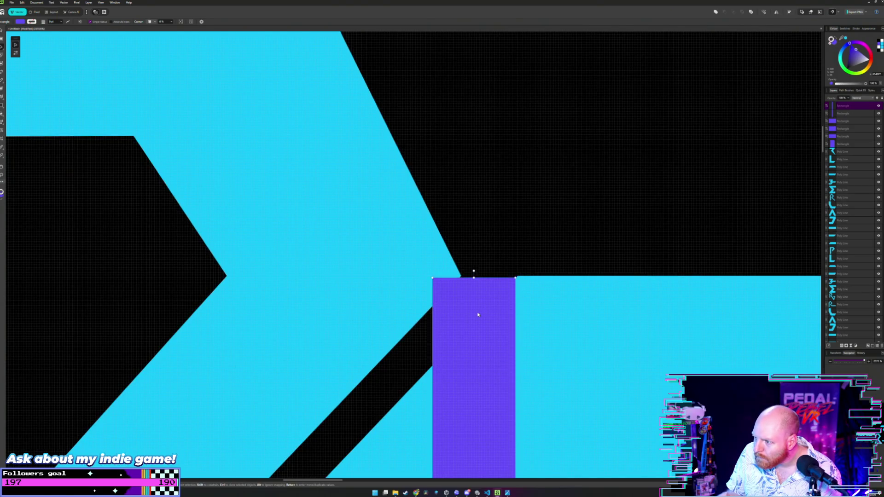
{"action": "scroll", "coordinate": [460, 281], "scroll_direction": "down", "scroll_amount": 3}
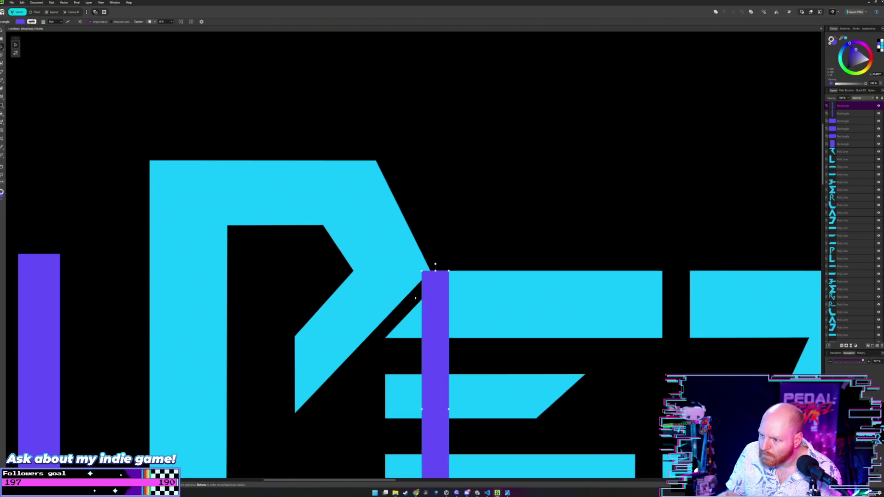
Step: Steepen the P's diagonal where it meets the bar by dragging its corner node left
{"action": "scroll", "coordinate": [428, 303], "scroll_direction": "up", "scroll_amount": 1}
{"action": "scroll", "coordinate": [442, 308], "scroll_direction": "up", "scroll_amount": 1}
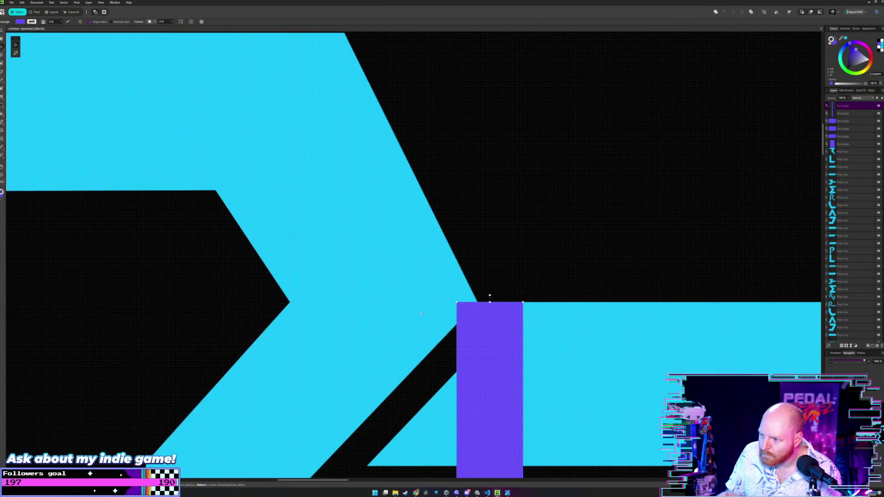
{"action": "double_click", "coordinate": [452, 313]}
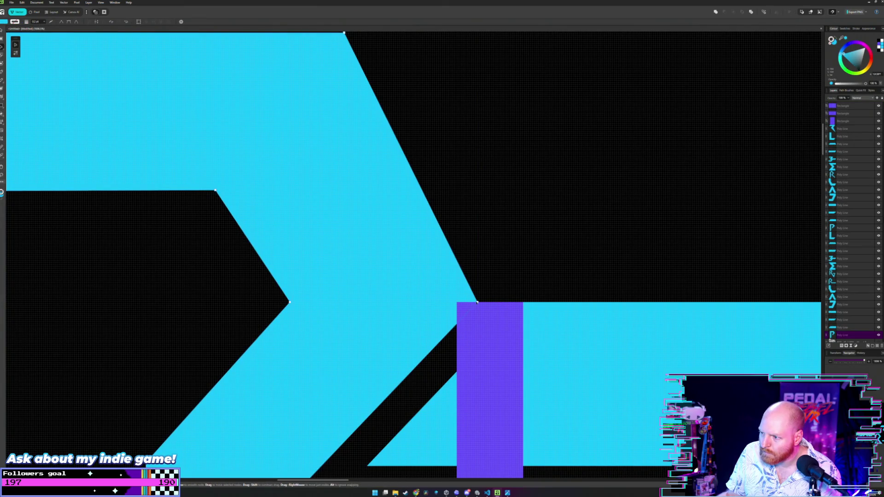
{"action": "left_click_drag", "start_coordinate": [478, 302], "coordinate": [457, 303]}
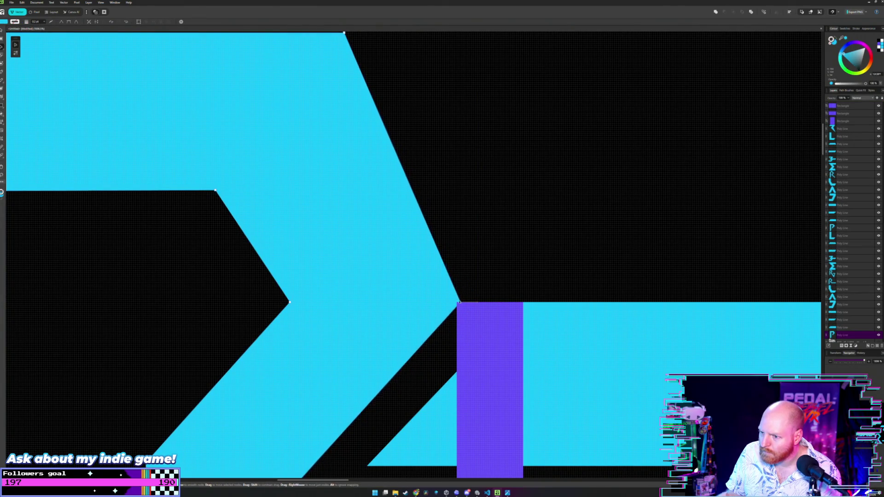
{"action": "scroll", "coordinate": [437, 276], "scroll_direction": "down", "scroll_amount": 3}
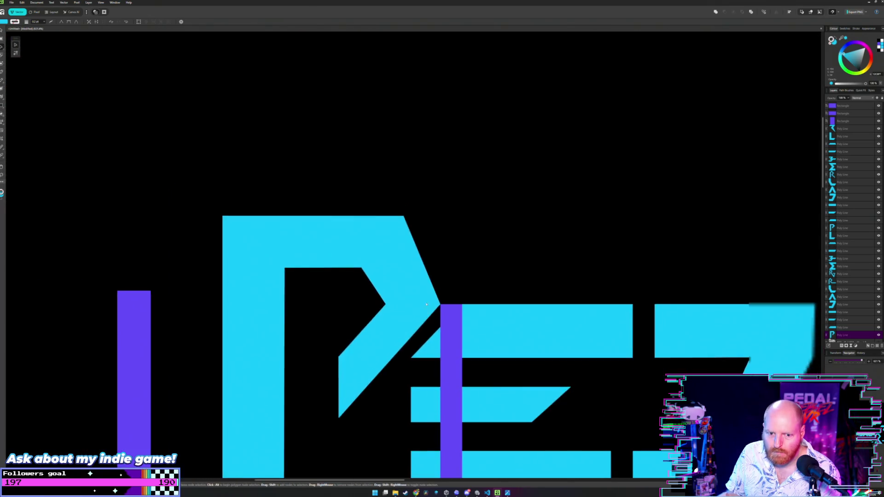
Step: Move the purple bar to fit against the E's top arm
{"action": "key", "text": "v"}
{"action": "scroll", "coordinate": [418, 240], "scroll_direction": "up", "scroll_amount": 5}
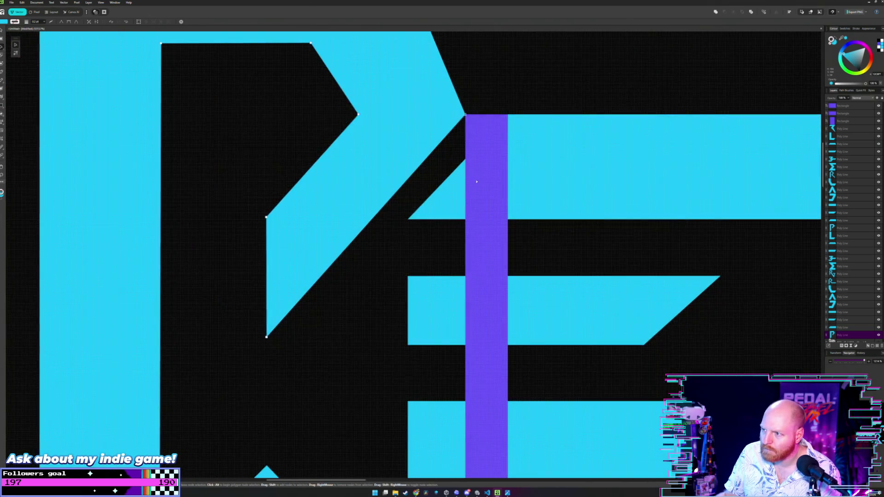
{"action": "left_click", "coordinate": [487, 171]}
{"action": "left_click_drag", "start_coordinate": [487, 171], "coordinate": [384, 273]}
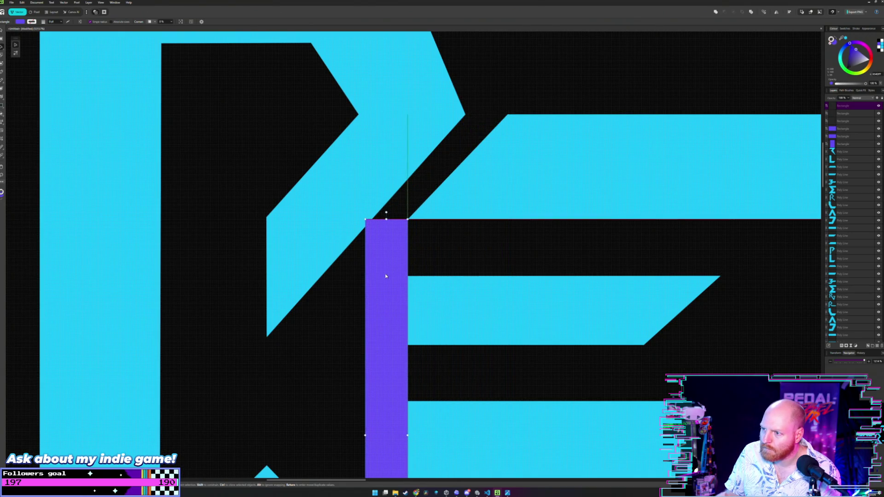
{"action": "scroll", "coordinate": [384, 273], "scroll_direction": "up", "scroll_amount": 2}
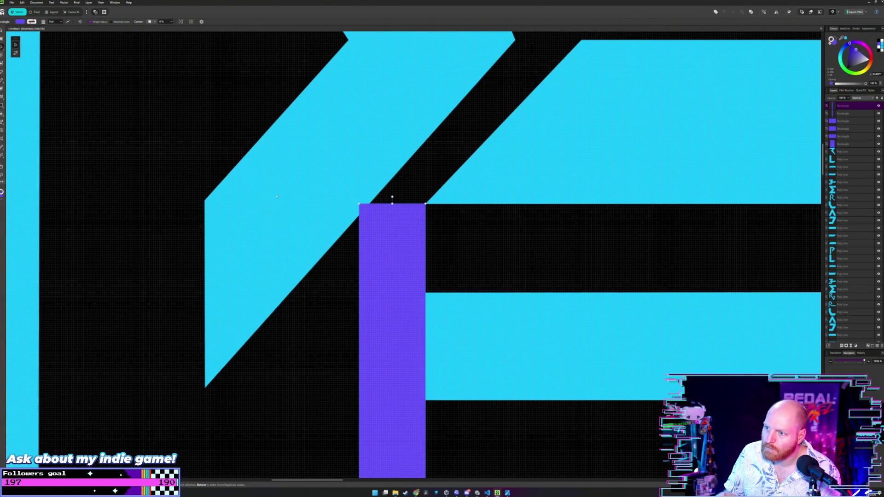
{"action": "scroll", "coordinate": [277, 197], "scroll_direction": "down", "scroll_amount": 1}
{"action": "scroll", "coordinate": [322, 240], "scroll_direction": "down", "scroll_amount": 1}
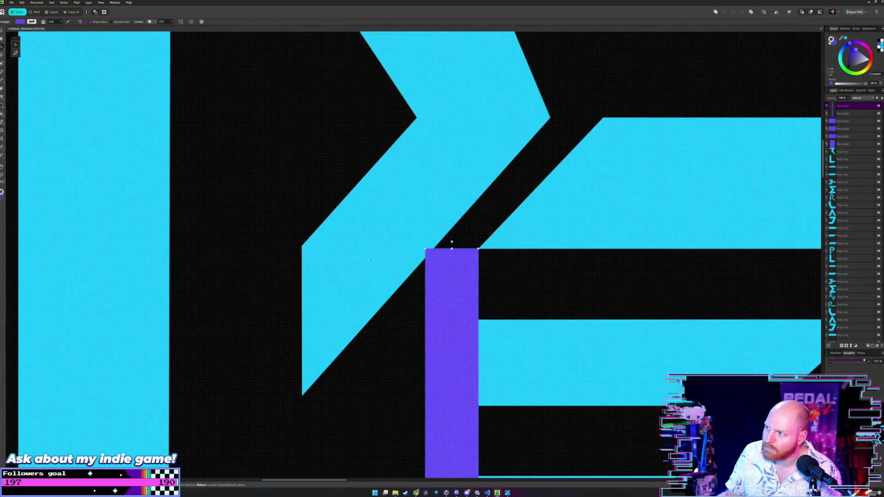
Step: Shorten the P's inner diagonal leg upward, then move the purple bar left of the logo
{"action": "double_click", "coordinate": [312, 384]}
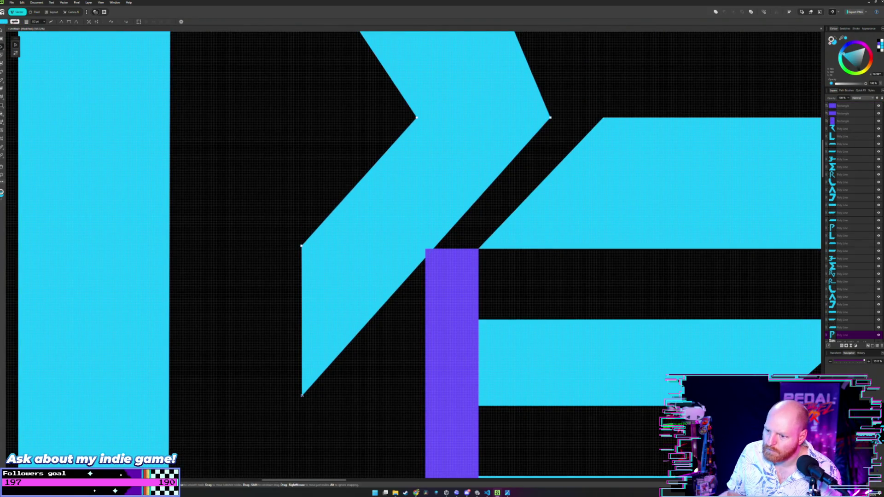
{"action": "left_click_drag", "start_coordinate": [301, 395], "coordinate": [302, 377]}
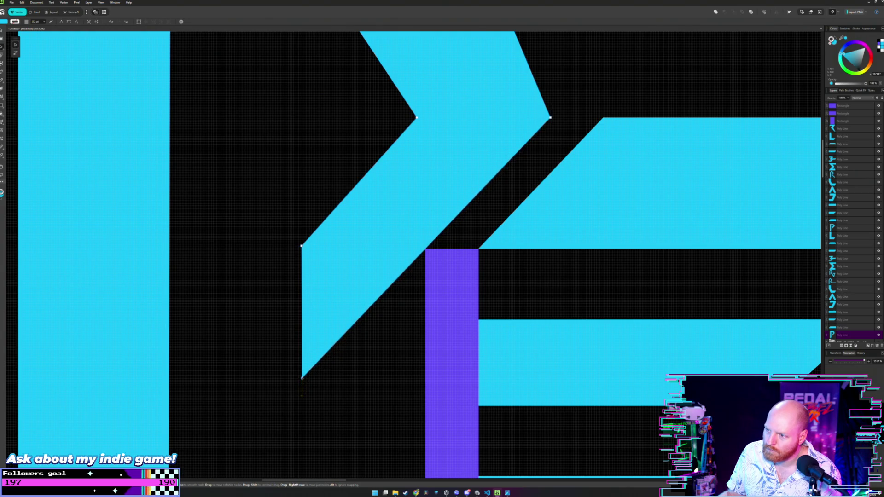
{"action": "scroll", "coordinate": [310, 153], "scroll_direction": "down", "scroll_amount": 5}
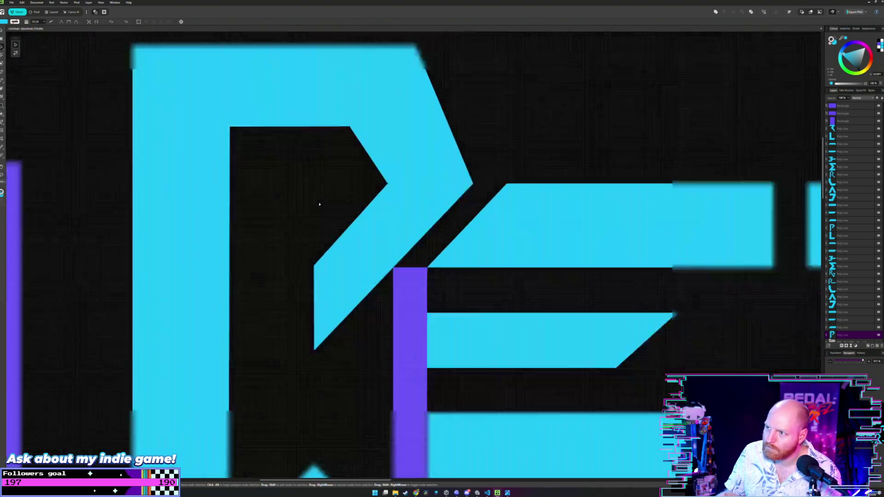
{"action": "scroll", "coordinate": [316, 197], "scroll_direction": "down", "scroll_amount": 3}
{"action": "key", "text": "m"}
{"action": "mouse_move", "coordinate": [382, 281]}
{"action": "left_mouse_down"}
{"action": "mouse_move", "coordinate": [437, 225]}
{"action": "mouse_move", "coordinate": [259, 209]}
{"action": "left_mouse_up"}
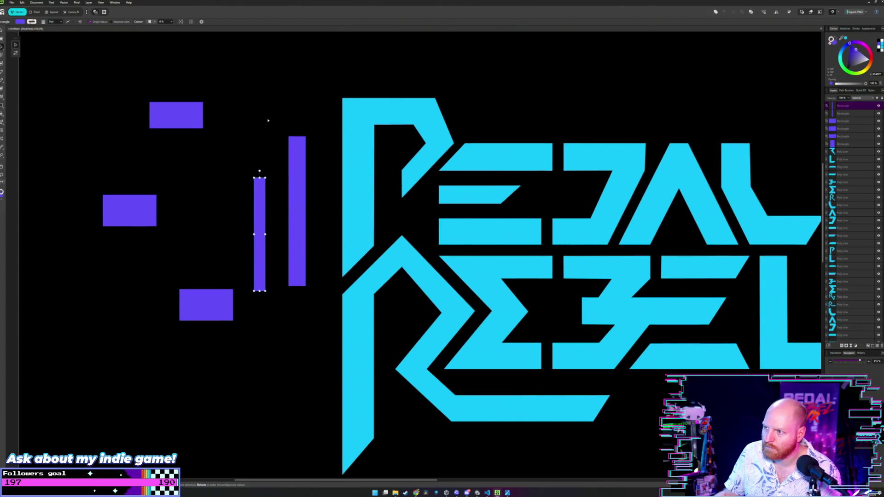
Step: Move the tall purple bar onto the R and align its top with the cyan shape
{"action": "scroll", "coordinate": [269, 123], "scroll_direction": "down", "scroll_amount": 3}
{"action": "left_click_drag", "start_coordinate": [269, 122], "coordinate": [355, 189]}
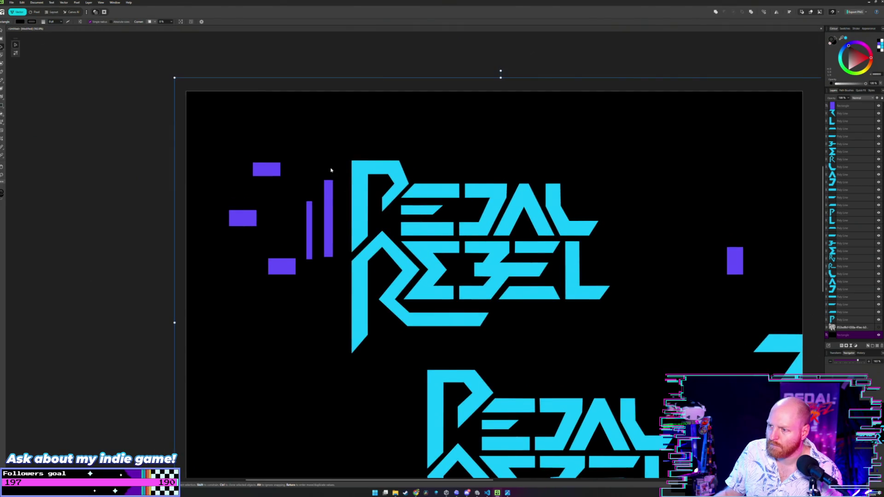
{"action": "scroll", "coordinate": [330, 171], "scroll_direction": "up", "scroll_amount": 3}
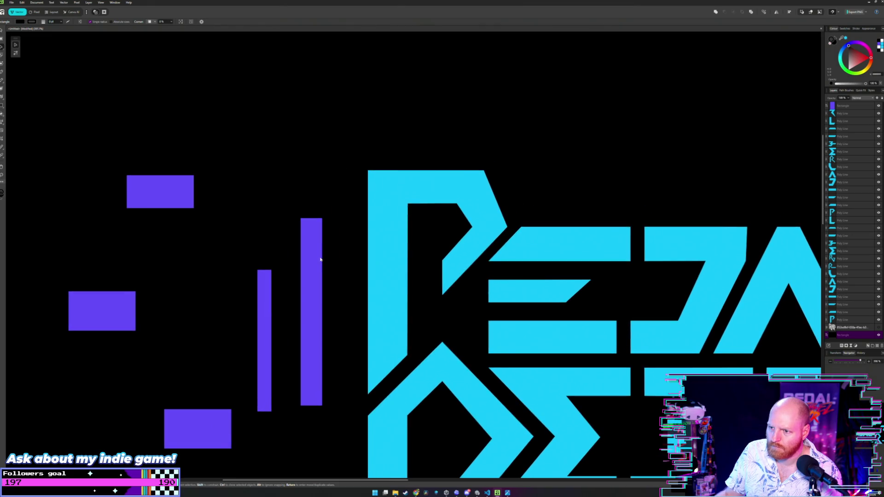
{"action": "left_click", "coordinate": [311, 246]}
{"action": "left_click_drag", "start_coordinate": [307, 253], "coordinate": [473, 404]}
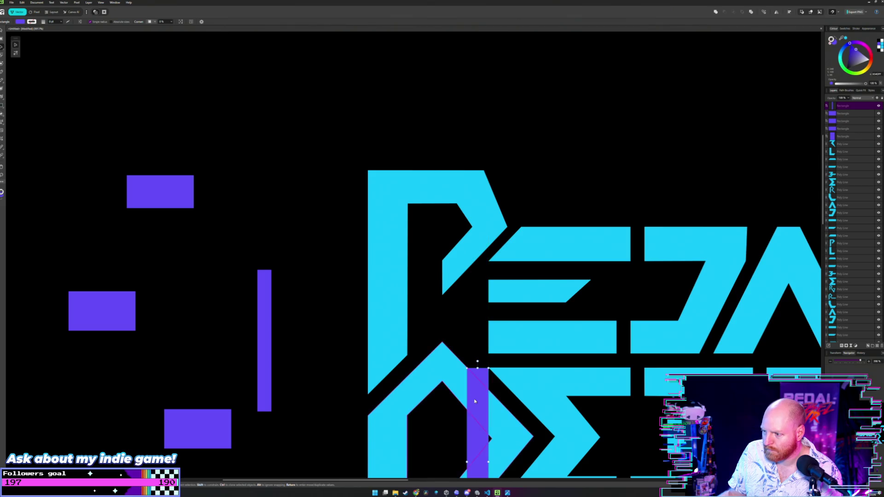
{"action": "scroll", "coordinate": [469, 376], "scroll_direction": "up", "scroll_amount": 2}
{"action": "scroll", "coordinate": [468, 377], "scroll_direction": "up", "scroll_amount": 2}
{"action": "scroll", "coordinate": [469, 376], "scroll_direction": "up", "scroll_amount": 2}
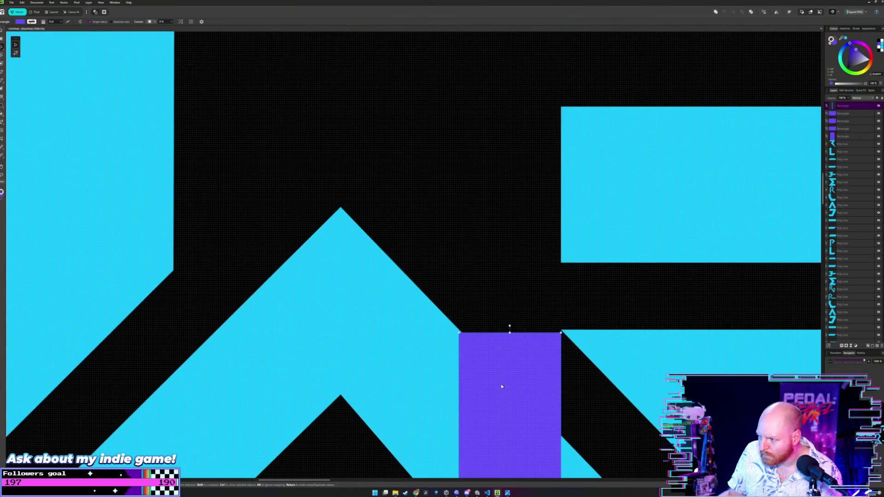
{"action": "left_click_drag", "start_coordinate": [502, 387], "coordinate": [502, 386]}
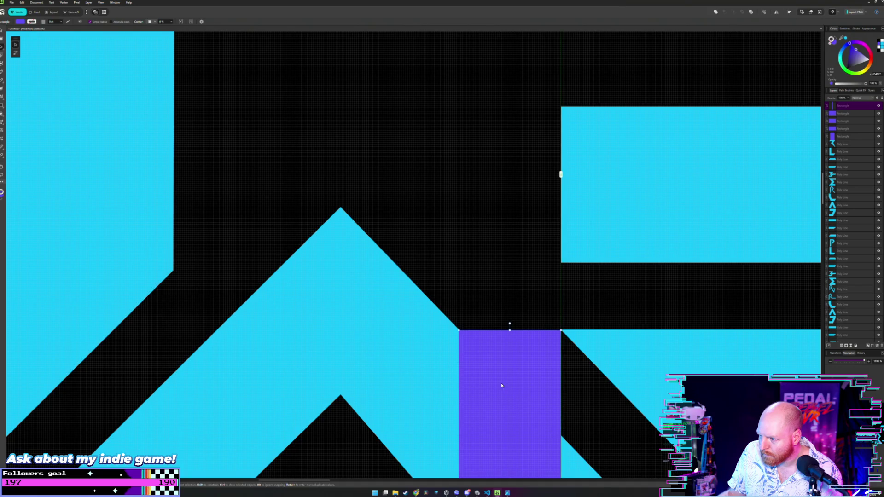
Step: Try the tall bar in the P–E junction, then set it just left of the P
{"action": "scroll", "coordinate": [482, 277], "scroll_direction": "down", "scroll_amount": 2}
{"action": "scroll", "coordinate": [478, 277], "scroll_direction": "down", "scroll_amount": 2}
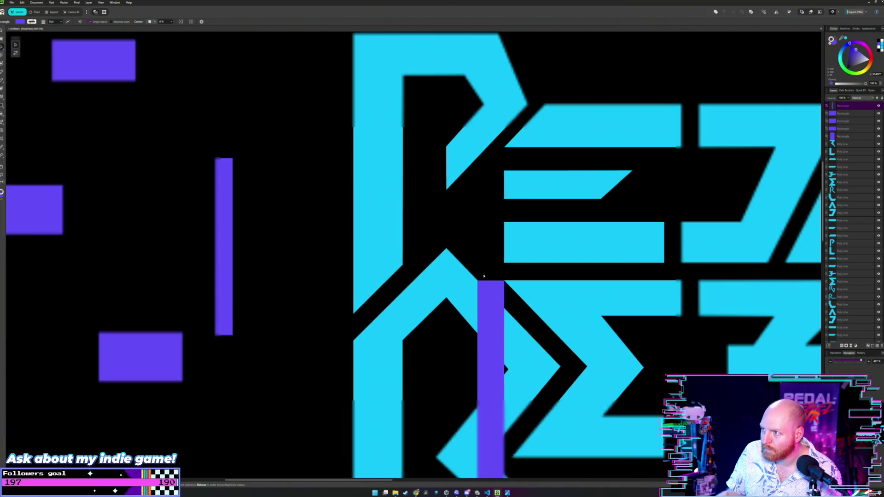
{"action": "scroll", "coordinate": [481, 322], "scroll_direction": "up", "scroll_amount": 2}
{"action": "left_click_drag", "start_coordinate": [491, 362], "coordinate": [491, 227]}
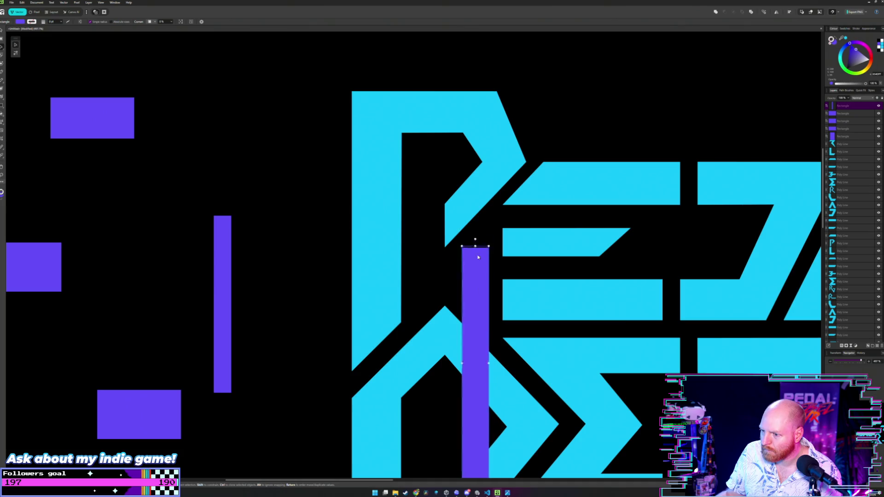
{"action": "scroll", "coordinate": [486, 214], "scroll_direction": "up", "scroll_amount": 3}
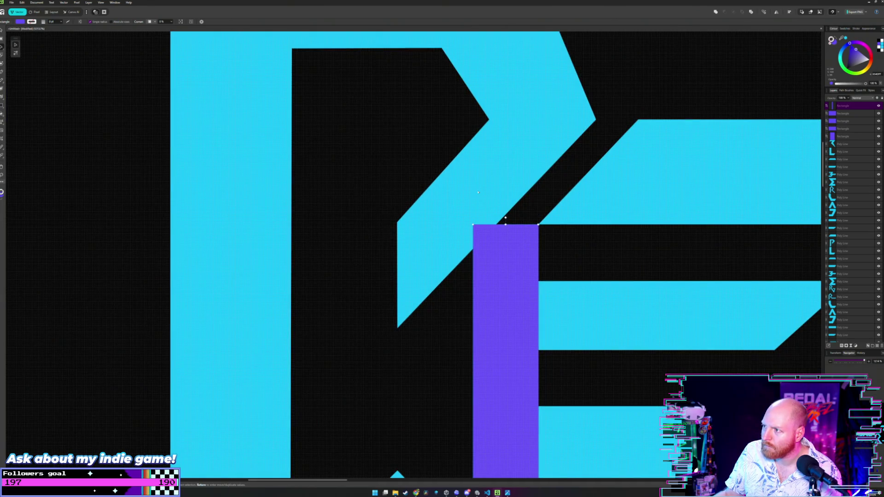
{"action": "scroll", "coordinate": [478, 192], "scroll_direction": "down", "scroll_amount": 4}
{"action": "mouse_move", "coordinate": [488, 254]}
{"action": "left_mouse_down"}
{"action": "mouse_move", "coordinate": [388, 229]}
{"action": "mouse_move", "coordinate": [360, 188]}
{"action": "left_mouse_up"}
{"action": "scroll", "coordinate": [354, 145], "scroll_direction": "down", "scroll_amount": 3}
{"action": "key", "text": "ctrl+a"}
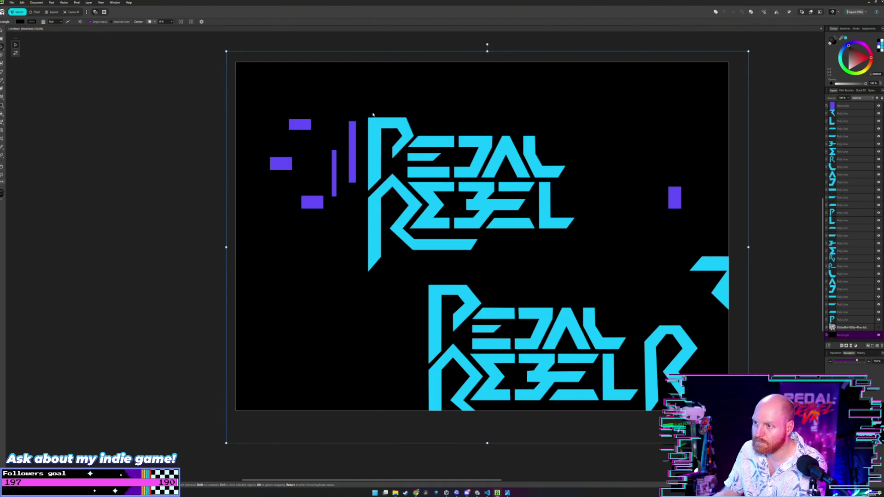
Step: Take a screen snip of the whole artboard and zoom in and out to inspect the logo
{"action": "key", "text": "super+shift+s"}
{"action": "left_click_drag", "start_coordinate": [362, 104], "coordinate": [582, 275]}
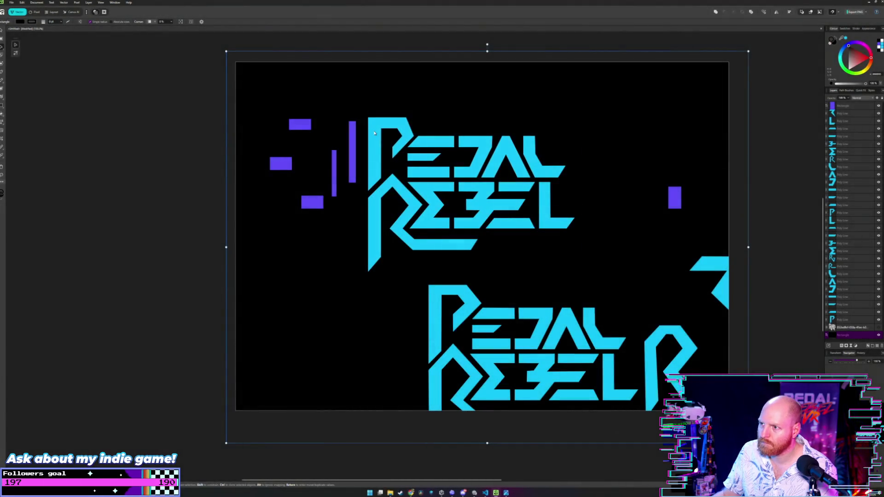
{"action": "scroll", "coordinate": [395, 195], "scroll_direction": "up", "scroll_amount": 3}
{"action": "scroll", "coordinate": [396, 195], "scroll_direction": "up", "scroll_amount": 2}
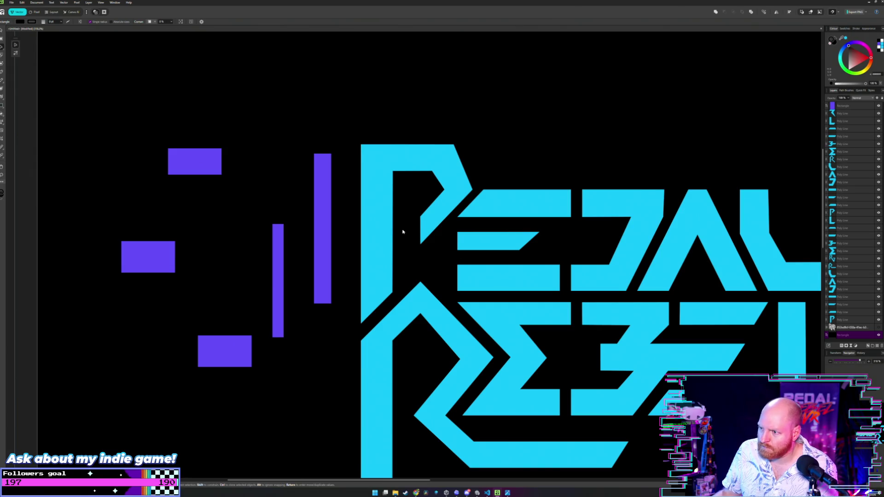
{"action": "scroll", "coordinate": [402, 232], "scroll_direction": "up", "scroll_amount": 1}
{"action": "scroll", "coordinate": [403, 234], "scroll_direction": "up", "scroll_amount": 1}
{"action": "scroll", "coordinate": [403, 236], "scroll_direction": "up", "scroll_amount": 1}
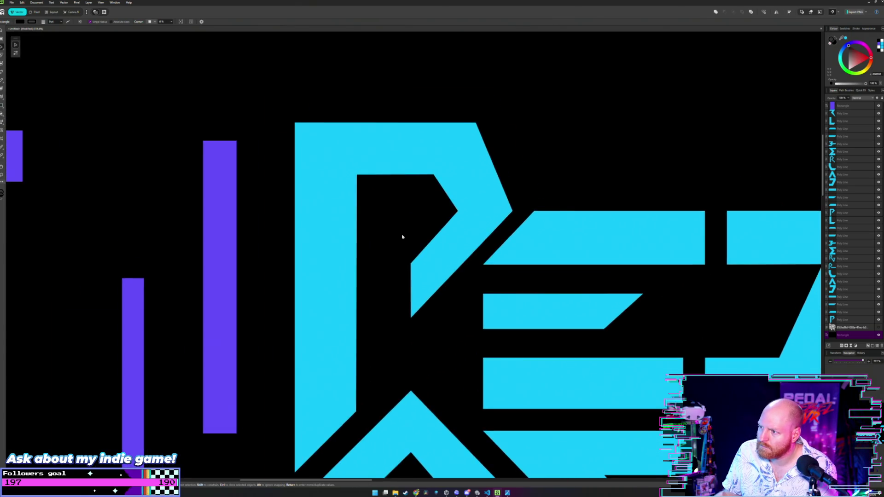
{"action": "scroll", "coordinate": [401, 237], "scroll_direction": "up", "scroll_amount": 1}
{"action": "scroll", "coordinate": [402, 237], "scroll_direction": "down", "scroll_amount": 2}
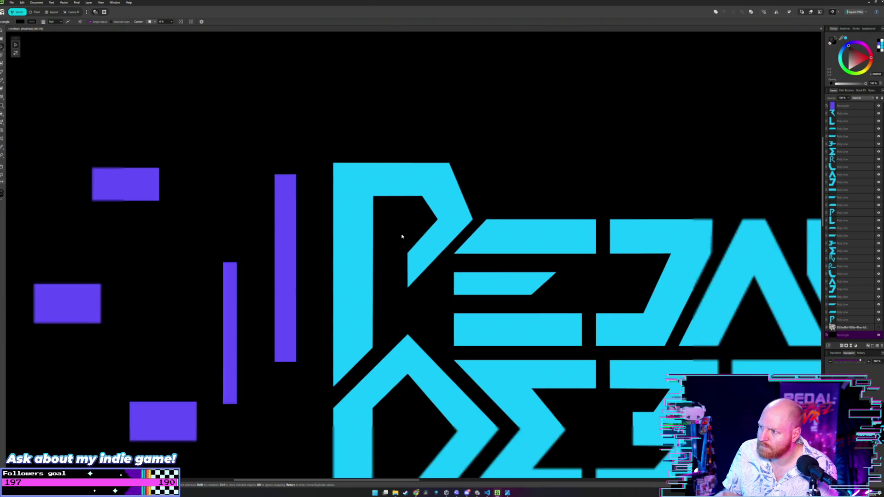
{"action": "scroll", "coordinate": [406, 216], "scroll_direction": "down", "scroll_amount": 1}
{"action": "scroll", "coordinate": [405, 212], "scroll_direction": "down", "scroll_amount": 2}
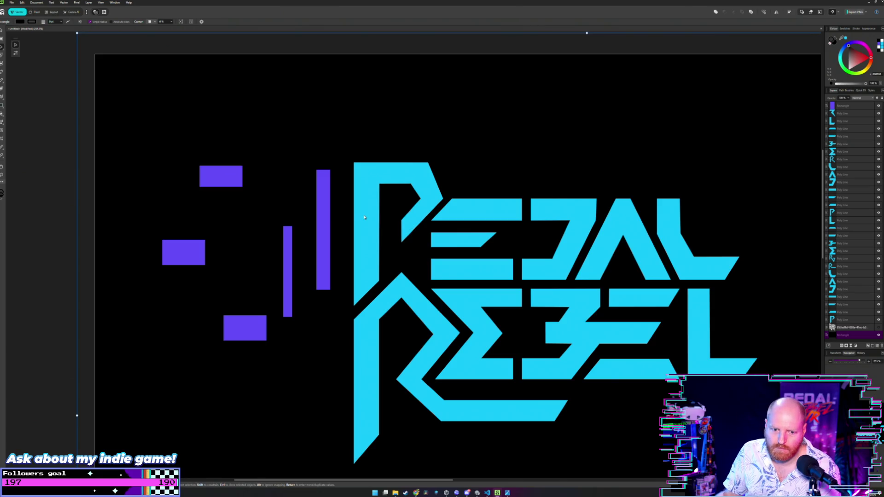
Step: Drag the tall purple bar from the left against the P's top-right corner
{"action": "left_click_drag", "start_coordinate": [354, 214], "coordinate": [388, 238]}
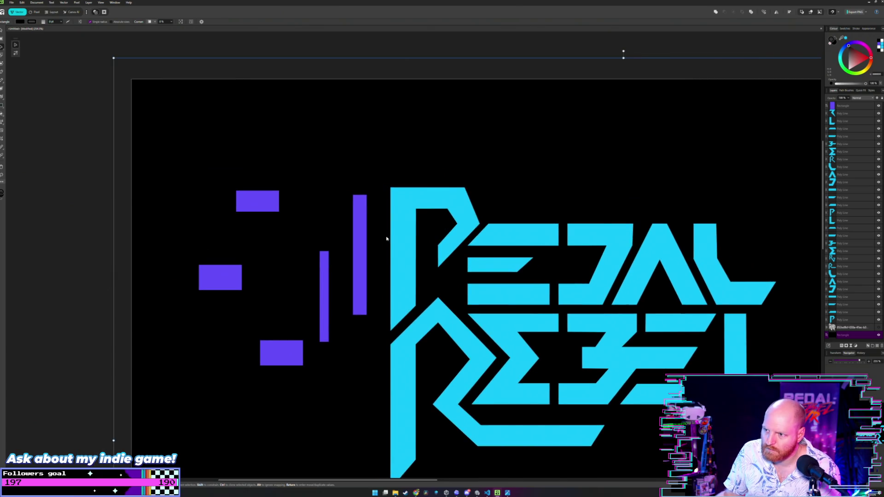
{"action": "scroll", "coordinate": [435, 220], "scroll_direction": "up", "scroll_amount": 3}
{"action": "mouse_move", "coordinate": [253, 208]}
{"action": "left_mouse_down"}
{"action": "mouse_move", "coordinate": [500, 314]}
{"action": "mouse_move", "coordinate": [549, 250]}
{"action": "left_mouse_up"}
{"action": "scroll", "coordinate": [549, 250], "scroll_direction": "up", "scroll_amount": 1}
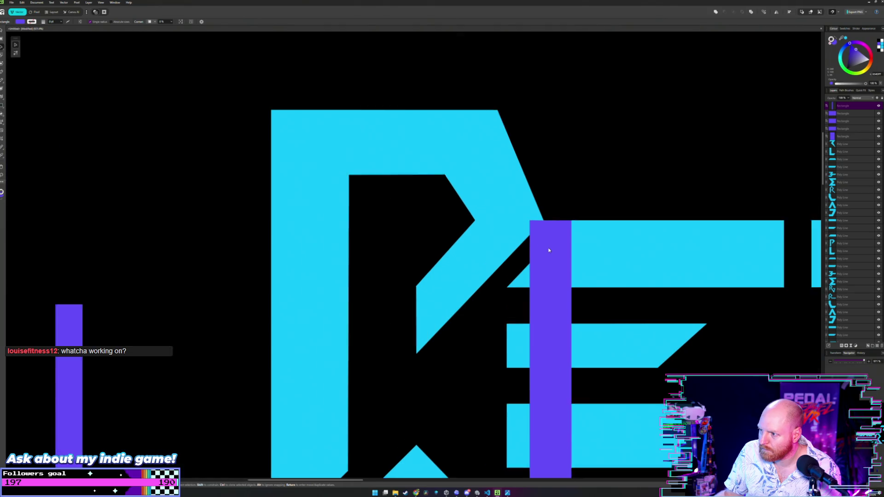
Step: Nudge the purple bar on the P slightly to the left
{"action": "scroll", "coordinate": [549, 250], "scroll_direction": "up", "scroll_amount": 2}
{"action": "left_click", "coordinate": [560, 155]}
{"action": "scroll", "coordinate": [555, 222], "scroll_direction": "up", "scroll_amount": 2}
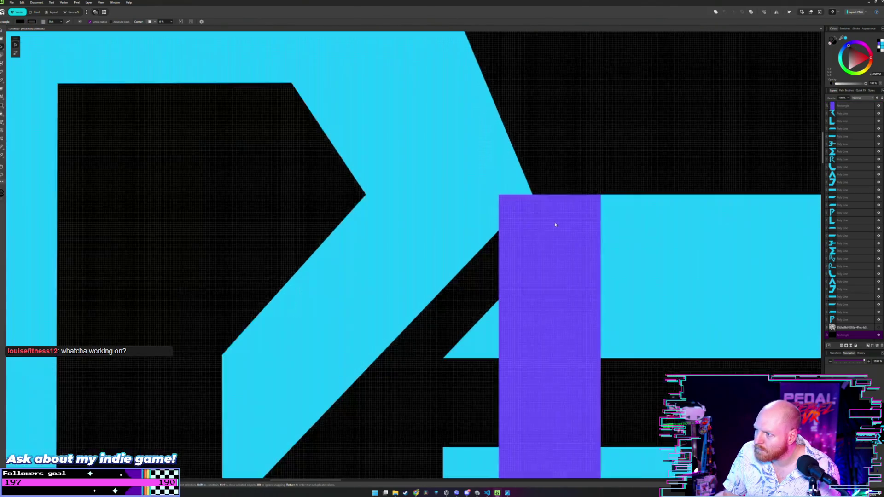
{"action": "scroll", "coordinate": [554, 240], "scroll_direction": "up", "scroll_amount": 1}
{"action": "left_click", "coordinate": [555, 256]}
{"action": "left_click_drag", "start_coordinate": [566, 256], "coordinate": [564, 259]}
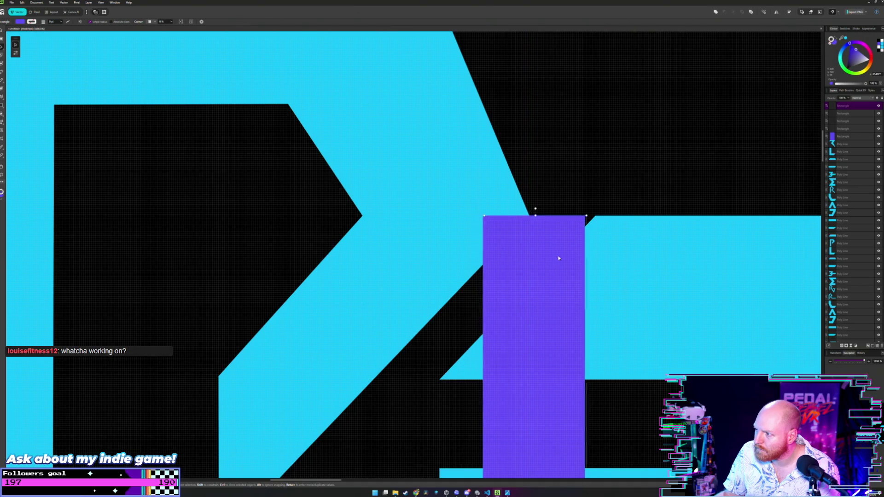
{"action": "left_click", "coordinate": [558, 175]}
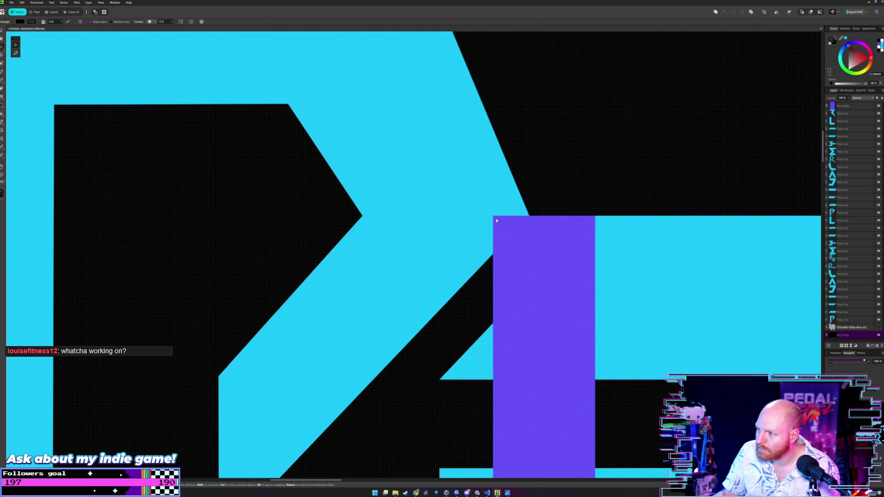
Step: Raise the top of the P by moving its upper nodes up two arrow-key steps
{"action": "scroll", "coordinate": [530, 193], "scroll_direction": "down", "scroll_amount": 2}
{"action": "scroll", "coordinate": [483, 212], "scroll_direction": "down", "scroll_amount": 2}
{"action": "scroll", "coordinate": [438, 226], "scroll_direction": "down", "scroll_amount": 2}
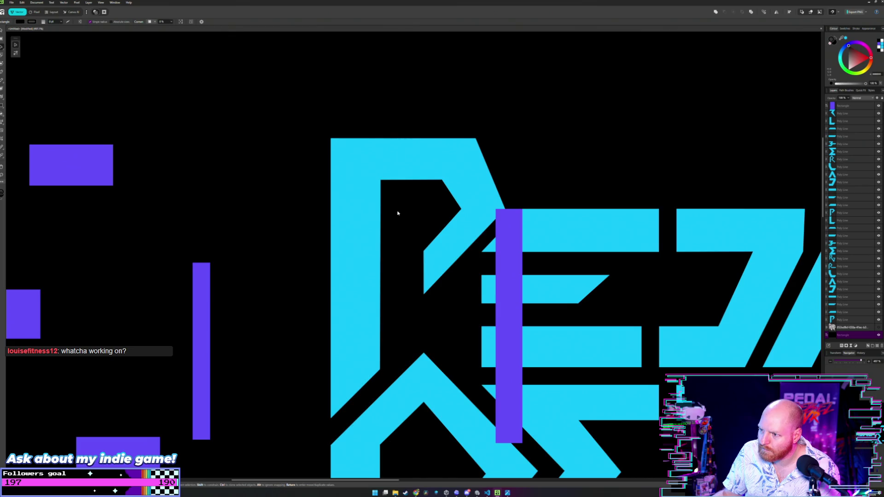
{"action": "left_click_drag", "start_coordinate": [397, 213], "coordinate": [442, 244]}
{"action": "double_click", "coordinate": [504, 227]}
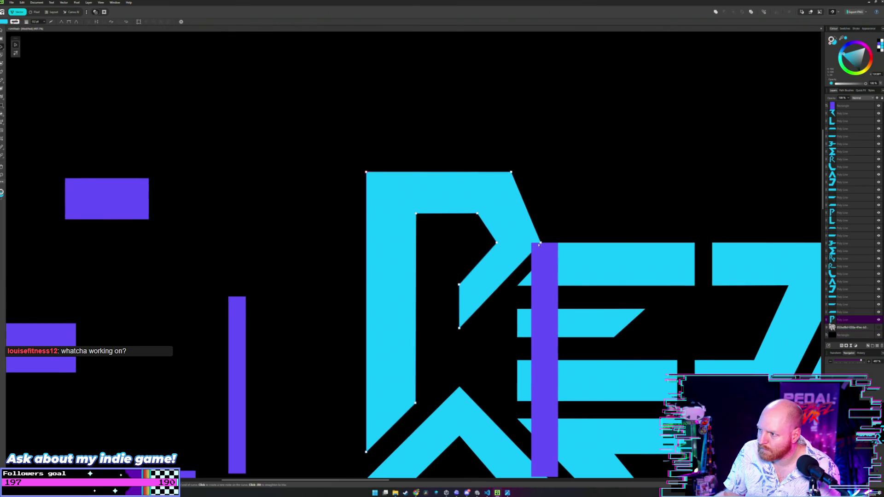
{"action": "left_click", "coordinate": [496, 242]}
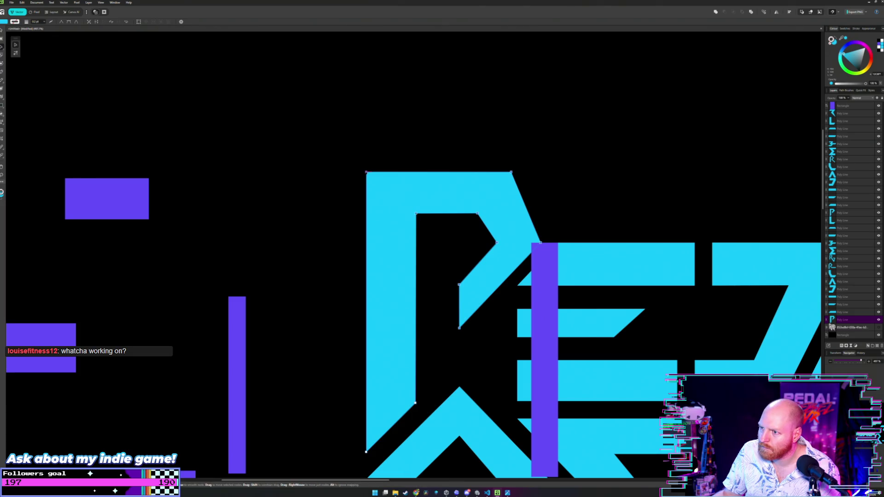
{"action": "key", "text": "Up"}
{"action": "key", "text": "Up"}
{"action": "key", "text": "Up"}
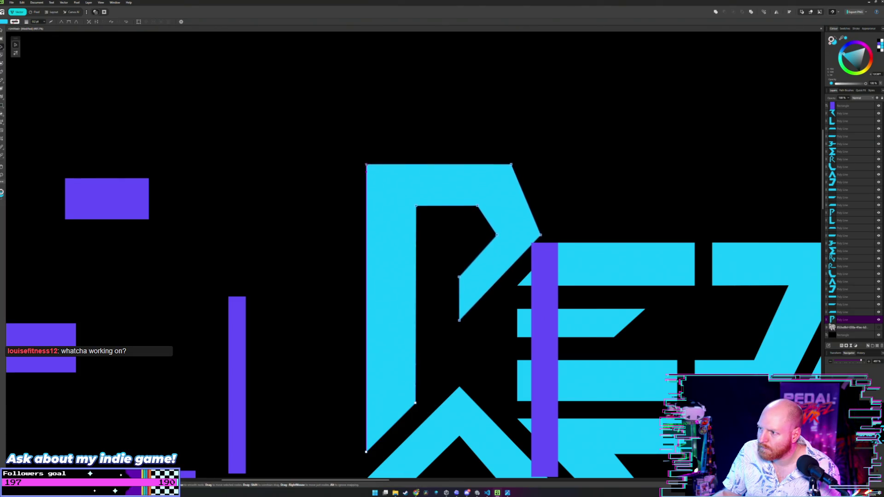
{"action": "key", "text": "Up"}
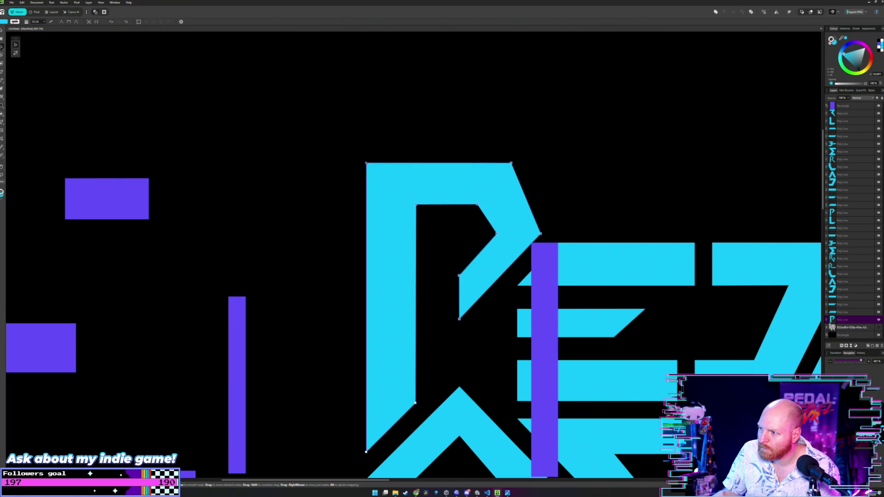
{"action": "key", "text": "m"}
{"action": "left_click", "coordinate": [454, 235]}
Step: Move the tall purple bar down into the P–E gap
{"action": "left_click", "coordinate": [544, 263]}
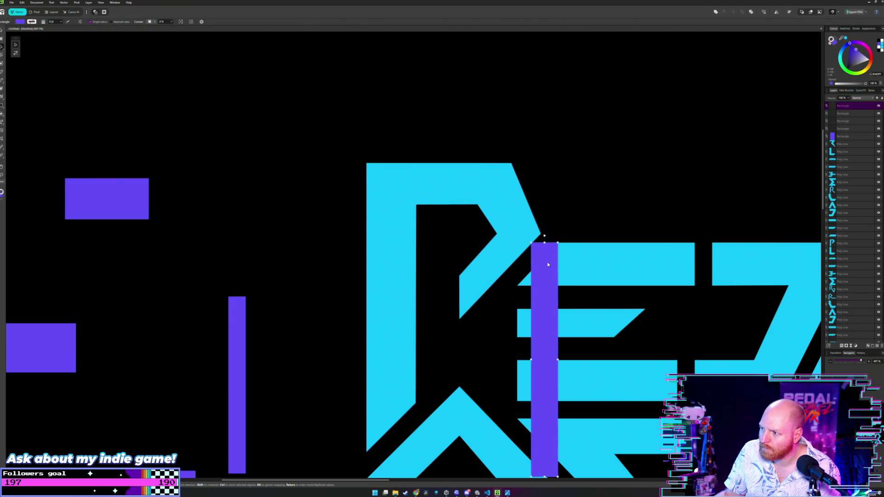
{"action": "left_click_drag", "start_coordinate": [548, 265], "coordinate": [508, 308]}
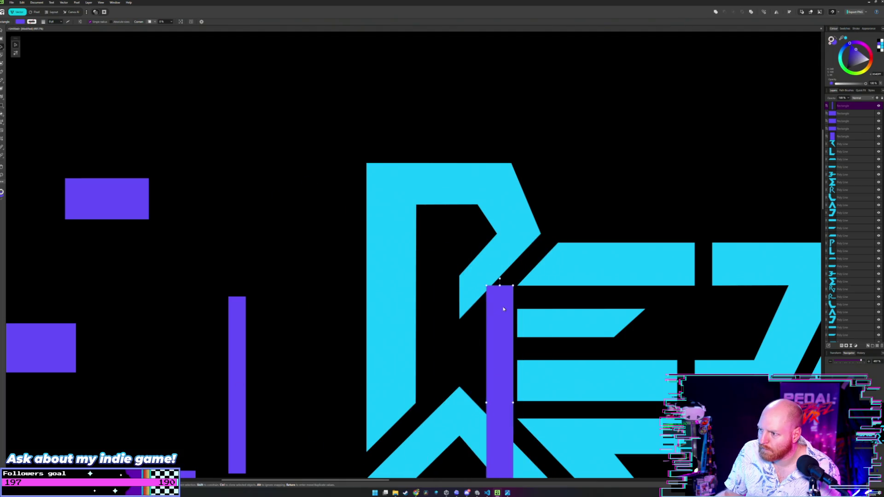
{"action": "scroll", "coordinate": [505, 303], "scroll_direction": "up", "scroll_amount": 4}
{"action": "scroll", "coordinate": [503, 300], "scroll_direction": "up", "scroll_amount": 2}
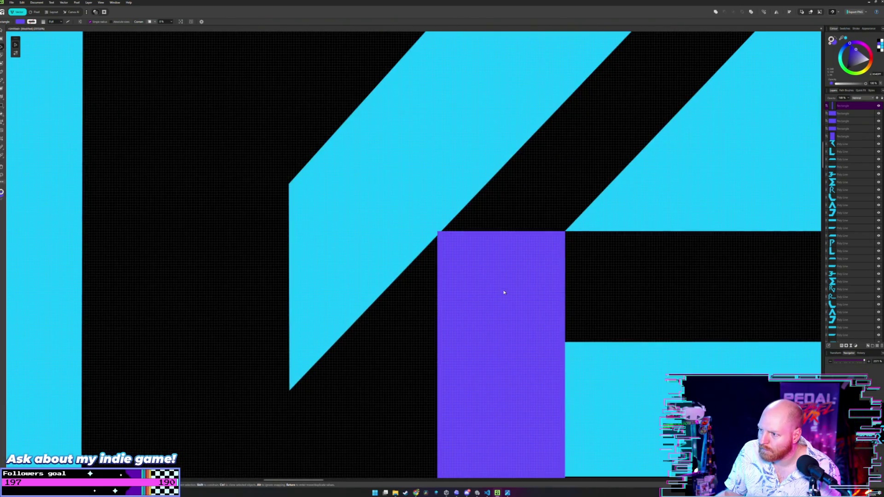
{"action": "scroll", "coordinate": [500, 282], "scroll_direction": "down", "scroll_amount": 4}
{"action": "scroll", "coordinate": [498, 282], "scroll_direction": "down", "scroll_amount": 2}
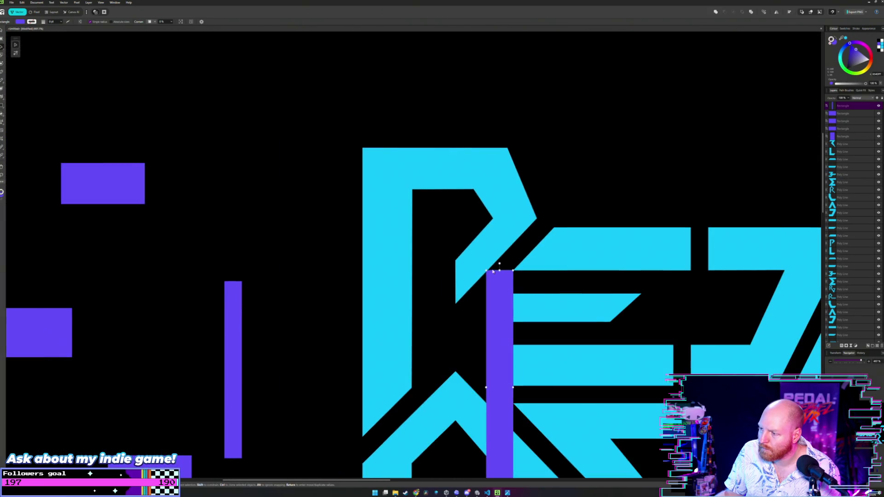
Step: Select the P's inner vertical edge nodes, then zoom back out of the detail
{"action": "double_click", "coordinate": [469, 279]}
{"action": "left_click", "coordinate": [456, 264]}
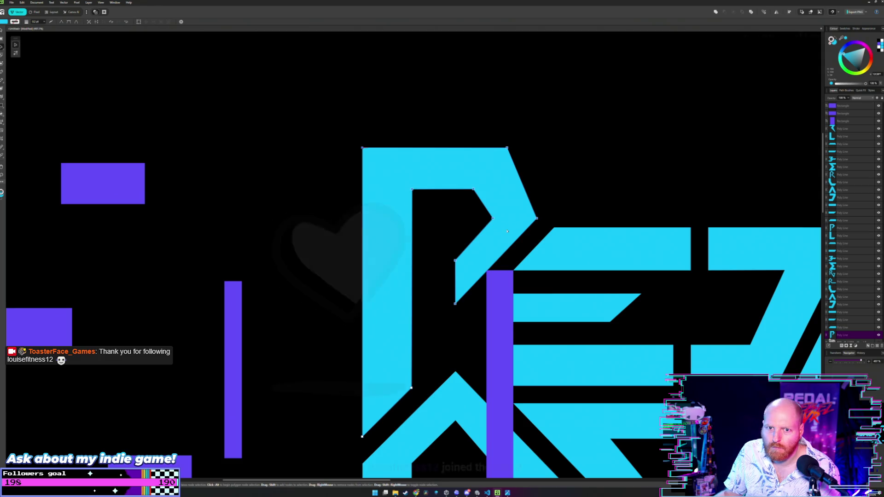
{"action": "scroll", "coordinate": [506, 229], "scroll_direction": "up", "scroll_amount": 3}
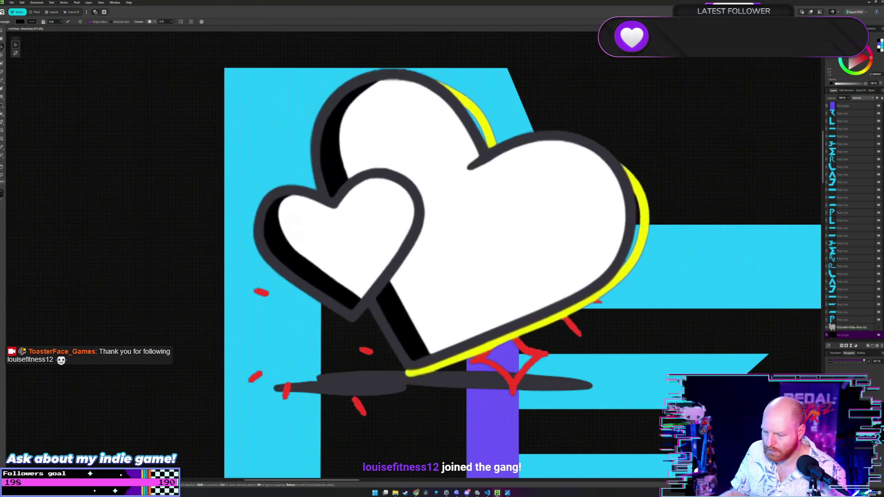
{"action": "key", "text": "ctrl+minus"}
{"action": "key", "text": "m"}
{"action": "scroll", "coordinate": [301, 194], "scroll_direction": "down", "scroll_amount": 2}
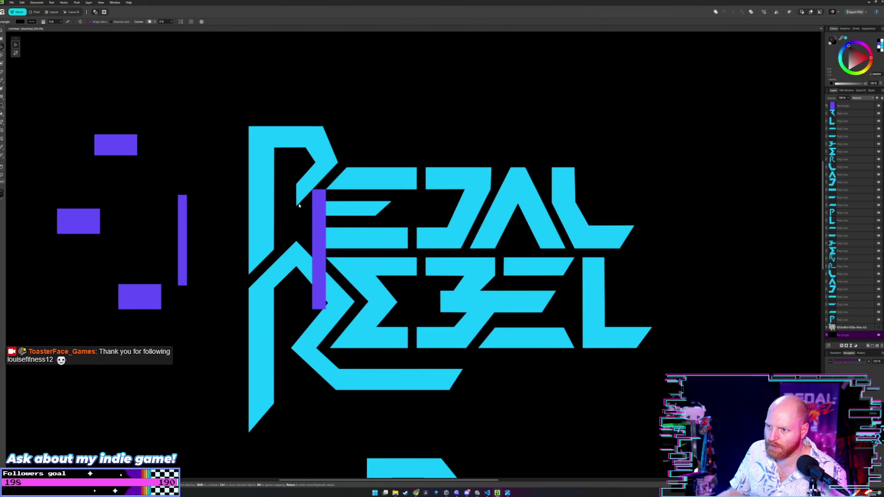
Step: Move the tall purple bar off the logo to the left among the other bars, then bring up File Explorer
{"action": "left_click_drag", "start_coordinate": [317, 214], "coordinate": [63, 278]}
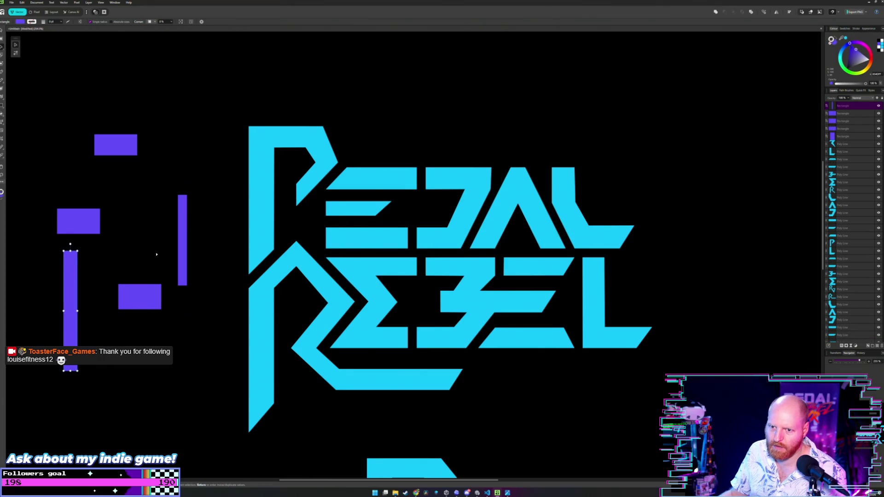
{"action": "left_click", "coordinate": [173, 274]}
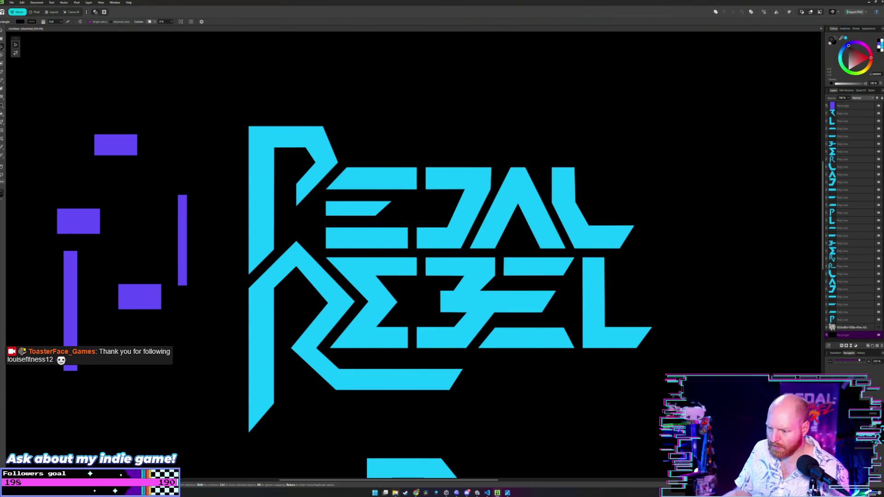
{"action": "left_click_drag", "start_coordinate": [405, 341], "coordinate": [227, 205]}
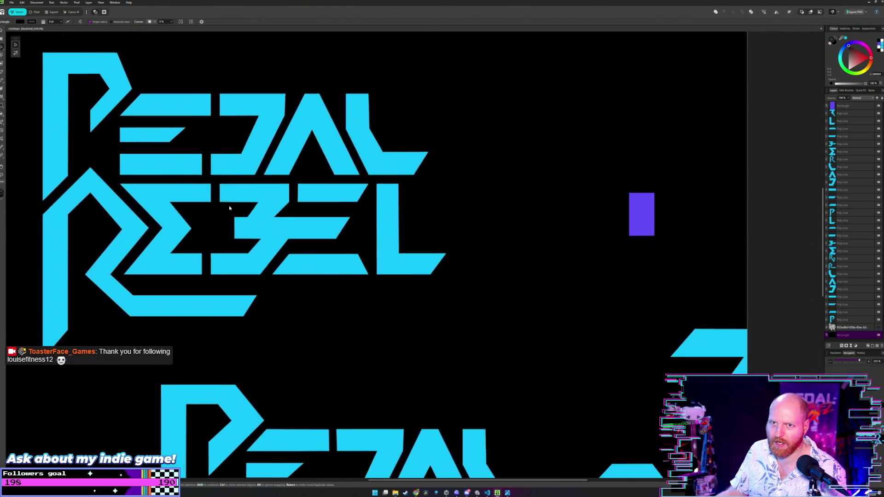
{"action": "left_click", "coordinate": [392, 492]}
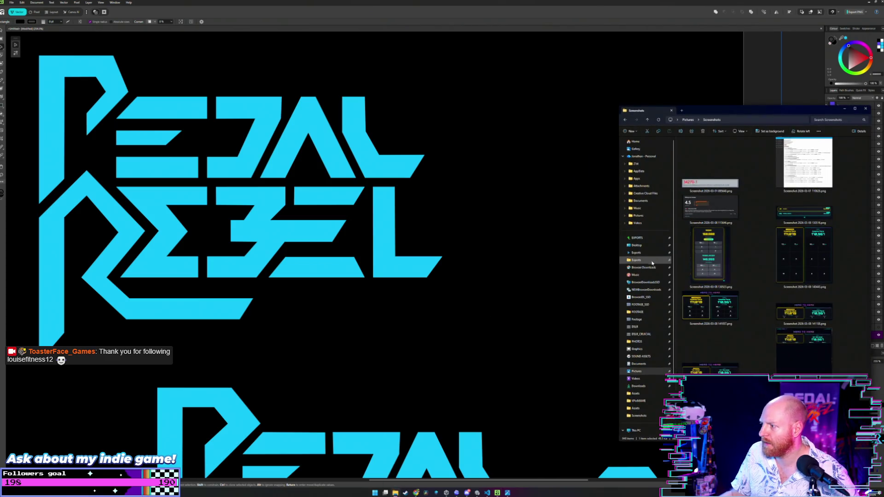
Step: Open PedalRebelVRLogo copy2.png from the Graphics folder
{"action": "left_click", "coordinate": [650, 349]}
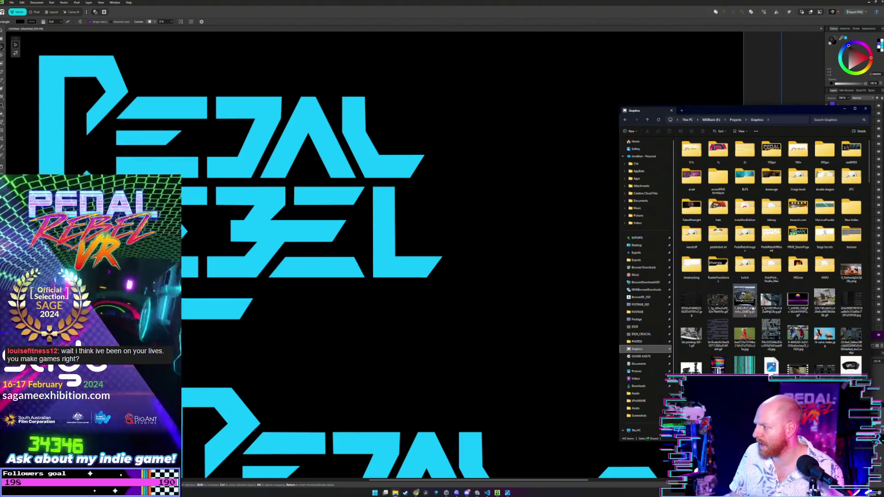
{"action": "scroll", "coordinate": [753, 309], "scroll_direction": "down", "scroll_amount": 10}
{"action": "scroll", "coordinate": [753, 309], "scroll_direction": "down", "scroll_amount": 10}
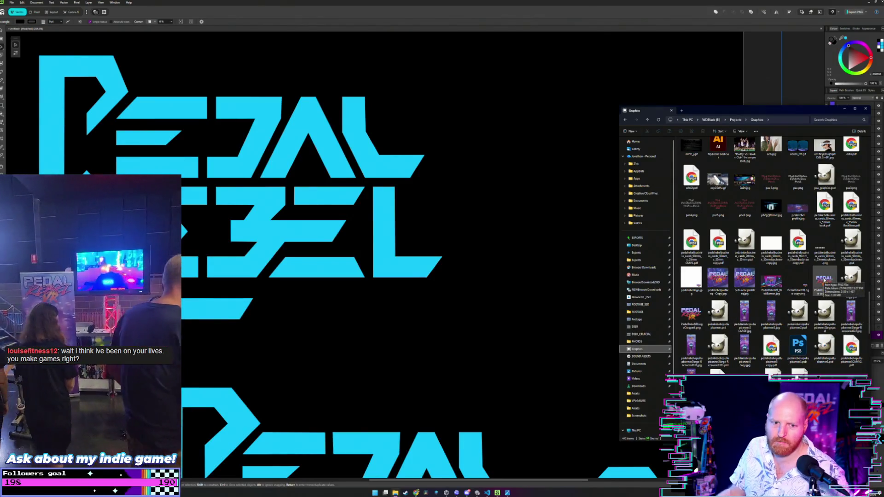
{"action": "double_click", "coordinate": [823, 279]}
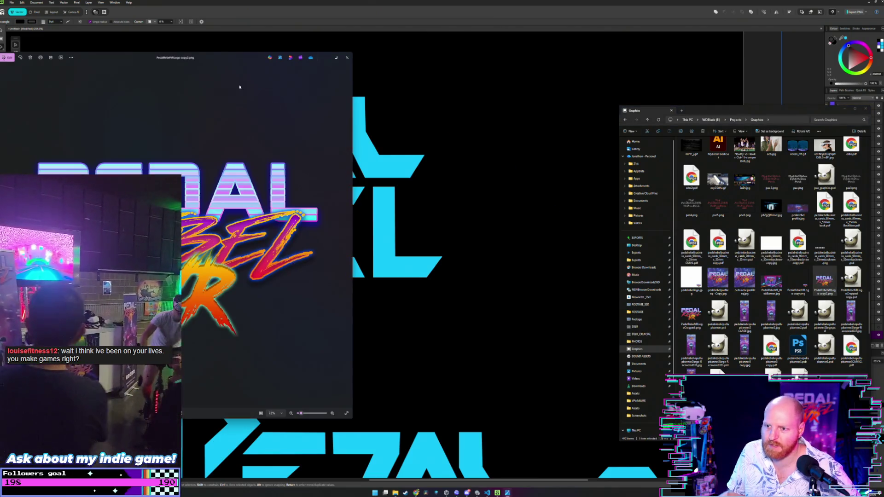
Step: Move the logo image window right and recentre the PEDAL REBEL artwork in Affinity
{"action": "left_click_drag", "start_coordinate": [239, 86], "coordinate": [726, 58]}
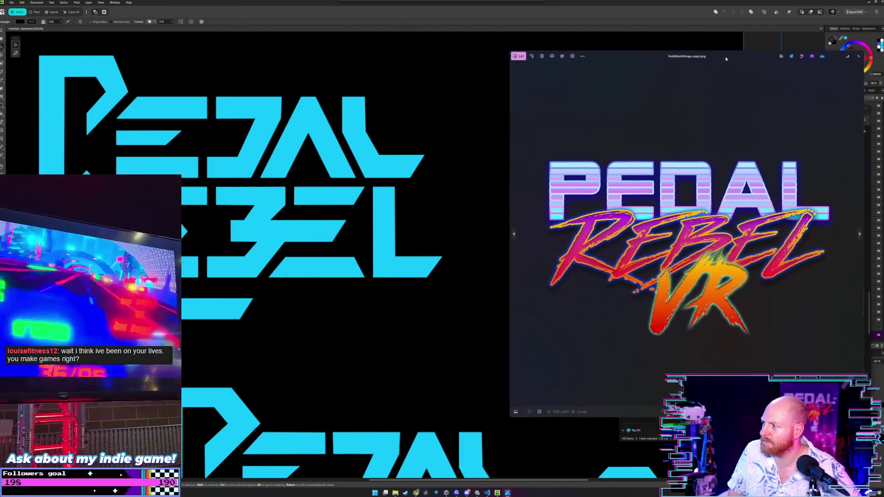
{"action": "left_click_drag", "start_coordinate": [373, 141], "coordinate": [548, 159]}
{"action": "scroll", "coordinate": [519, 148], "scroll_direction": "down", "scroll_amount": 2}
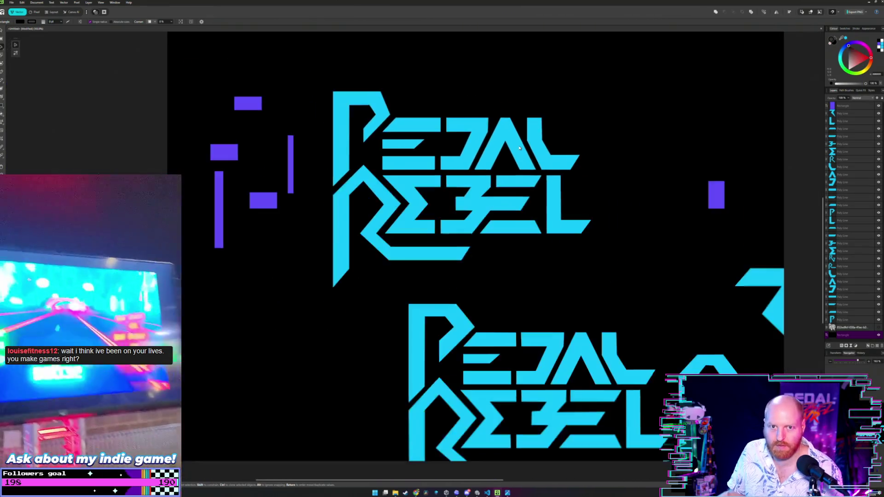
{"action": "left_click_drag", "start_coordinate": [519, 147], "coordinate": [399, 144]}
{"action": "scroll", "coordinate": [398, 144], "scroll_direction": "up", "scroll_amount": 1}
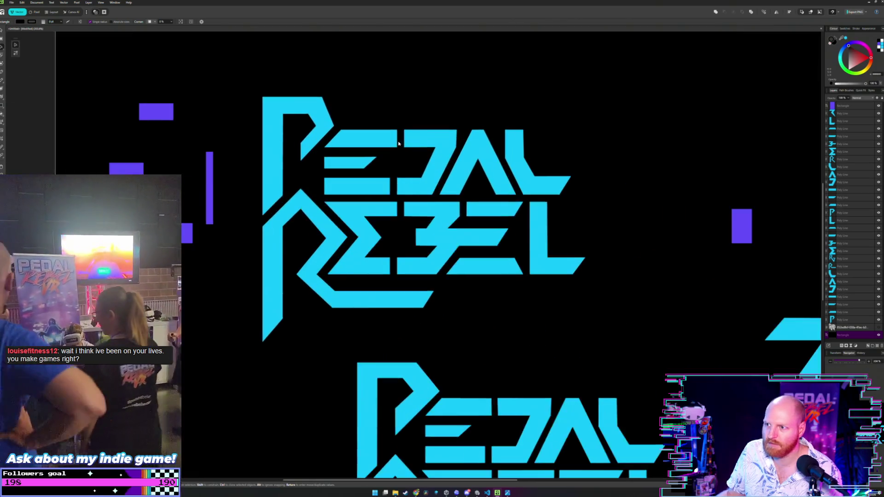
Step: Shrink the reference logo window and dock it at the top right beside the artwork
{"action": "key", "text": "alt+Tab"}
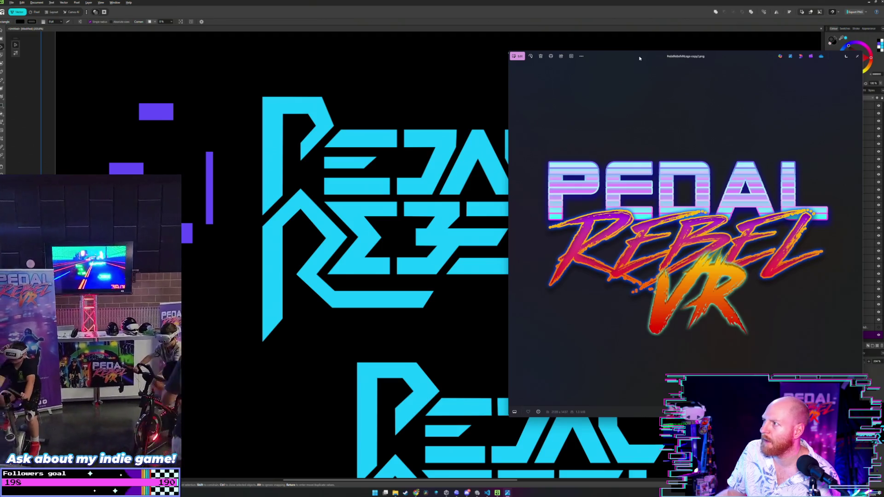
{"action": "left_click_drag", "start_coordinate": [639, 58], "coordinate": [662, 52]}
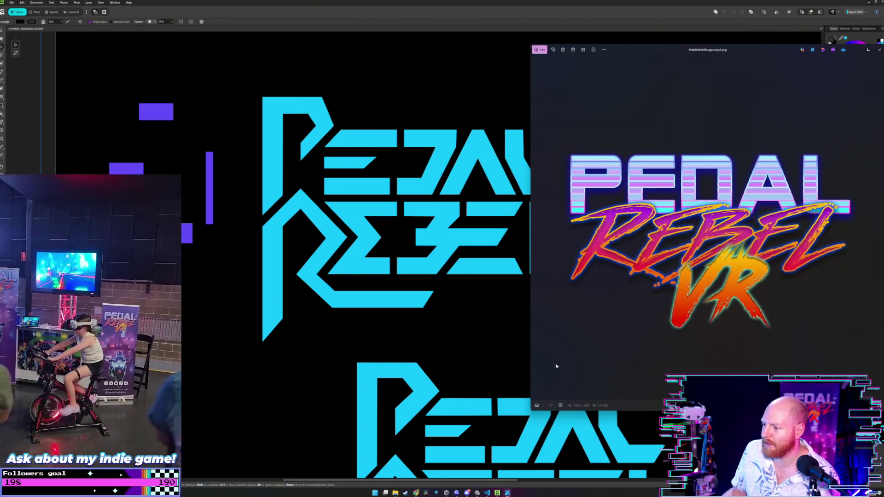
{"action": "mouse_move", "coordinate": [531, 45]}
{"action": "left_mouse_down"}
{"action": "mouse_move", "coordinate": [601, 105]}
{"action": "mouse_move", "coordinate": [616, 132]}
{"action": "left_mouse_up"}
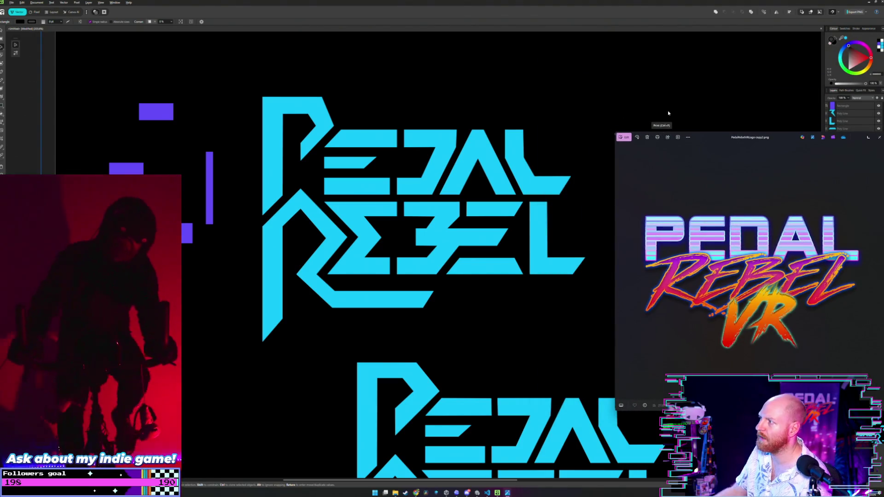
{"action": "left_click_drag", "start_coordinate": [775, 141], "coordinate": [763, 81]}
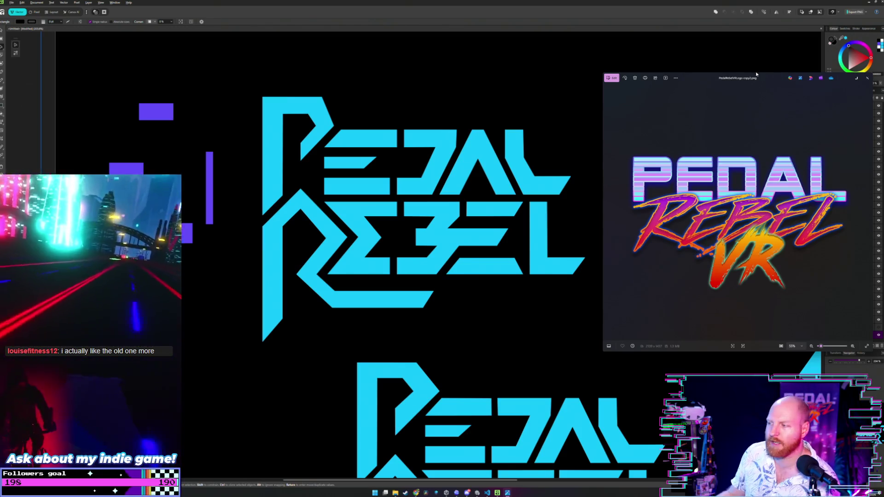
{"action": "left_click_drag", "start_coordinate": [782, 79], "coordinate": [777, 79]}
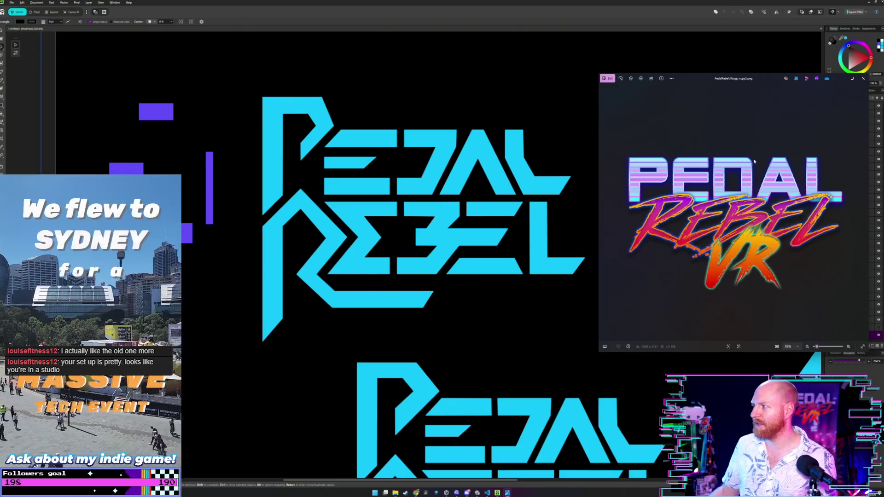
{"action": "scroll", "coordinate": [739, 157], "scroll_direction": "up", "scroll_amount": 2}
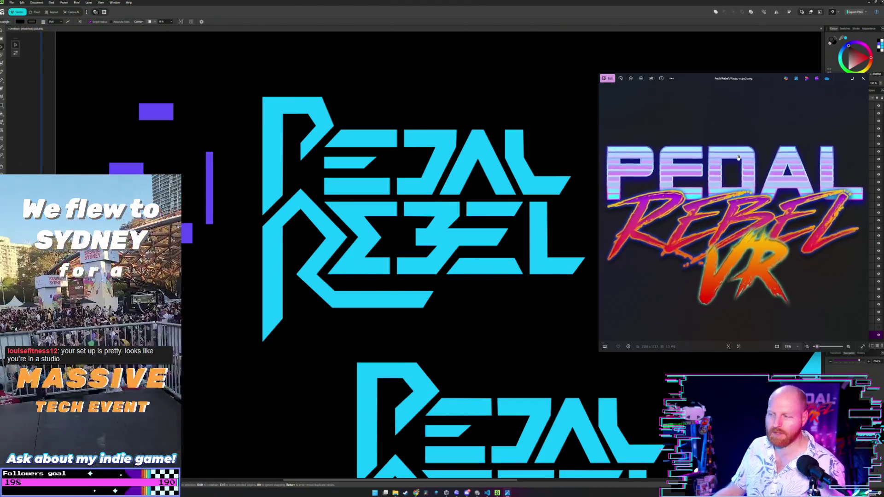
{"action": "scroll", "coordinate": [738, 157], "scroll_direction": "up", "scroll_amount": 3}
{"action": "scroll", "coordinate": [738, 158], "scroll_direction": "down", "scroll_amount": 5}
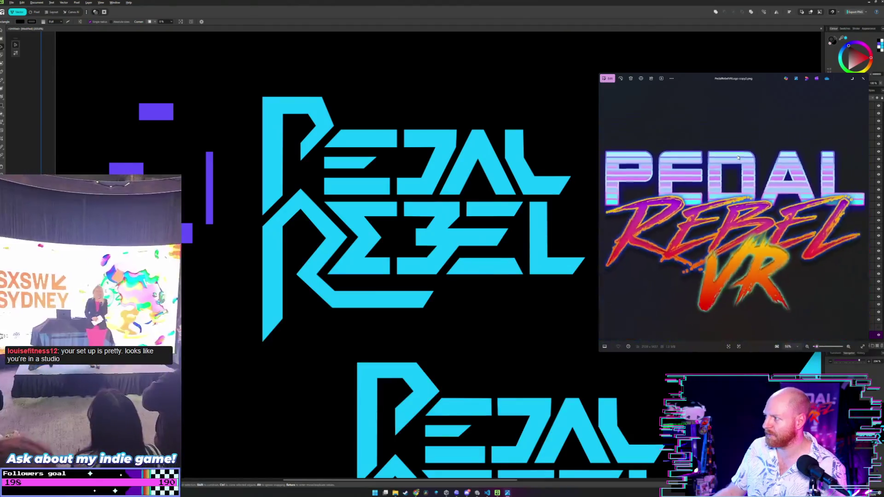
{"action": "scroll", "coordinate": [738, 157], "scroll_direction": "down", "scroll_amount": 1}
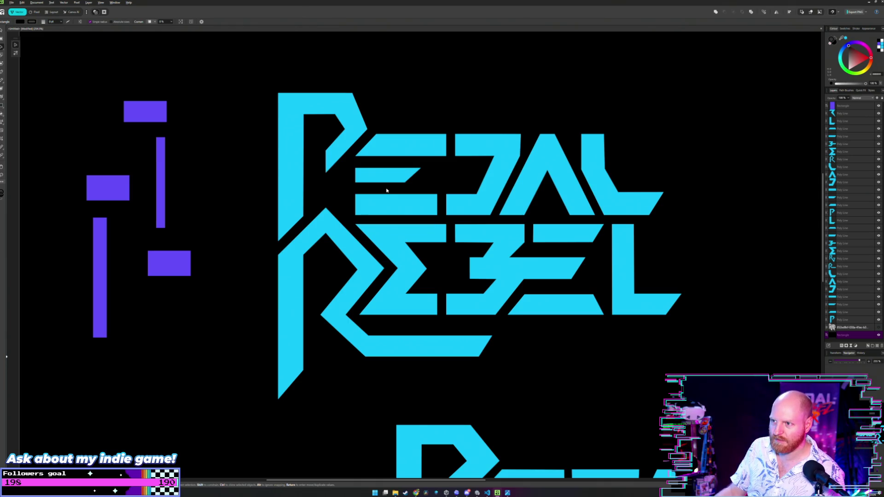
{"action": "scroll", "coordinate": [370, 161], "scroll_direction": "up", "scroll_amount": 2}
{"action": "scroll", "coordinate": [371, 154], "scroll_direction": "up", "scroll_amount": 2}
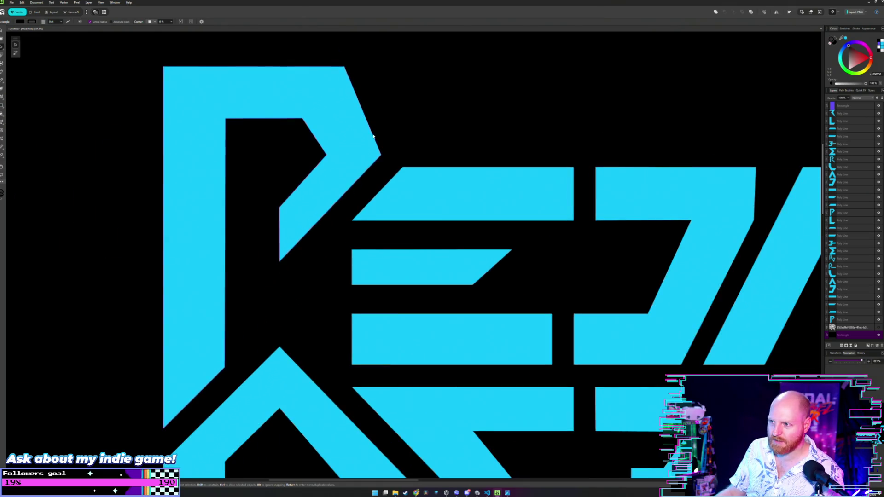
{"action": "scroll", "coordinate": [373, 144], "scroll_direction": "up", "scroll_amount": 2}
{"action": "scroll", "coordinate": [374, 152], "scroll_direction": "up", "scroll_amount": 1}
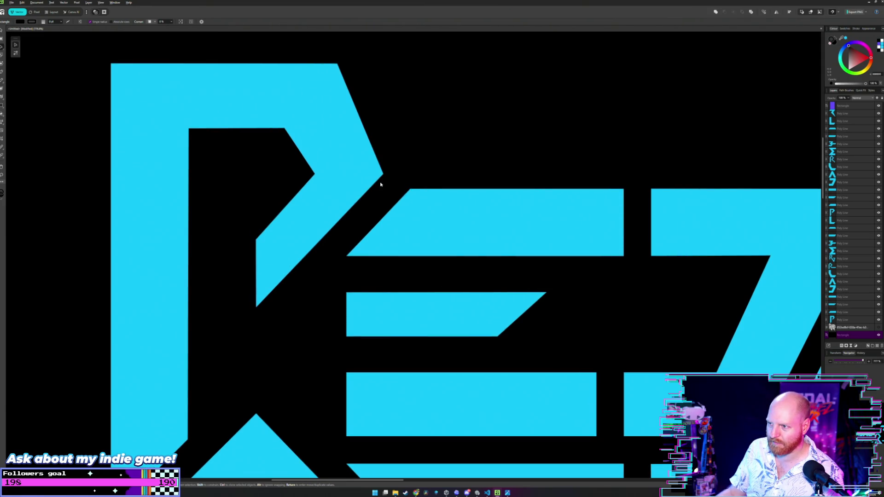
{"action": "double_click", "coordinate": [368, 182]}
{"action": "scroll", "coordinate": [370, 179], "scroll_direction": "up", "scroll_amount": 2}
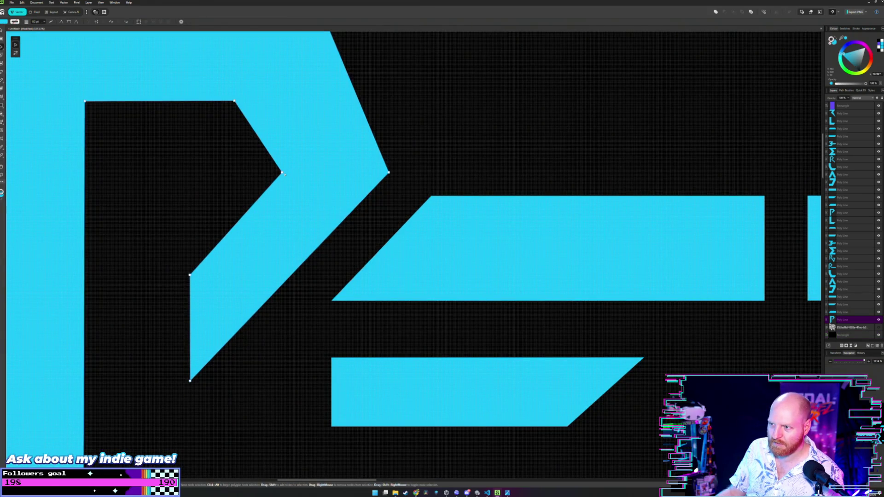
{"action": "scroll", "coordinate": [397, 205], "scroll_direction": "down", "scroll_amount": 3}
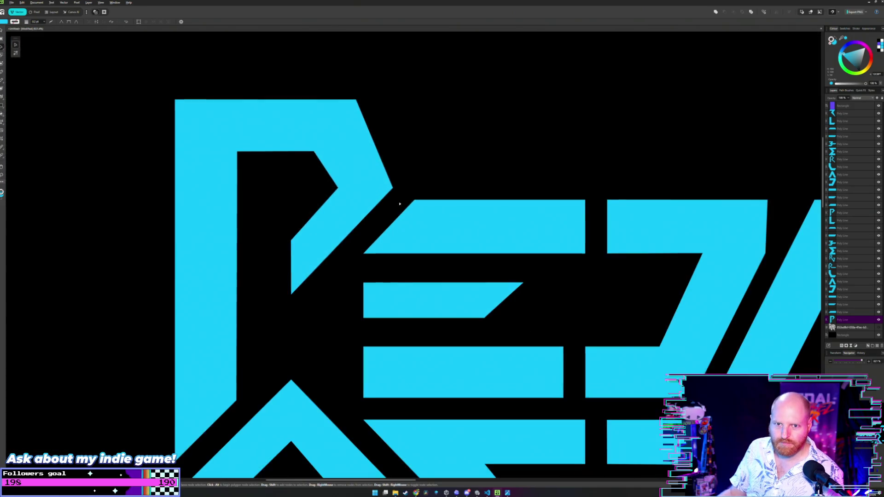
{"action": "scroll", "coordinate": [377, 207], "scroll_direction": "down", "scroll_amount": 2}
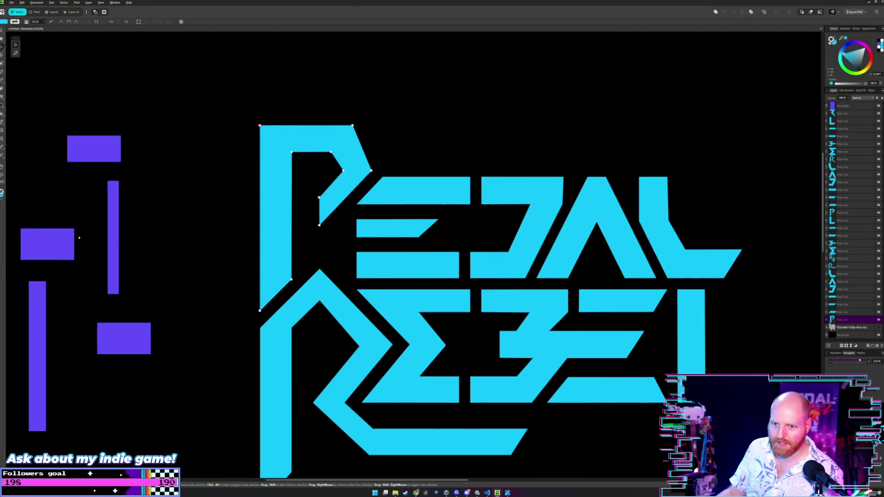
{"action": "left_click_drag", "start_coordinate": [67, 242], "coordinate": [374, 191]}
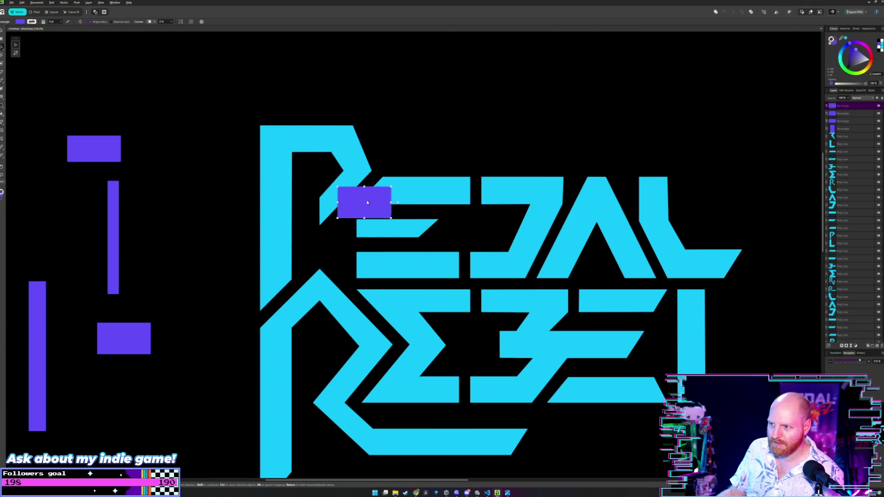
Step: Nudge the purple rectangle on the logo slightly to the right
{"action": "scroll", "coordinate": [375, 195], "scroll_direction": "up", "scroll_amount": 2}
{"action": "scroll", "coordinate": [376, 207], "scroll_direction": "up", "scroll_amount": 2}
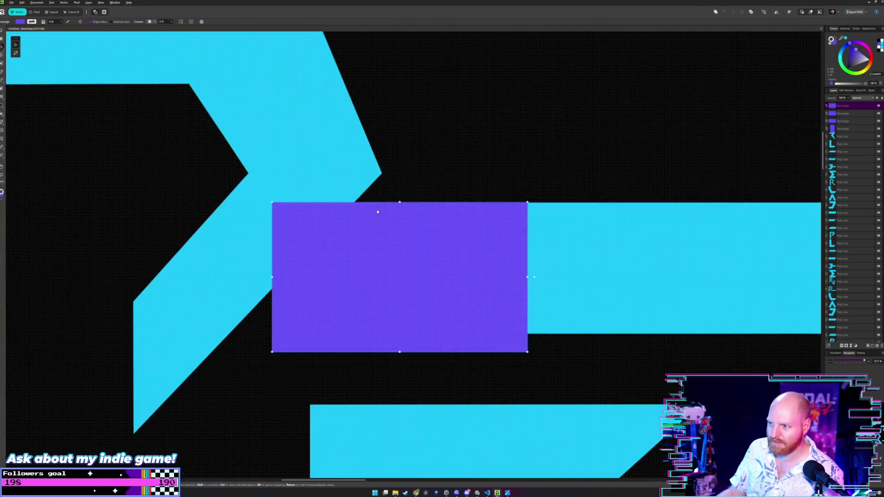
{"action": "left_click_drag", "start_coordinate": [390, 205], "coordinate": [427, 225]}
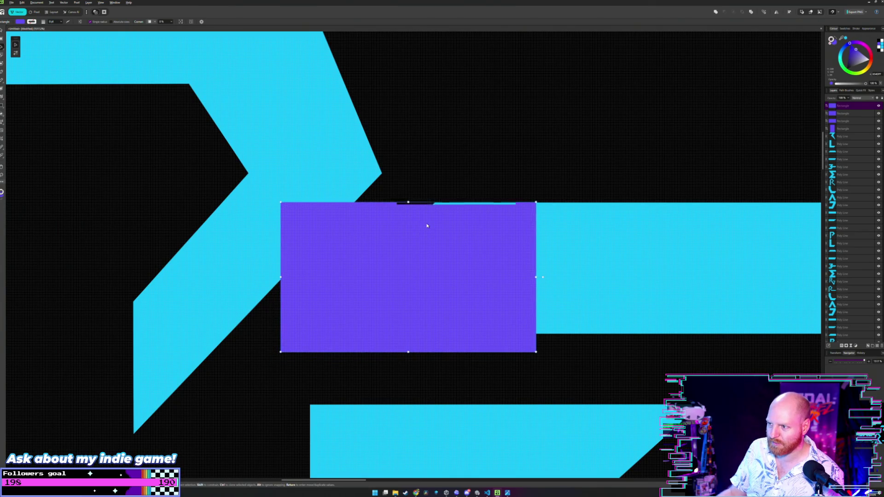
Step: Try the tall purple bar on the logo, snapping its top to the P's tip
{"action": "scroll", "coordinate": [426, 226], "scroll_direction": "up", "scroll_amount": 1}
{"action": "scroll", "coordinate": [426, 223], "scroll_direction": "down", "scroll_amount": 2}
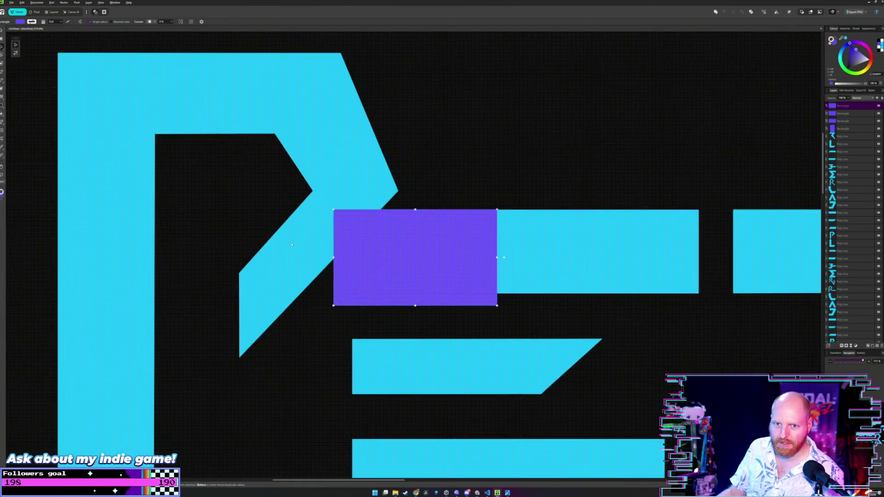
{"action": "scroll", "coordinate": [427, 223], "scroll_direction": "down", "scroll_amount": 1}
{"action": "scroll", "coordinate": [202, 315], "scroll_direction": "down", "scroll_amount": 2}
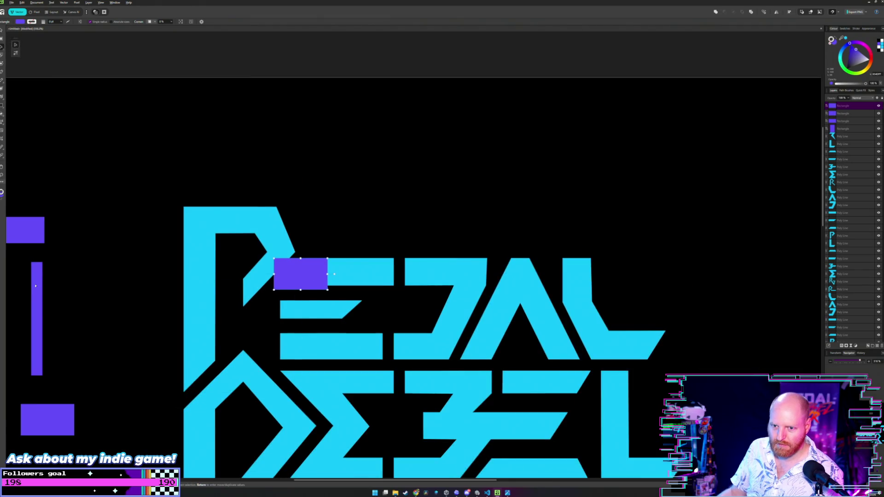
{"action": "left_click_drag", "start_coordinate": [35, 286], "coordinate": [291, 263]}
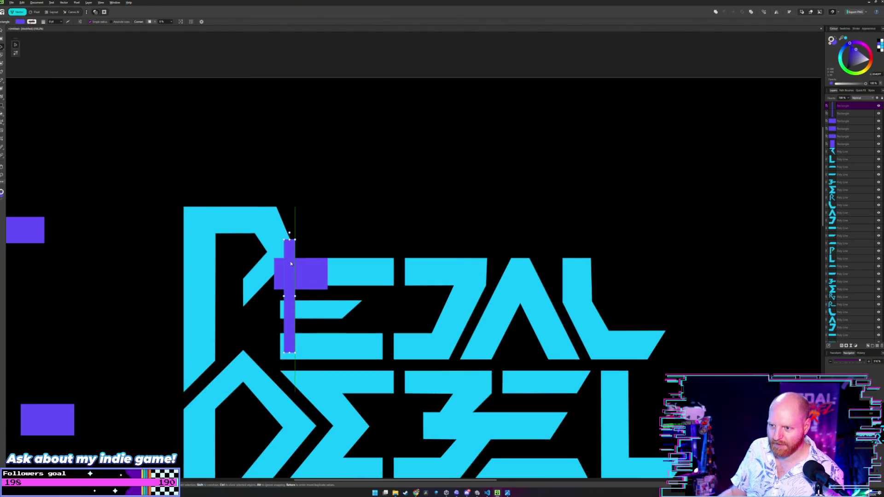
{"action": "scroll", "coordinate": [313, 219], "scroll_direction": "up", "scroll_amount": 3}
{"action": "scroll", "coordinate": [300, 280], "scroll_direction": "up", "scroll_amount": 1}
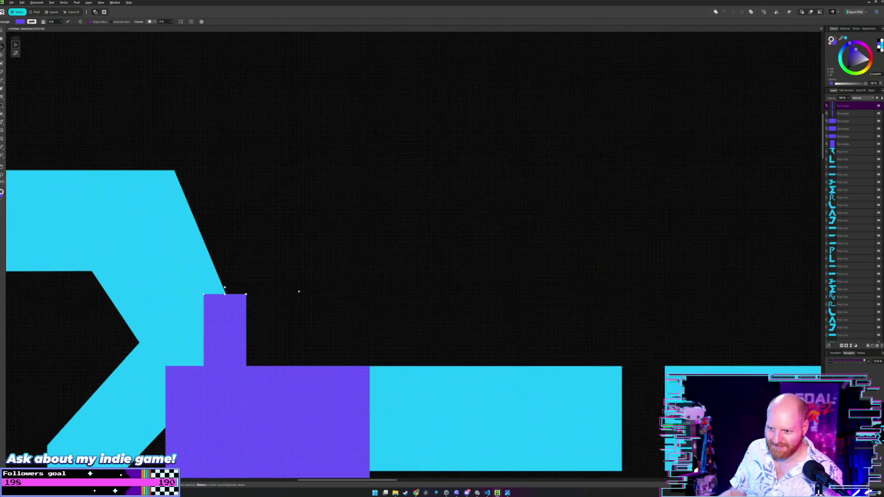
{"action": "scroll", "coordinate": [298, 291], "scroll_direction": "down", "scroll_amount": 2}
{"action": "scroll", "coordinate": [298, 291], "scroll_direction": "left", "scroll_amount": 2}
{"action": "left_click_drag", "start_coordinate": [283, 273], "coordinate": [287, 271]}
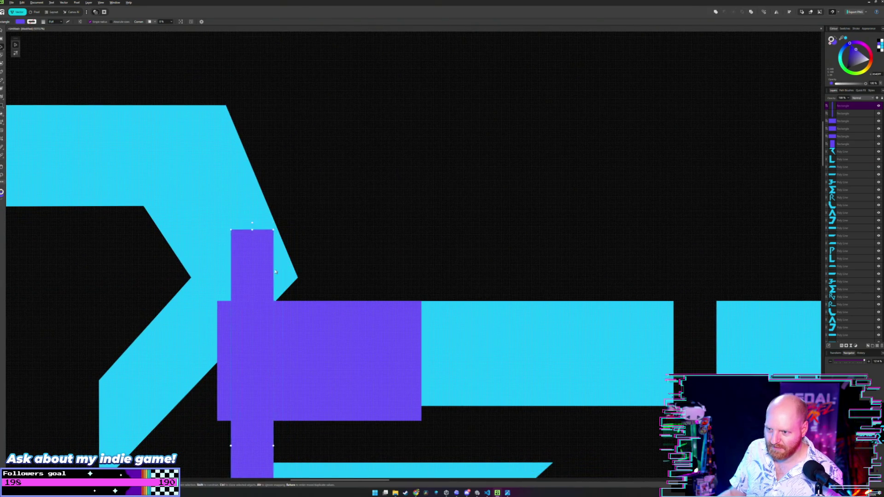
{"action": "scroll", "coordinate": [347, 259], "scroll_direction": "up", "scroll_amount": 1}
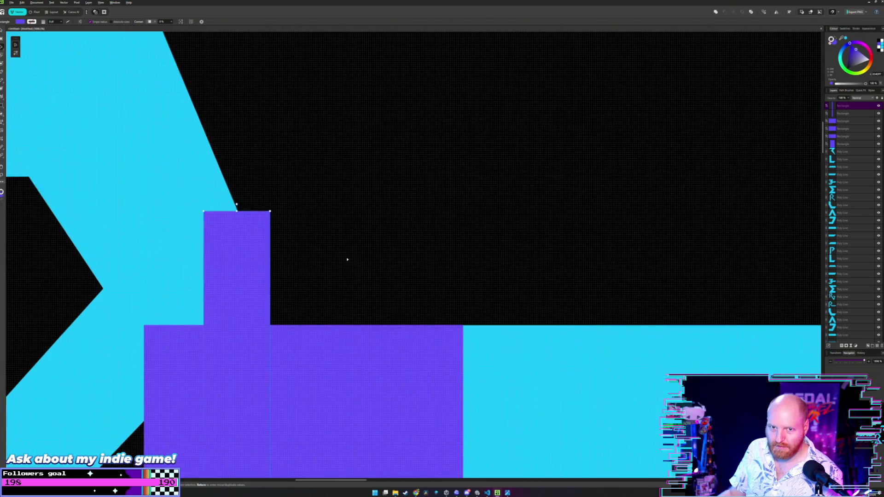
{"action": "scroll", "coordinate": [347, 259], "scroll_direction": "down", "scroll_amount": 1}
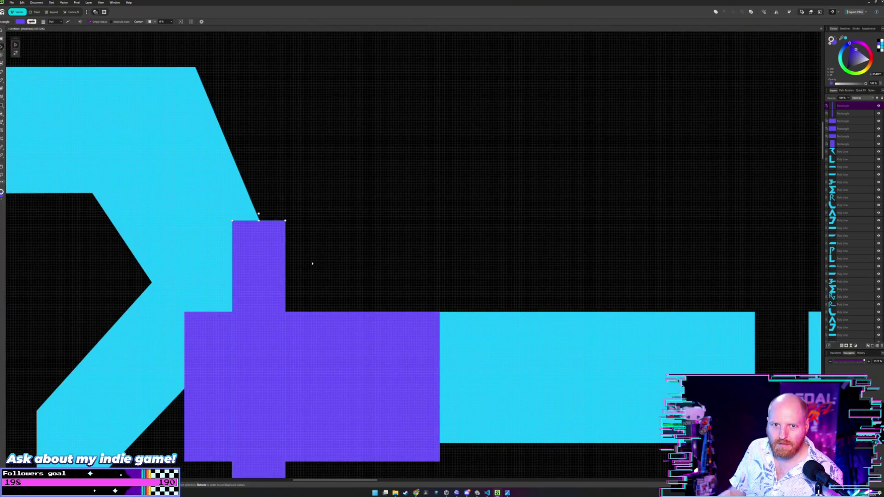
{"action": "left_click_drag", "start_coordinate": [256, 270], "coordinate": [251, 323]}
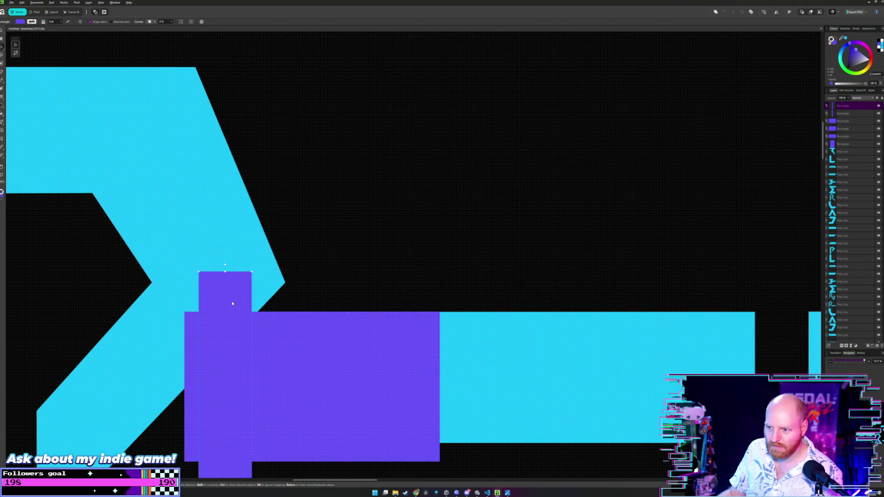
Step: Move the tall bar and the other purple rectangle back off the logo
{"action": "scroll", "coordinate": [286, 282], "scroll_direction": "down", "scroll_amount": 3}
{"action": "scroll", "coordinate": [285, 282], "scroll_direction": "down", "scroll_amount": 3}
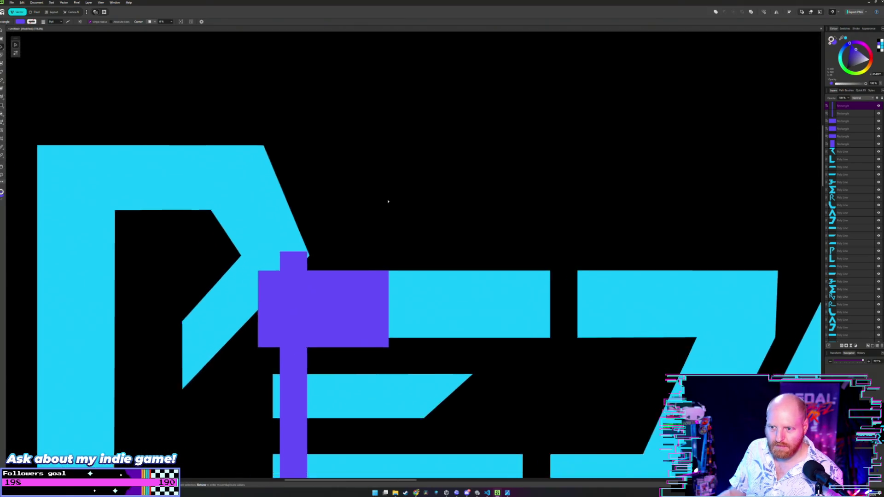
{"action": "mouse_move", "coordinate": [363, 252]}
{"action": "left_mouse_down"}
{"action": "mouse_move", "coordinate": [128, 238]}
{"action": "mouse_move", "coordinate": [110, 188]}
{"action": "left_mouse_up"}
{"action": "left_click", "coordinate": [381, 236]}
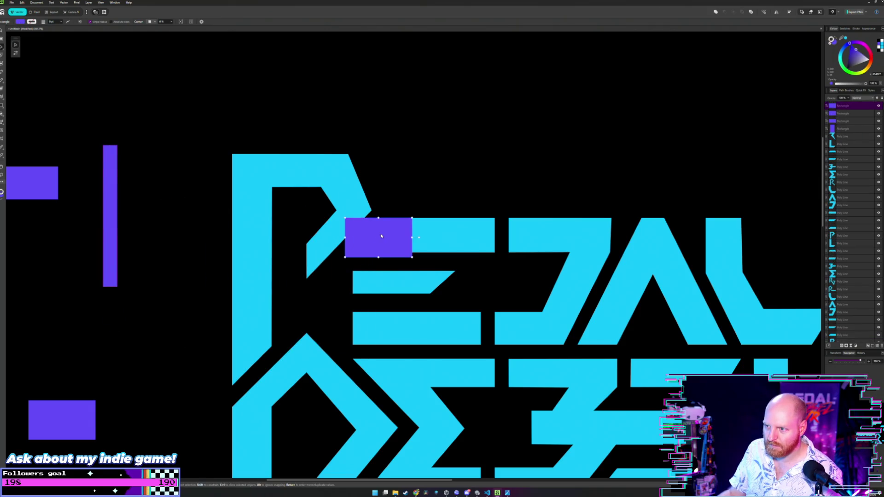
{"action": "left_click_drag", "start_coordinate": [386, 233], "coordinate": [61, 327]}
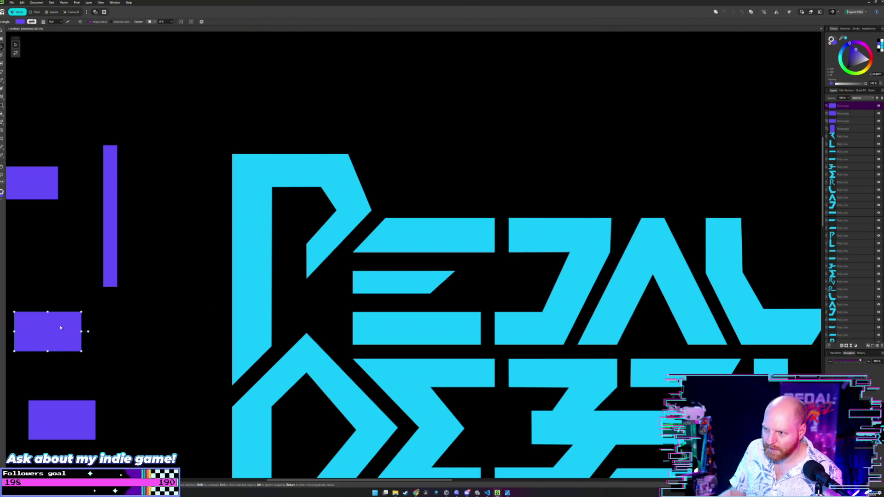
{"action": "scroll", "coordinate": [262, 192], "scroll_direction": "up", "scroll_amount": 3}
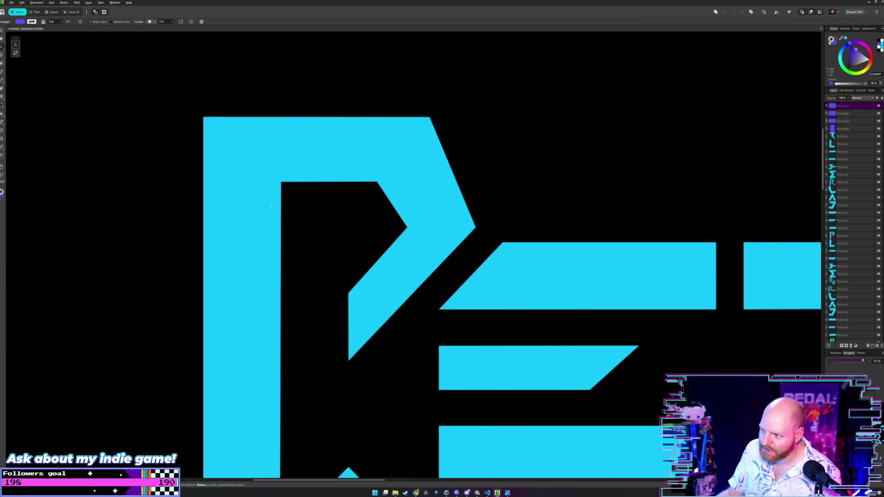
{"action": "scroll", "coordinate": [272, 206], "scroll_direction": "down", "scroll_amount": 2}
Step: Place the tall purple bar in the gap between the P and E
{"action": "left_click_drag", "start_coordinate": [147, 286], "coordinate": [202, 222]}
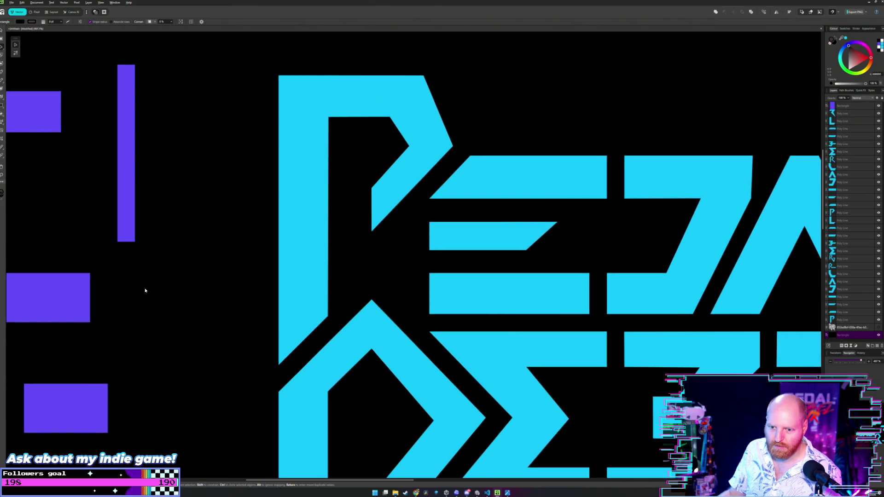
{"action": "scroll", "coordinate": [145, 290], "scroll_direction": "down", "scroll_amount": 2}
{"action": "scroll", "coordinate": [168, 246], "scroll_direction": "up", "scroll_amount": 1}
{"action": "scroll", "coordinate": [120, 223], "scroll_direction": "down", "scroll_amount": 3}
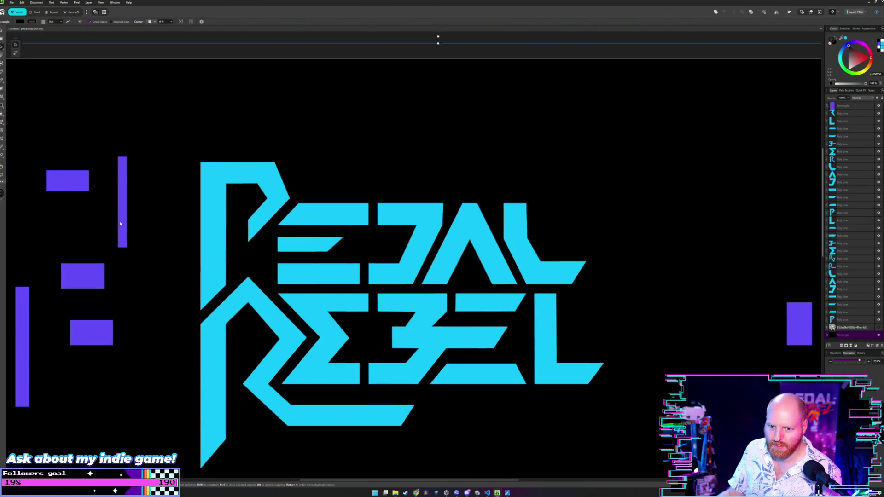
{"action": "mouse_move", "coordinate": [27, 316]}
{"action": "left_mouse_down"}
{"action": "mouse_move", "coordinate": [208, 276]}
{"action": "mouse_move", "coordinate": [284, 245]}
{"action": "mouse_move", "coordinate": [274, 240]}
{"action": "left_mouse_up"}
{"action": "scroll", "coordinate": [275, 240], "scroll_direction": "up", "scroll_amount": 4}
{"action": "scroll", "coordinate": [286, 207], "scroll_direction": "up", "scroll_amount": 3}
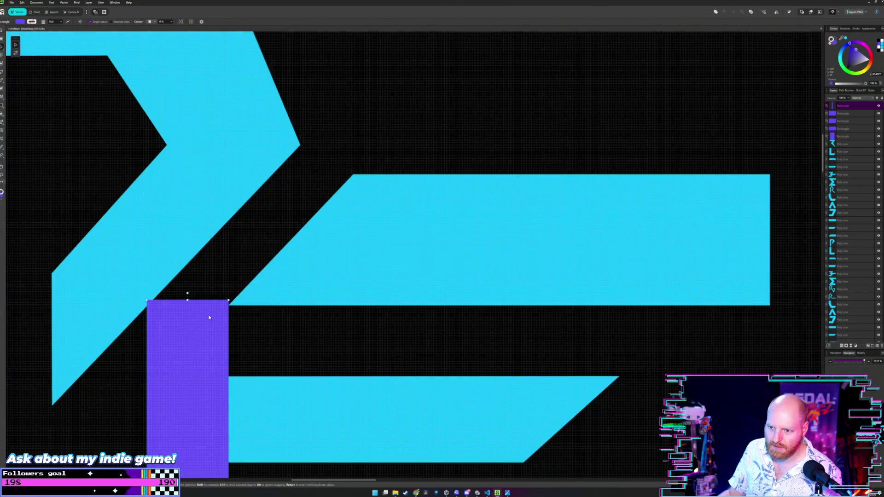
Step: Rotate the purple bar to a shallow diagonal across the letters and fine-tune the angle
{"action": "left_click_drag", "start_coordinate": [209, 316], "coordinate": [333, 191]}
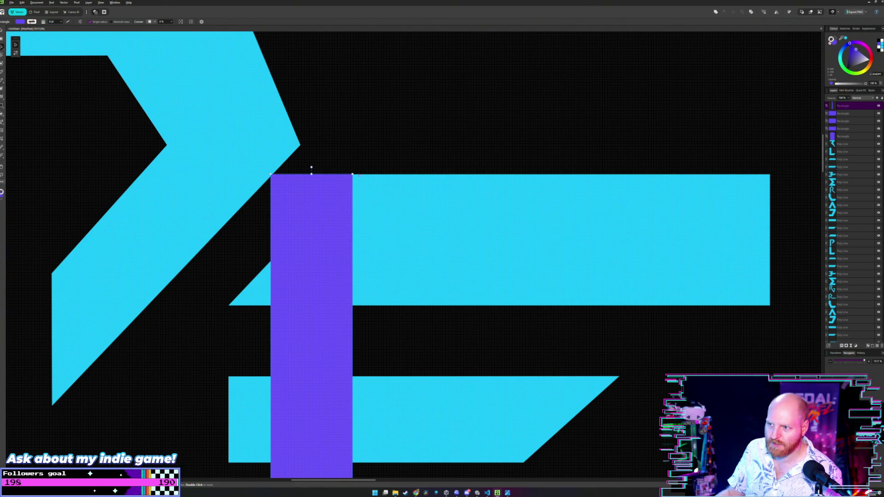
{"action": "mouse_move", "coordinate": [311, 168]}
{"action": "left_mouse_down"}
{"action": "mouse_move", "coordinate": [493, 292]}
{"action": "mouse_move", "coordinate": [325, 201]}
{"action": "left_mouse_up"}
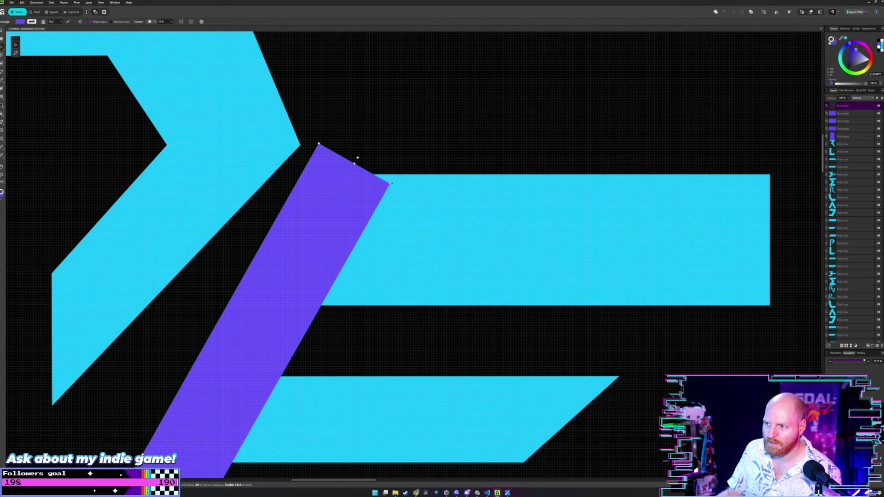
{"action": "mouse_move", "coordinate": [391, 183]}
{"action": "left_mouse_down"}
{"action": "mouse_move", "coordinate": [411, 281]}
{"action": "mouse_move", "coordinate": [289, 214]}
{"action": "left_mouse_up"}
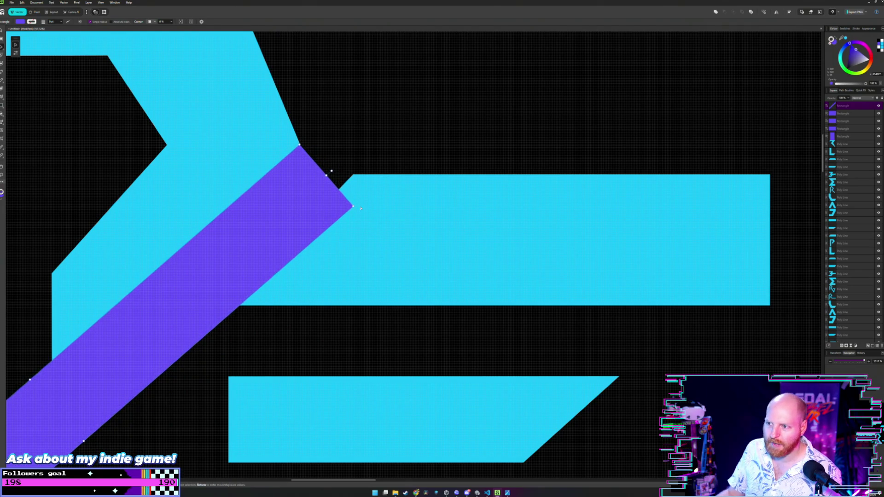
{"action": "mouse_move", "coordinate": [354, 207]}
{"action": "left_mouse_down"}
{"action": "mouse_move", "coordinate": [335, 221]}
{"action": "mouse_move", "coordinate": [302, 182]}
{"action": "left_mouse_up"}
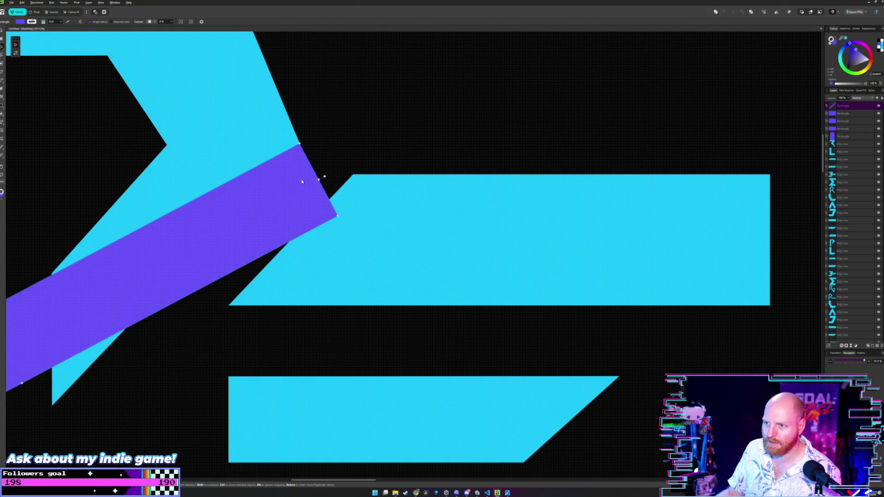
{"action": "scroll", "coordinate": [302, 178], "scroll_direction": "up", "scroll_amount": 1}
{"action": "scroll", "coordinate": [322, 198], "scroll_direction": "up", "scroll_amount": 2}
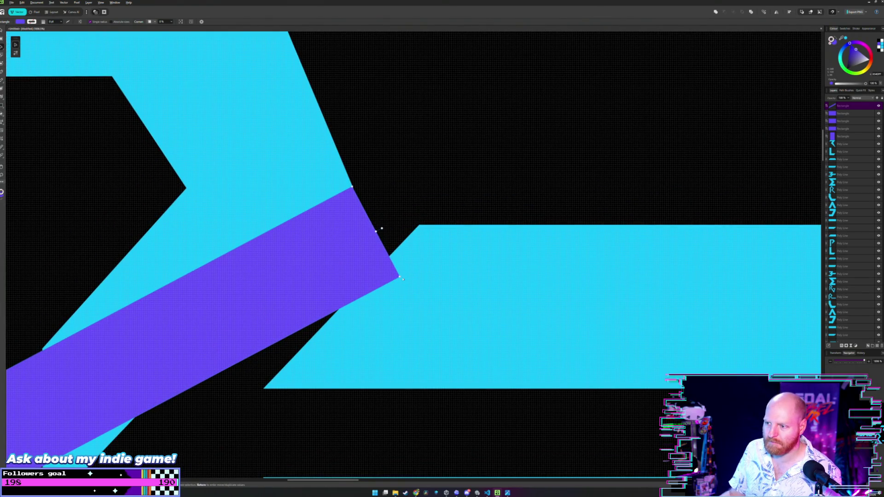
{"action": "left_click_drag", "start_coordinate": [401, 277], "coordinate": [409, 276]}
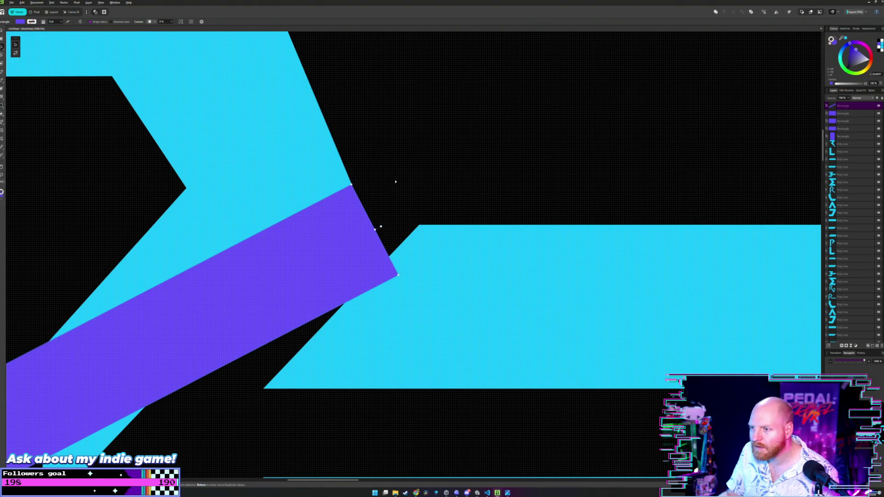
{"action": "scroll", "coordinate": [395, 182], "scroll_direction": "down", "scroll_amount": 1}
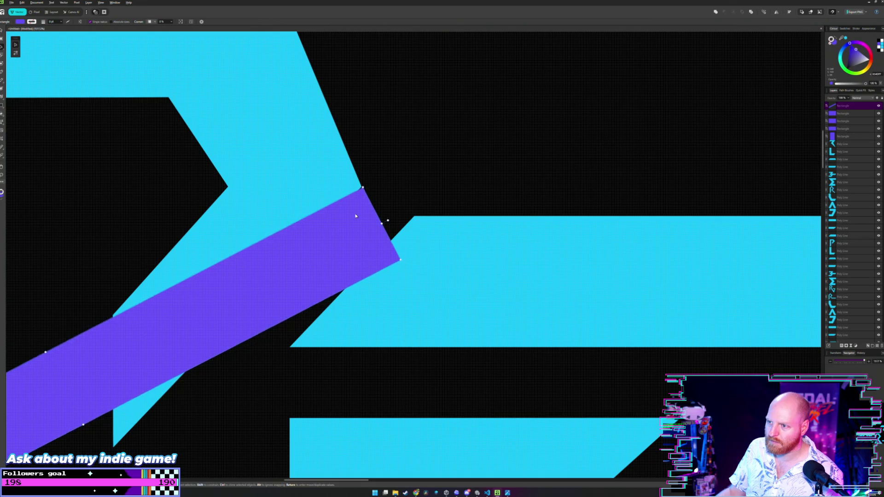
{"action": "scroll", "coordinate": [391, 180], "scroll_direction": "up", "scroll_amount": 2}
Step: Nudge the bar up and left so its upper end meets the P's slanted edge
{"action": "left_click_drag", "start_coordinate": [391, 181], "coordinate": [417, 202]}
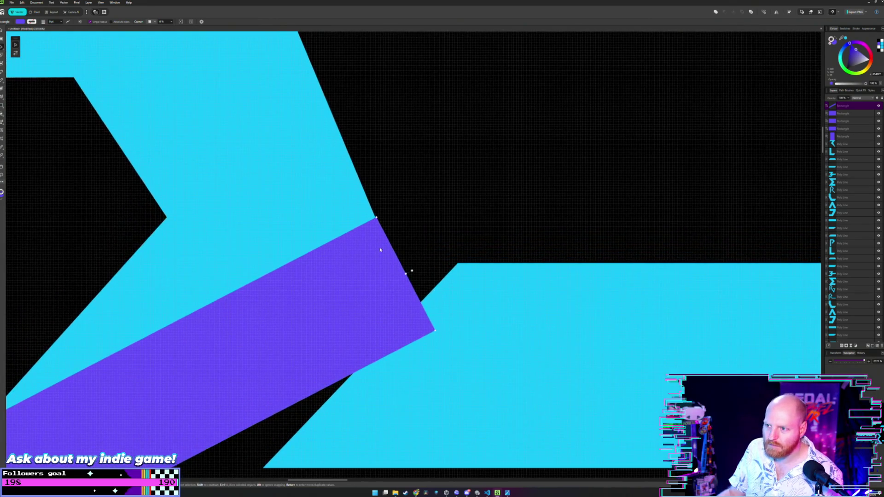
{"action": "left_click", "coordinate": [406, 222]}
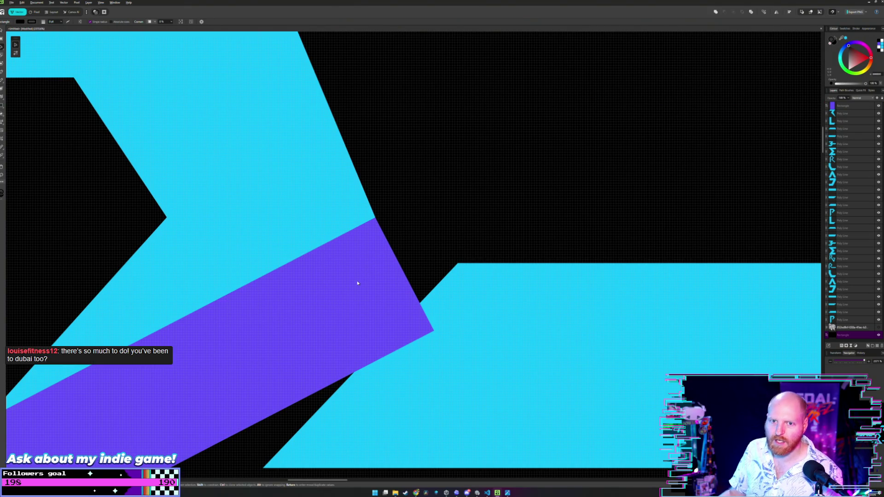
{"action": "left_click", "coordinate": [399, 287]}
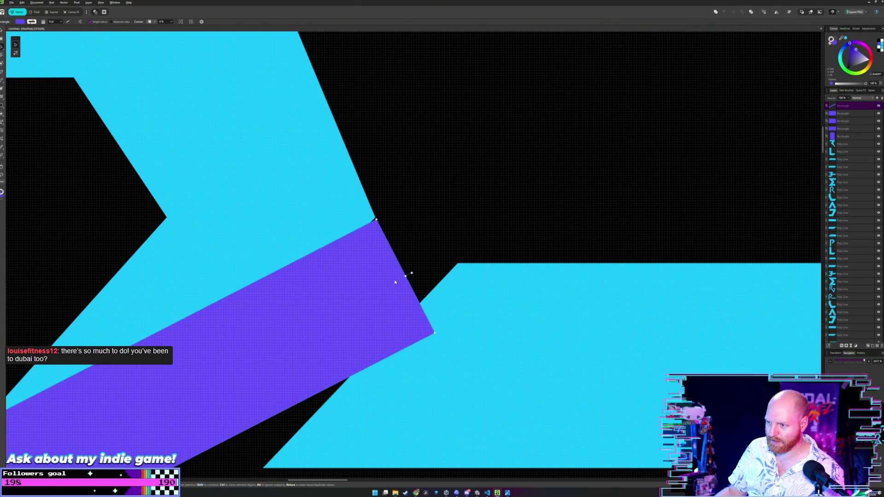
{"action": "left_click", "coordinate": [408, 274]}
{"action": "left_click_drag", "start_coordinate": [382, 261], "coordinate": [379, 260]}
{"action": "left_click", "coordinate": [415, 229]}
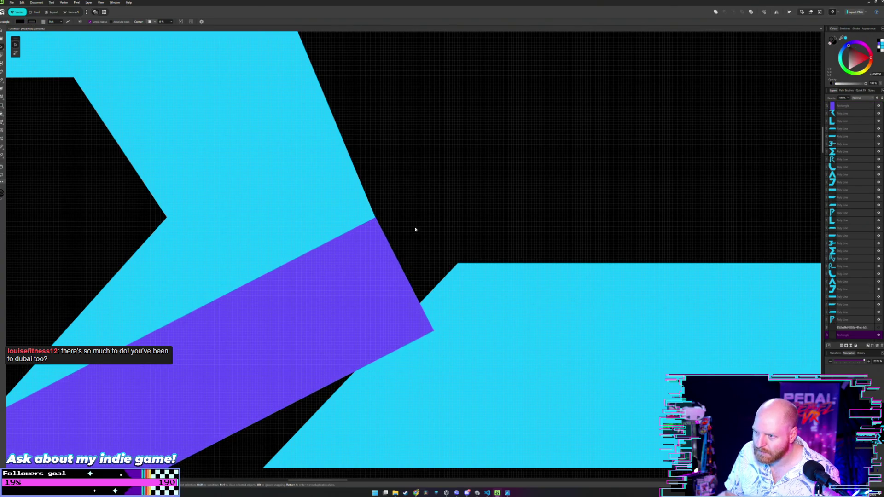
{"action": "left_click", "coordinate": [385, 254]}
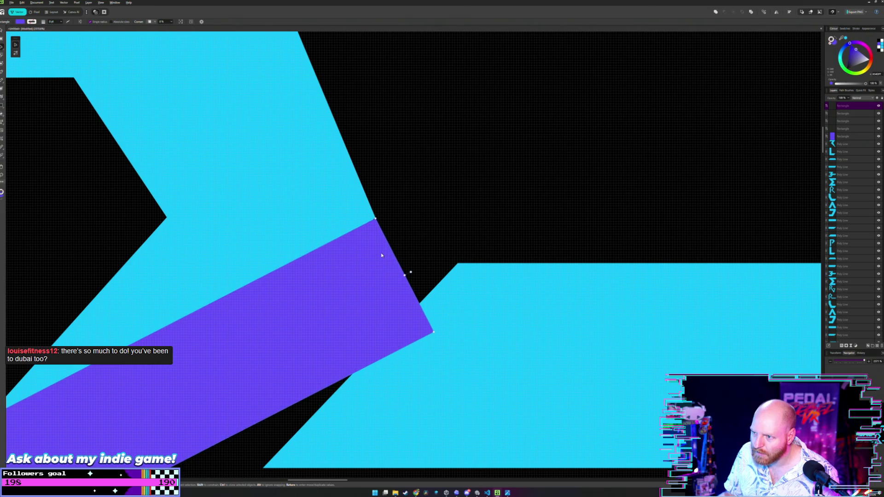
{"action": "left_click", "coordinate": [410, 239]}
{"action": "left_click", "coordinate": [378, 252]}
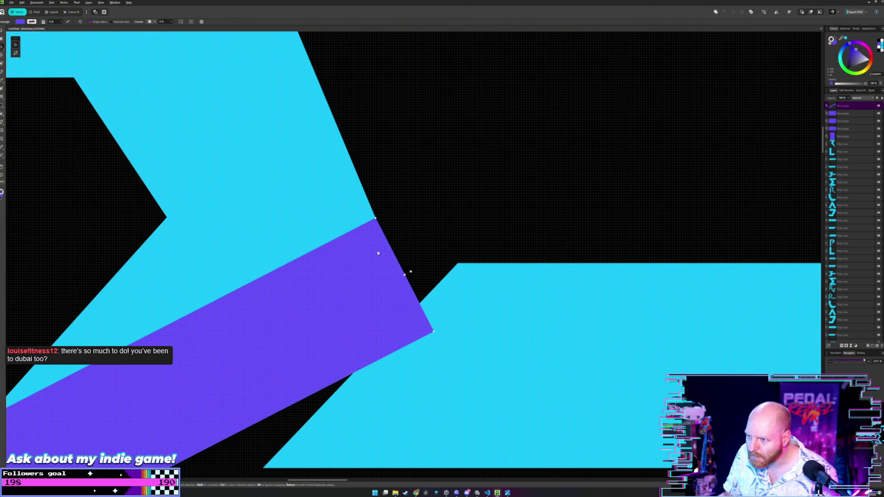
{"action": "left_click", "coordinate": [421, 230]}
Step: Try shifting the bar slightly left, undo it, and check the alignment
{"action": "scroll", "coordinate": [422, 230], "scroll_direction": "up", "scroll_amount": 3}
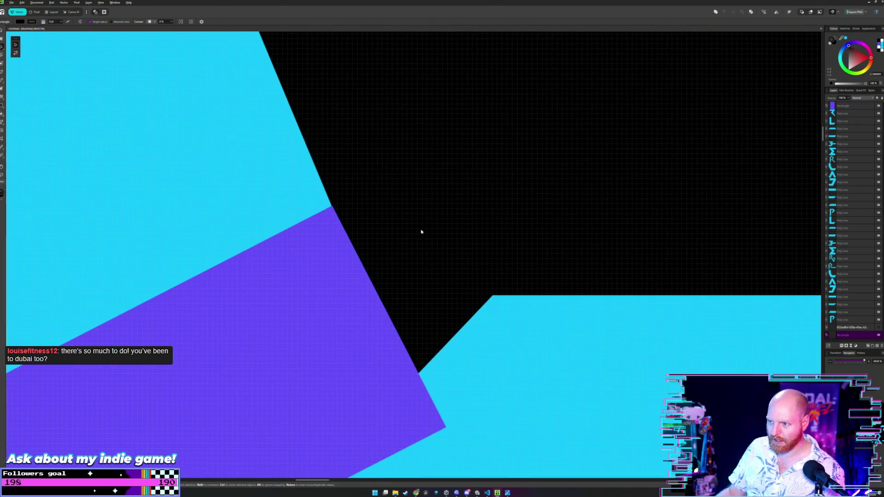
{"action": "left_click", "coordinate": [336, 261]}
{"action": "left_click_drag", "start_coordinate": [336, 261], "coordinate": [336, 261]}
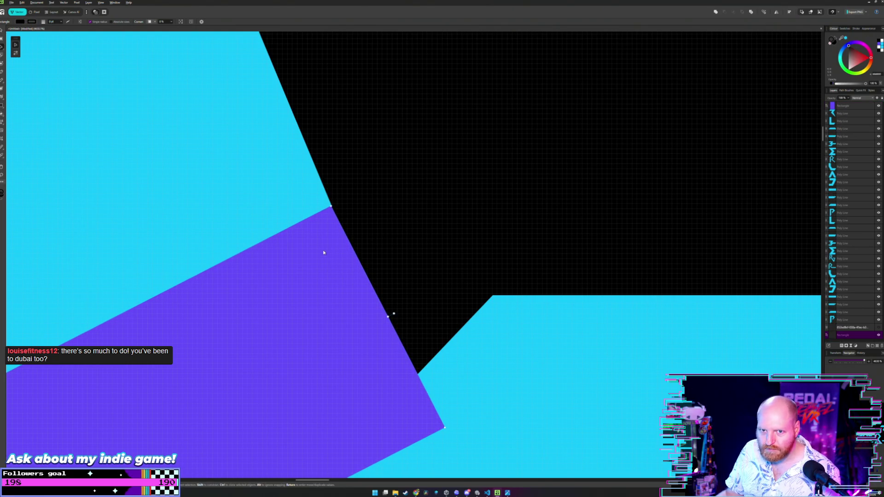
{"action": "key", "text": "ctrl+z"}
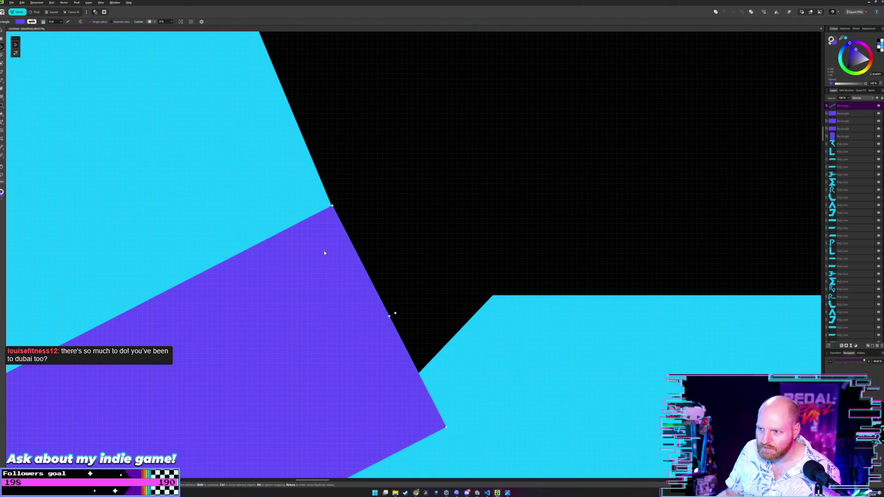
{"action": "left_click", "coordinate": [410, 228]}
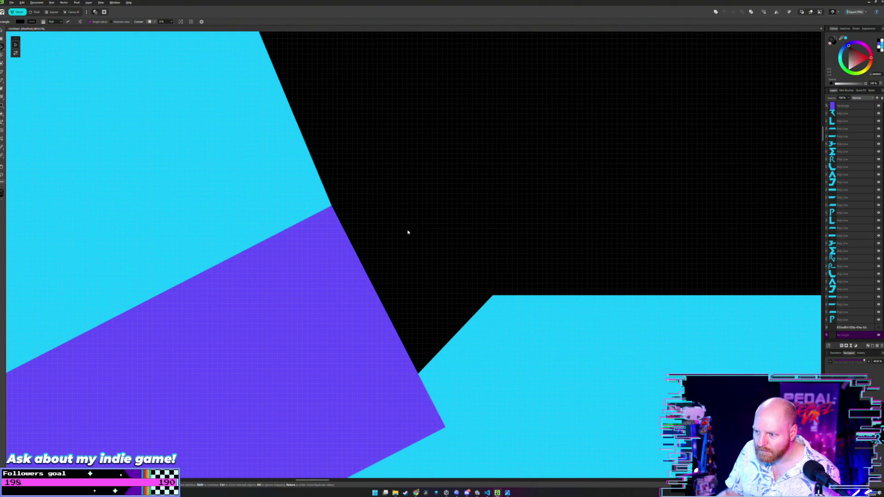
{"action": "scroll", "coordinate": [407, 232], "scroll_direction": "down", "scroll_amount": 3}
{"action": "scroll", "coordinate": [428, 212], "scroll_direction": "down", "scroll_amount": 3}
{"action": "scroll", "coordinate": [427, 212], "scroll_direction": "down", "scroll_amount": 2}
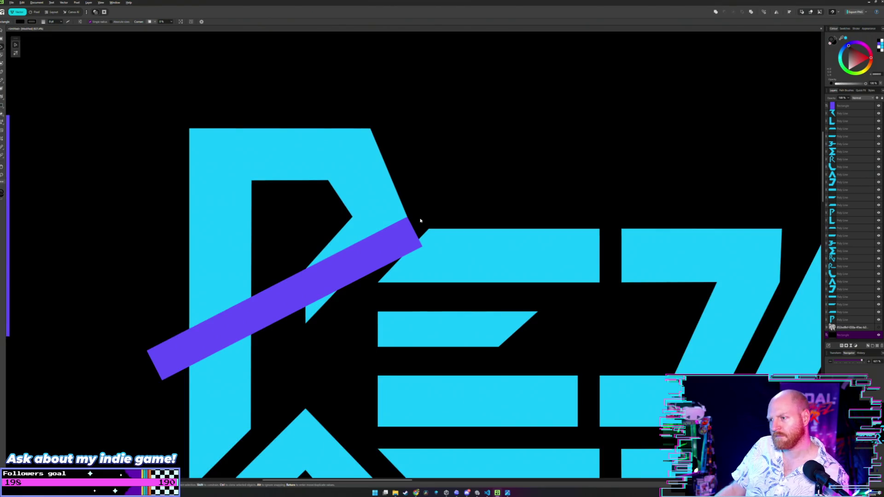
Step: Pull the slanted purple bar off the P and rotate it back to vertical
{"action": "left_click", "coordinate": [390, 237]}
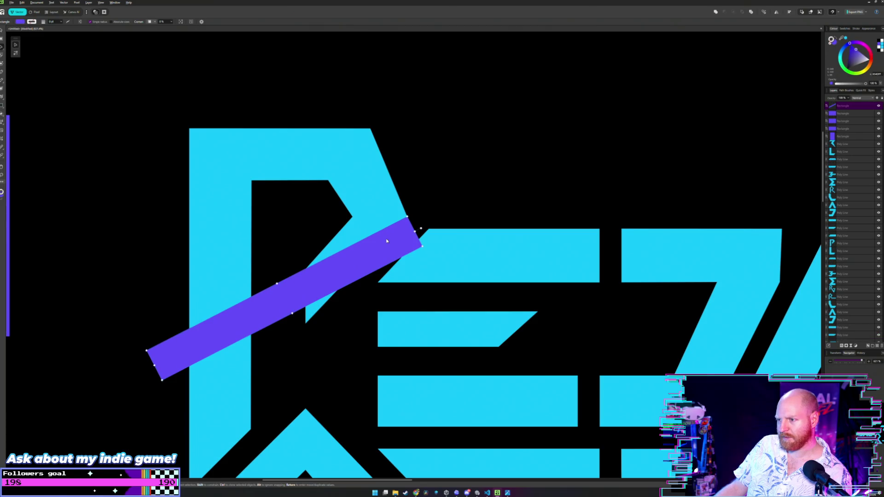
{"action": "left_click_drag", "start_coordinate": [386, 246], "coordinate": [375, 355]}
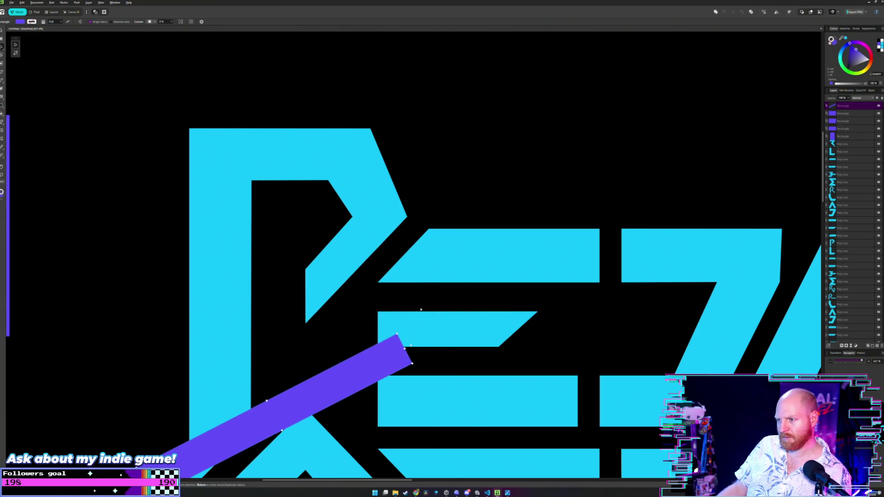
{"action": "scroll", "coordinate": [436, 292], "scroll_direction": "down", "scroll_amount": 3}
{"action": "key", "text": "ctrl+z"}
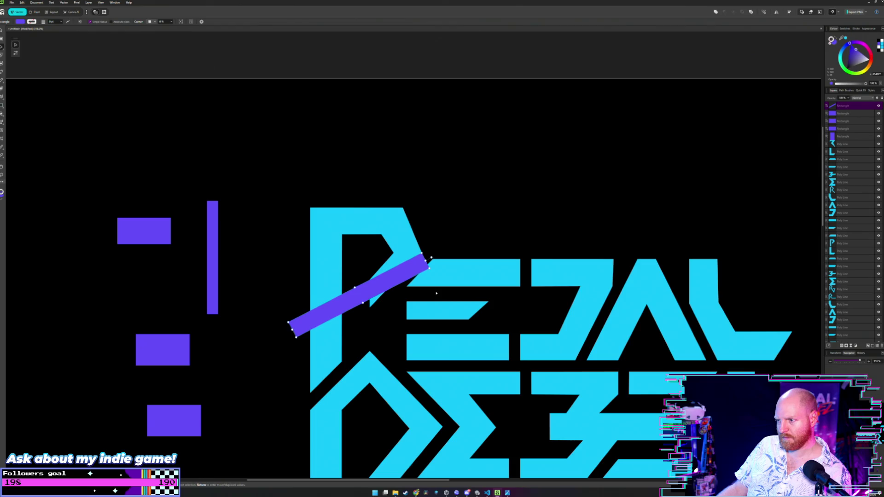
{"action": "left_click_drag", "start_coordinate": [293, 330], "coordinate": [360, 387]}
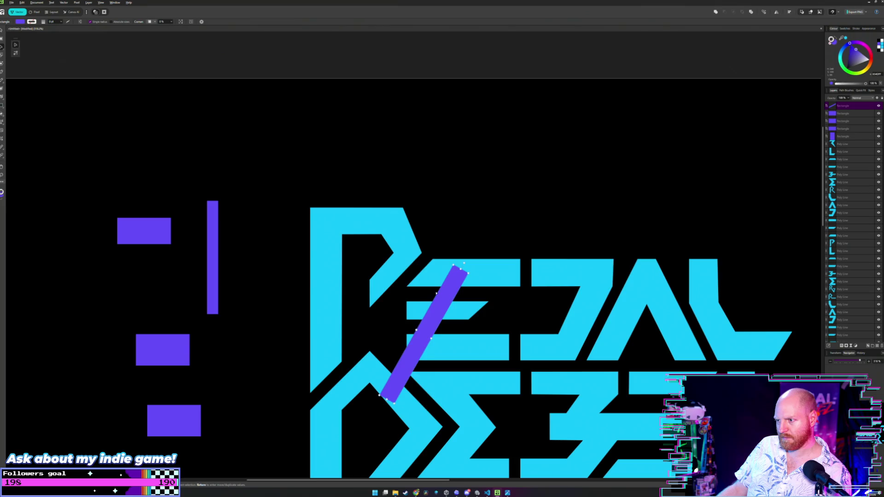
{"action": "left_click_drag", "start_coordinate": [360, 387], "coordinate": [398, 435]}
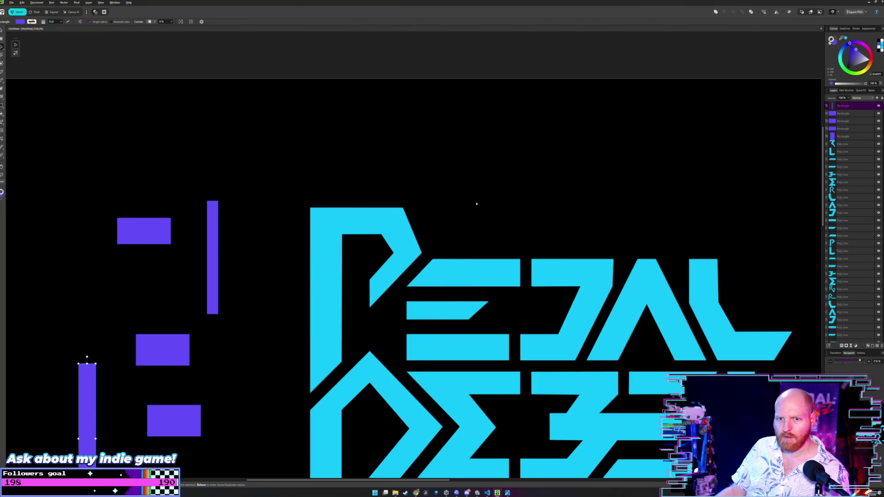
{"action": "scroll", "coordinate": [411, 257], "scroll_direction": "up", "scroll_amount": 5}
{"action": "left_click", "coordinate": [411, 258]}
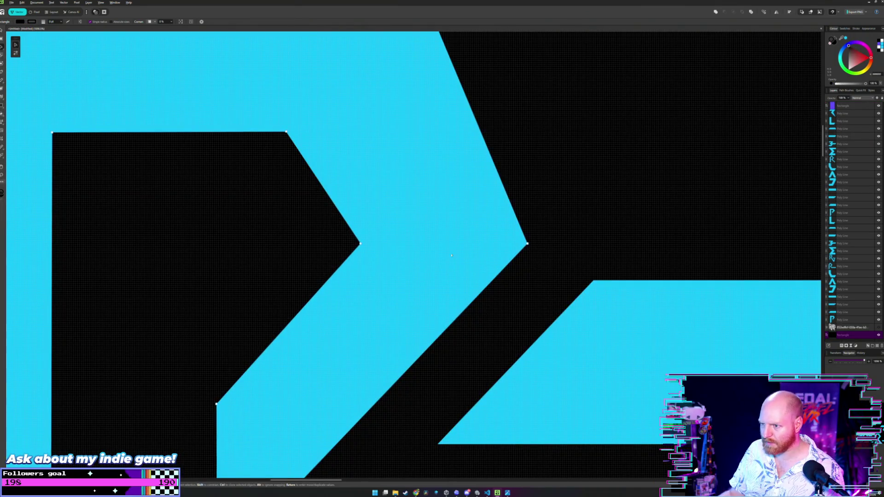
Step: Drag the P's outer corner node down about 32 px and view the whole logo
{"action": "scroll", "coordinate": [401, 246], "scroll_direction": "down", "scroll_amount": 2}
{"action": "scroll", "coordinate": [388, 235], "scroll_direction": "down", "scroll_amount": 2}
{"action": "scroll", "coordinate": [388, 235], "scroll_direction": "down", "scroll_amount": 1}
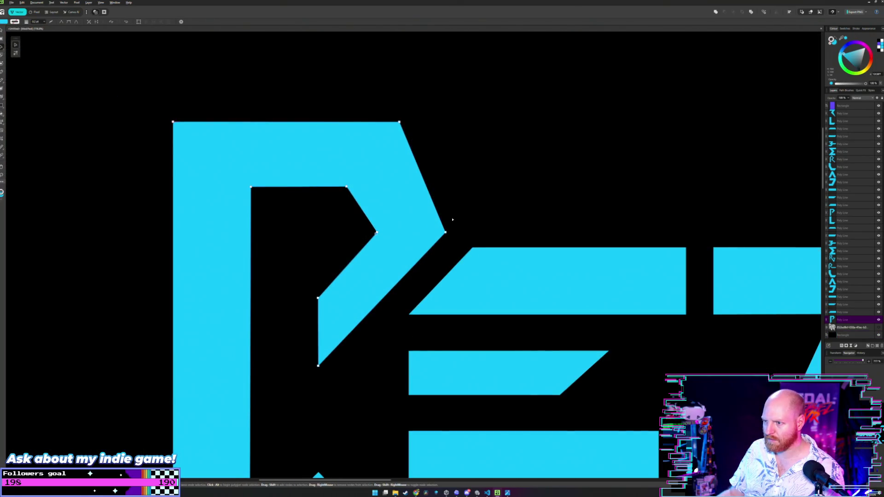
{"action": "left_click", "coordinate": [439, 234]}
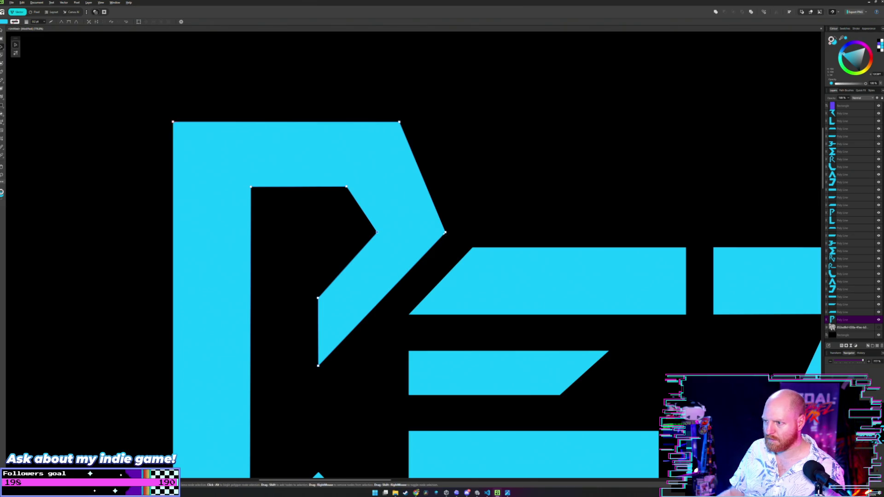
{"action": "left_click_drag", "start_coordinate": [446, 232], "coordinate": [445, 247]}
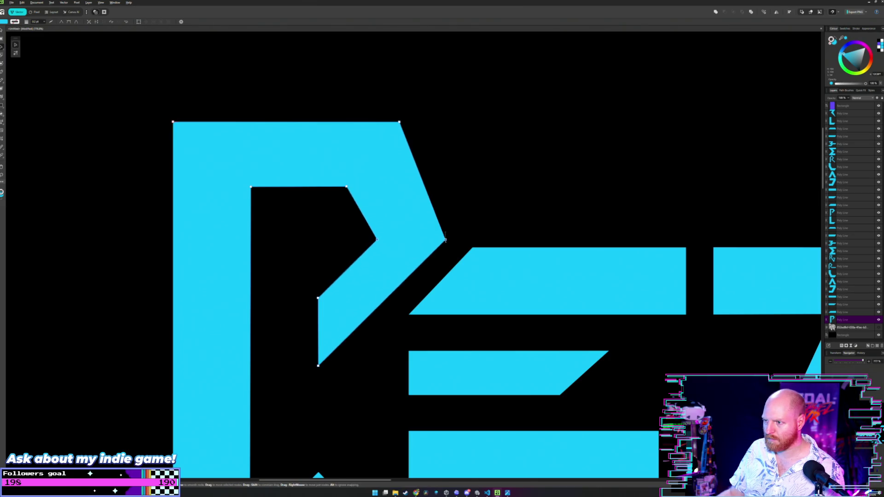
{"action": "left_click", "coordinate": [482, 219]}
{"action": "scroll", "coordinate": [483, 221], "scroll_direction": "down", "scroll_amount": 5}
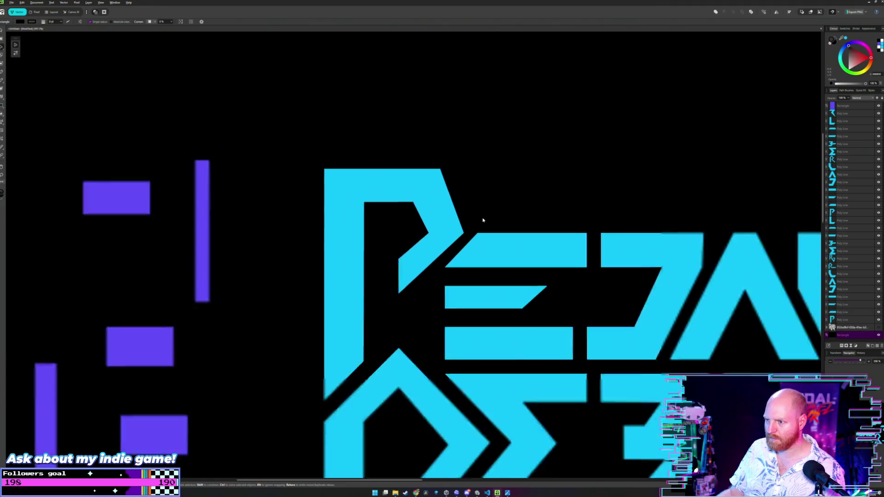
{"action": "left_click_drag", "start_coordinate": [509, 234], "coordinate": [441, 223]}
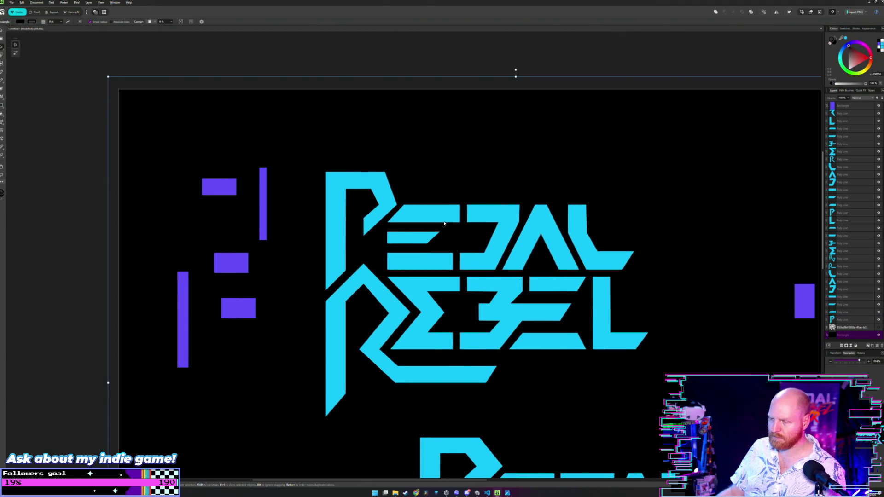
Step: Undo seven recent edits, stepping back to the P shape's node edit
{"action": "key", "text": "ctrl+z"}
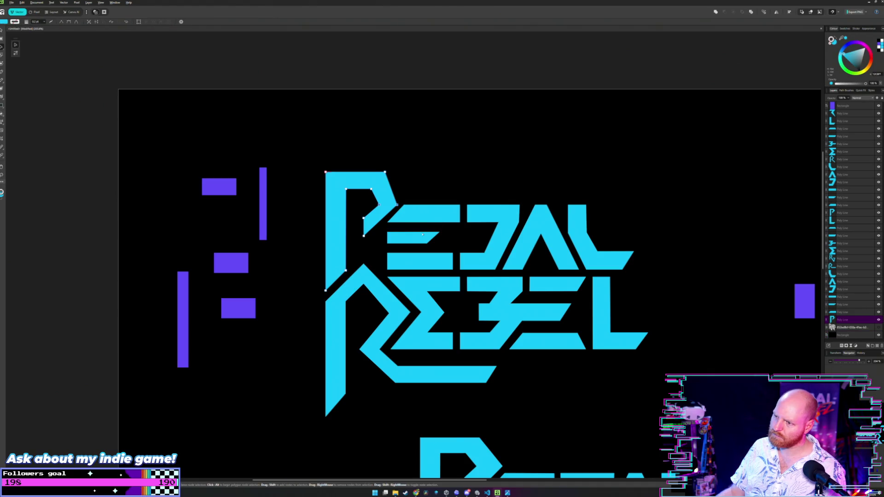
{"action": "scroll", "coordinate": [422, 234], "scroll_direction": "up", "scroll_amount": 1}
{"action": "left_click", "coordinate": [435, 164]}
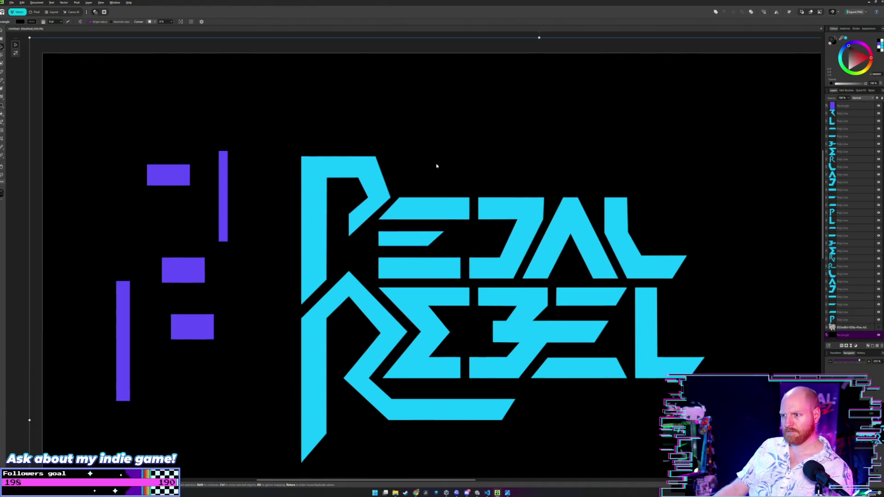
{"action": "scroll", "coordinate": [437, 167], "scroll_direction": "down", "scroll_amount": 2}
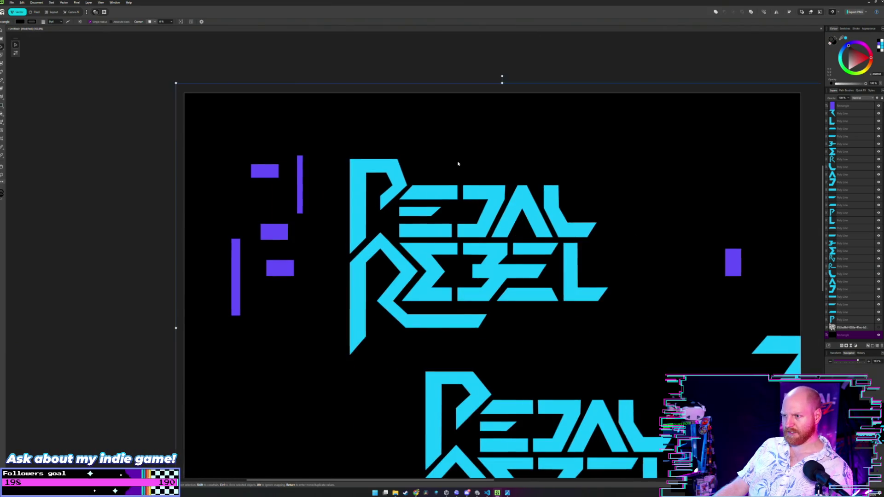
{"action": "left_click_drag", "start_coordinate": [458, 164], "coordinate": [399, 187]}
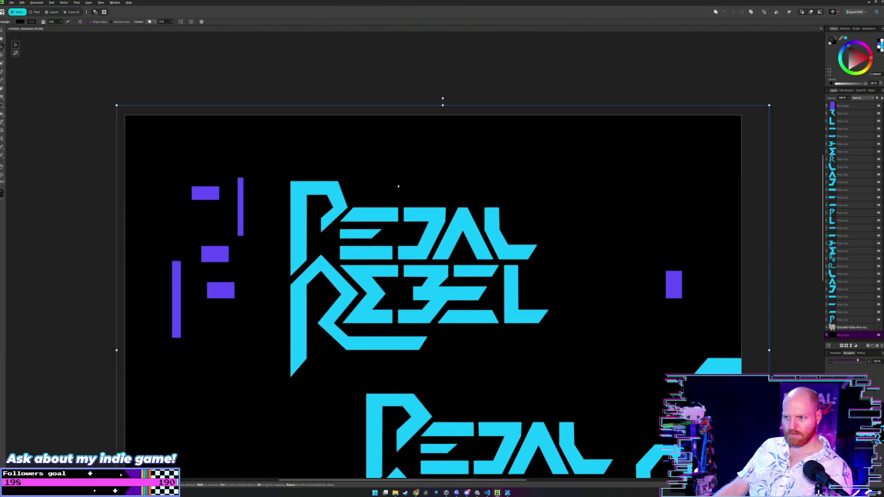
{"action": "key", "text": "ctrl+z"}
{"action": "key", "text": "ctrl+z"}
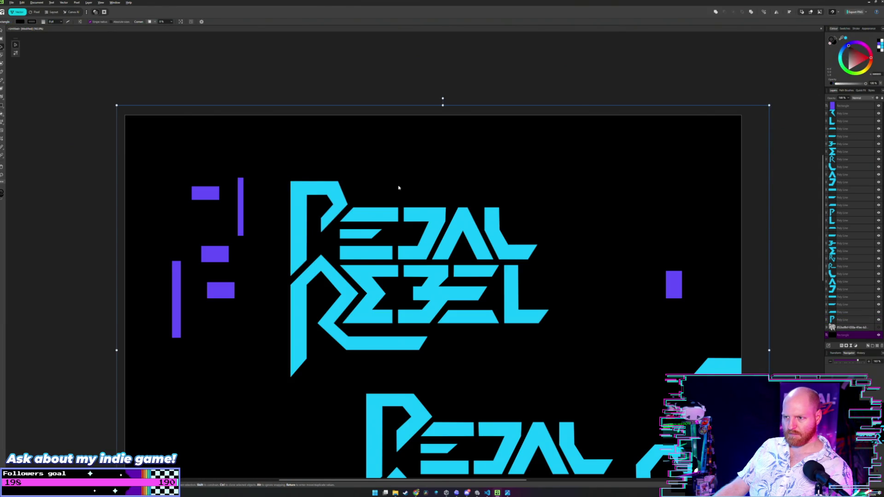
{"action": "key", "text": "ctrl+z"}
{"action": "key", "text": "ctrl+z"}
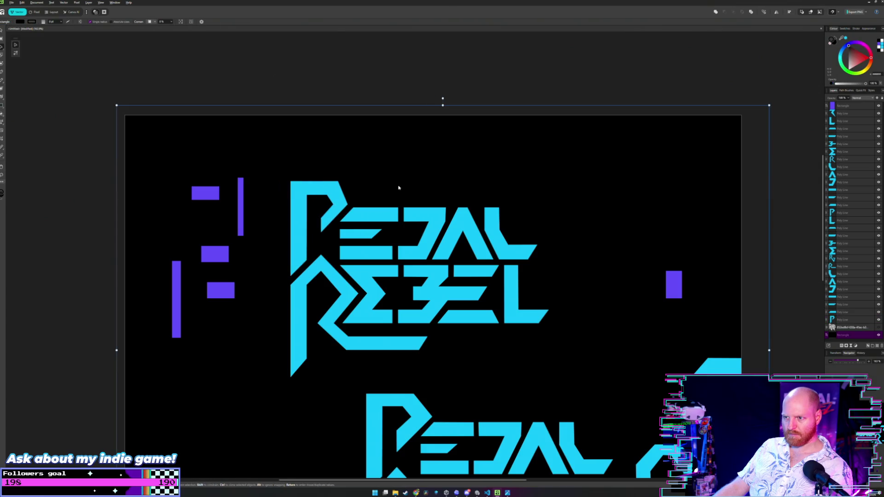
{"action": "key", "text": "ctrl+z"}
{"action": "key", "text": "ctrl+z"}
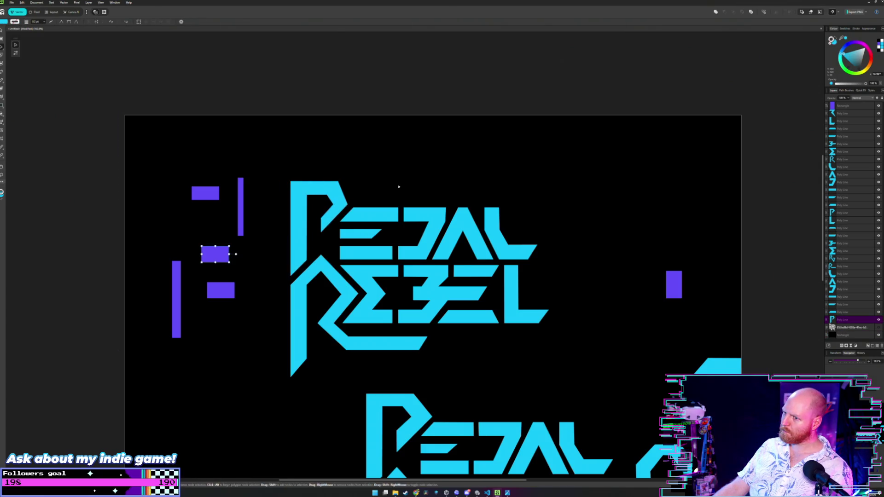
{"action": "key", "text": "ctrl+z"}
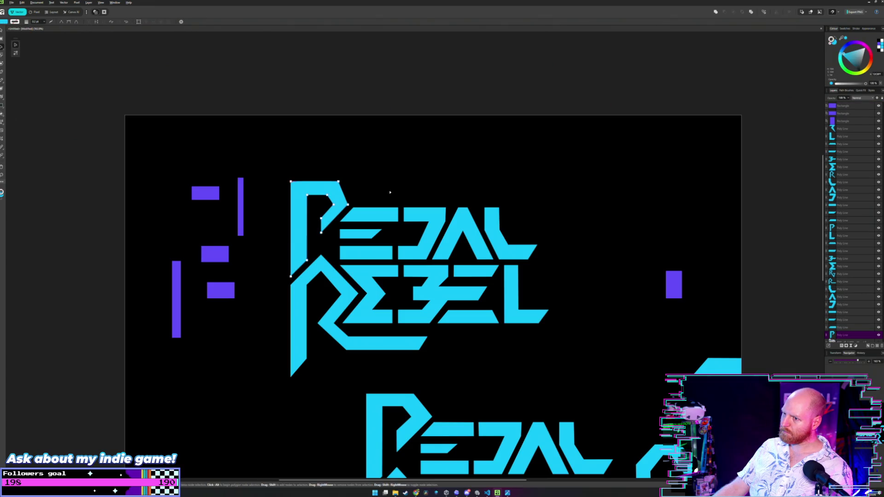
{"action": "key", "text": "ctrl+z"}
{"action": "scroll", "coordinate": [389, 193], "scroll_direction": "left", "scroll_amount": 2}
{"action": "scroll", "coordinate": [396, 194], "scroll_direction": "up", "scroll_amount": 5}
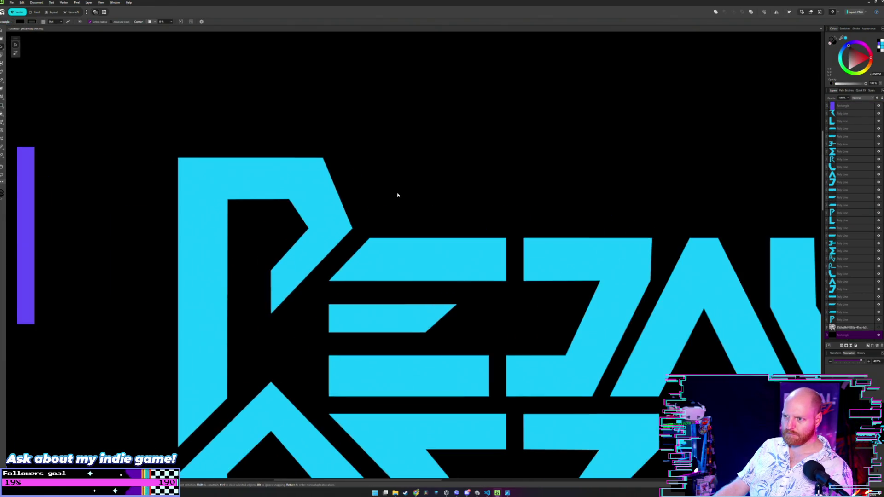
{"action": "key", "text": "ctrl+z"}
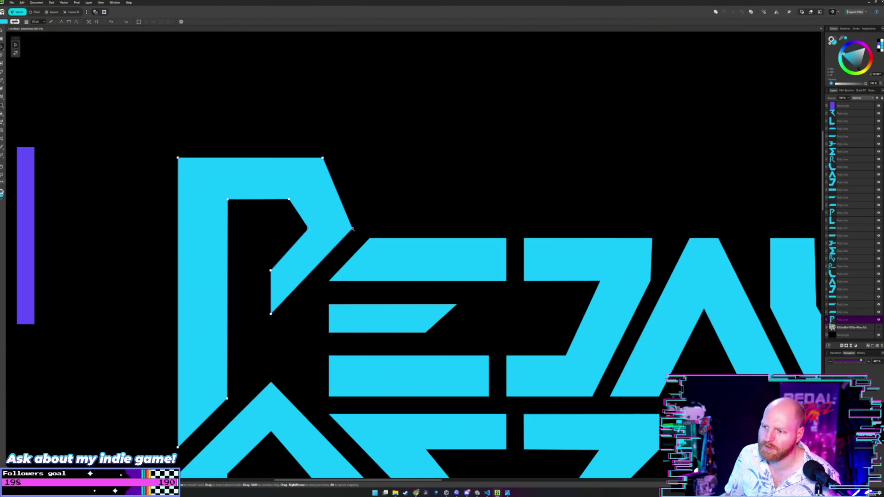
Step: Lower two nodes of the P shape by about 20 px
{"action": "left_click_drag", "start_coordinate": [352, 229], "coordinate": [352, 238]}
{"action": "key", "text": "v"}
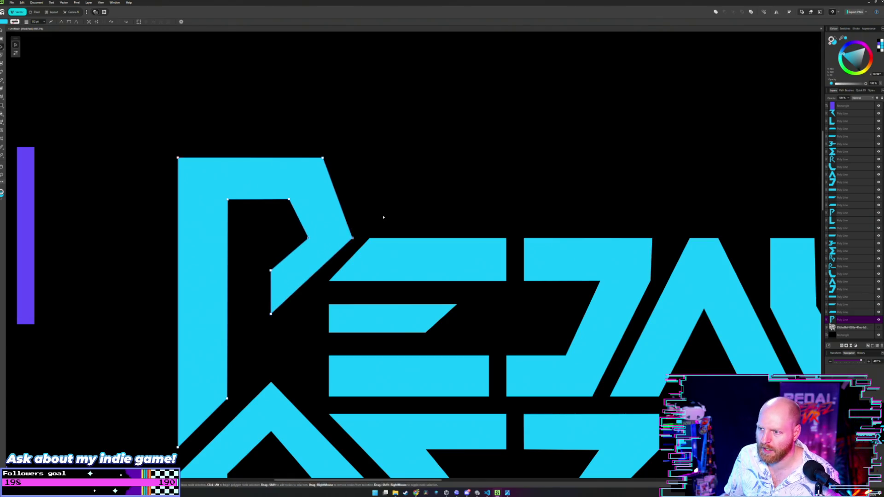
{"action": "scroll", "coordinate": [383, 214], "scroll_direction": "down", "scroll_amount": 3}
{"action": "scroll", "coordinate": [383, 214], "scroll_direction": "up", "scroll_amount": 3}
{"action": "left_click", "coordinate": [384, 217]}
{"action": "scroll", "coordinate": [384, 217], "scroll_direction": "up", "scroll_amount": 3}
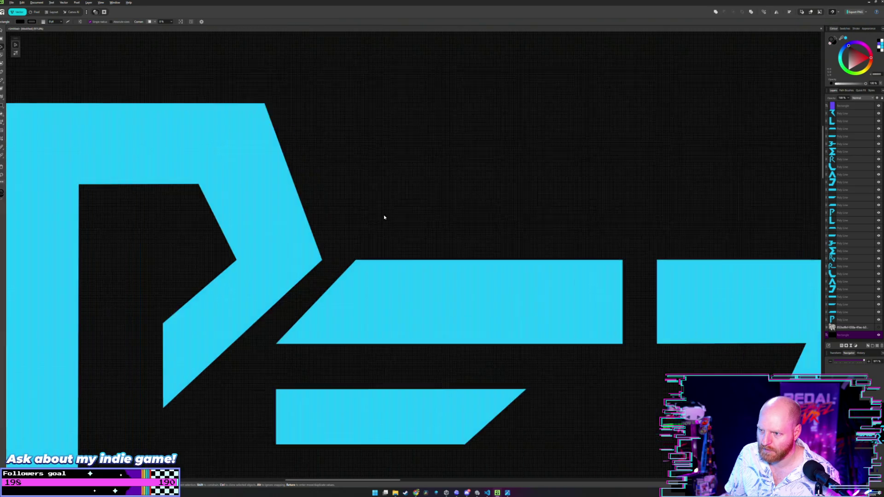
{"action": "scroll", "coordinate": [453, 243], "scroll_direction": "down", "scroll_amount": 1}
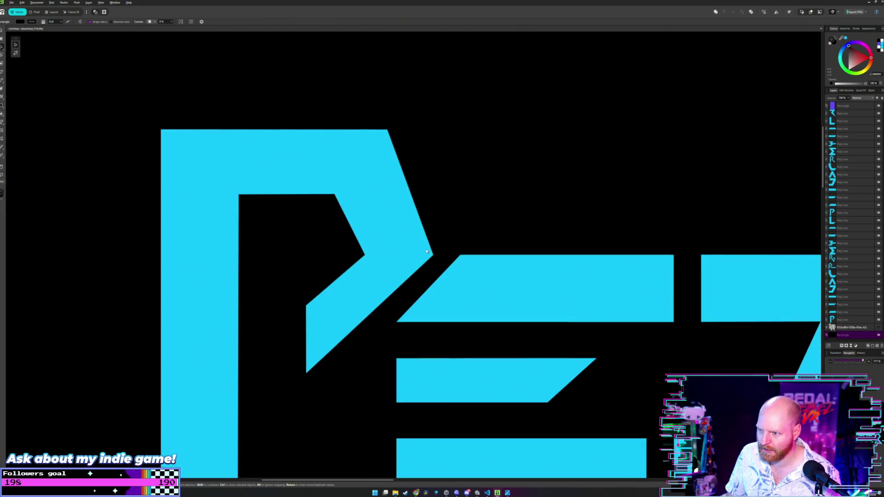
{"action": "scroll", "coordinate": [427, 257], "scroll_direction": "down", "scroll_amount": 3}
{"action": "scroll", "coordinate": [451, 210], "scroll_direction": "up", "scroll_amount": 2}
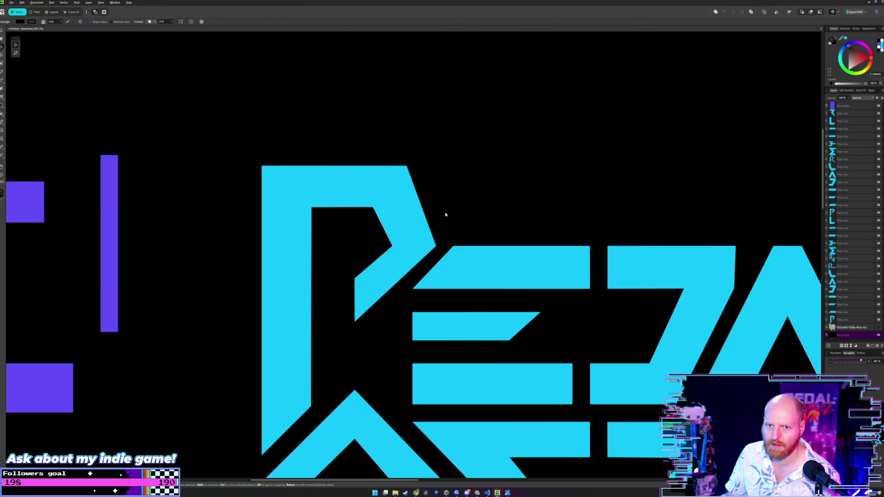
{"action": "scroll", "coordinate": [454, 215], "scroll_direction": "up", "scroll_amount": 1}
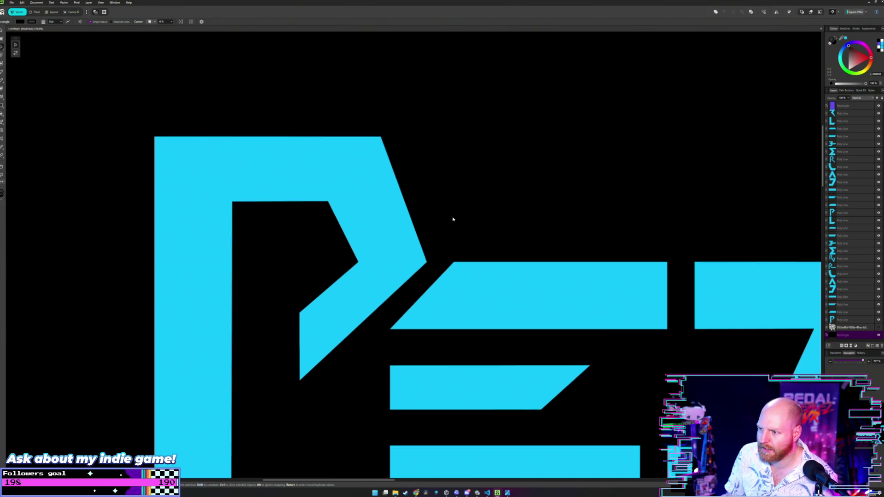
{"action": "scroll", "coordinate": [452, 217], "scroll_direction": "down", "scroll_amount": 1}
Step: Inspect the E's top bar nodes, then move the tall purple bar onto the P stem
{"action": "key", "text": "a"}
{"action": "left_click", "coordinate": [458, 249]}
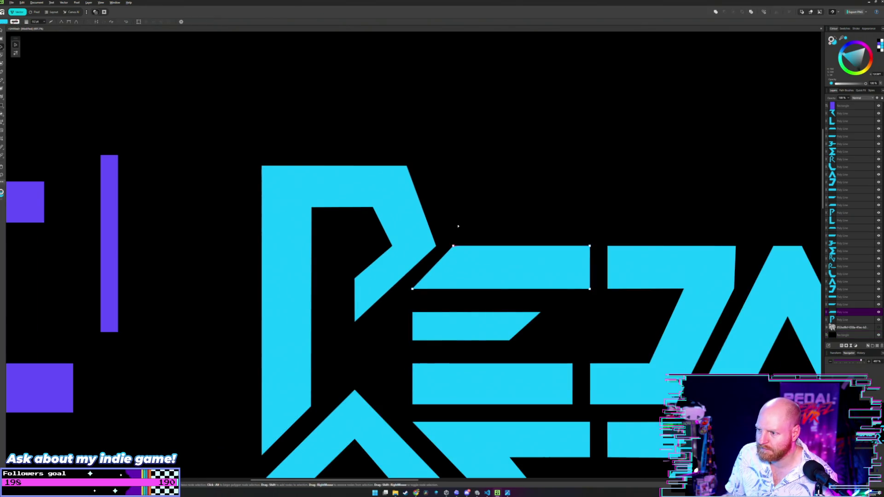
{"action": "key", "text": "v"}
{"action": "left_click", "coordinate": [225, 276]}
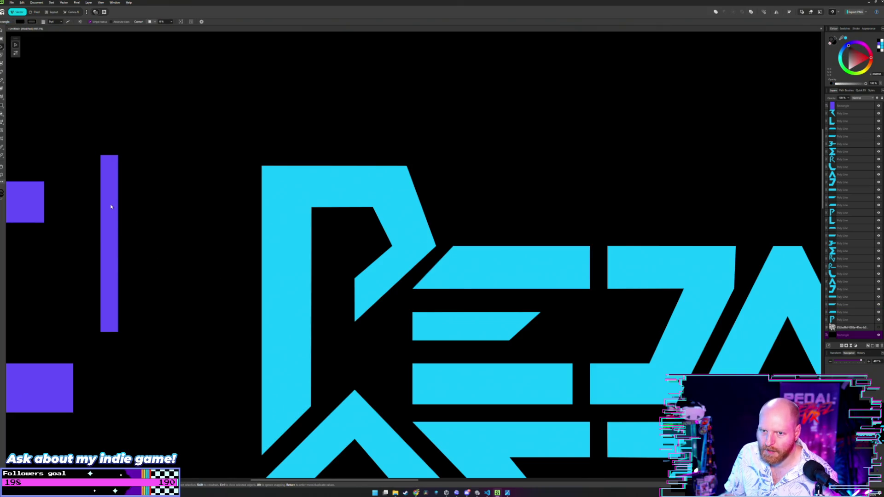
{"action": "left_click_drag", "start_coordinate": [111, 206], "coordinate": [349, 326]}
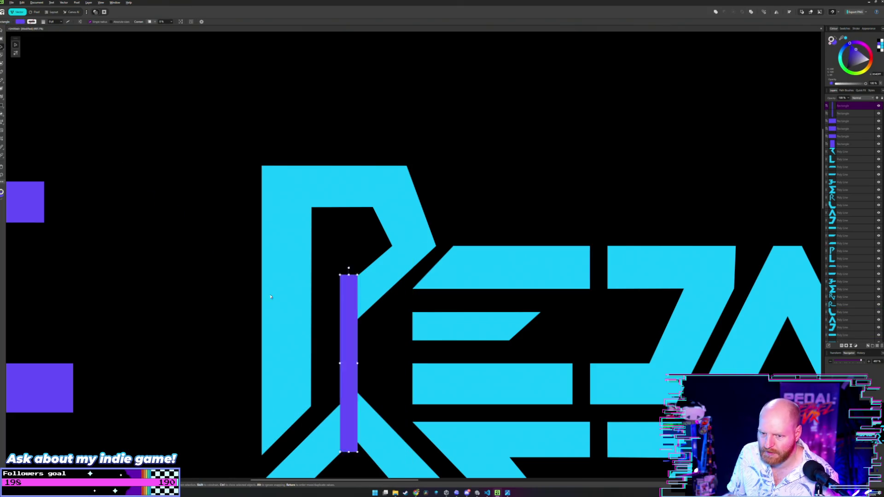
Step: Reposition the tall purple bar over the P stem, snapped to the E's edge
{"action": "left_click_drag", "start_coordinate": [271, 297], "coordinate": [153, 184]}
{"action": "left_click", "coordinate": [214, 197]}
{"action": "scroll", "coordinate": [213, 197], "scroll_direction": "down", "scroll_amount": 5}
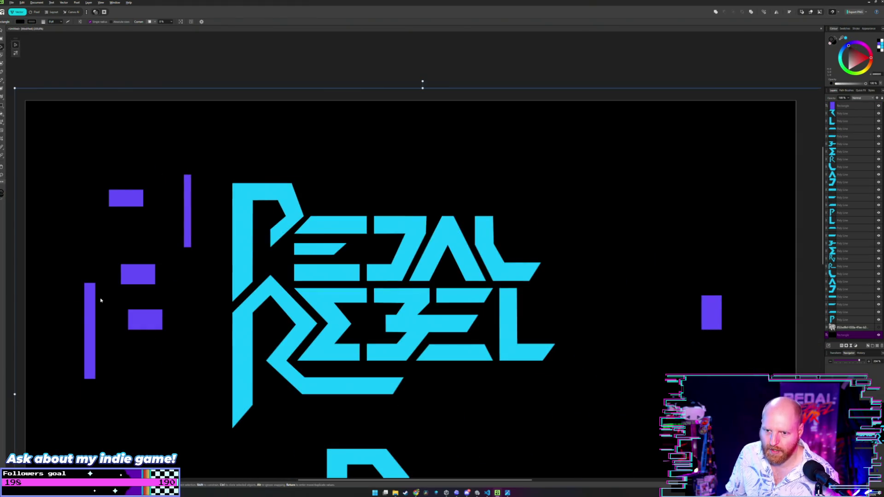
{"action": "left_click_drag", "start_coordinate": [90, 298], "coordinate": [288, 249]}
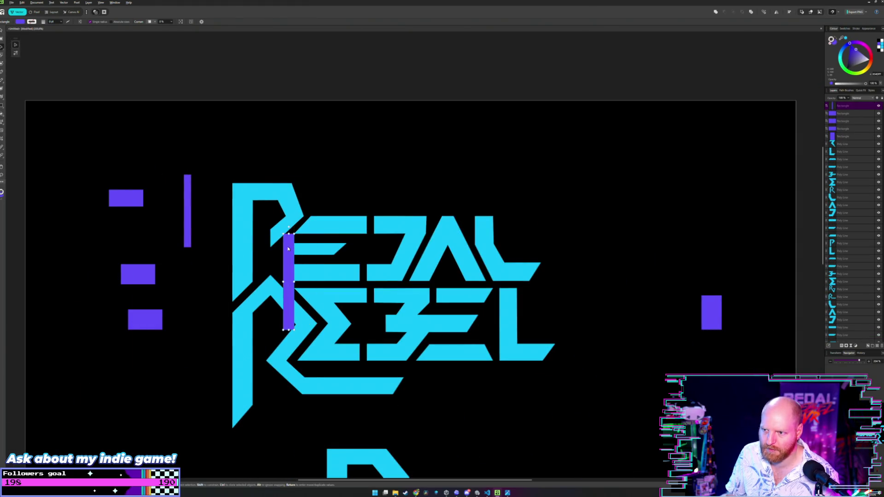
{"action": "scroll", "coordinate": [287, 249], "scroll_direction": "up", "scroll_amount": 5}
{"action": "scroll", "coordinate": [288, 249], "scroll_direction": "up", "scroll_amount": 3}
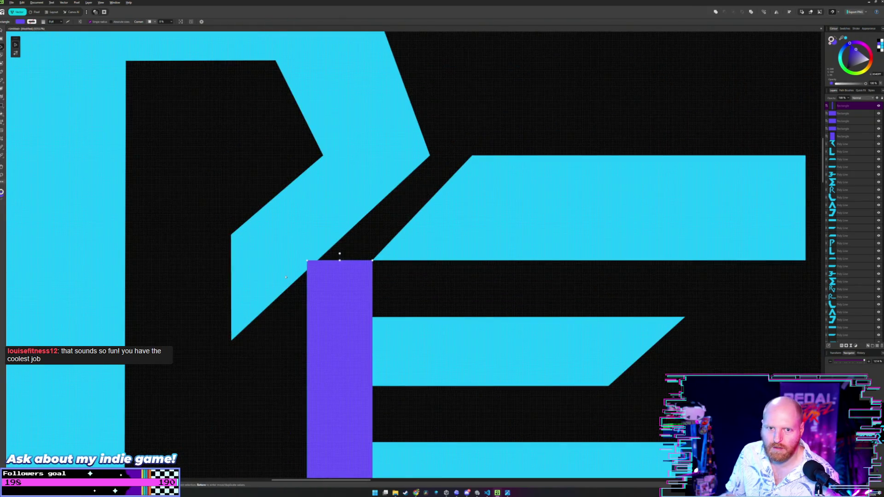
{"action": "scroll", "coordinate": [287, 249], "scroll_direction": "up", "scroll_amount": 3}
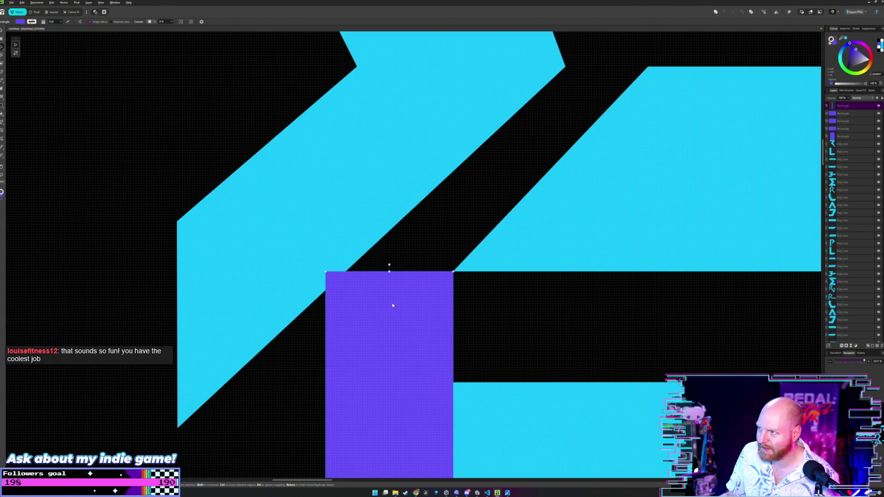
{"action": "left_click_drag", "start_coordinate": [393, 305], "coordinate": [392, 307]}
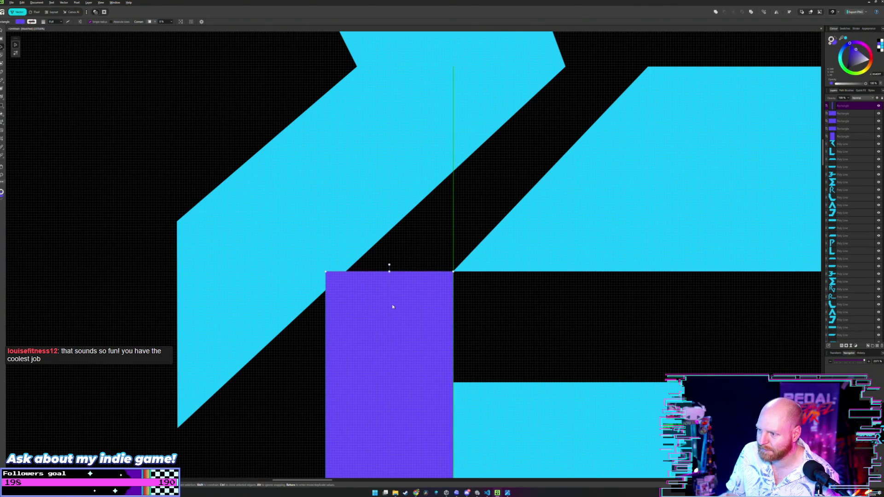
Step: Push the tall bar up against the E's top bar and nudge it into place
{"action": "scroll", "coordinate": [430, 253], "scroll_direction": "down", "scroll_amount": 4}
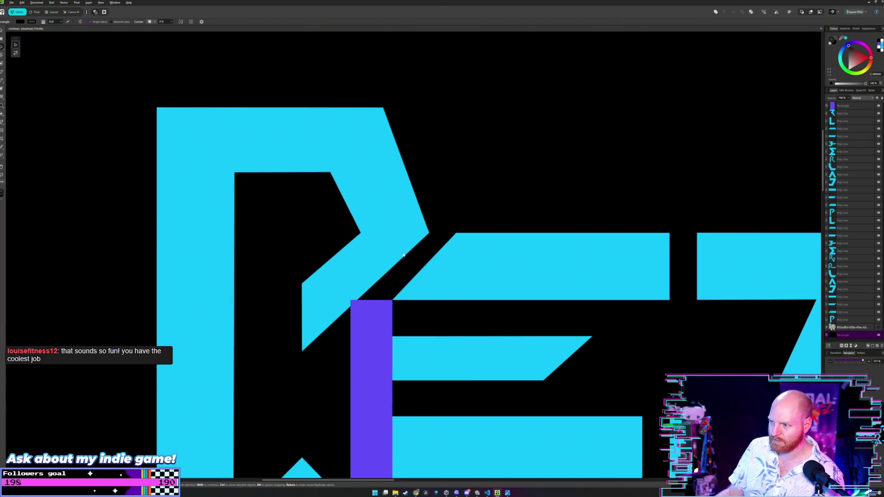
{"action": "left_click_drag", "start_coordinate": [368, 336], "coordinate": [430, 275]}
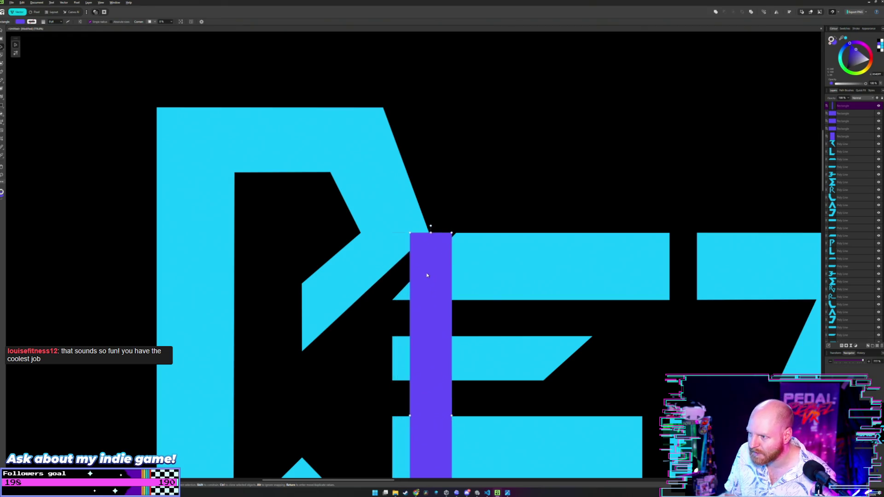
{"action": "scroll", "coordinate": [434, 233], "scroll_direction": "up", "scroll_amount": 3}
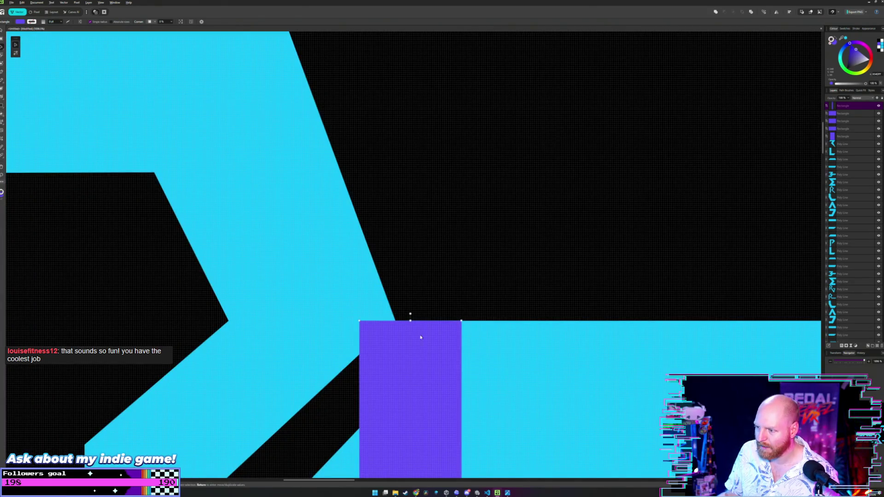
{"action": "left_click_drag", "start_coordinate": [428, 369], "coordinate": [428, 370]}
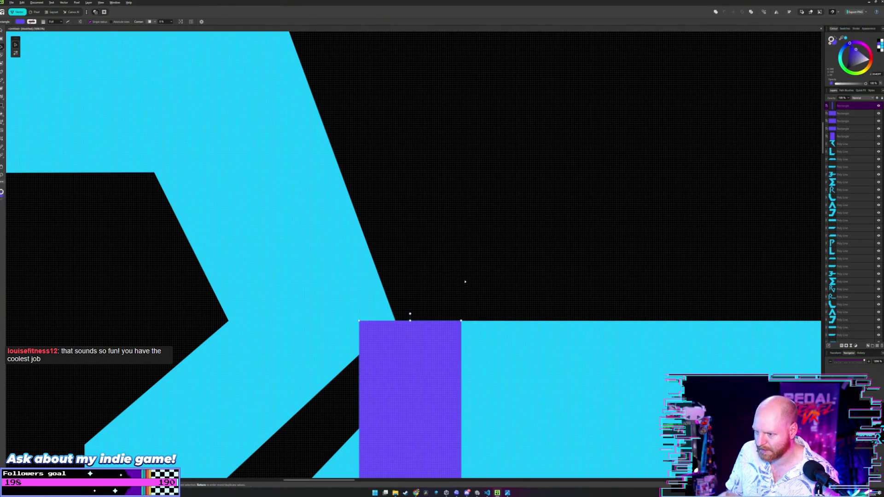
{"action": "scroll", "coordinate": [464, 281], "scroll_direction": "down", "scroll_amount": 2}
{"action": "scroll", "coordinate": [460, 270], "scroll_direction": "down", "scroll_amount": 2}
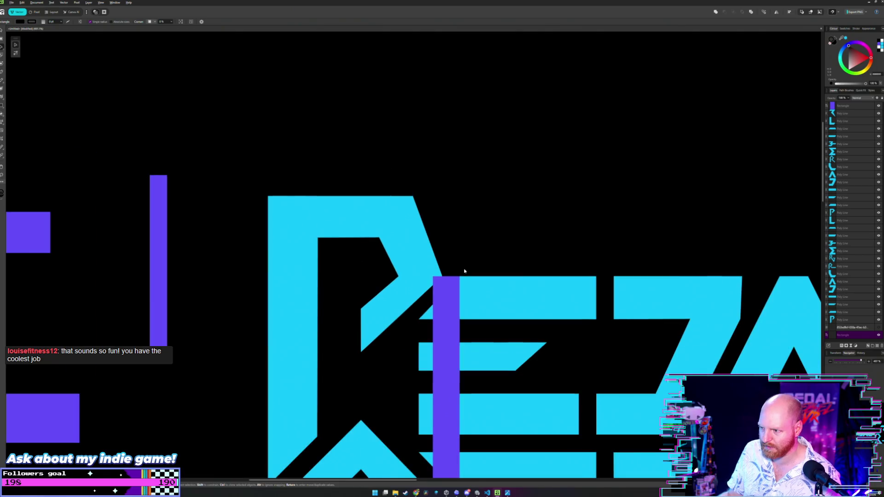
{"action": "scroll", "coordinate": [464, 272], "scroll_direction": "down", "scroll_amount": 2}
{"action": "scroll", "coordinate": [464, 272], "scroll_direction": "up", "scroll_amount": 1}
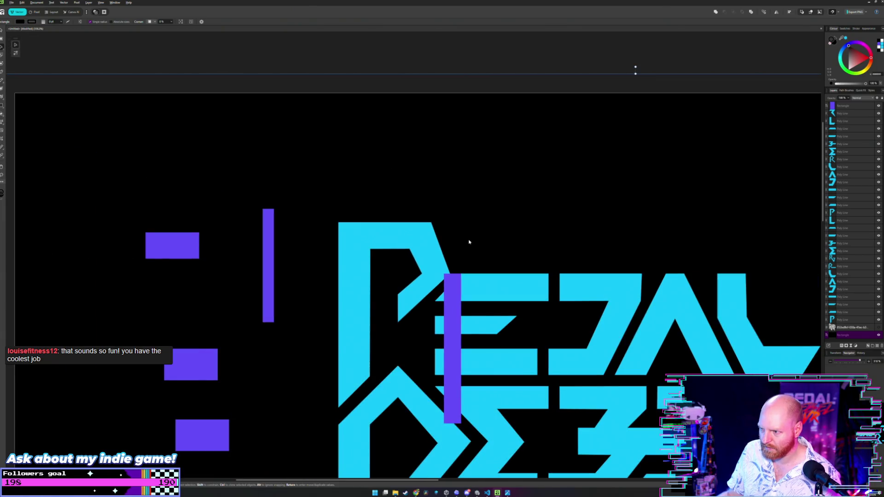
Step: Swap the bars: return the tall bar left and bring the thin purple bar over the E
{"action": "left_click_drag", "start_coordinate": [456, 309], "coordinate": [107, 238]}
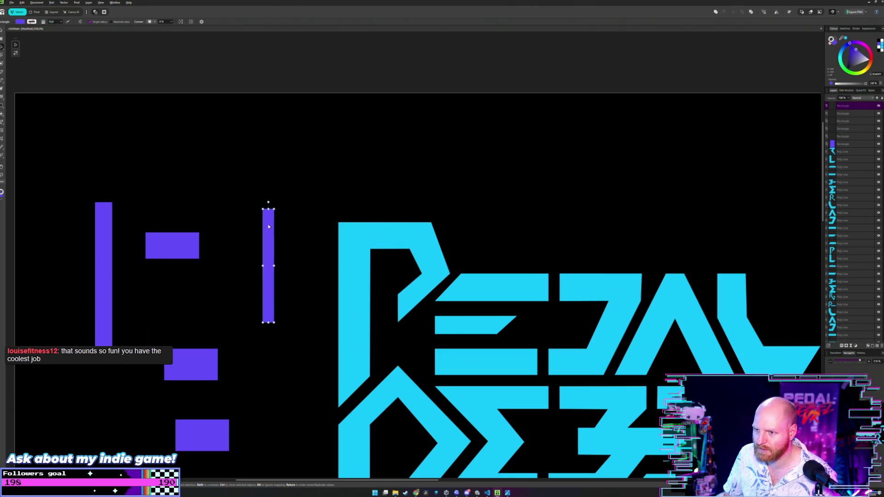
{"action": "left_click_drag", "start_coordinate": [268, 225], "coordinate": [456, 299]}
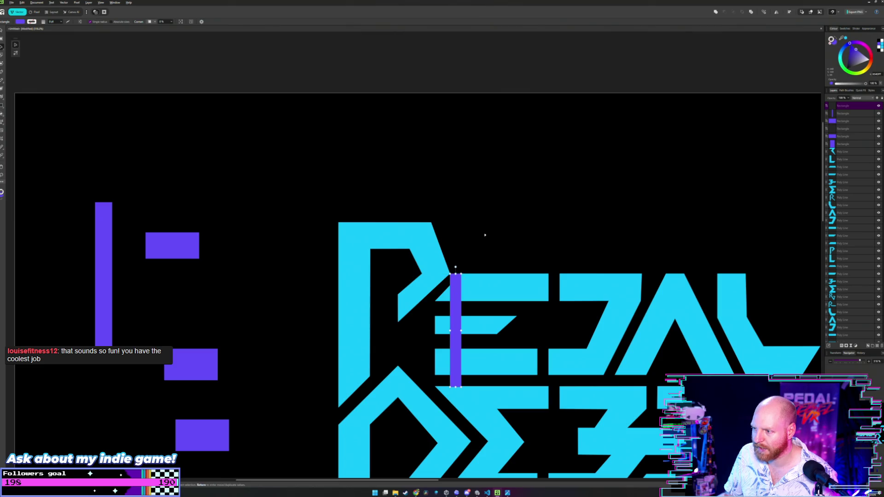
{"action": "scroll", "coordinate": [455, 289], "scroll_direction": "up", "scroll_amount": 2}
{"action": "scroll", "coordinate": [414, 341], "scroll_direction": "up", "scroll_amount": 3}
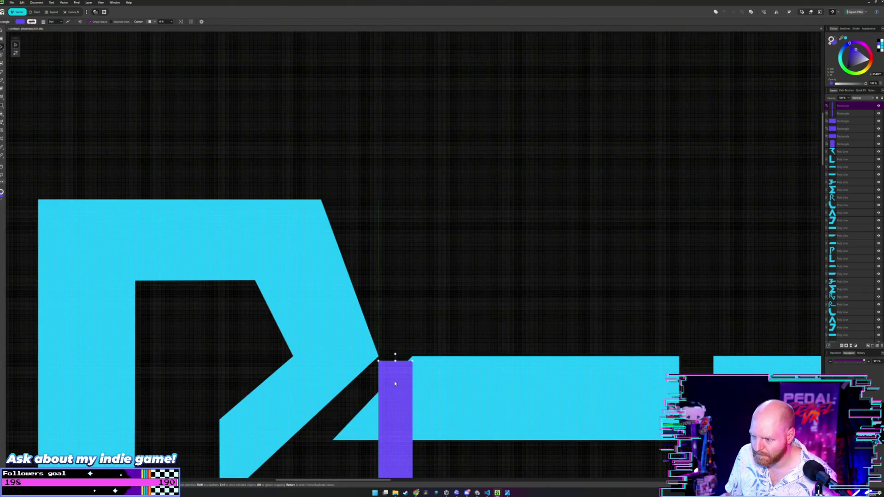
{"action": "scroll", "coordinate": [395, 383], "scroll_direction": "up", "scroll_amount": 1}
{"action": "scroll", "coordinate": [406, 392], "scroll_direction": "up", "scroll_amount": 1}
Step: Fit the bar against the E's left edge, its top at the P/E junction
{"action": "left_click_drag", "start_coordinate": [402, 388], "coordinate": [402, 385]}
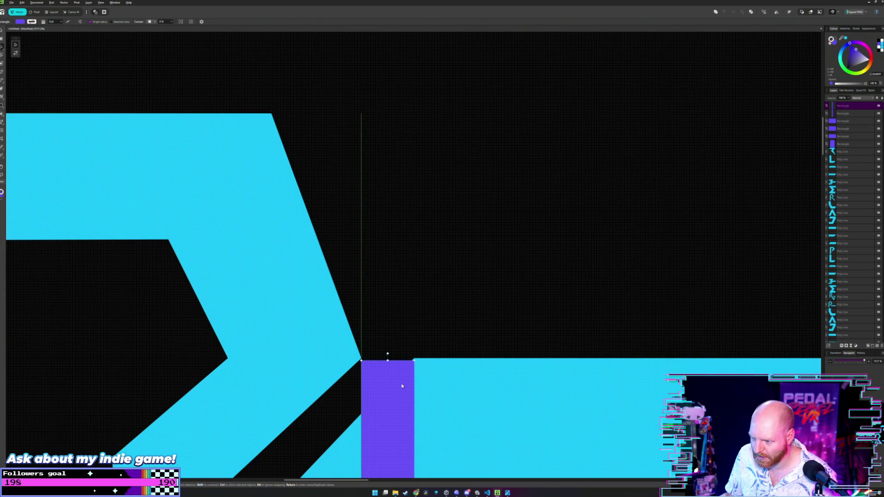
{"action": "scroll", "coordinate": [418, 312], "scroll_direction": "down", "scroll_amount": 2}
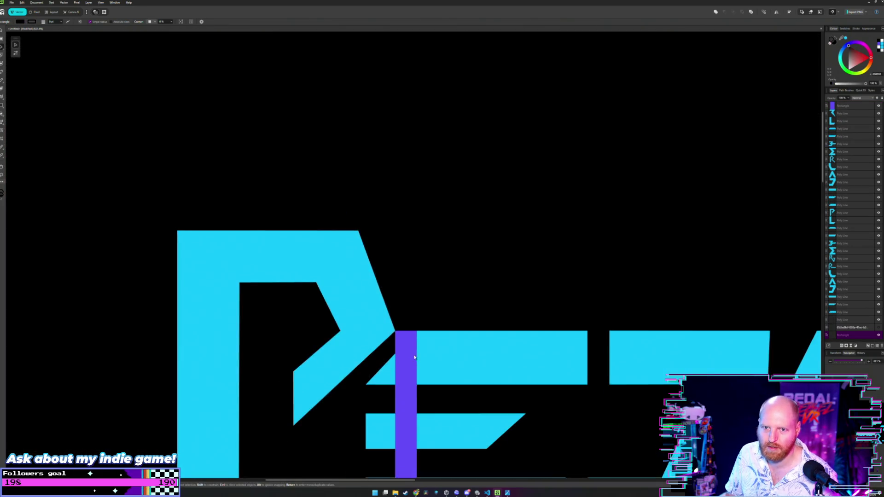
{"action": "left_click_drag", "start_coordinate": [393, 211], "coordinate": [341, 264]}
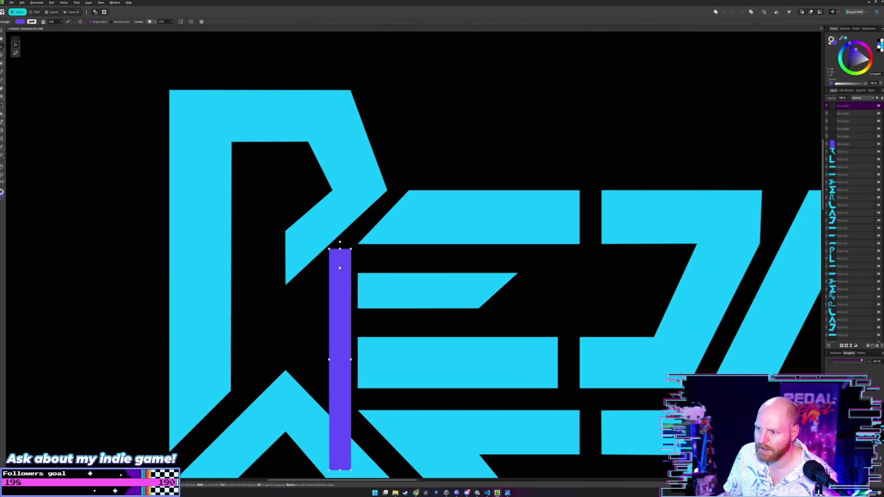
{"action": "scroll", "coordinate": [357, 237], "scroll_direction": "up", "scroll_amount": 1}
{"action": "scroll", "coordinate": [358, 238], "scroll_direction": "up", "scroll_amount": 2}
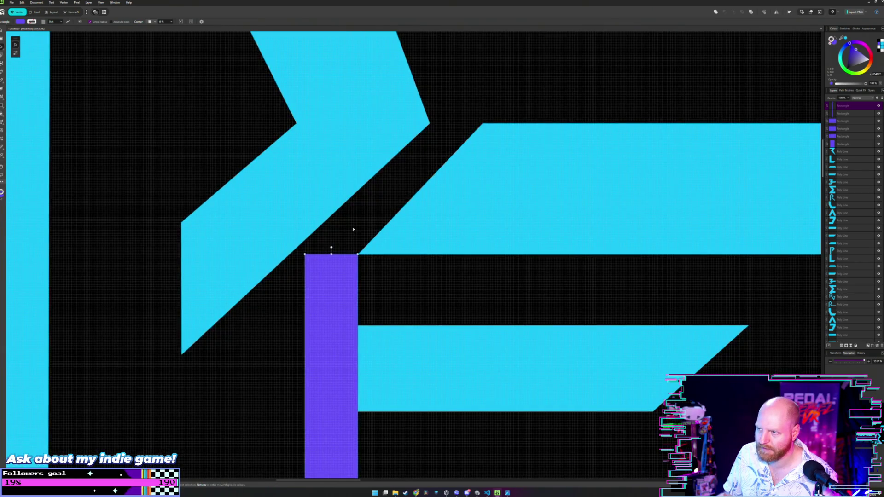
{"action": "scroll", "coordinate": [353, 229], "scroll_direction": "up", "scroll_amount": 1}
{"action": "scroll", "coordinate": [354, 229], "scroll_direction": "left", "scroll_amount": 1}
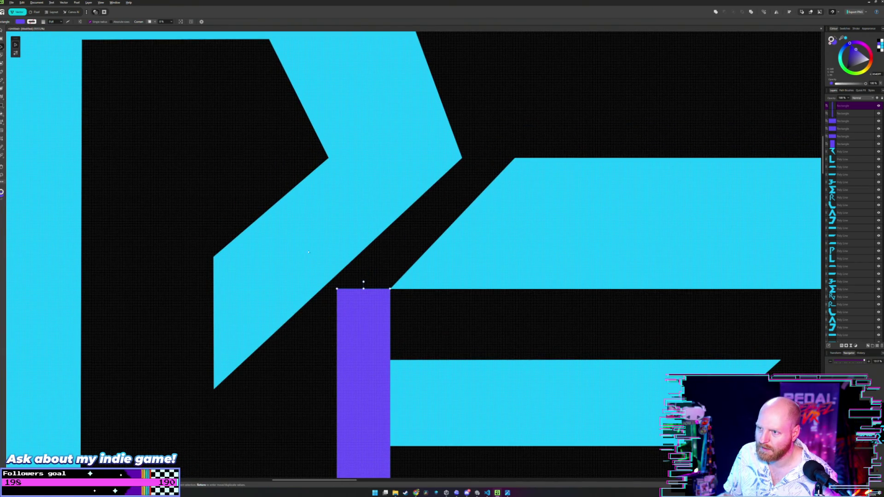
Step: Extend the P's lower inner diagonal downward by dragging its lower-left nodes
{"action": "double_click", "coordinate": [219, 279]}
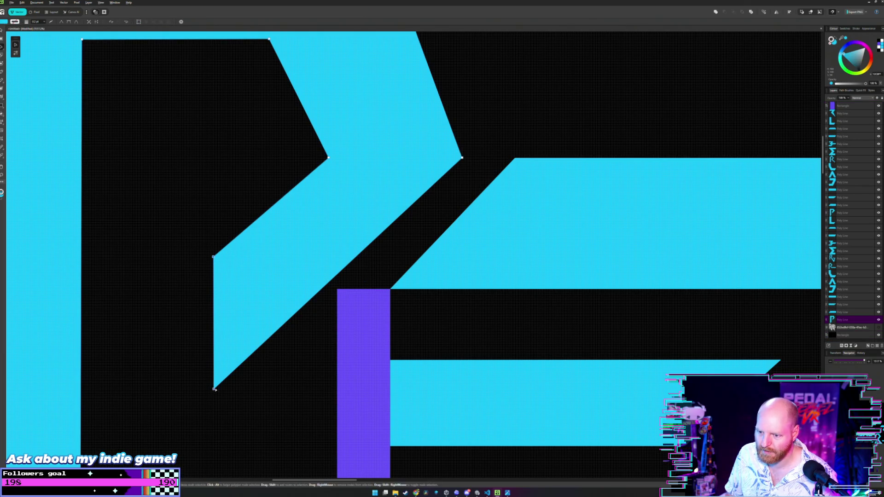
{"action": "left_click_drag", "start_coordinate": [213, 389], "coordinate": [214, 418]}
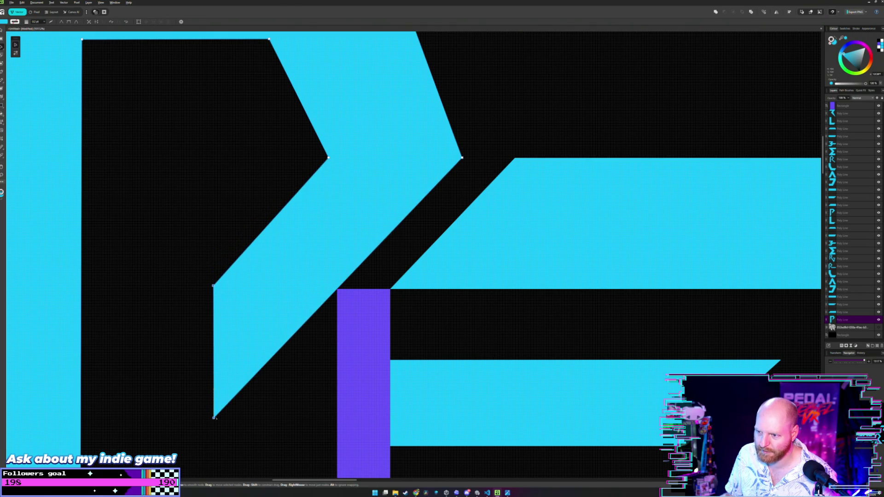
{"action": "left_click", "coordinate": [220, 192]}
Step: Move the tall purple bar off the lettering into the left accent cluster
{"action": "scroll", "coordinate": [220, 192], "scroll_direction": "down", "scroll_amount": 3}
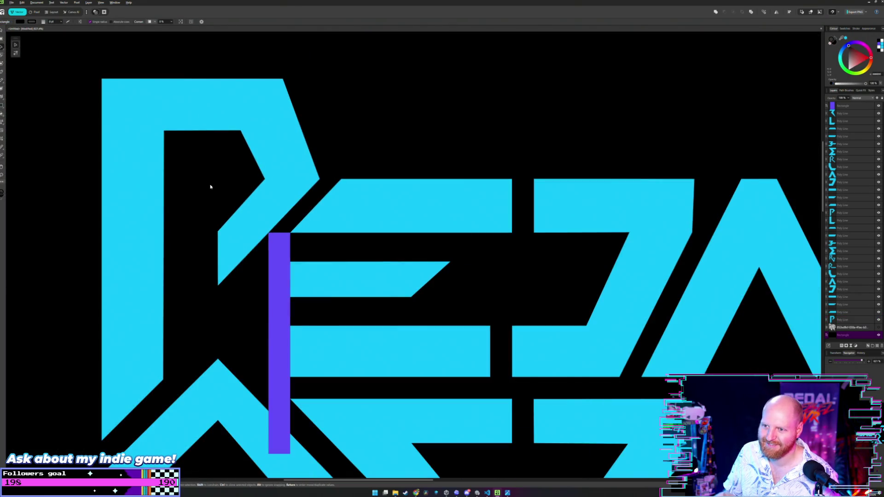
{"action": "scroll", "coordinate": [210, 186], "scroll_direction": "down", "scroll_amount": 3}
{"action": "scroll", "coordinate": [208, 197], "scroll_direction": "left", "scroll_amount": 3}
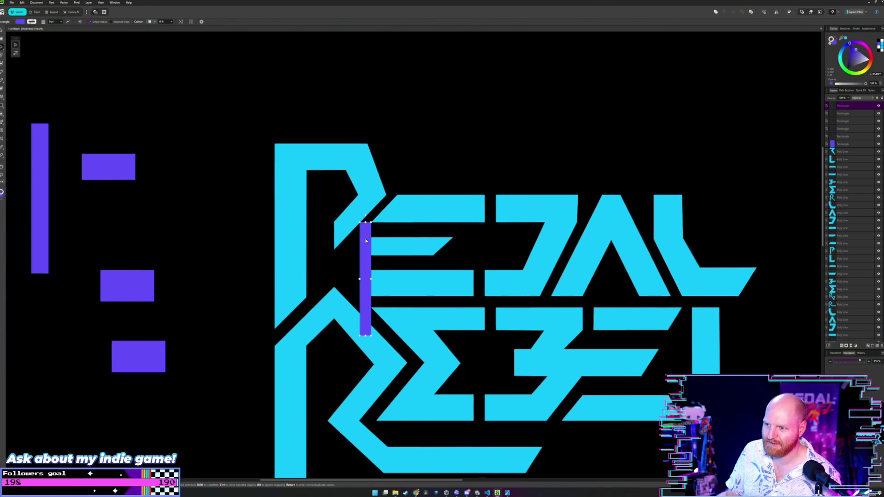
{"action": "left_click_drag", "start_coordinate": [360, 244], "coordinate": [171, 127]}
{"action": "scroll", "coordinate": [300, 165], "scroll_direction": "up", "scroll_amount": 2}
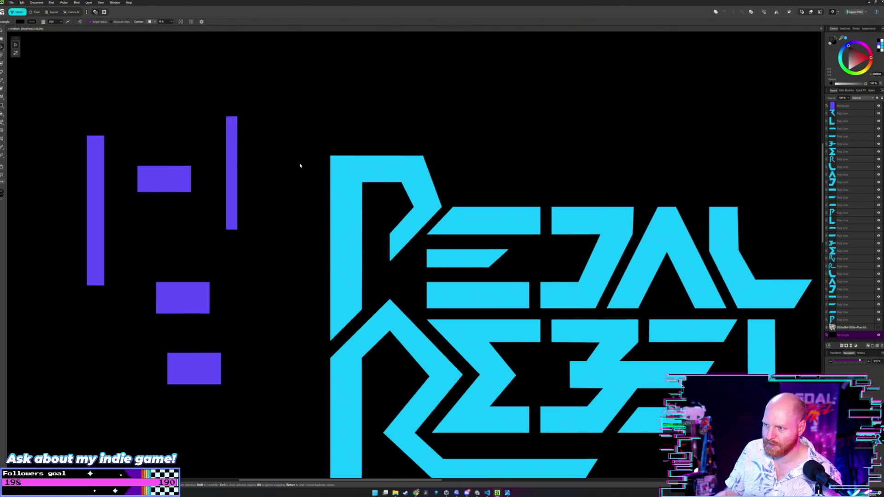
{"action": "scroll", "coordinate": [300, 166], "scroll_direction": "up", "scroll_amount": 1}
{"action": "scroll", "coordinate": [299, 166], "scroll_direction": "up", "scroll_amount": 1}
{"action": "scroll", "coordinate": [305, 166], "scroll_direction": "up", "scroll_amount": 1}
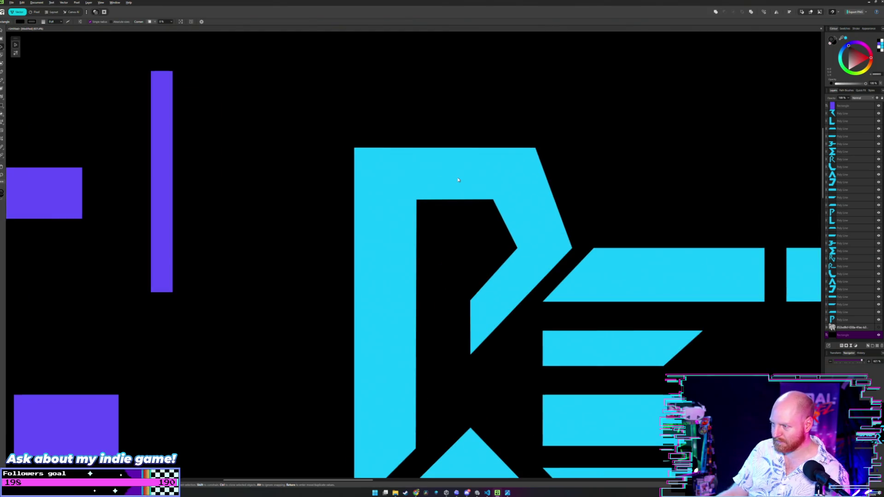
{"action": "scroll", "coordinate": [458, 180], "scroll_direction": "up", "scroll_amount": 1}
{"action": "scroll", "coordinate": [513, 214], "scroll_direction": "down", "scroll_amount": 1}
{"action": "scroll", "coordinate": [380, 225], "scroll_direction": "down", "scroll_amount": 1}
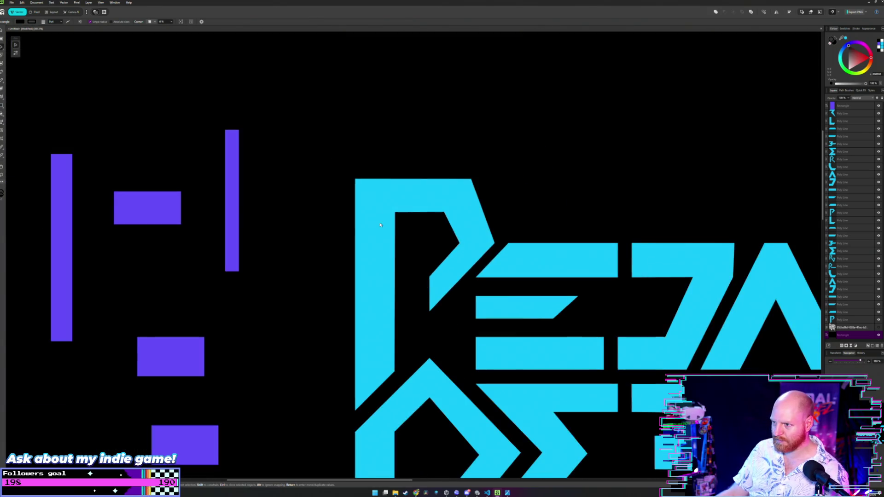
{"action": "scroll", "coordinate": [165, 320], "scroll_direction": "down", "scroll_amount": 1}
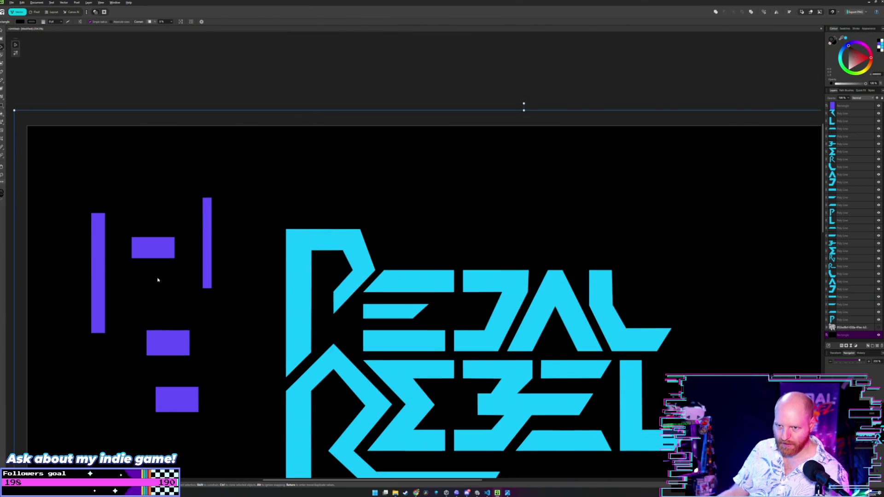
{"action": "scroll", "coordinate": [225, 283], "scroll_direction": "down", "scroll_amount": 5}
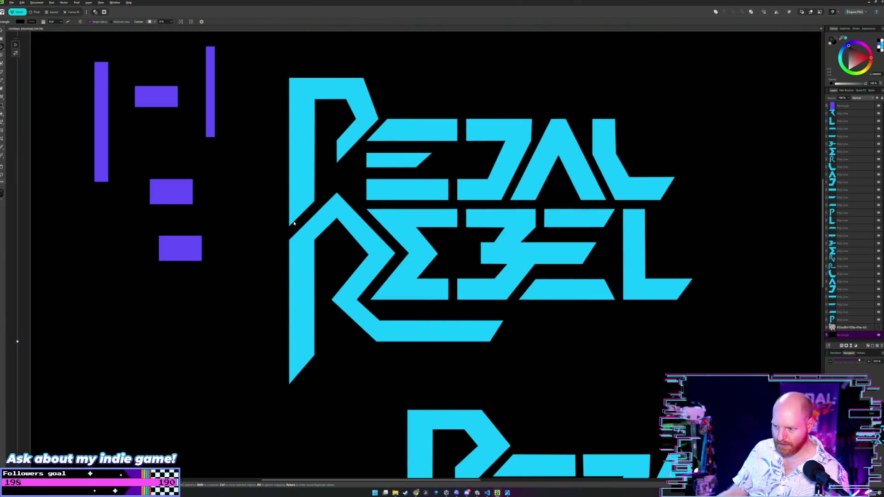
{"action": "scroll", "coordinate": [293, 224], "scroll_direction": "down", "scroll_amount": 2}
{"action": "scroll", "coordinate": [293, 223], "scroll_direction": "up", "scroll_amount": 1}
{"action": "scroll", "coordinate": [293, 223], "scroll_direction": "up", "scroll_amount": 1}
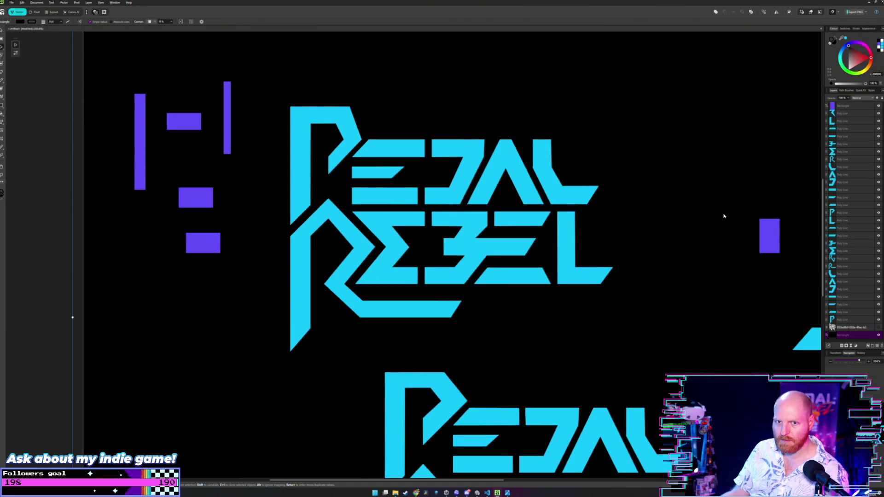
Step: Place the small purple rectangle on the P, snapping its right edge to the diagonal
{"action": "left_click_drag", "start_coordinate": [776, 235], "coordinate": [363, 158]}
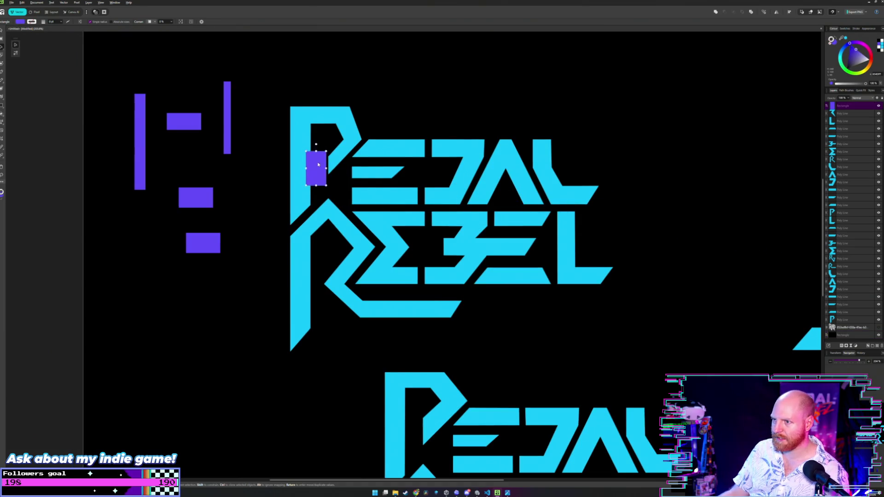
{"action": "scroll", "coordinate": [362, 158], "scroll_direction": "up", "scroll_amount": 2}
{"action": "scroll", "coordinate": [369, 184], "scroll_direction": "up", "scroll_amount": 3}
{"action": "scroll", "coordinate": [391, 240], "scroll_direction": "up", "scroll_amount": 2}
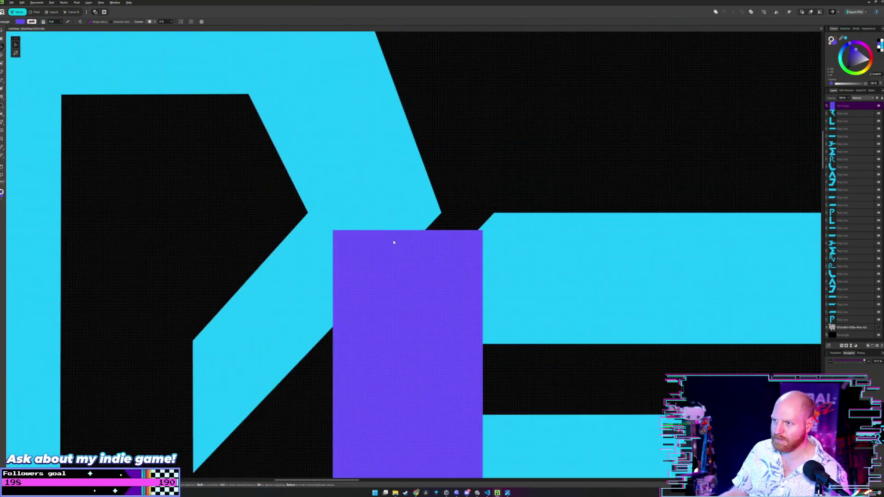
{"action": "scroll", "coordinate": [374, 247], "scroll_direction": "up", "scroll_amount": 2}
{"action": "left_click_drag", "start_coordinate": [374, 247], "coordinate": [357, 249]}
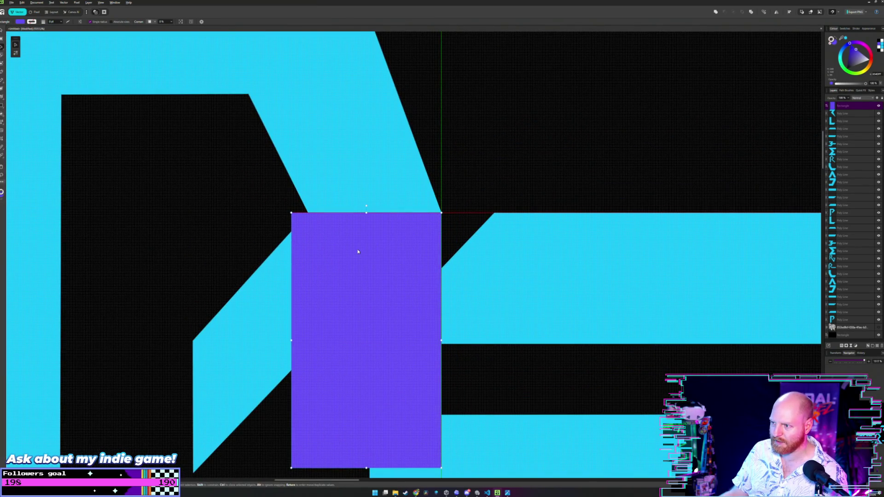
Step: Move the small rectangle into the left accent group and select the upper horizontal rectangle
{"action": "scroll", "coordinate": [382, 219], "scroll_direction": "down", "scroll_amount": 3}
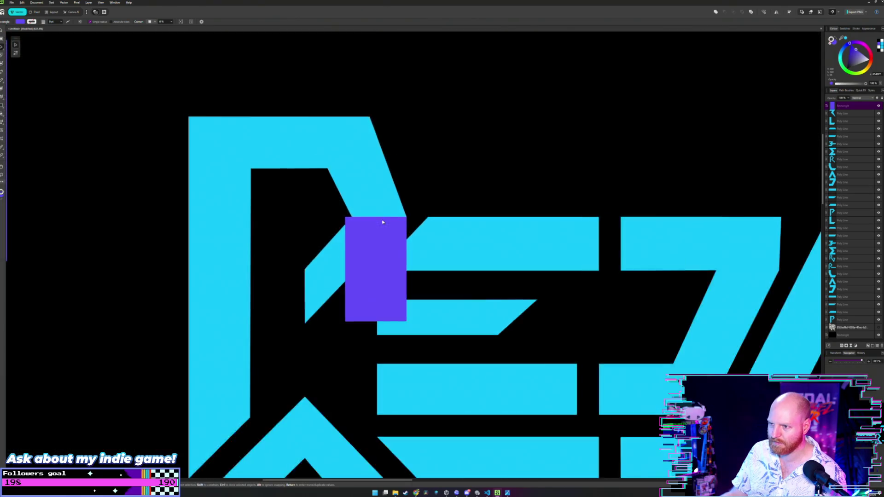
{"action": "scroll", "coordinate": [382, 219], "scroll_direction": "down", "scroll_amount": 3}
{"action": "mouse_move", "coordinate": [382, 220]}
{"action": "left_mouse_down"}
{"action": "mouse_move", "coordinate": [314, 243]}
{"action": "mouse_move", "coordinate": [383, 232]}
{"action": "mouse_move", "coordinate": [168, 236]}
{"action": "left_mouse_up"}
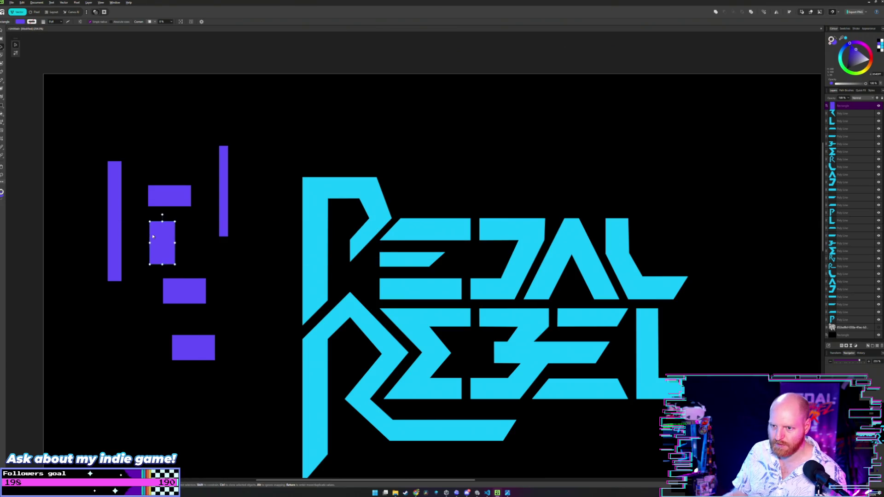
{"action": "left_click", "coordinate": [177, 197]}
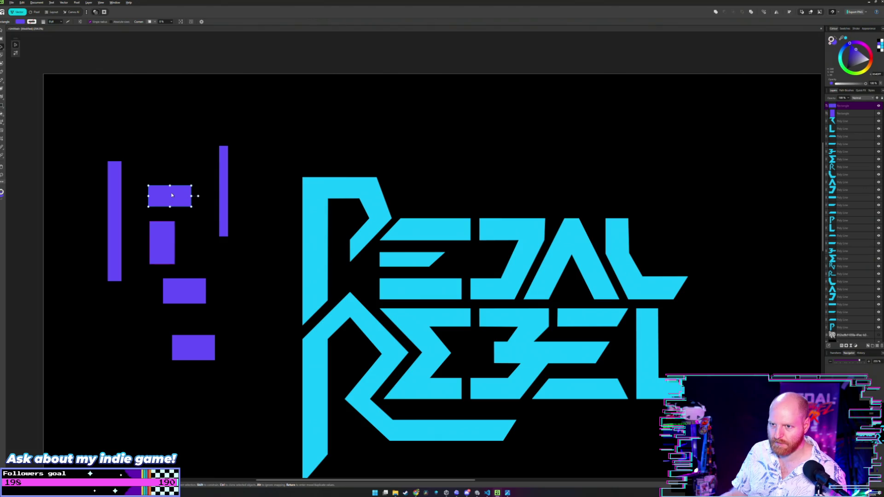
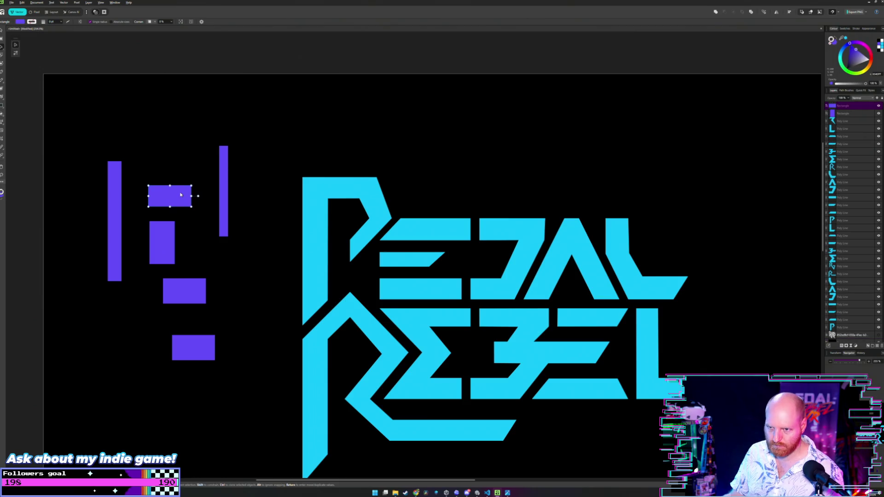
Step: Alt-drag a copy of a purple guide rectangle and rotate the copy 90° upright
{"action": "mouse_move", "coordinate": [174, 194]}
{"action": "left_mouse_down"}
{"action": "mouse_move", "coordinate": [249, 239]}
{"action": "mouse_move", "coordinate": [292, 247]}
{"action": "left_mouse_up"}
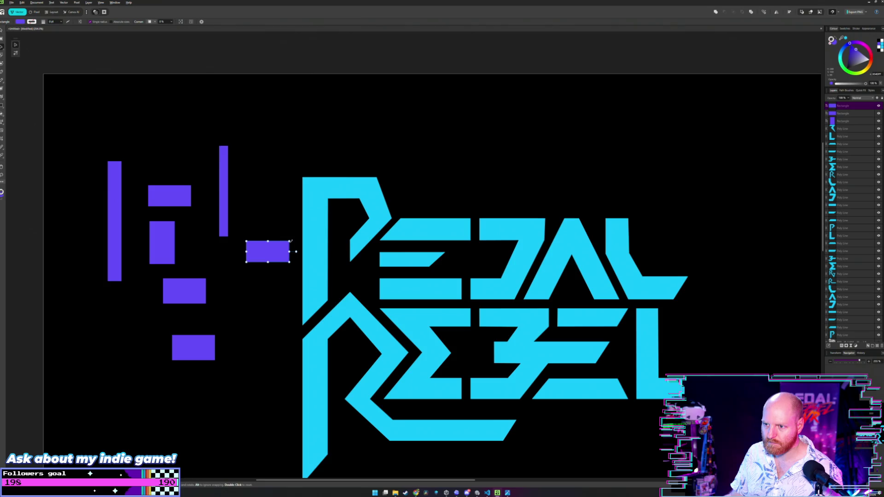
{"action": "mouse_move", "coordinate": [291, 243]}
{"action": "left_mouse_down"}
{"action": "mouse_move", "coordinate": [256, 224]}
{"action": "mouse_move", "coordinate": [319, 233]}
{"action": "mouse_move", "coordinate": [363, 213]}
{"action": "left_mouse_up"}
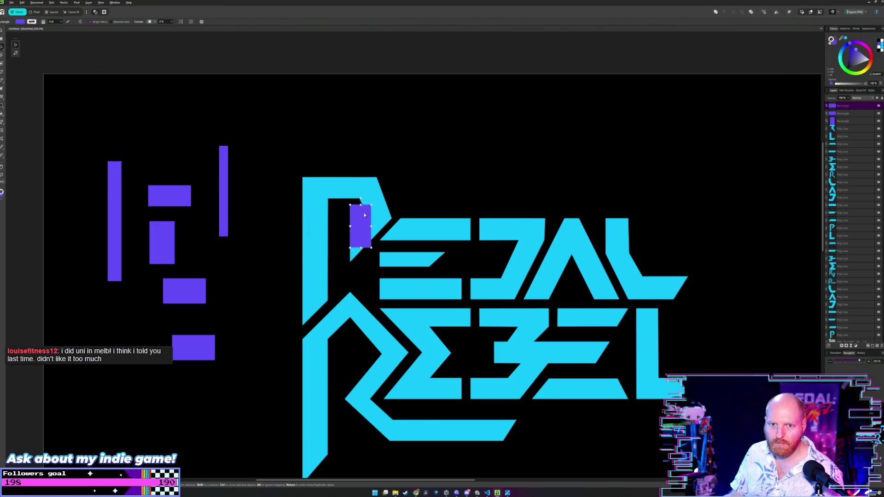
{"action": "scroll", "coordinate": [366, 203], "scroll_direction": "up", "scroll_amount": 4}
{"action": "scroll", "coordinate": [359, 209], "scroll_direction": "right", "scroll_amount": 2}
{"action": "scroll", "coordinate": [359, 210], "scroll_direction": "down", "scroll_amount": 1}
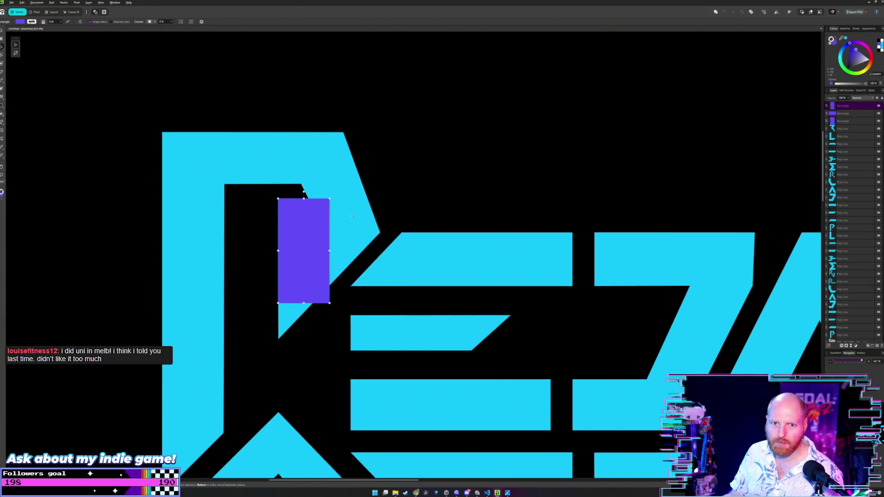
{"action": "left_click", "coordinate": [427, 146]}
{"action": "scroll", "coordinate": [368, 193], "scroll_direction": "up", "scroll_amount": 1}
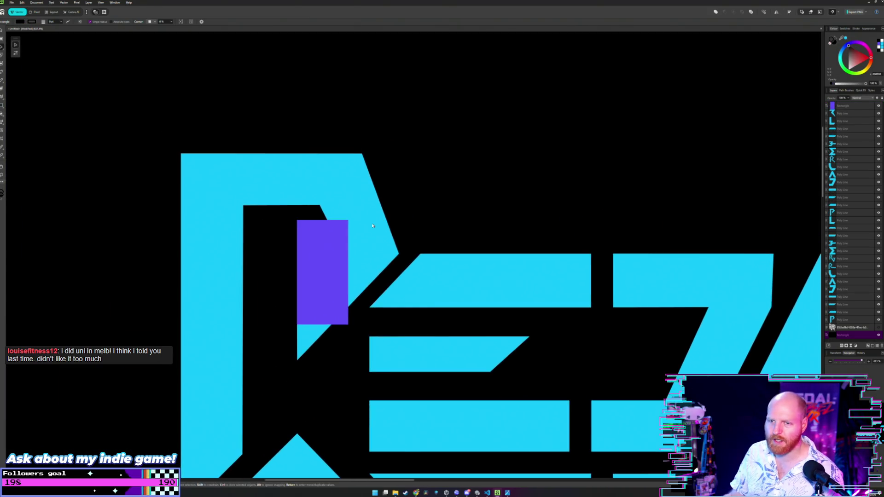
{"action": "scroll", "coordinate": [331, 226], "scroll_direction": "up", "scroll_amount": 1}
{"action": "scroll", "coordinate": [312, 242], "scroll_direction": "up", "scroll_amount": 1}
Step: Move the upright guide onto the P's diagonal joint, aligned with its inner corner
{"action": "left_click_drag", "start_coordinate": [279, 265], "coordinate": [380, 298]}
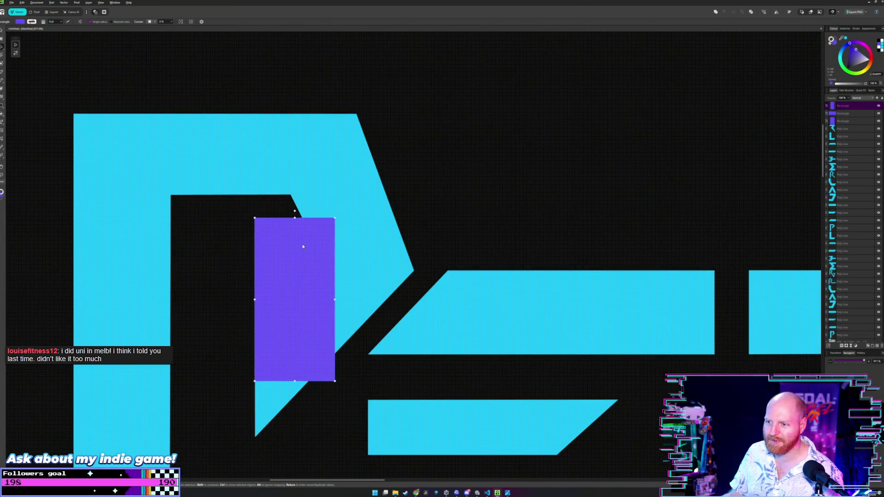
{"action": "scroll", "coordinate": [380, 298], "scroll_direction": "up", "scroll_amount": 1}
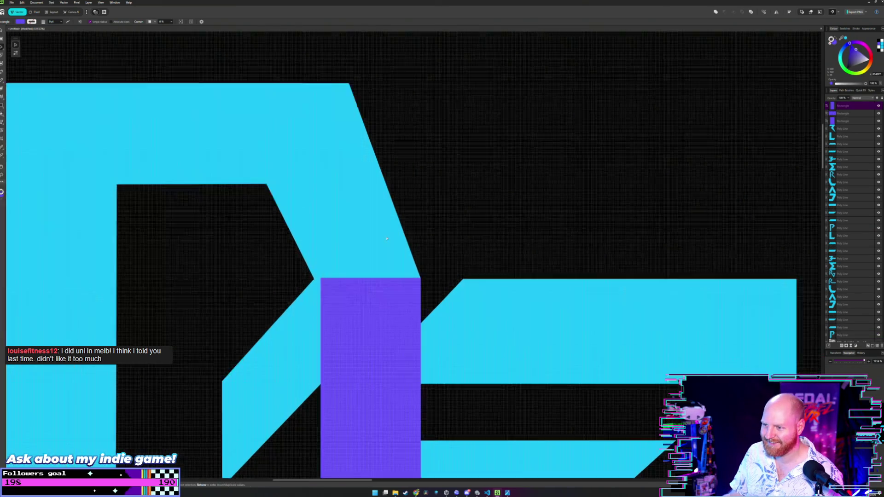
{"action": "scroll", "coordinate": [383, 299], "scroll_direction": "up", "scroll_amount": 1}
{"action": "scroll", "coordinate": [389, 294], "scroll_direction": "up", "scroll_amount": 2}
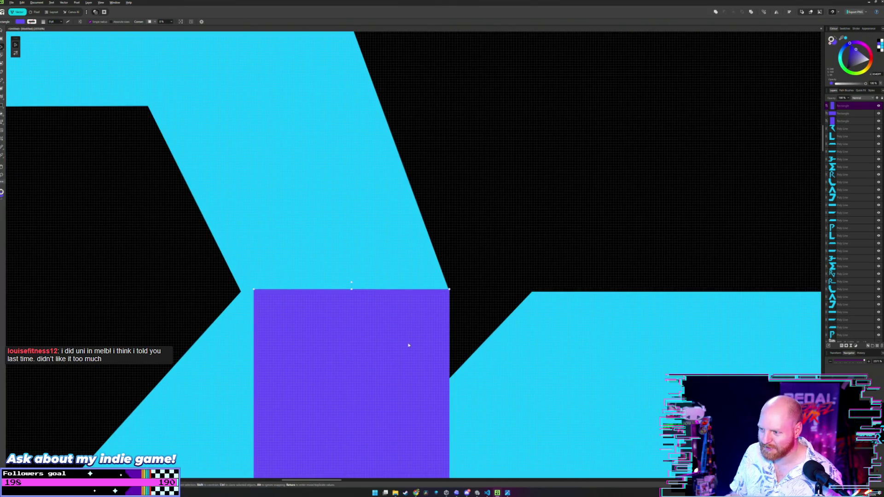
{"action": "mouse_move", "coordinate": [408, 345]}
{"action": "left_mouse_down"}
{"action": "mouse_move", "coordinate": [462, 350]}
{"action": "mouse_move", "coordinate": [400, 349]}
{"action": "left_mouse_up"}
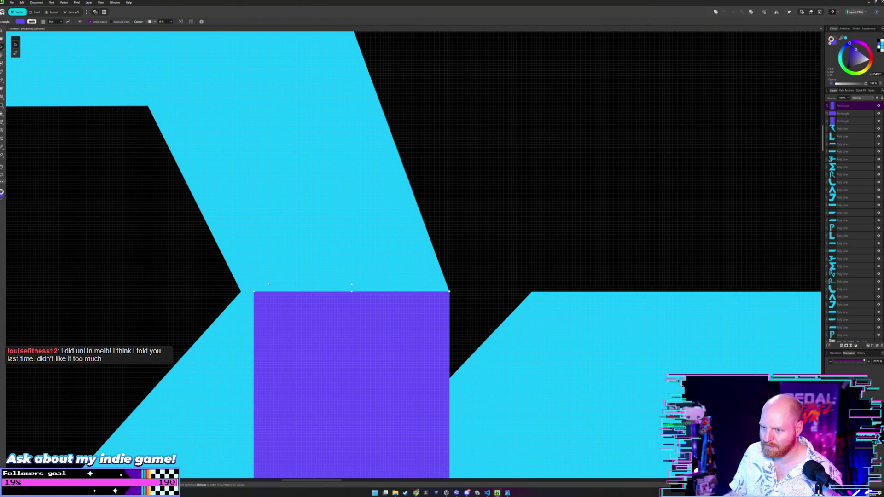
{"action": "scroll", "coordinate": [268, 268], "scroll_direction": "down", "scroll_amount": 5}
{"action": "left_click_drag", "start_coordinate": [270, 271], "coordinate": [364, 271]}
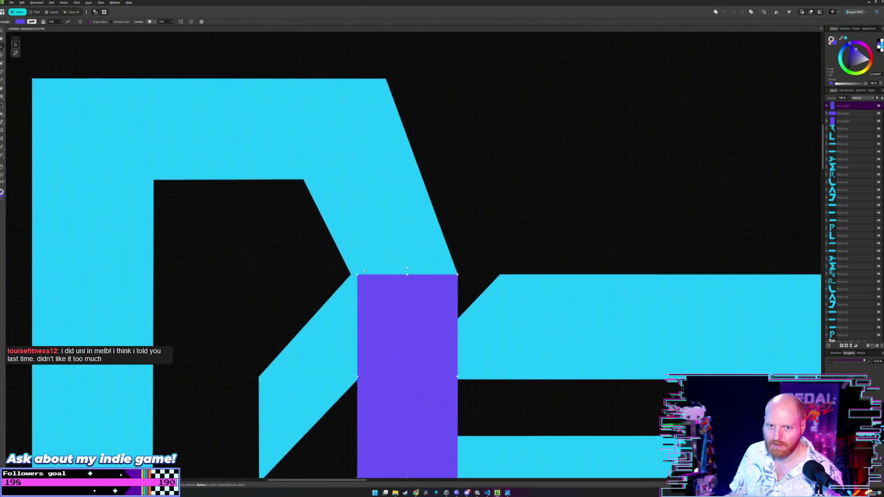
{"action": "scroll", "coordinate": [364, 270], "scroll_direction": "up", "scroll_amount": 1}
Step: Inspect the node at the P's inner corner with the Node tool
{"action": "key", "text": "a"}
{"action": "left_click", "coordinate": [348, 278]}
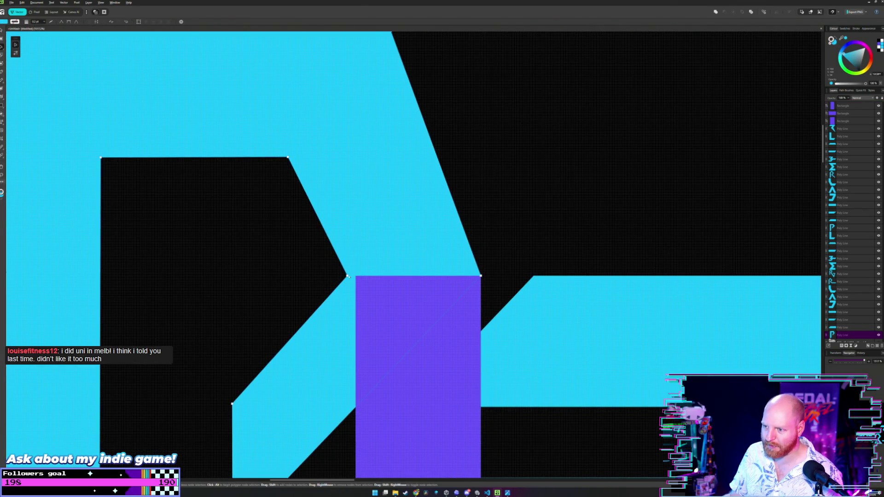
{"action": "left_click", "coordinate": [347, 276]}
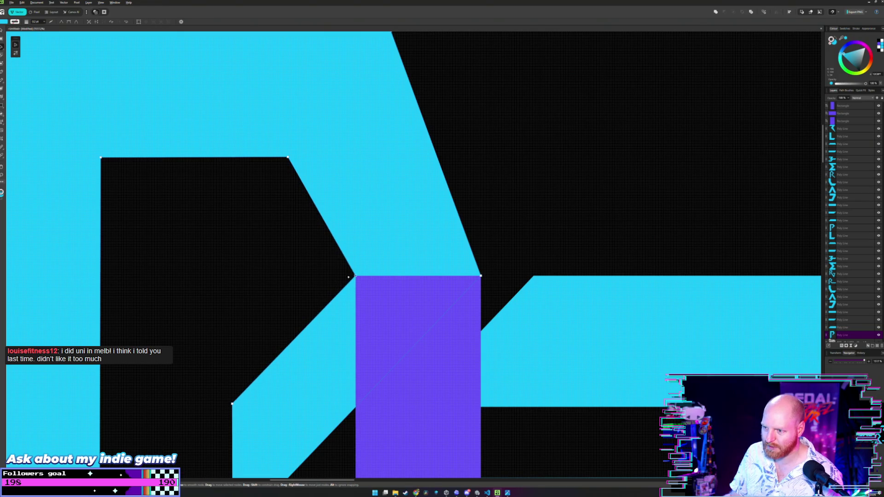
{"action": "scroll", "coordinate": [308, 278], "scroll_direction": "down", "scroll_amount": 2}
{"action": "scroll", "coordinate": [302, 278], "scroll_direction": "up", "scroll_amount": 1}
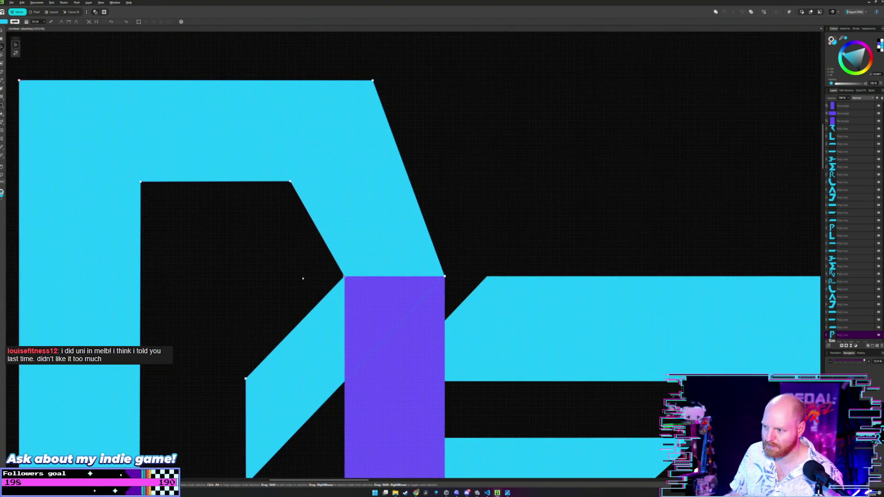
Step: Move the purple guide up until it sits flush under the P's top bar
{"action": "key", "text": "v"}
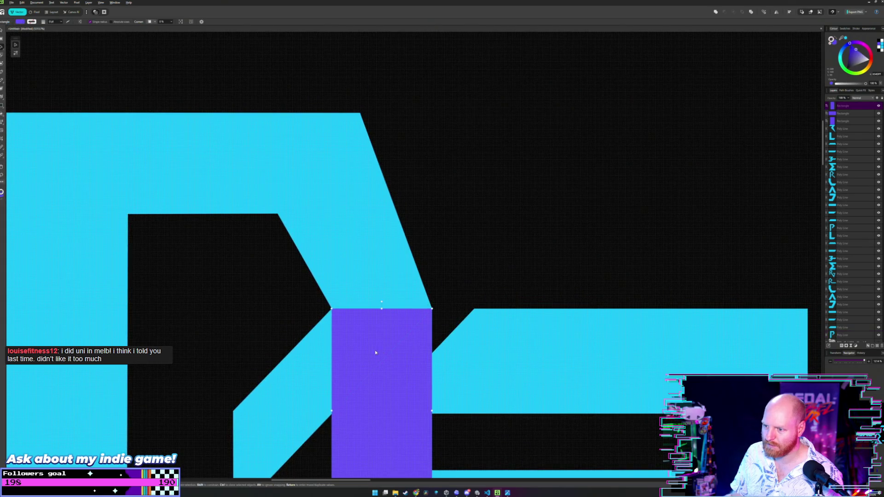
{"action": "left_click_drag", "start_coordinate": [375, 351], "coordinate": [329, 257]}
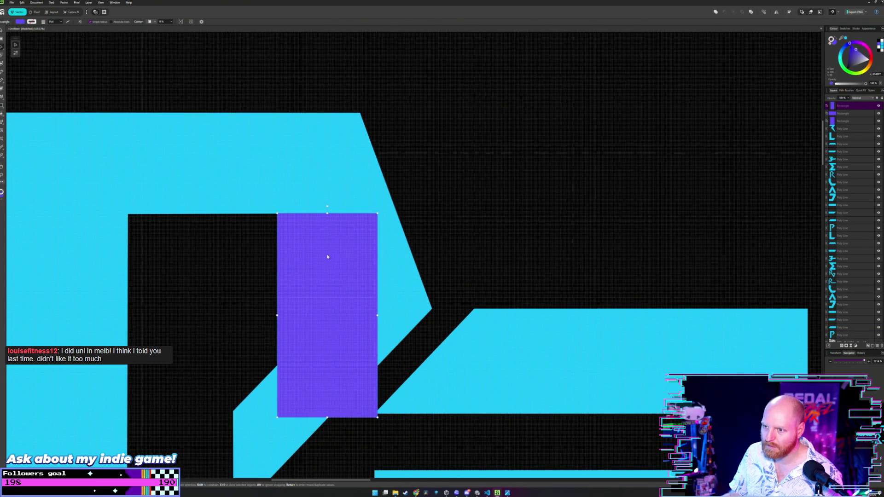
{"action": "scroll", "coordinate": [328, 257], "scroll_direction": "up", "scroll_amount": 2}
{"action": "scroll", "coordinate": [274, 239], "scroll_direction": "up", "scroll_amount": 1}
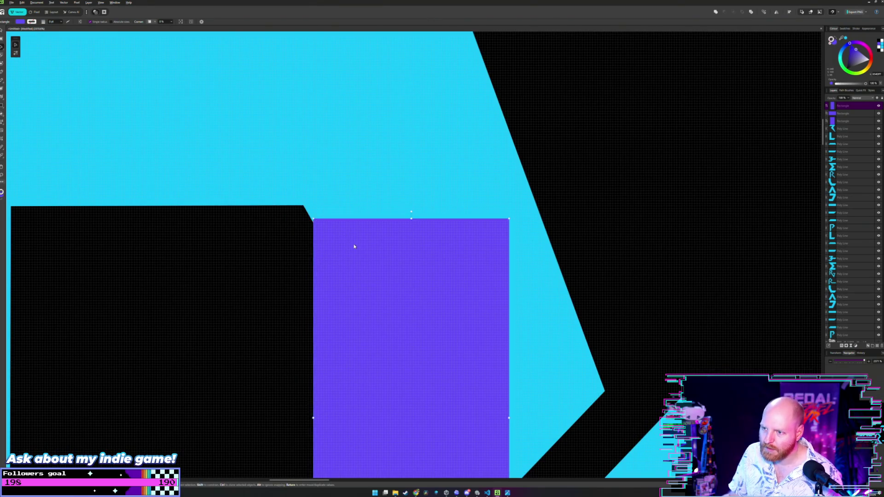
{"action": "left_click_drag", "start_coordinate": [354, 246], "coordinate": [344, 233]}
{"action": "left_click", "coordinate": [283, 225]}
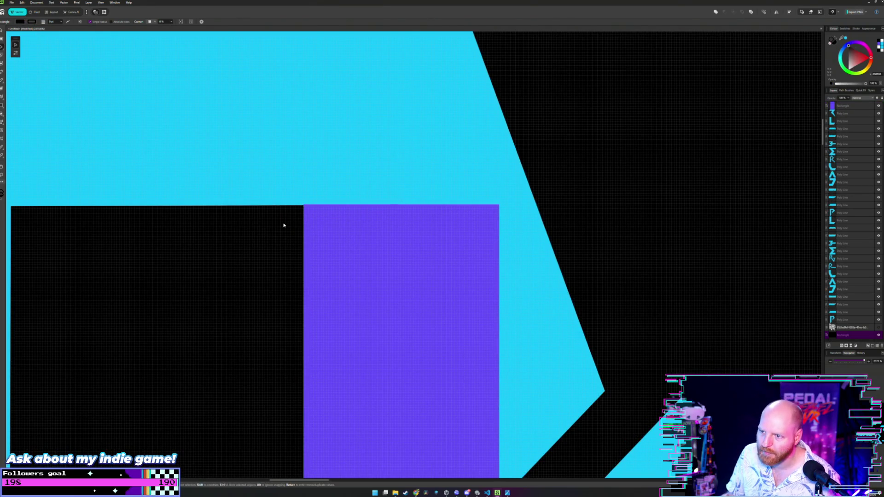
{"action": "scroll", "coordinate": [283, 225], "scroll_direction": "up", "scroll_amount": 1}
{"action": "left_click", "coordinate": [362, 239]}
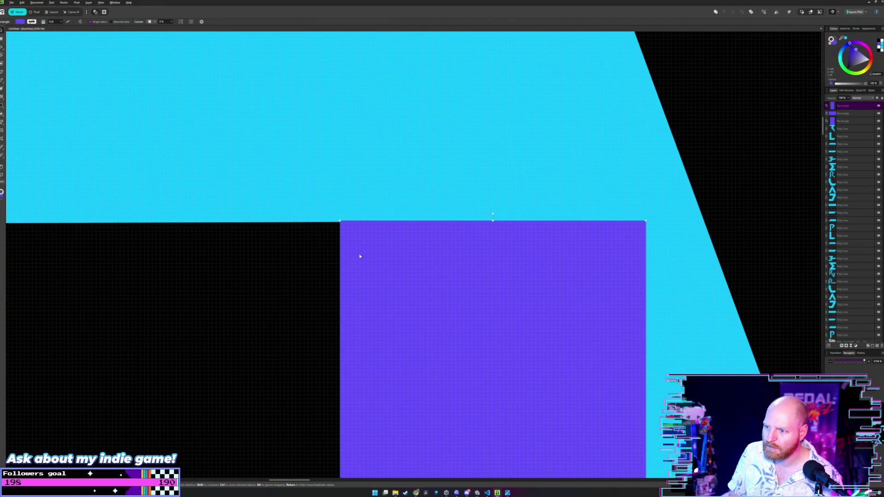
{"action": "left_click_drag", "start_coordinate": [360, 256], "coordinate": [360, 255]}
{"action": "left_click", "coordinate": [298, 255]}
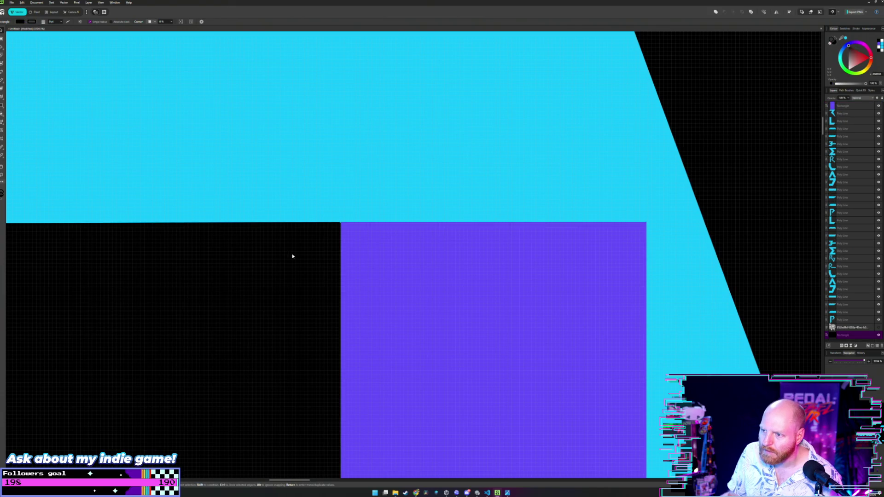
Step: Undo the accidental paste of the guide rectangles
{"action": "key", "text": "ctrl+v"}
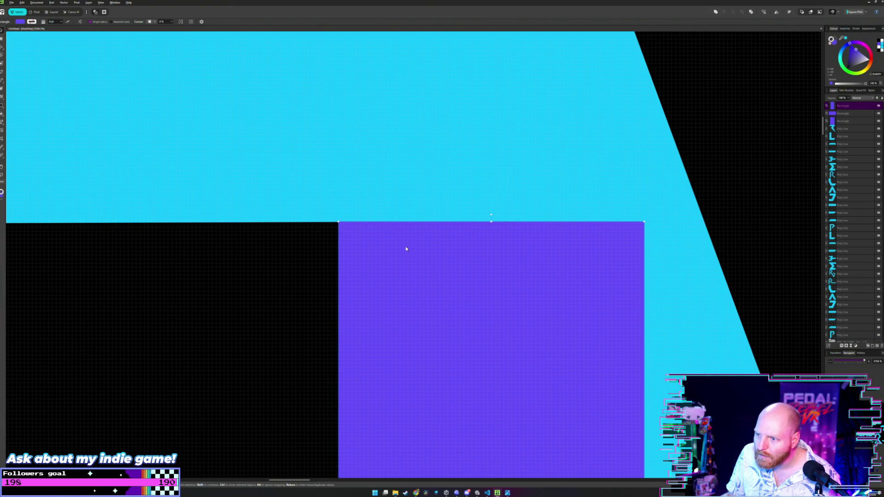
{"action": "key", "text": "ctrl+z"}
{"action": "scroll", "coordinate": [290, 249], "scroll_direction": "down", "scroll_amount": 2}
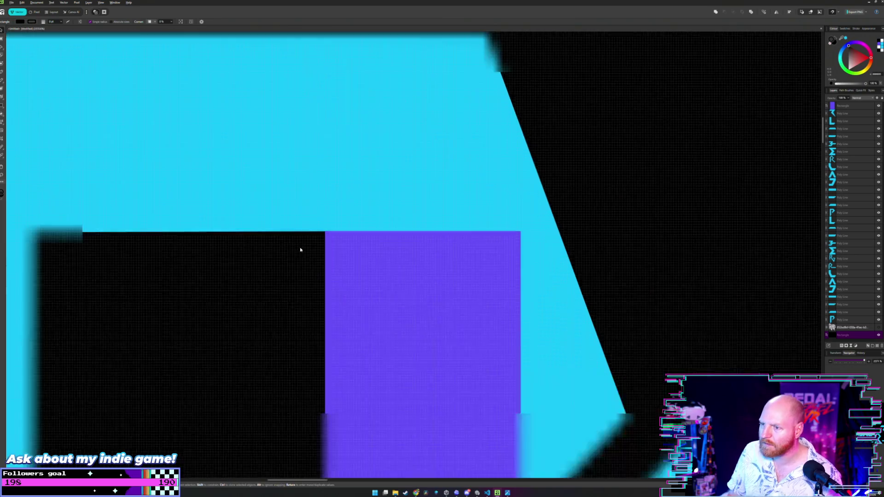
{"action": "scroll", "coordinate": [291, 249], "scroll_direction": "down", "scroll_amount": 3}
{"action": "scroll", "coordinate": [293, 249], "scroll_direction": "down", "scroll_amount": 3}
{"action": "scroll", "coordinate": [295, 250], "scroll_direction": "down", "scroll_amount": 1}
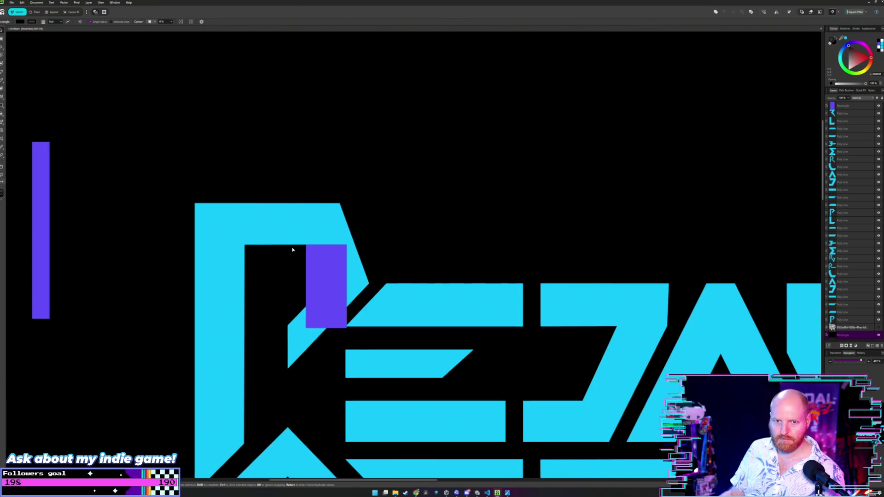
{"action": "scroll", "coordinate": [291, 249], "scroll_direction": "up", "scroll_amount": 2}
{"action": "scroll", "coordinate": [290, 250], "scroll_direction": "up", "scroll_amount": 2}
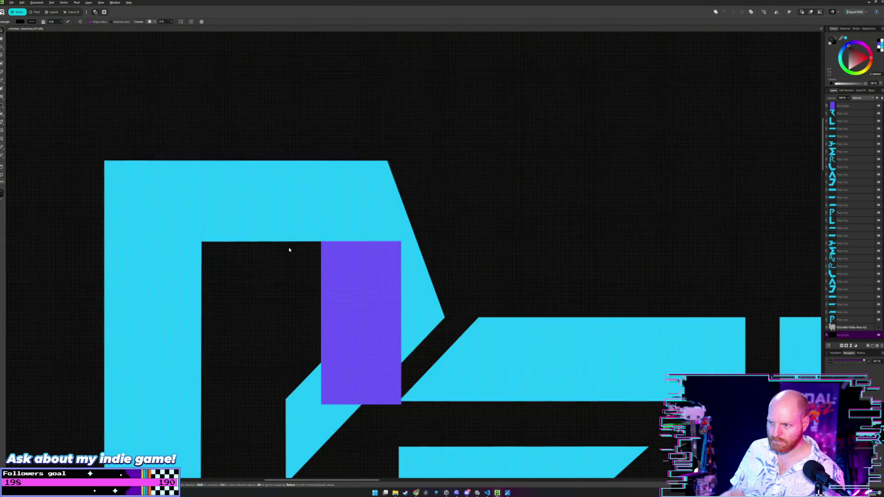
Step: Pull the P's top-right corner node left to steepen its diagonal, then nudge it up-right
{"action": "left_click", "coordinate": [386, 164]}
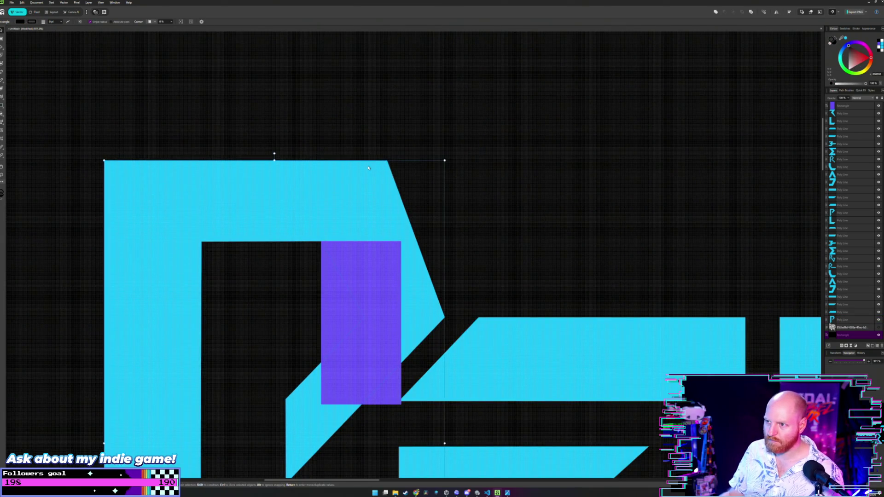
{"action": "key", "text": "a"}
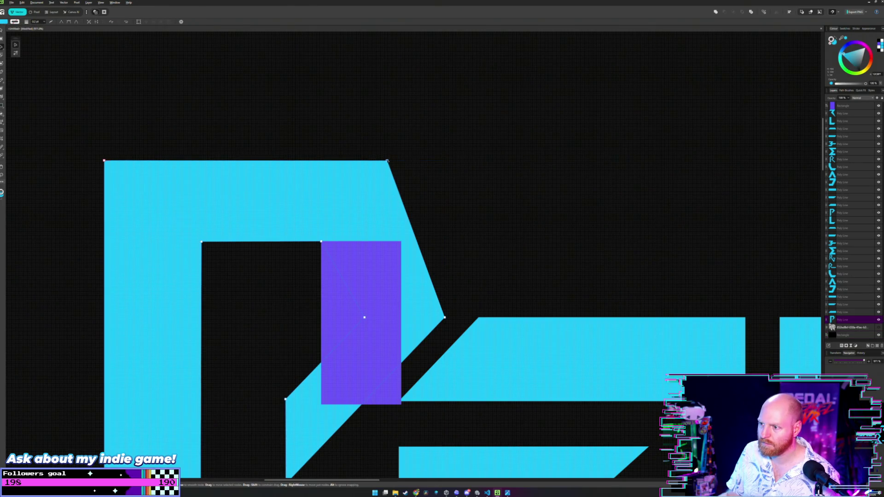
{"action": "left_click_drag", "start_coordinate": [387, 161], "coordinate": [353, 169]}
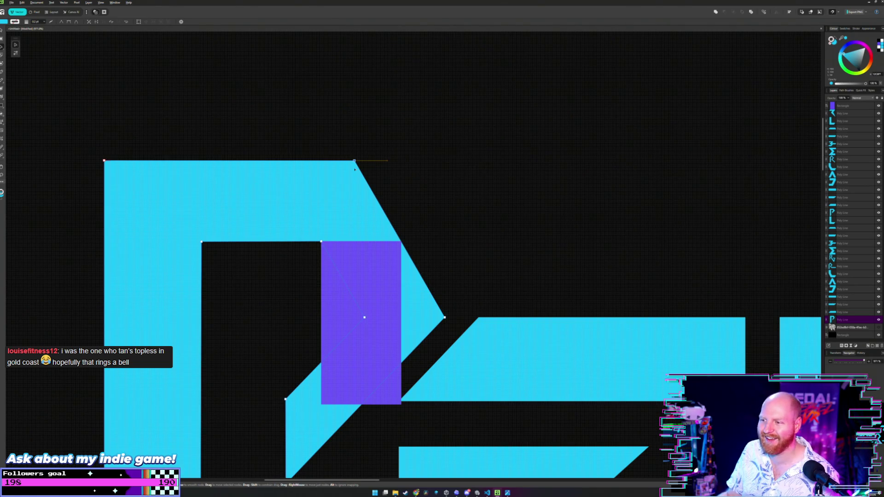
{"action": "left_click", "coordinate": [413, 190]}
{"action": "scroll", "coordinate": [404, 199], "scroll_direction": "up", "scroll_amount": 3}
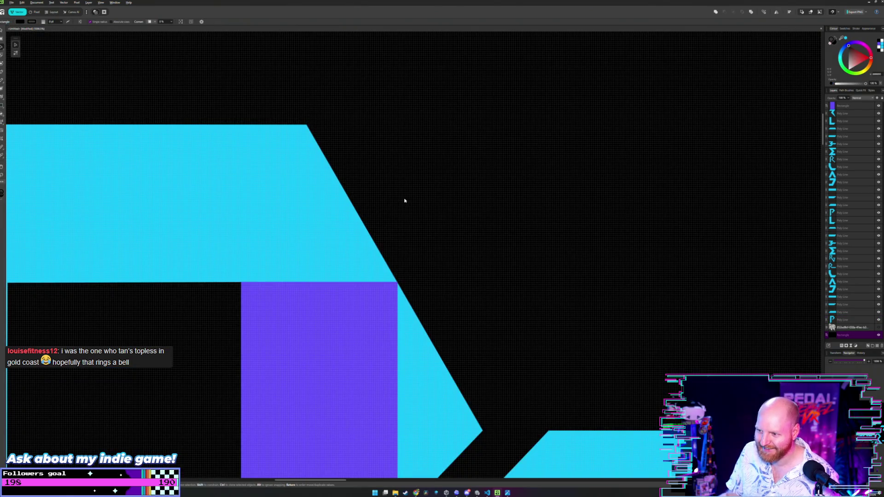
{"action": "scroll", "coordinate": [400, 199], "scroll_direction": "up", "scroll_amount": 2}
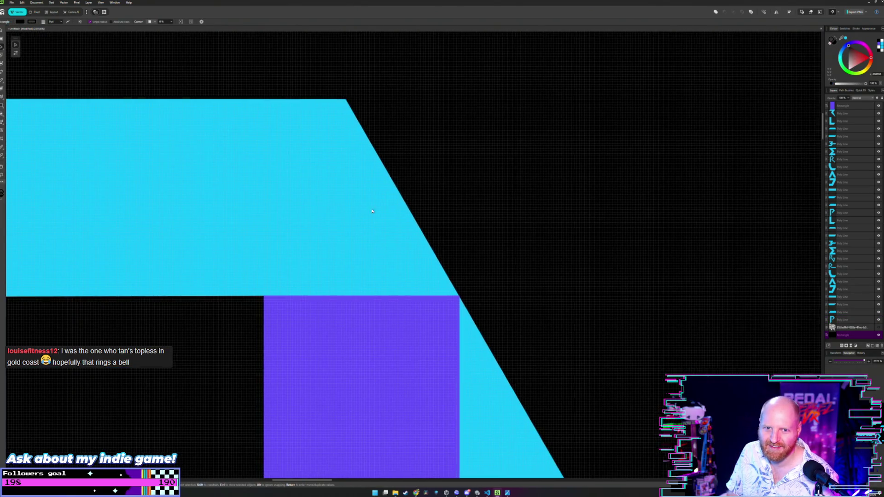
{"action": "scroll", "coordinate": [421, 202], "scroll_direction": "left", "scroll_amount": 2}
{"action": "key", "text": "a"}
{"action": "left_click", "coordinate": [409, 197]}
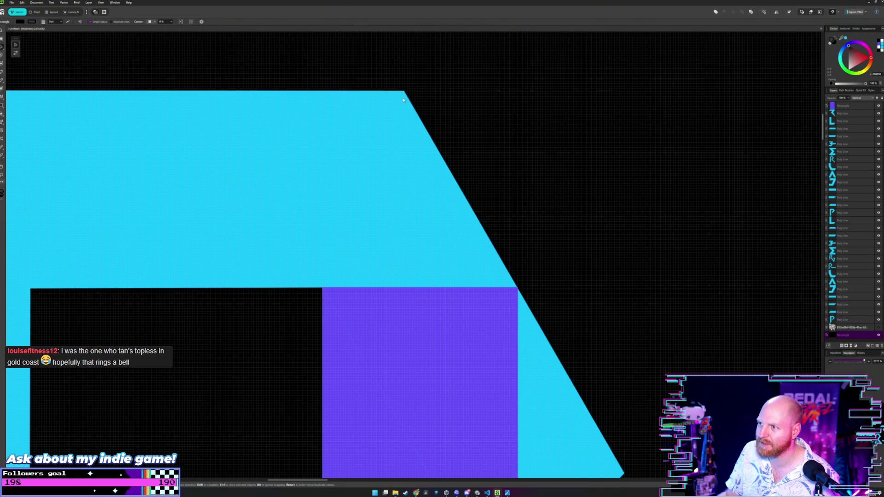
{"action": "left_click_drag", "start_coordinate": [404, 91], "coordinate": [405, 91]}
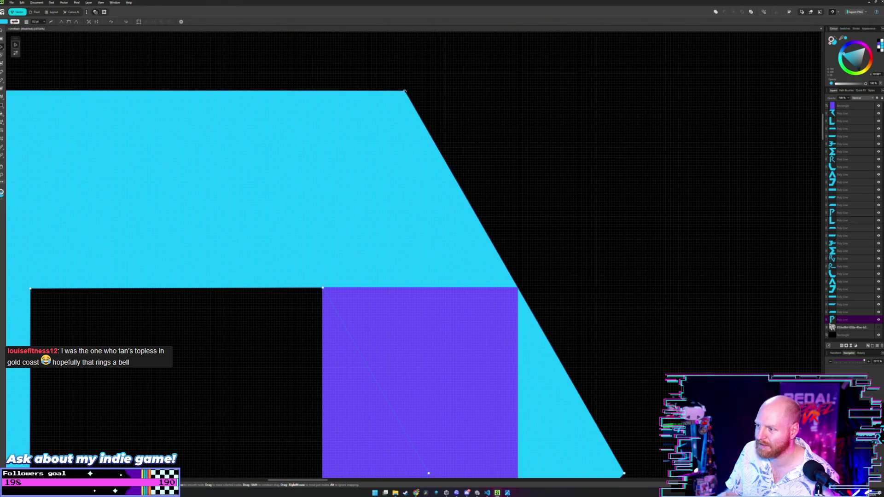
{"action": "key", "text": "v"}
{"action": "left_click", "coordinate": [477, 128]}
Step: Move the purple block left out of the P, send it to the back, and bring another block toward the P
{"action": "scroll", "coordinate": [477, 129], "scroll_direction": "down", "scroll_amount": 5}
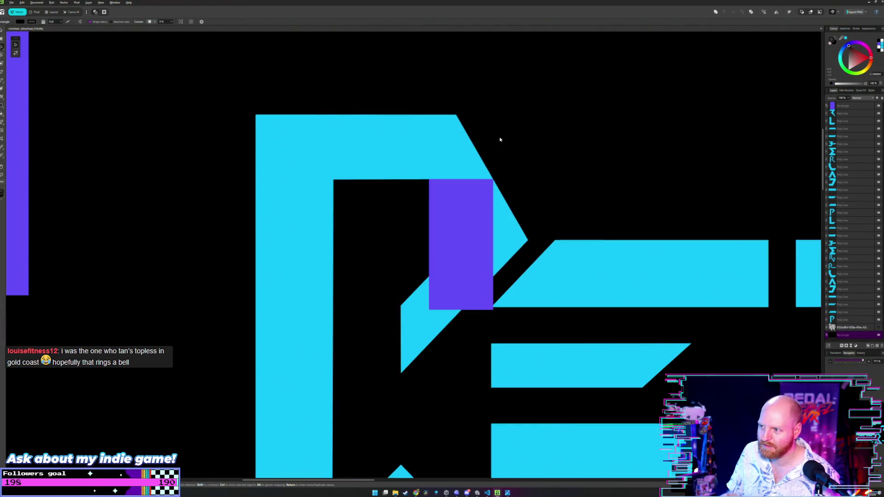
{"action": "scroll", "coordinate": [484, 147], "scroll_direction": "down", "scroll_amount": 2}
{"action": "scroll", "coordinate": [461, 171], "scroll_direction": "down", "scroll_amount": 2}
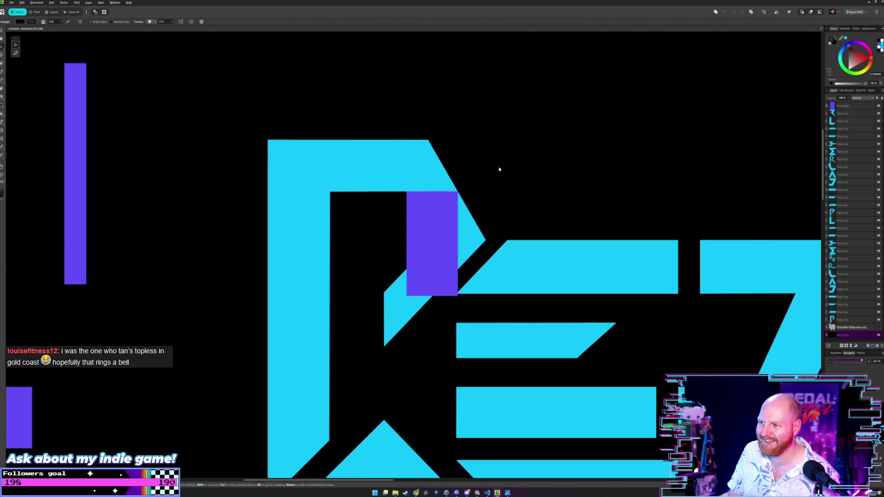
{"action": "scroll", "coordinate": [499, 169], "scroll_direction": "up", "scroll_amount": 1}
{"action": "left_click_drag", "start_coordinate": [404, 214], "coordinate": [124, 232]}
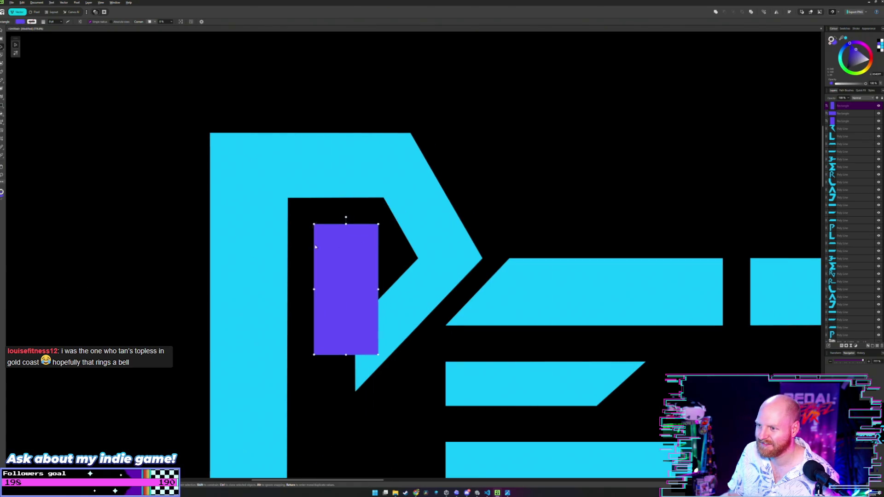
{"action": "key", "text": "ctrl+shift+bracketleft"}
{"action": "scroll", "coordinate": [178, 175], "scroll_direction": "up", "scroll_amount": 1}
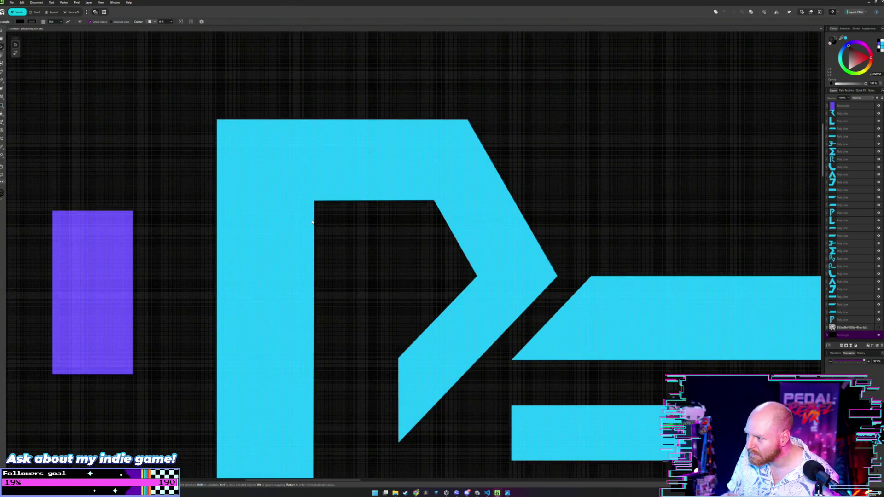
{"action": "scroll", "coordinate": [516, 304], "scroll_direction": "up", "scroll_amount": 3}
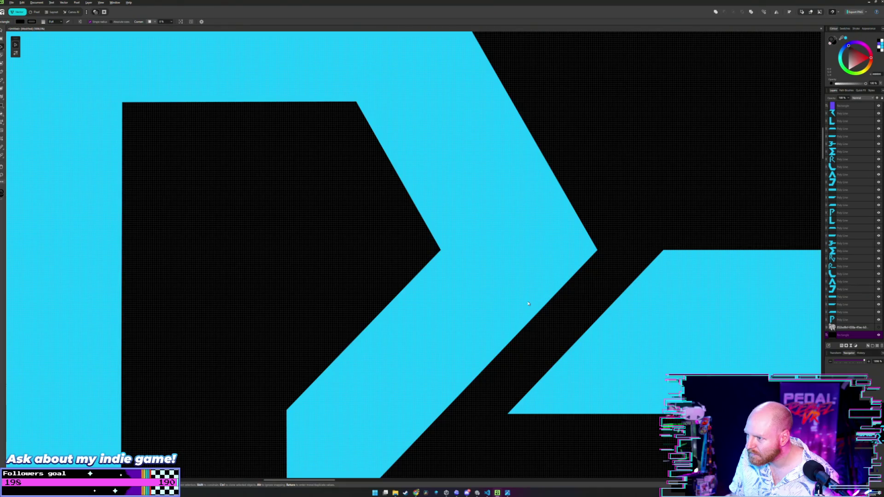
{"action": "scroll", "coordinate": [528, 303], "scroll_direction": "down", "scroll_amount": 3}
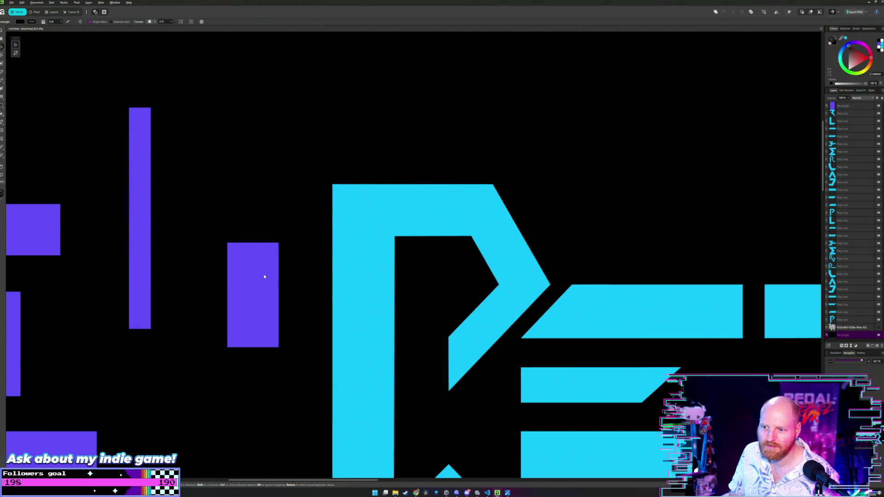
{"action": "scroll", "coordinate": [264, 277], "scroll_direction": "down", "scroll_amount": 3}
{"action": "left_click_drag", "start_coordinate": [137, 384], "coordinate": [331, 327]}
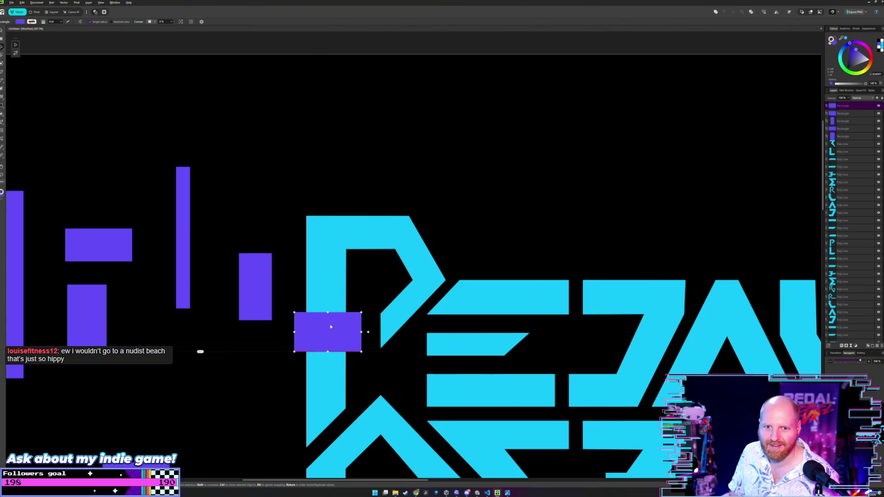
Step: Place a purple block in the P–E gap and snap it down to the edge
{"action": "left_click_drag", "start_coordinate": [330, 327], "coordinate": [449, 295]}
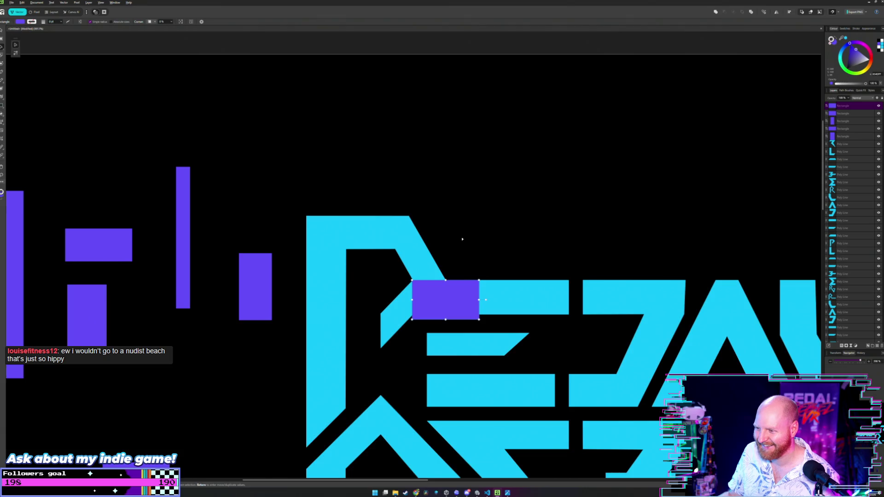
{"action": "scroll", "coordinate": [462, 239], "scroll_direction": "up", "scroll_amount": 3}
{"action": "scroll", "coordinate": [450, 282], "scroll_direction": "up", "scroll_amount": 1}
{"action": "scroll", "coordinate": [450, 306], "scroll_direction": "up", "scroll_amount": 1}
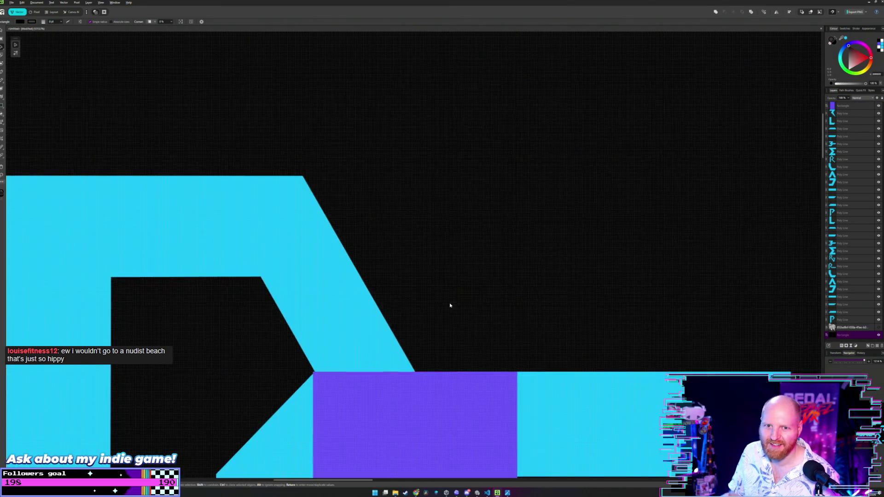
{"action": "scroll", "coordinate": [450, 306], "scroll_direction": "up", "scroll_amount": 1}
{"action": "left_click", "coordinate": [424, 304]}
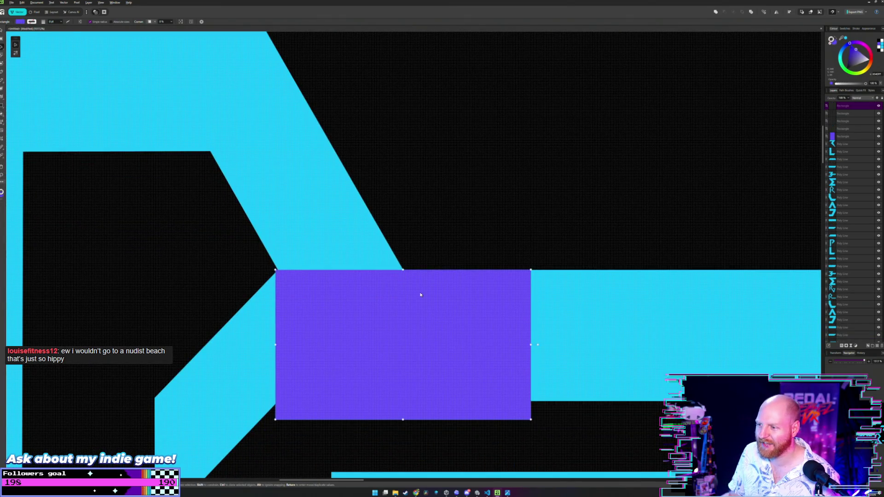
{"action": "left_click_drag", "start_coordinate": [418, 292], "coordinate": [418, 300]}
{"action": "left_click", "coordinate": [447, 210]}
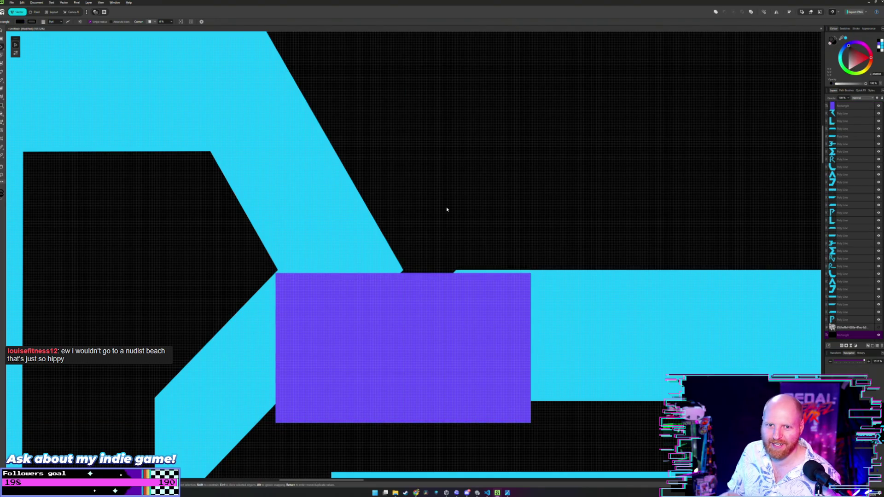
{"action": "scroll", "coordinate": [446, 206], "scroll_direction": "up", "scroll_amount": 2}
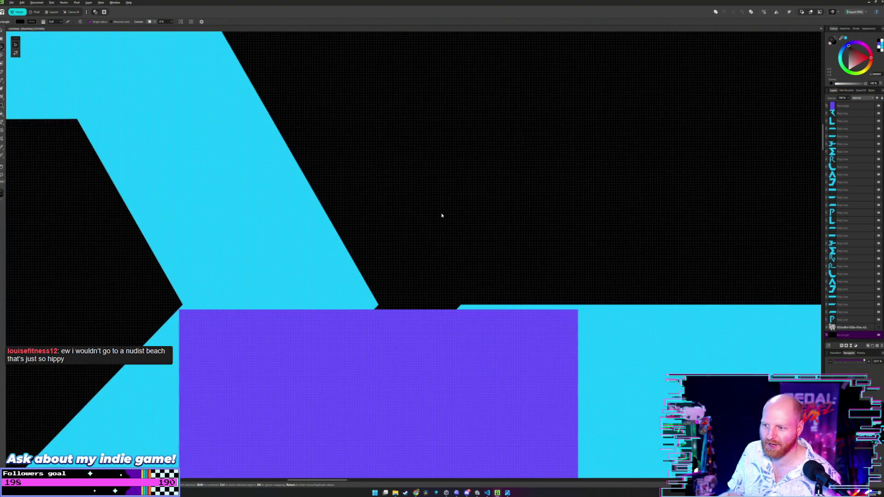
Step: Nudge the block with arrow keys so its top edge lines up with the cyan edge
{"action": "left_click", "coordinate": [358, 348]}
{"action": "key", "text": "Right"}
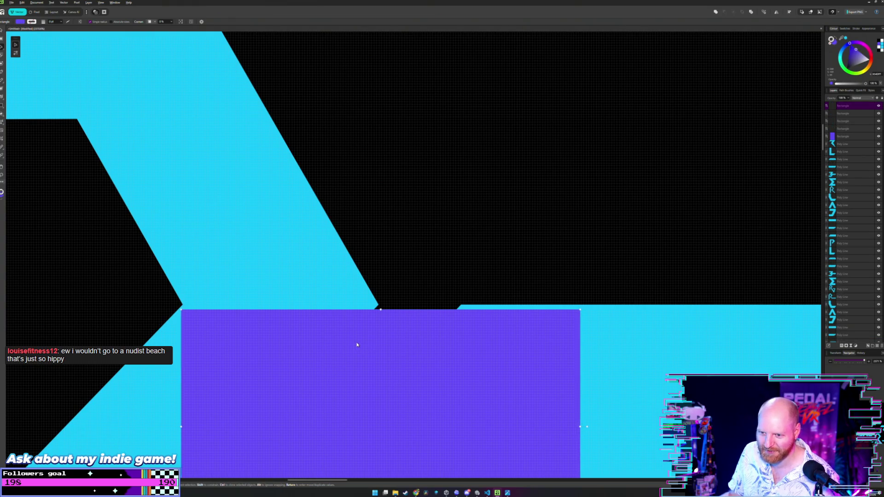
{"action": "key", "text": "Right"}
{"action": "key", "text": "Left"}
{"action": "left_click_drag", "start_coordinate": [357, 343], "coordinate": [358, 344]}
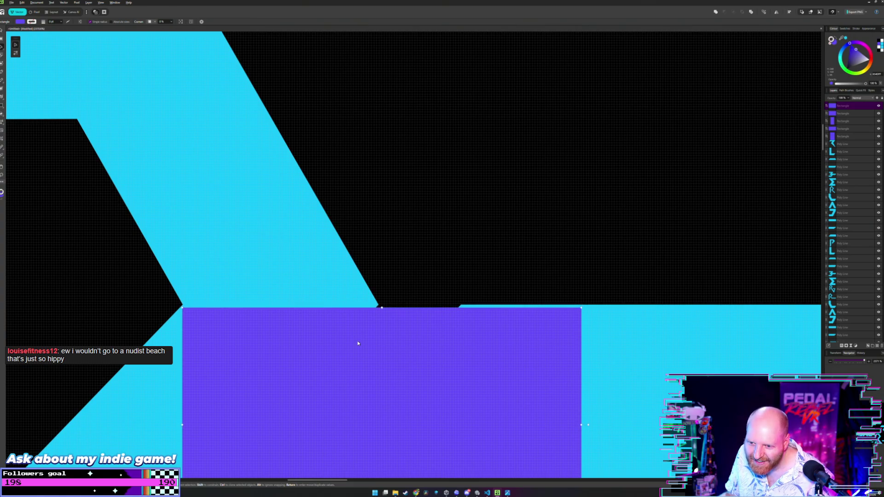
{"action": "left_click", "coordinate": [396, 280]}
Step: Move the purple block back out to the lower left and send it to the back
{"action": "scroll", "coordinate": [413, 255], "scroll_direction": "down", "scroll_amount": 5}
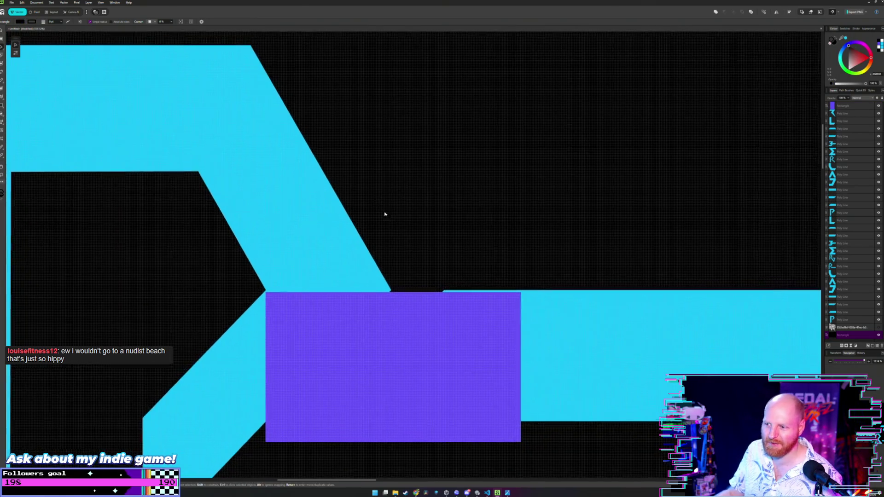
{"action": "scroll", "coordinate": [437, 246], "scroll_direction": "down", "scroll_amount": 2}
{"action": "scroll", "coordinate": [437, 244], "scroll_direction": "down", "scroll_amount": 2}
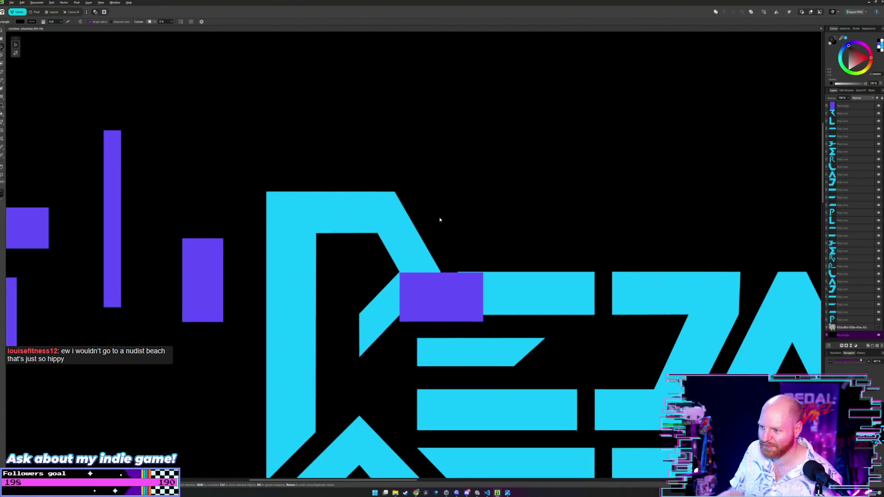
{"action": "scroll", "coordinate": [438, 221], "scroll_direction": "down", "scroll_amount": 1}
{"action": "scroll", "coordinate": [495, 233], "scroll_direction": "down", "scroll_amount": 1}
{"action": "left_click", "coordinate": [493, 292]}
{"action": "left_click_drag", "start_coordinate": [492, 292], "coordinate": [215, 346]}
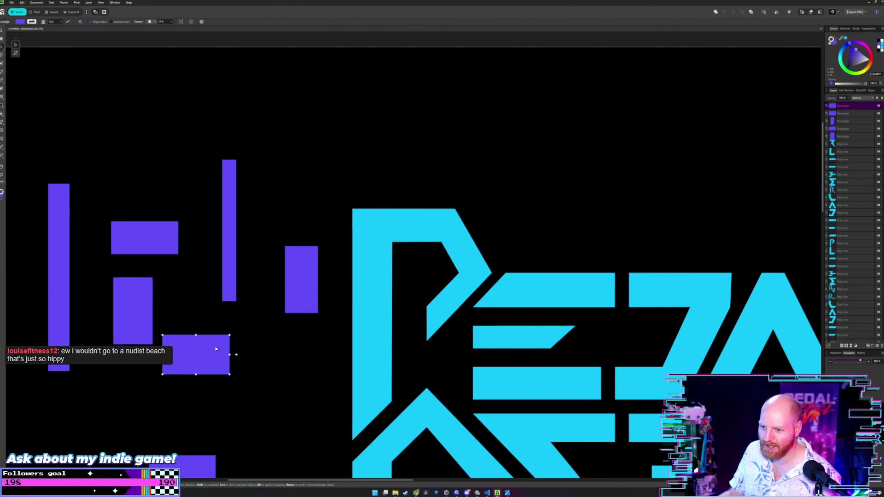
{"action": "key", "text": "ctrl+shift+bracketleft"}
Step: Center the view on the P and display its nodes
{"action": "scroll", "coordinate": [466, 247], "scroll_direction": "up", "scroll_amount": 2}
{"action": "scroll", "coordinate": [466, 248], "scroll_direction": "up", "scroll_amount": 1}
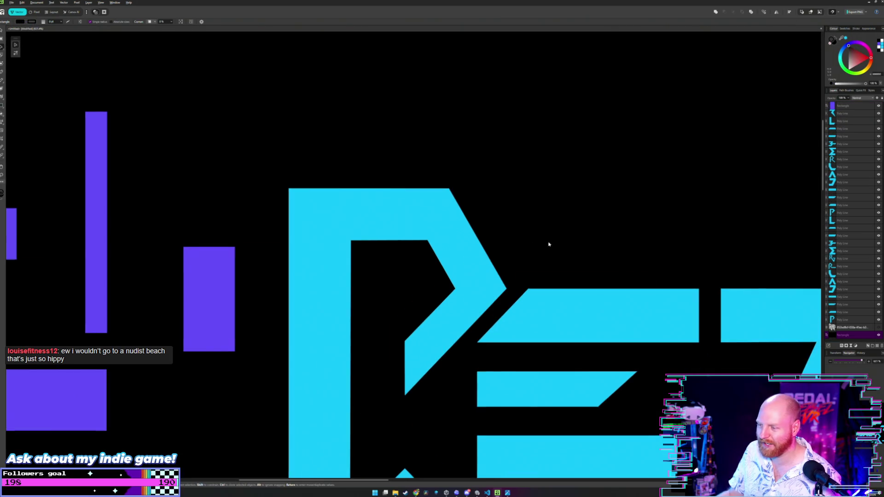
{"action": "scroll", "coordinate": [503, 248], "scroll_direction": "up", "scroll_amount": 1}
{"action": "scroll", "coordinate": [491, 252], "scroll_direction": "up", "scroll_amount": 1}
{"action": "left_click_drag", "start_coordinate": [501, 270], "coordinate": [457, 248]}
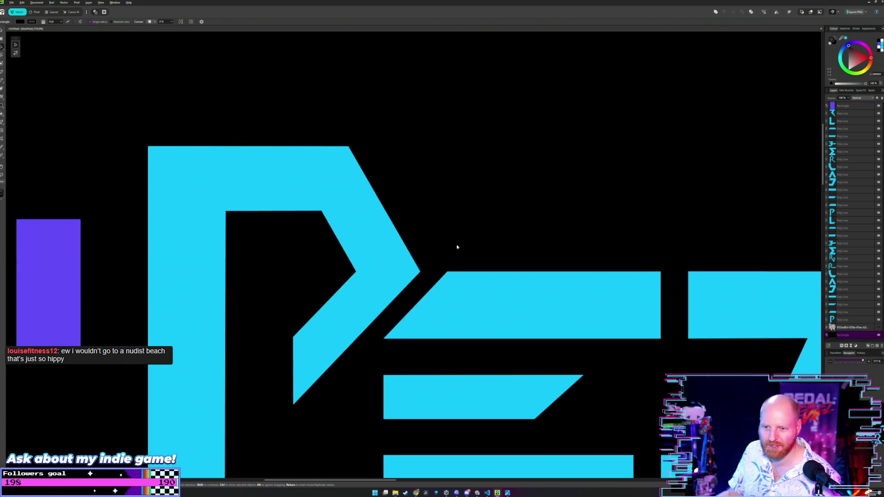
{"action": "key", "text": "a"}
{"action": "scroll", "coordinate": [409, 282], "scroll_direction": "up", "scroll_amount": 1}
{"action": "scroll", "coordinate": [322, 277], "scroll_direction": "down", "scroll_amount": 2}
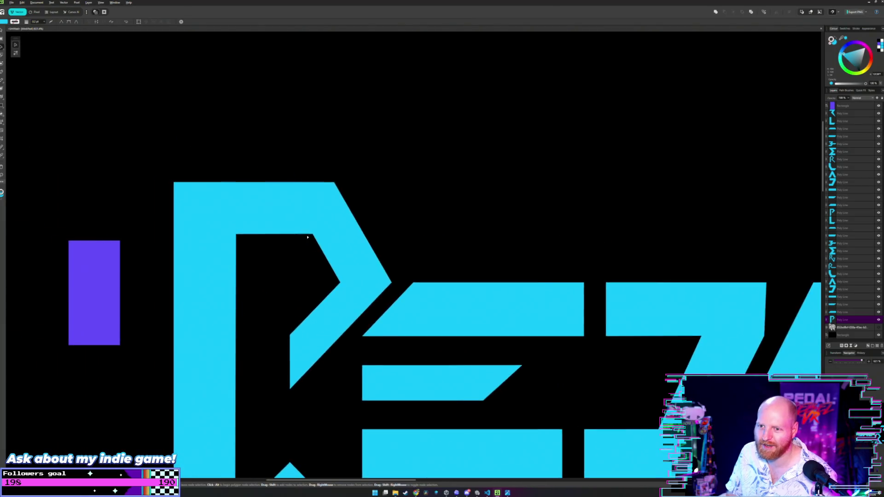
{"action": "scroll", "coordinate": [276, 267], "scroll_direction": "down", "scroll_amount": 1}
{"action": "left_click", "coordinate": [252, 258]}
{"action": "left_click_drag", "start_coordinate": [253, 258], "coordinate": [278, 226]}
Step: Drag a purple block into the P's counter against its right stroke
{"action": "key", "text": "v"}
{"action": "left_click", "coordinate": [253, 151]}
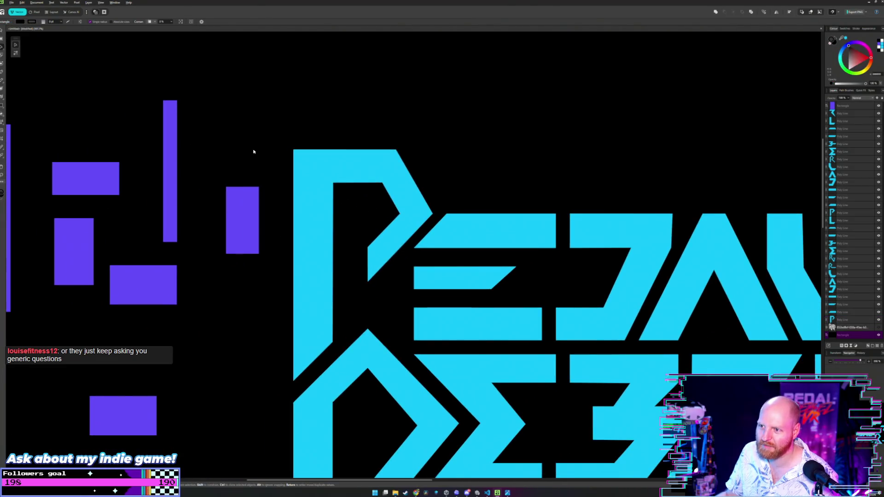
{"action": "scroll", "coordinate": [270, 206], "scroll_direction": "up", "scroll_amount": 2}
{"action": "scroll", "coordinate": [270, 205], "scroll_direction": "down", "scroll_amount": 1}
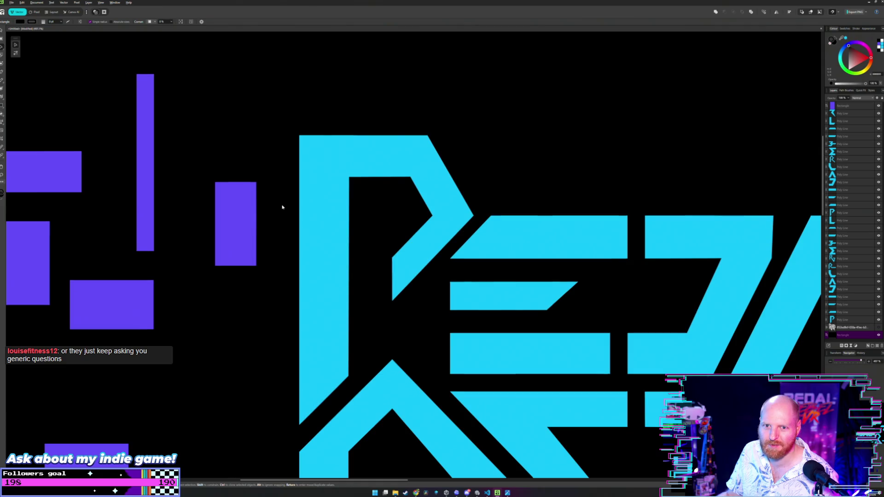
{"action": "mouse_move", "coordinate": [283, 203]}
{"action": "left_mouse_down"}
{"action": "mouse_move", "coordinate": [227, 194]}
{"action": "mouse_move", "coordinate": [282, 203]}
{"action": "left_mouse_up"}
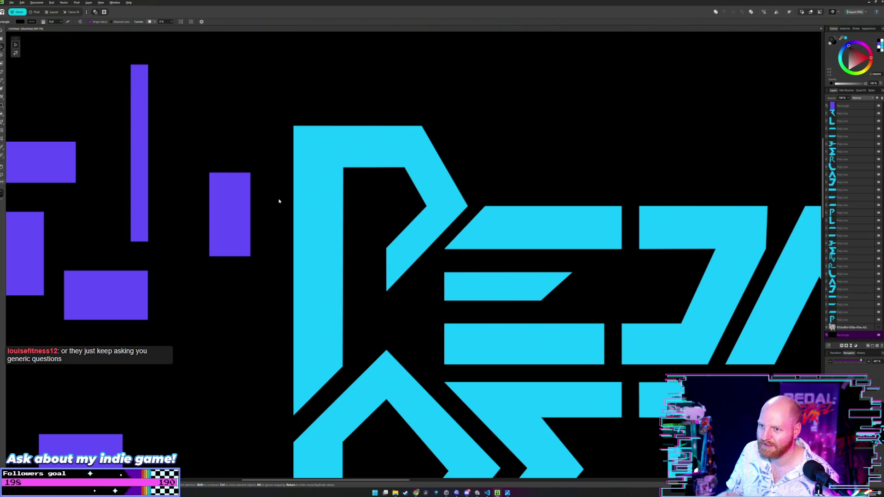
{"action": "left_click_drag", "start_coordinate": [223, 207], "coordinate": [421, 198]}
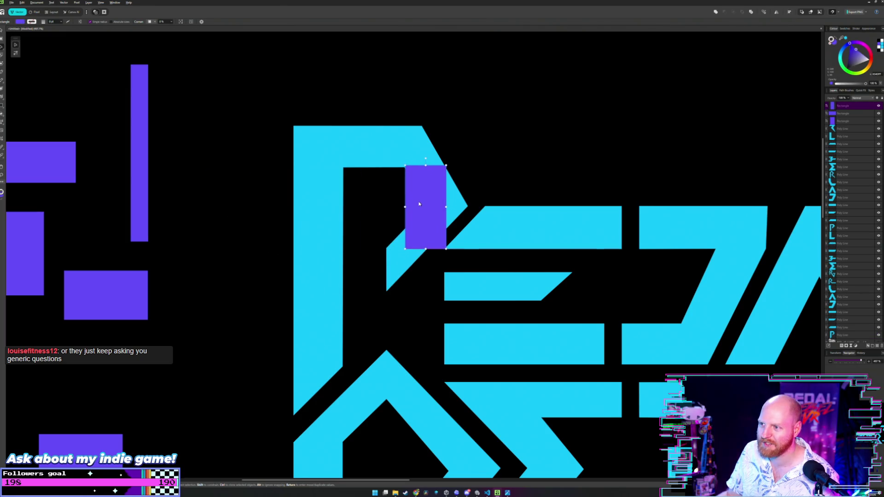
Step: Move the purple block out of the P's inner gap to the left
{"action": "scroll", "coordinate": [421, 198], "scroll_direction": "up", "scroll_amount": 6}
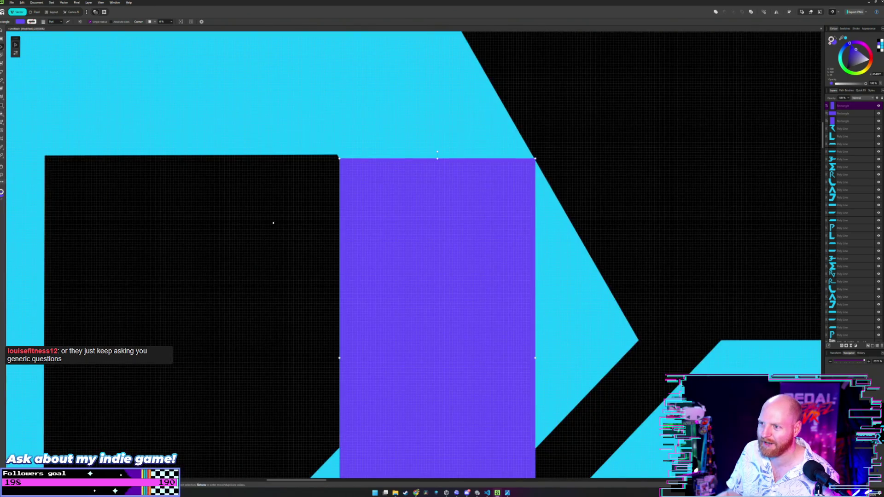
{"action": "left_click", "coordinate": [275, 218]}
{"action": "scroll", "coordinate": [275, 219], "scroll_direction": "up", "scroll_amount": 2}
{"action": "left_click", "coordinate": [394, 256]}
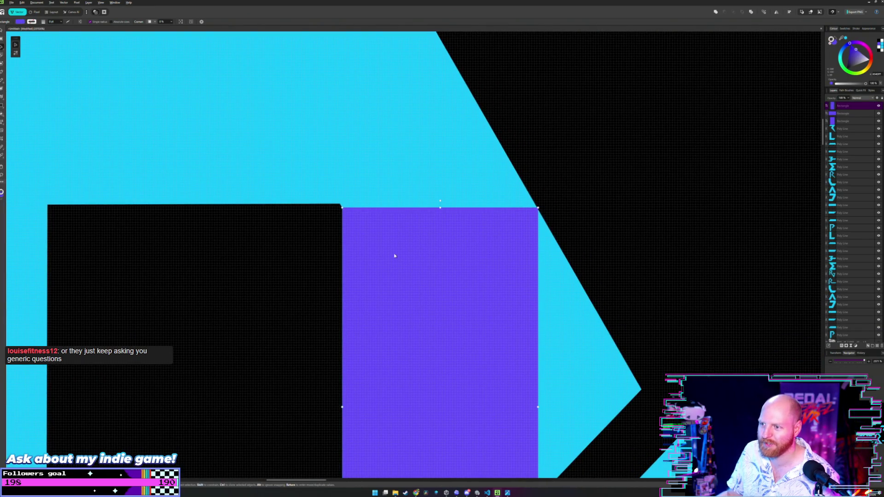
{"action": "left_click", "coordinate": [292, 265]}
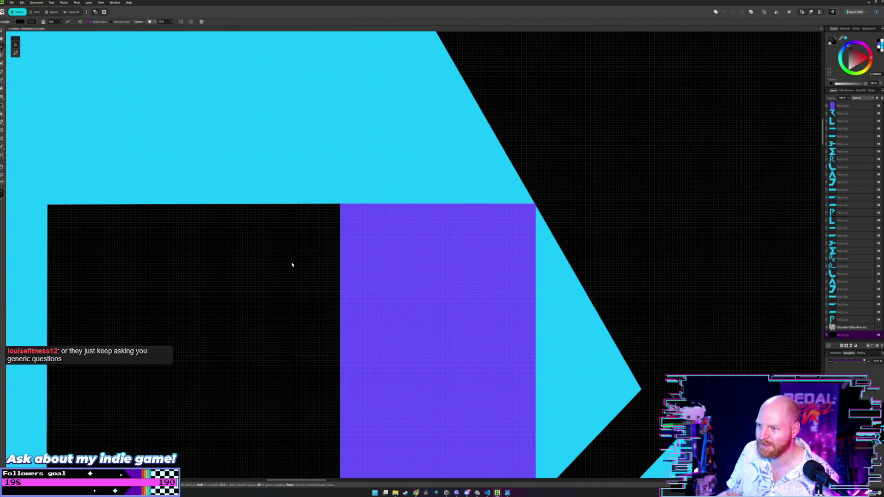
{"action": "scroll", "coordinate": [324, 258], "scroll_direction": "down", "scroll_amount": 2}
{"action": "scroll", "coordinate": [293, 264], "scroll_direction": "down", "scroll_amount": 2}
{"action": "left_click_drag", "start_coordinate": [294, 264], "coordinate": [407, 219]}
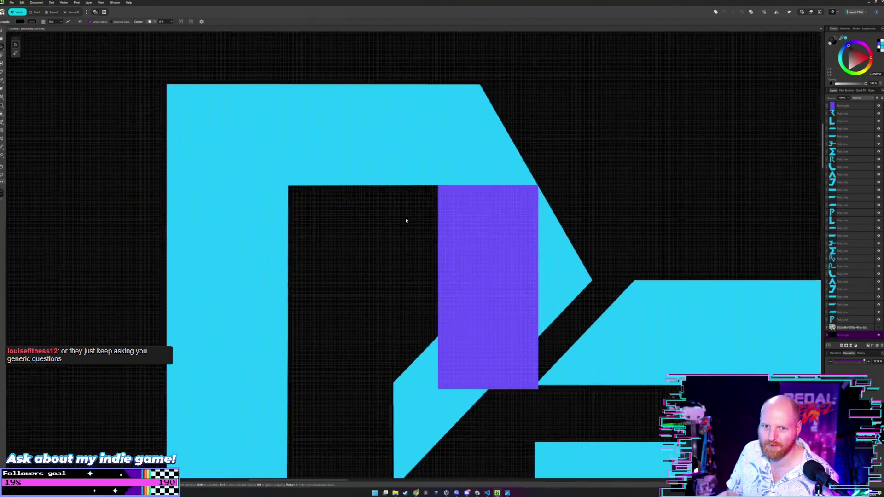
{"action": "scroll", "coordinate": [403, 227], "scroll_direction": "down", "scroll_amount": 3}
{"action": "scroll", "coordinate": [473, 238], "scroll_direction": "left", "scroll_amount": 2}
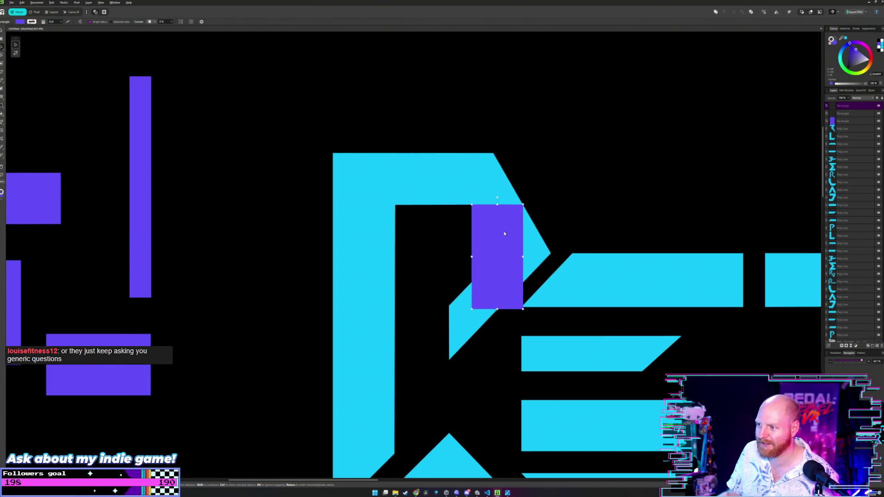
{"action": "left_click_drag", "start_coordinate": [503, 237], "coordinate": [242, 185]}
{"action": "left_click", "coordinate": [294, 286]}
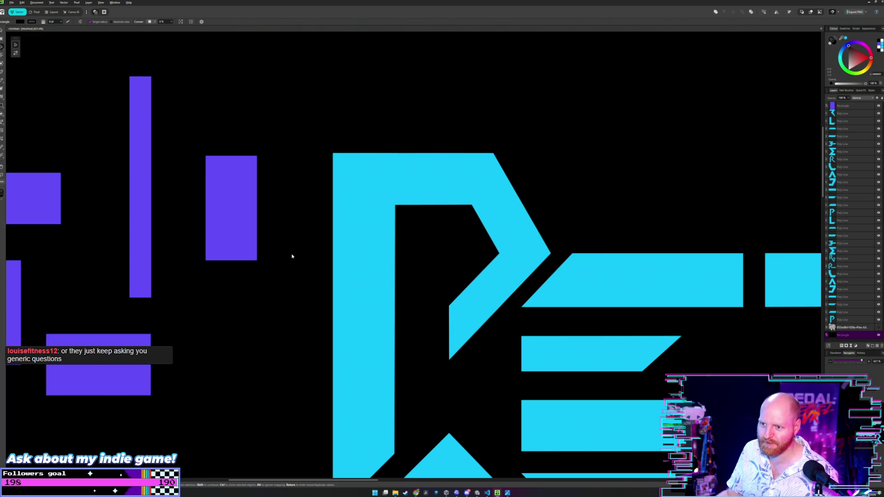
Step: Place a purple guide rectangle on the P's stem and zoom in to check its fit
{"action": "scroll", "coordinate": [301, 239], "scroll_direction": "down", "scroll_amount": 2}
{"action": "scroll", "coordinate": [276, 242], "scroll_direction": "right", "scroll_amount": 2}
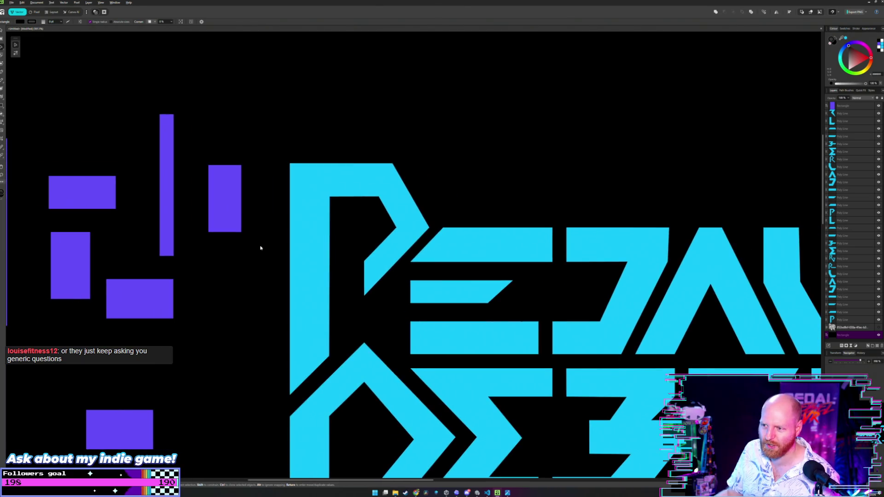
{"action": "left_click_drag", "start_coordinate": [260, 247], "coordinate": [315, 245]}
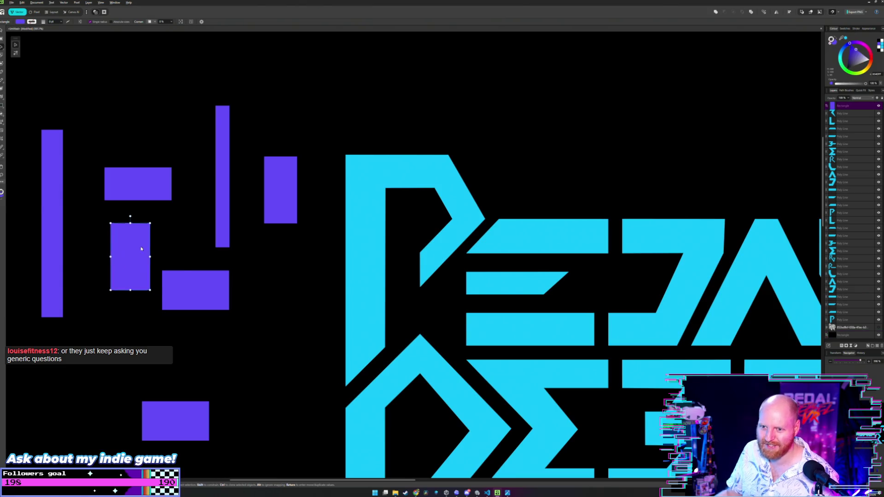
{"action": "left_click_drag", "start_coordinate": [143, 245], "coordinate": [381, 225]}
{"action": "scroll", "coordinate": [330, 197], "scroll_direction": "up", "scroll_amount": 1}
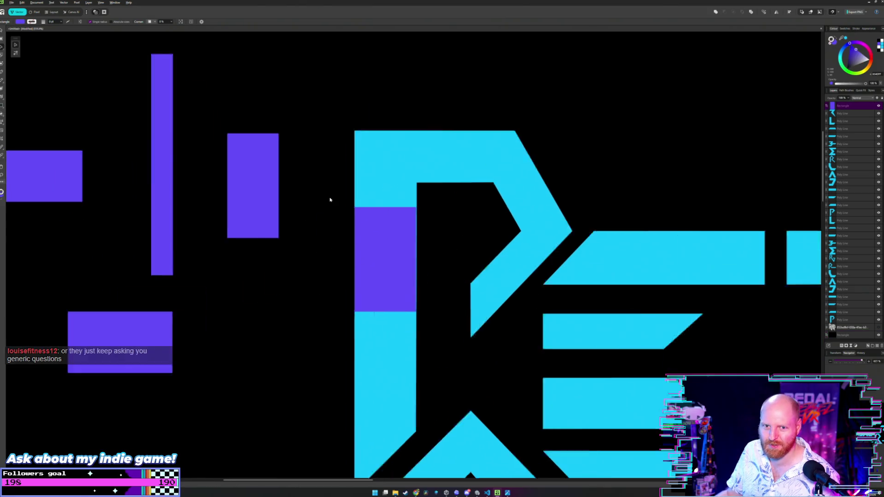
{"action": "scroll", "coordinate": [329, 197], "scroll_direction": "up", "scroll_amount": 1}
{"action": "scroll", "coordinate": [330, 195], "scroll_direction": "up", "scroll_amount": 1}
{"action": "scroll", "coordinate": [330, 195], "scroll_direction": "up", "scroll_amount": 1}
{"action": "scroll", "coordinate": [363, 260], "scroll_direction": "up", "scroll_amount": 1}
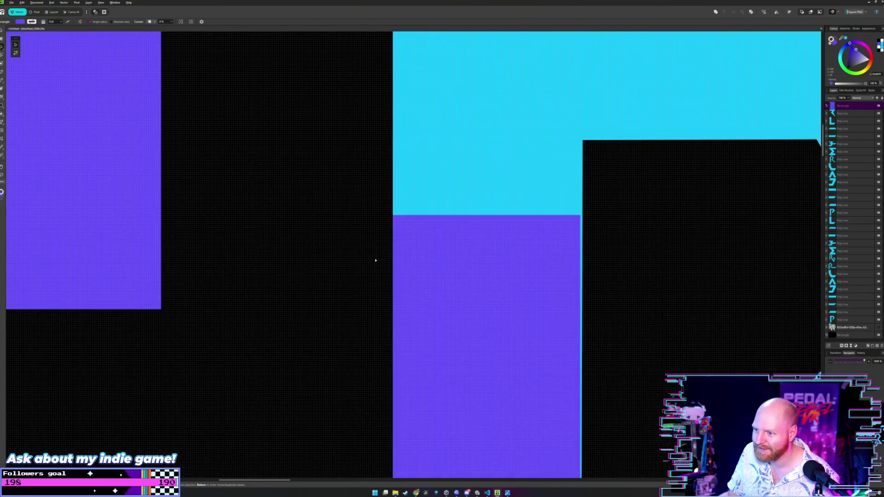
{"action": "left_click", "coordinate": [366, 241]}
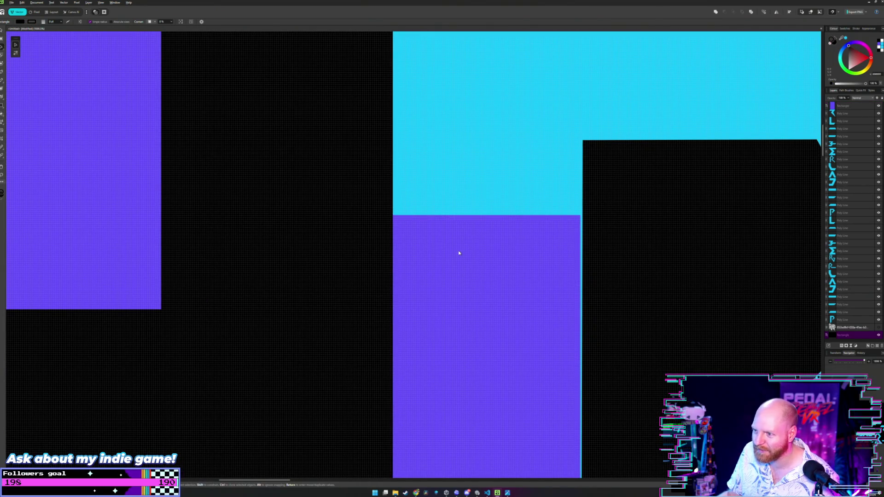
{"action": "left_click_drag", "start_coordinate": [456, 255], "coordinate": [453, 257]}
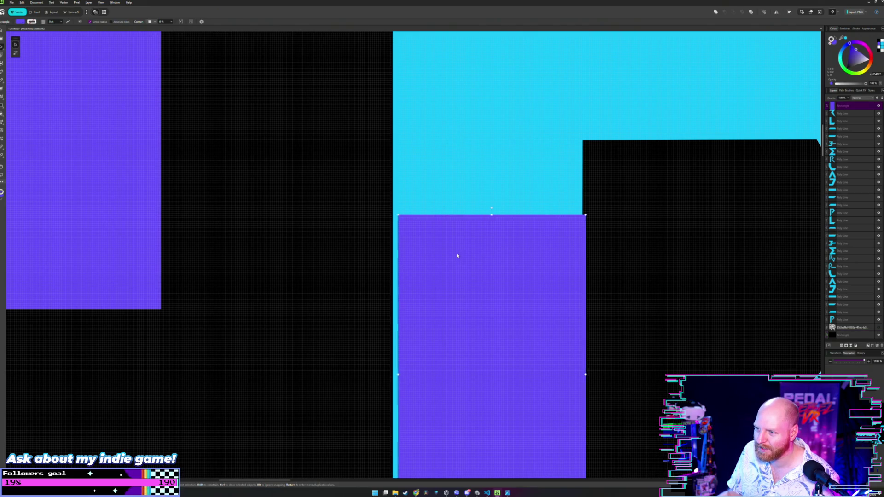
{"action": "scroll", "coordinate": [456, 256], "scroll_direction": "down", "scroll_amount": 1}
{"action": "scroll", "coordinate": [462, 252], "scroll_direction": "down", "scroll_amount": 2}
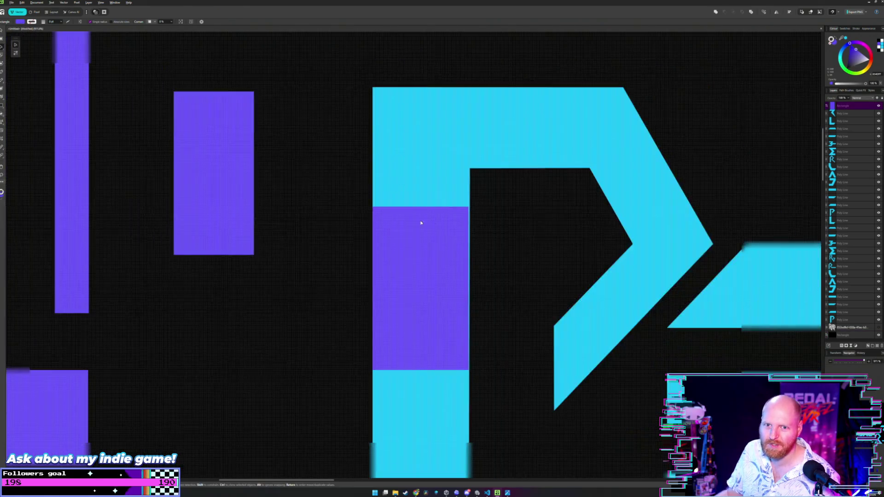
{"action": "scroll", "coordinate": [466, 250], "scroll_direction": "down", "scroll_amount": 2}
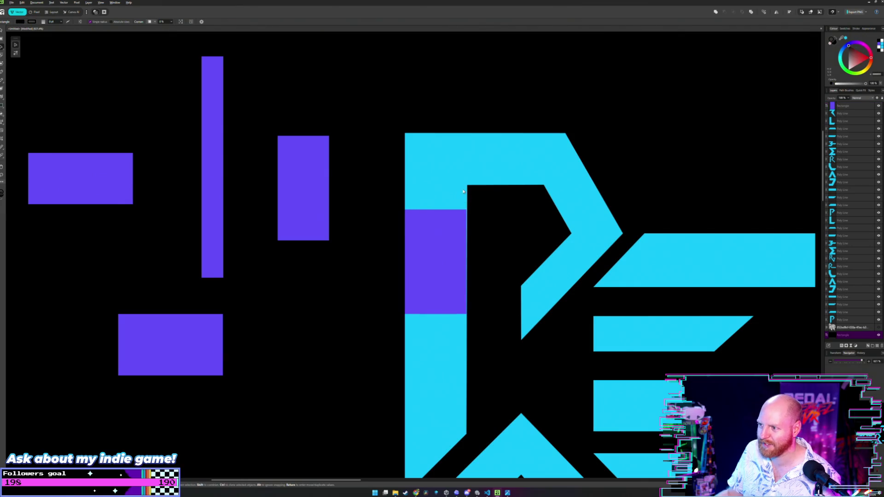
Step: Select the P letter shape with the Node tool (A) for node editing
{"action": "key", "text": "a"}
{"action": "scroll", "coordinate": [485, 221], "scroll_direction": "up", "scroll_amount": 2}
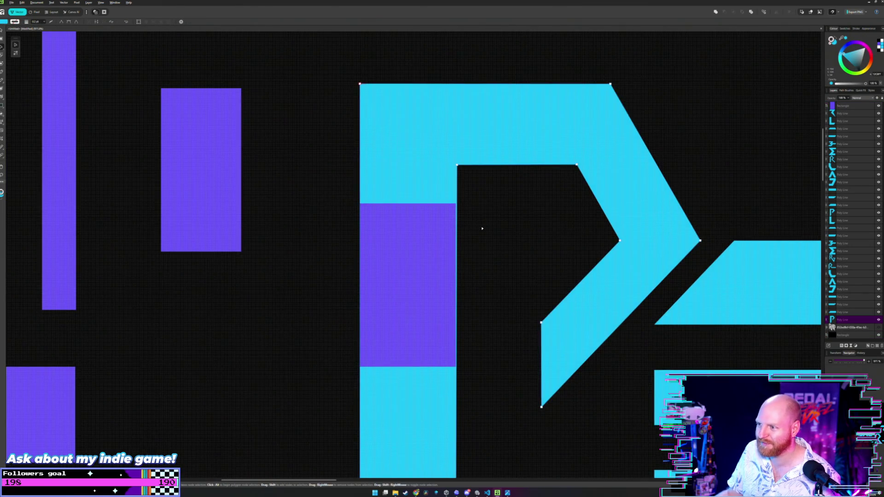
{"action": "scroll", "coordinate": [483, 251], "scroll_direction": "down", "scroll_amount": 1}
{"action": "key", "text": "v"}
{"action": "left_click", "coordinate": [487, 257]}
{"action": "scroll", "coordinate": [488, 259], "scroll_direction": "down", "scroll_amount": 2}
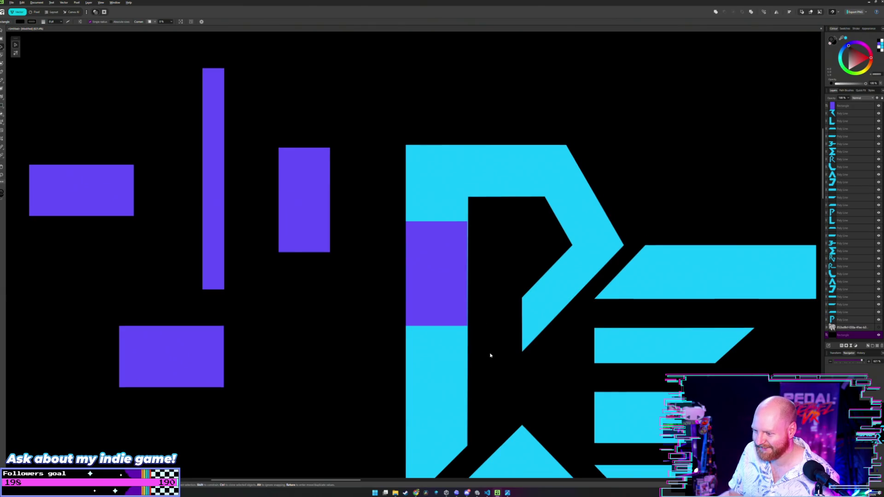
{"action": "scroll", "coordinate": [489, 355], "scroll_direction": "down", "scroll_amount": 3}
{"action": "scroll", "coordinate": [428, 227], "scroll_direction": "down", "scroll_amount": 2}
{"action": "scroll", "coordinate": [436, 250], "scroll_direction": "up", "scroll_amount": 2}
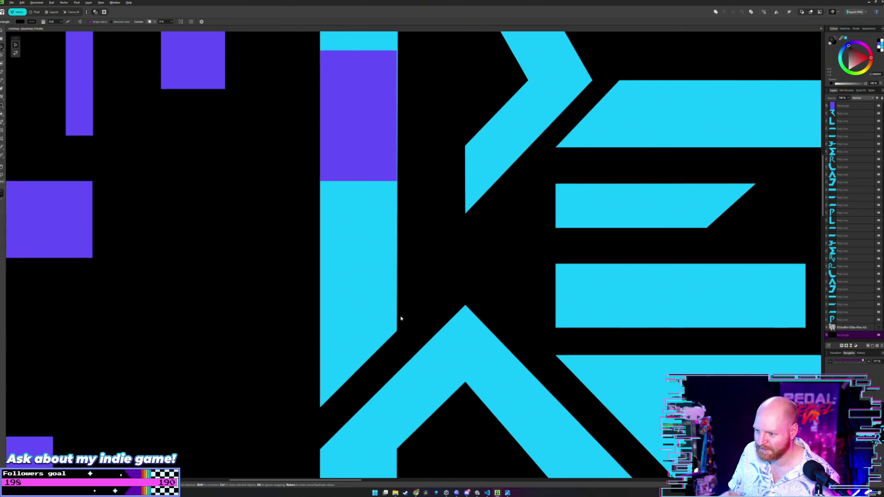
{"action": "scroll", "coordinate": [401, 318], "scroll_direction": "down", "scroll_amount": 4}
{"action": "key", "text": "a"}
{"action": "left_click", "coordinate": [380, 183]}
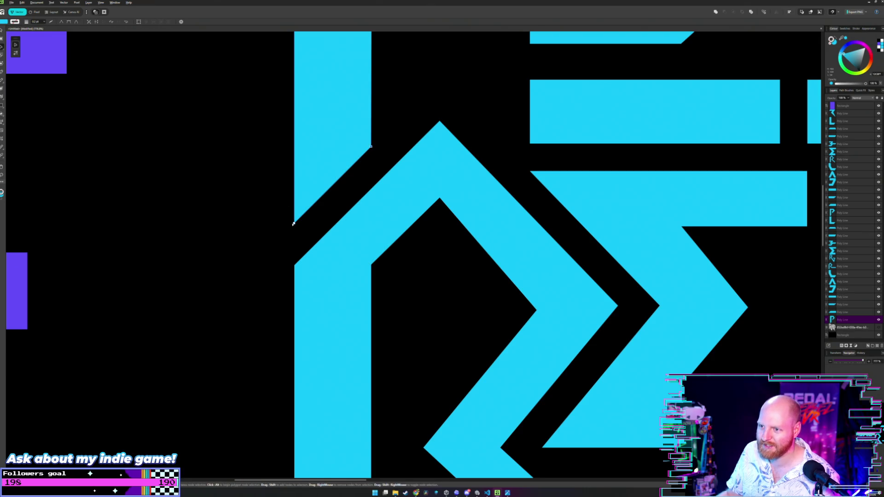
Step: Test pulling the P's lower diagonal node down, then undo it with Ctrl+Z
{"action": "left_click_drag", "start_coordinate": [293, 223], "coordinate": [292, 345]}
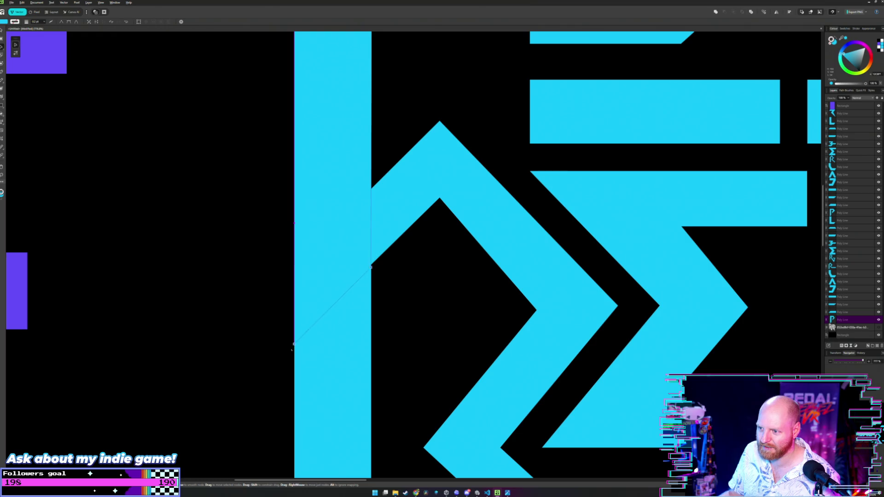
{"action": "key", "text": "ctrl+z"}
{"action": "key", "text": "v"}
{"action": "left_click", "coordinate": [267, 138]}
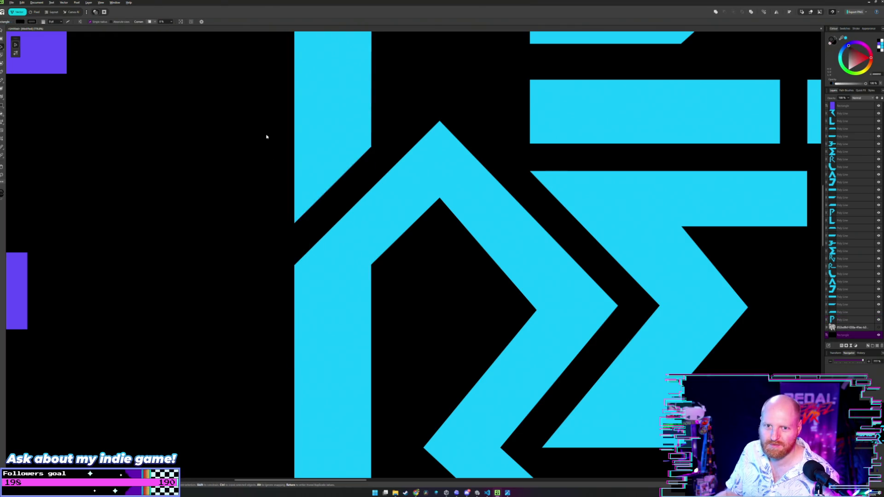
{"action": "scroll", "coordinate": [268, 136], "scroll_direction": "down", "scroll_amount": 2}
{"action": "scroll", "coordinate": [272, 208], "scroll_direction": "up", "scroll_amount": 2}
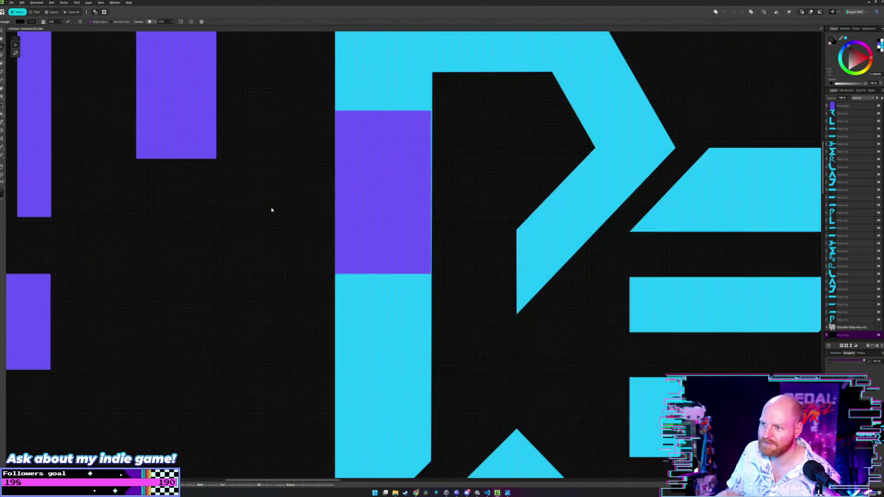
Step: Move the purple rectangle off the P's stem back beside the other guides
{"action": "double_click", "coordinate": [414, 79]}
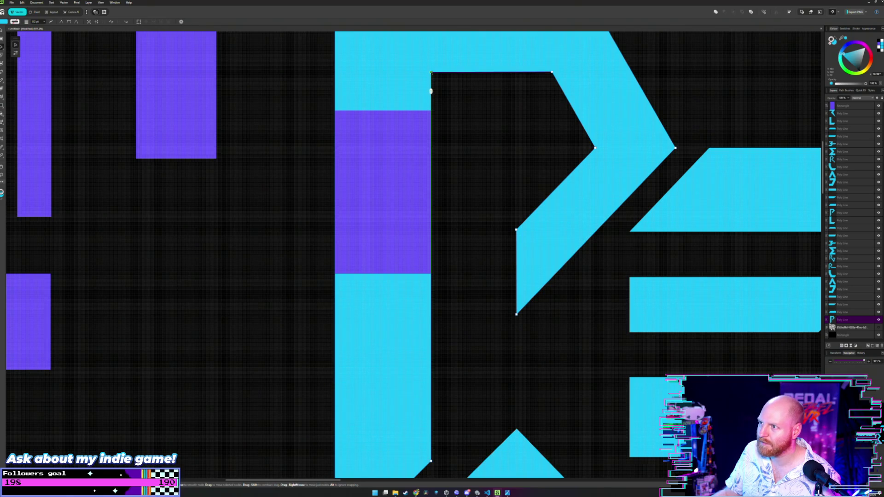
{"action": "left_click", "coordinate": [468, 112]}
{"action": "scroll", "coordinate": [467, 112], "scroll_direction": "down", "scroll_amount": 3}
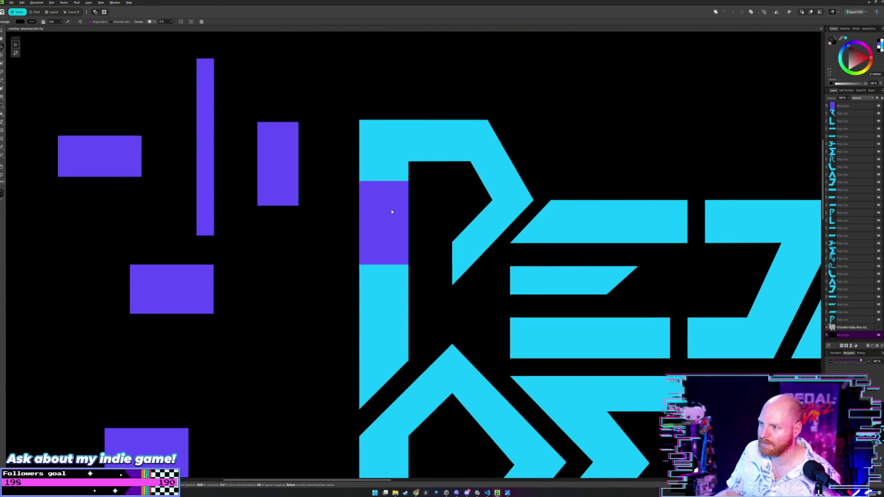
{"action": "left_click_drag", "start_coordinate": [392, 212], "coordinate": [280, 253]}
{"action": "scroll", "coordinate": [346, 213], "scroll_direction": "down", "scroll_amount": 3}
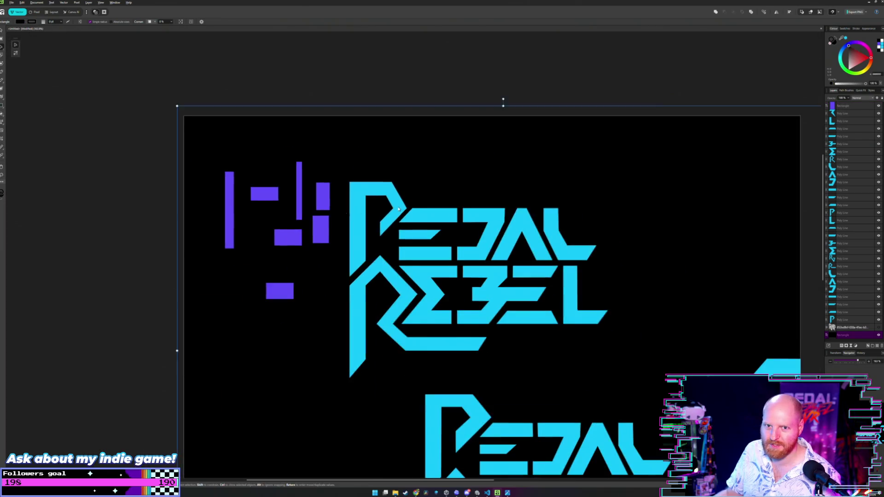
{"action": "scroll", "coordinate": [398, 209], "scroll_direction": "down", "scroll_amount": 2}
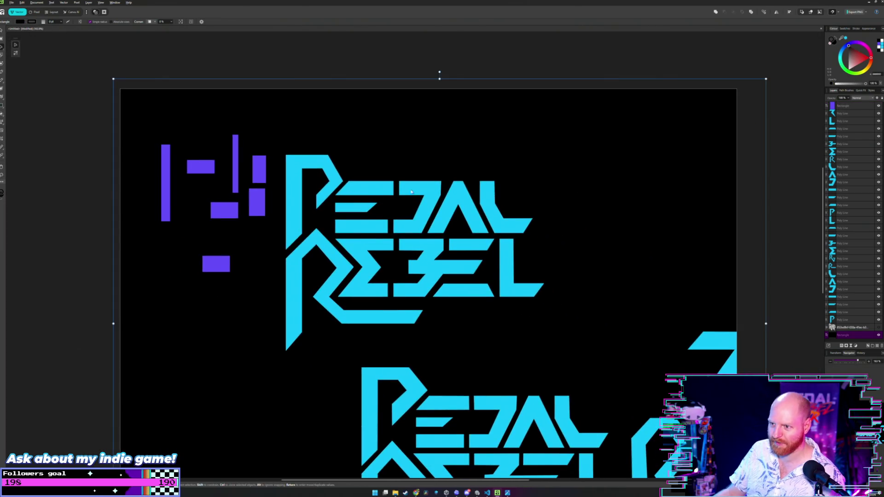
{"action": "scroll", "coordinate": [382, 204], "scroll_direction": "up", "scroll_amount": 1}
{"action": "scroll", "coordinate": [382, 205], "scroll_direction": "up", "scroll_amount": 2}
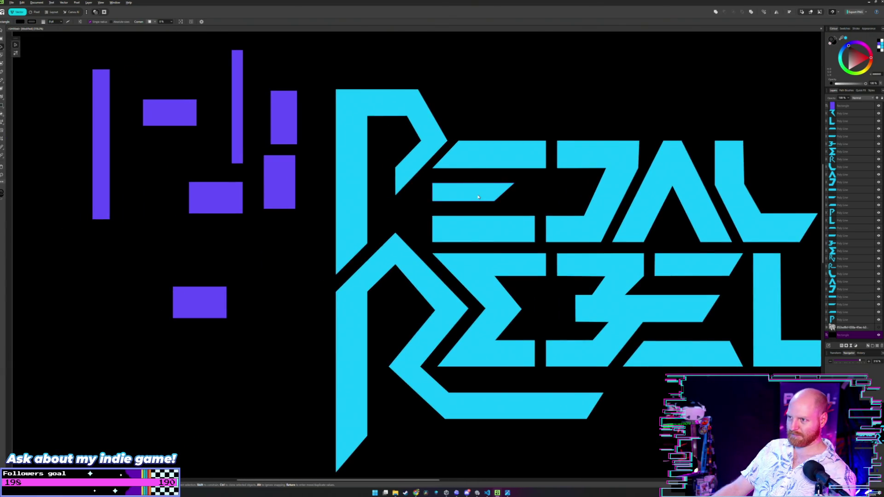
{"action": "scroll", "coordinate": [364, 157], "scroll_direction": "up", "scroll_amount": 1}
{"action": "scroll", "coordinate": [386, 139], "scroll_direction": "up", "scroll_amount": 2}
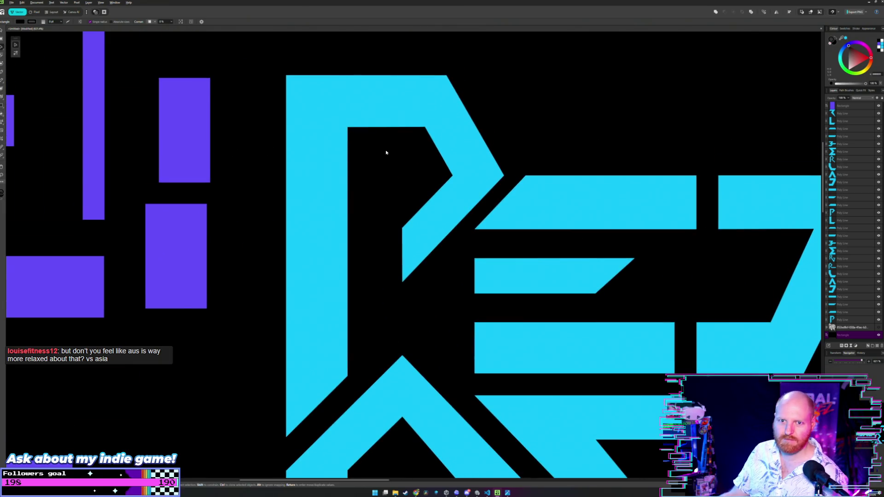
{"action": "scroll", "coordinate": [386, 152], "scroll_direction": "right", "scroll_amount": 1}
{"action": "scroll", "coordinate": [383, 164], "scroll_direction": "left", "scroll_amount": 2}
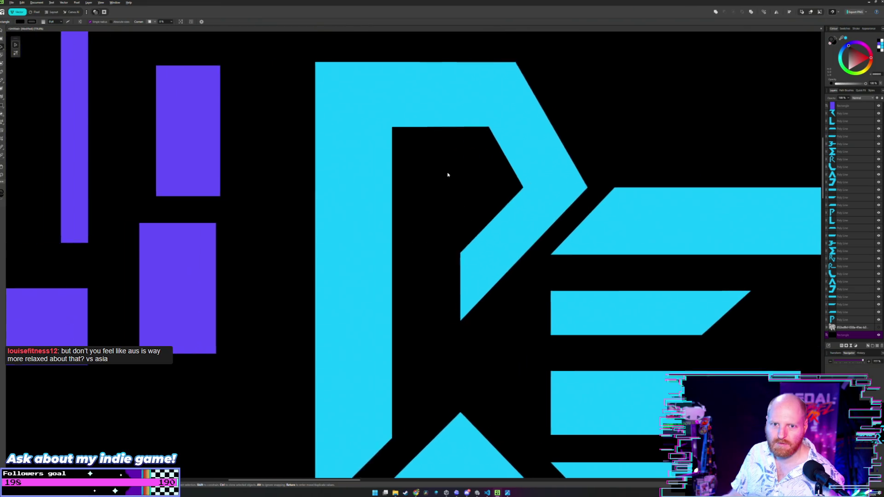
{"action": "scroll", "coordinate": [448, 175], "scroll_direction": "left", "scroll_amount": 1}
{"action": "left_click_drag", "start_coordinate": [424, 186], "coordinate": [434, 198]}
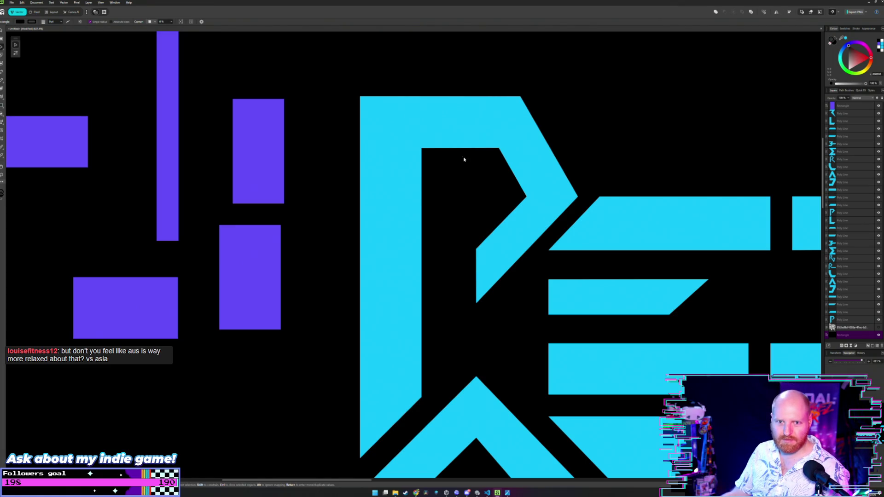
{"action": "key", "text": "a"}
{"action": "left_click", "coordinate": [528, 119]}
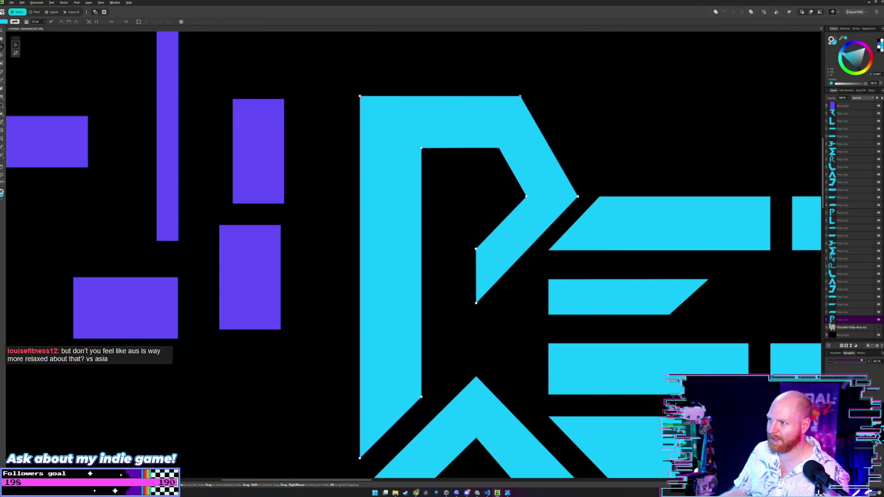
{"action": "left_click_drag", "start_coordinate": [498, 148], "coordinate": [479, 148]}
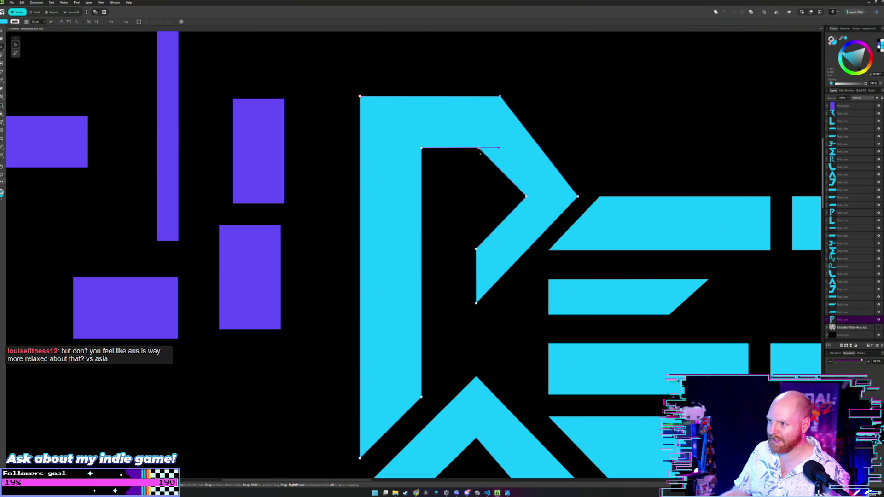
{"action": "left_click", "coordinate": [556, 139]}
{"action": "scroll", "coordinate": [557, 138], "scroll_direction": "down", "scroll_amount": 5}
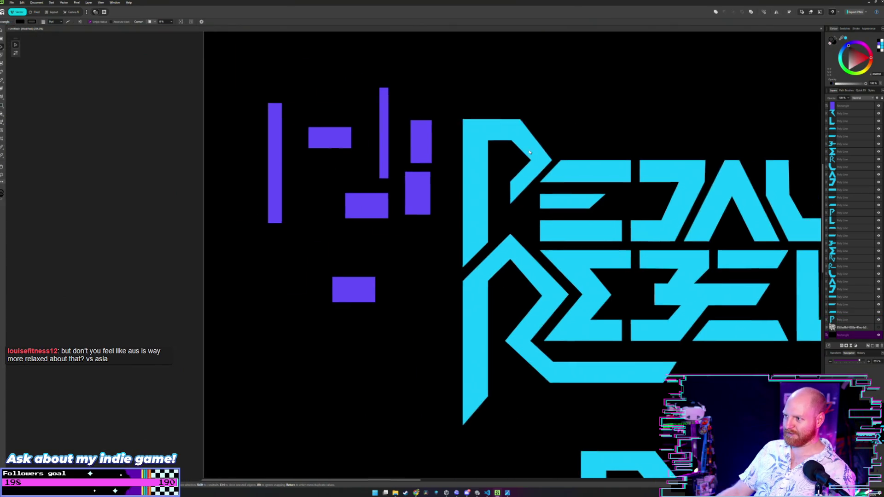
{"action": "scroll", "coordinate": [529, 152], "scroll_direction": "right", "scroll_amount": 3}
{"action": "left_click", "coordinate": [426, 141]}
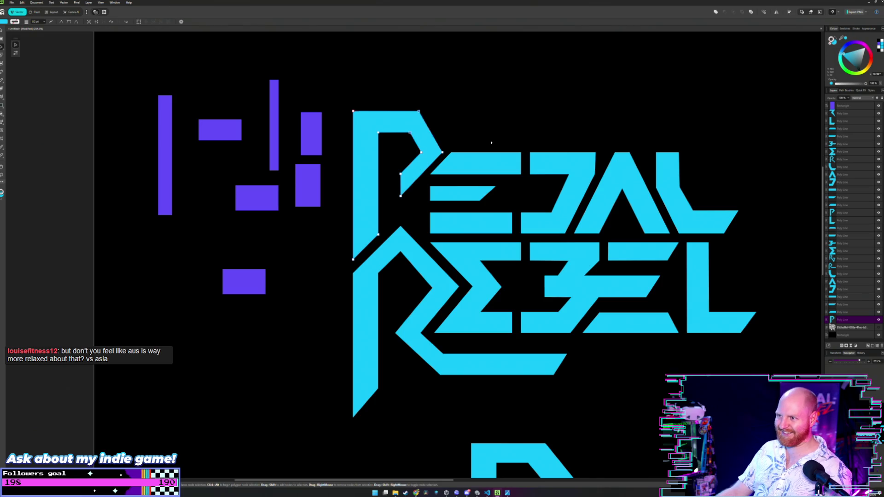
{"action": "left_click", "coordinate": [486, 149]}
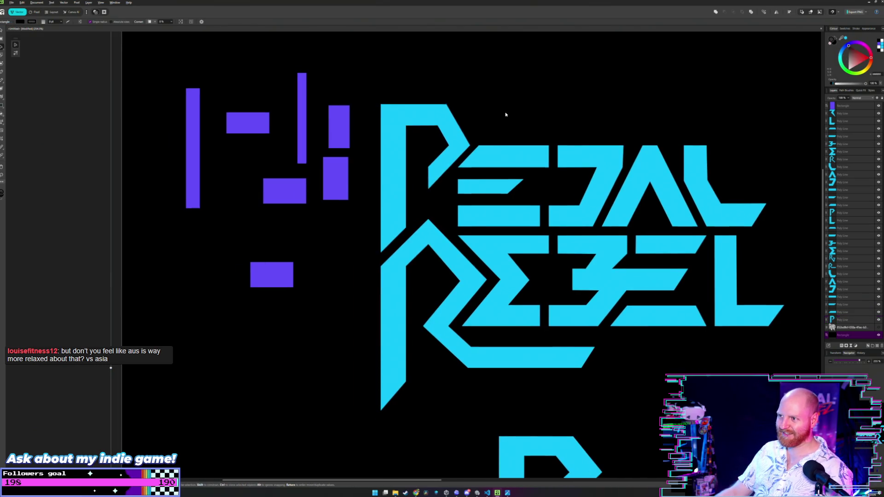
{"action": "scroll", "coordinate": [505, 115], "scroll_direction": "up", "scroll_amount": 2}
{"action": "scroll", "coordinate": [434, 149], "scroll_direction": "up", "scroll_amount": 1}
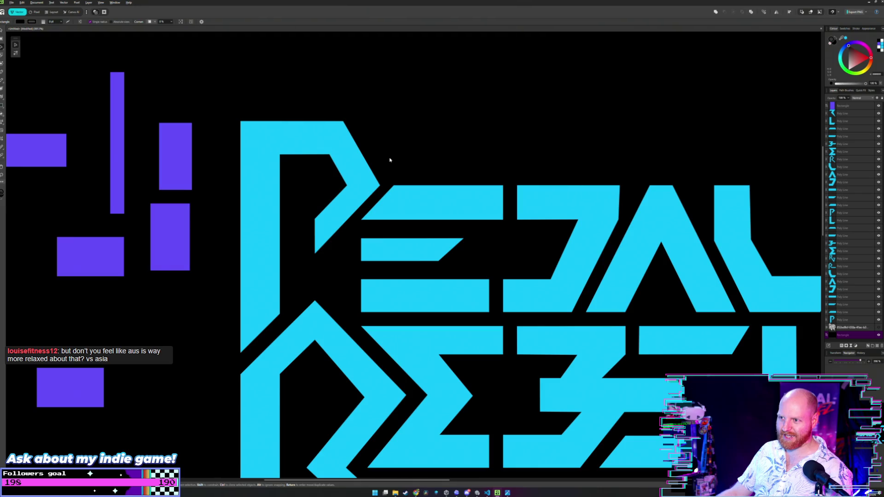
{"action": "scroll", "coordinate": [390, 160], "scroll_direction": "up", "scroll_amount": 1}
{"action": "scroll", "coordinate": [387, 166], "scroll_direction": "up", "scroll_amount": 1}
{"action": "scroll", "coordinate": [382, 171], "scroll_direction": "up", "scroll_amount": 1}
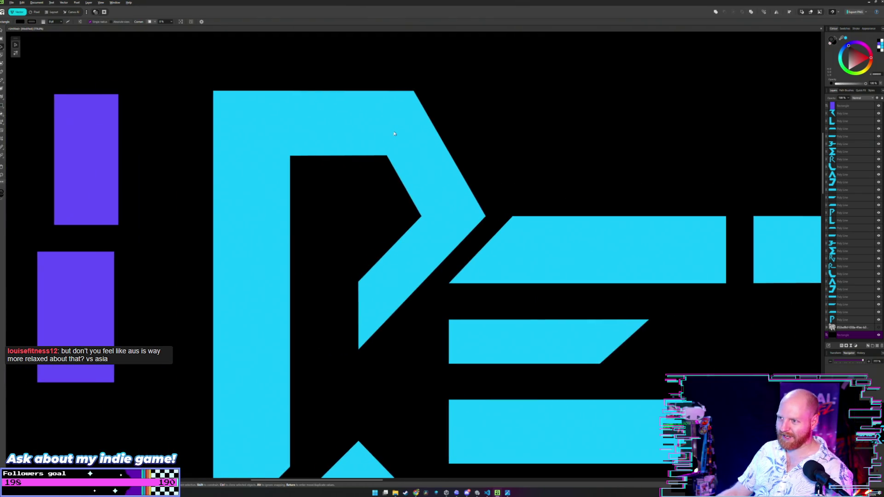
{"action": "scroll", "coordinate": [444, 148], "scroll_direction": "up", "scroll_amount": 1}
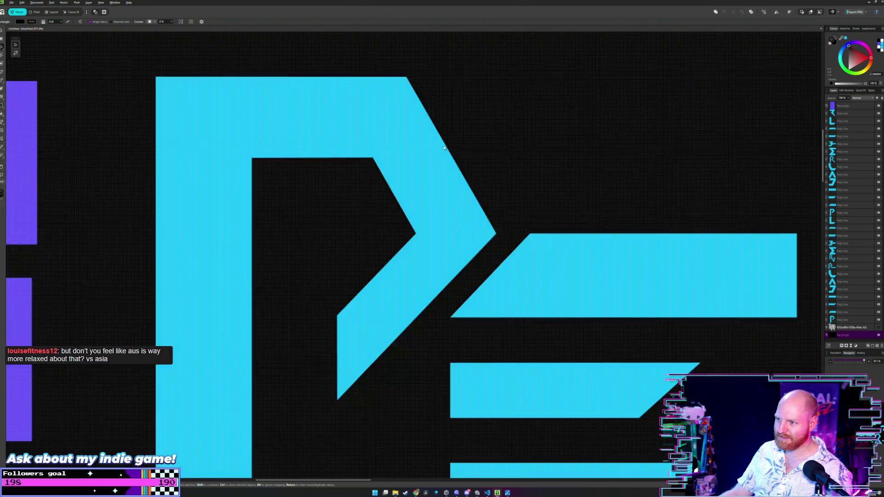
{"action": "key", "text": "a"}
{"action": "left_click", "coordinate": [483, 103]}
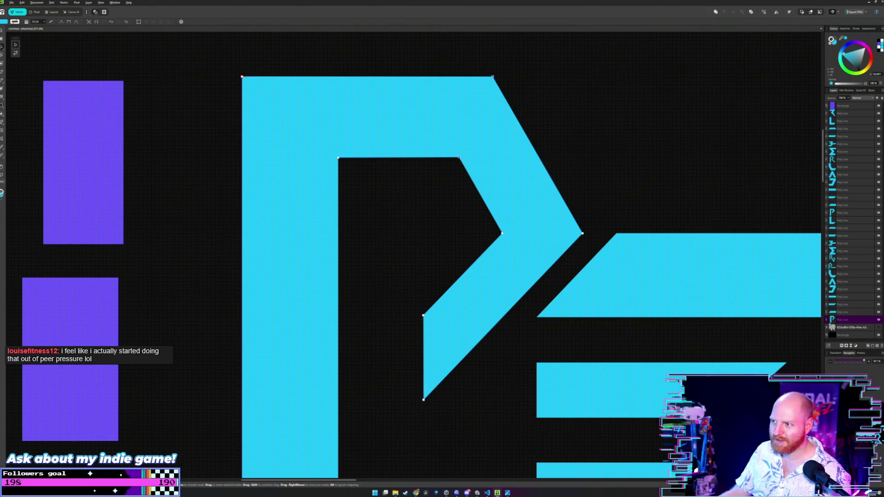
{"action": "left_click_drag", "start_coordinate": [459, 157], "coordinate": [416, 164]}
{"action": "key", "text": "ctrl+z"}
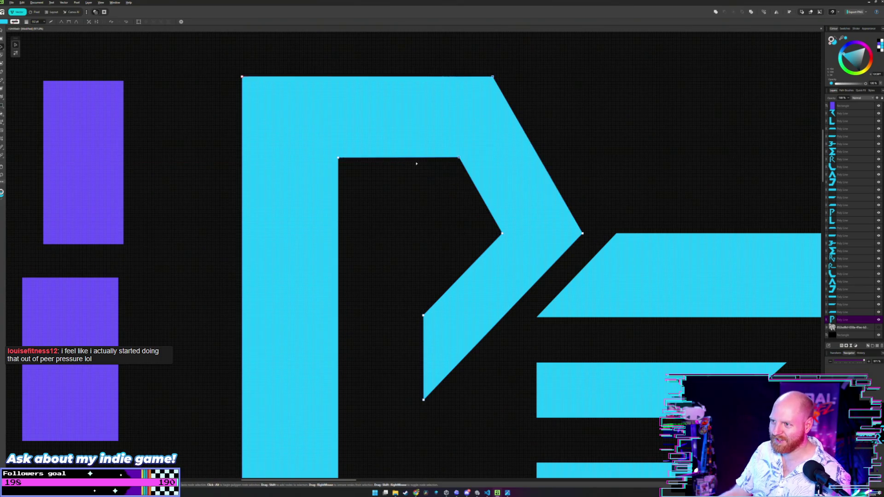
{"action": "key", "text": "v"}
{"action": "left_click", "coordinate": [426, 272]}
{"action": "scroll", "coordinate": [426, 272], "scroll_direction": "down", "scroll_amount": 5}
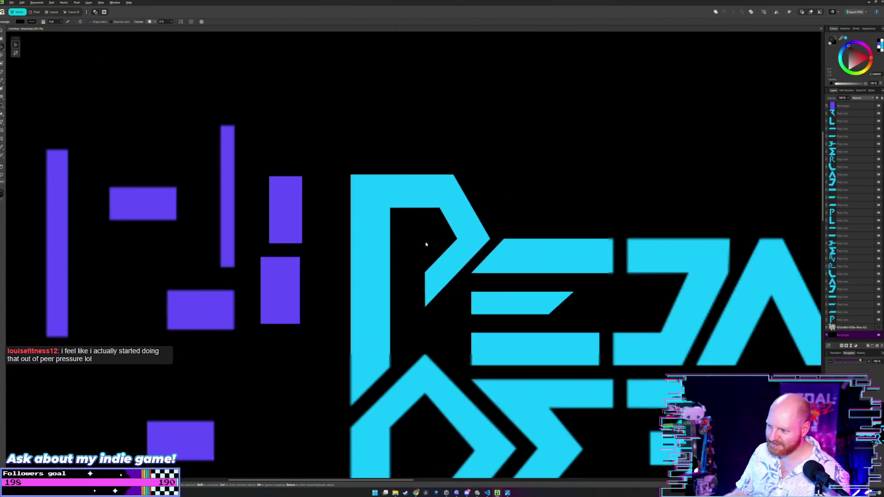
{"action": "scroll", "coordinate": [473, 245], "scroll_direction": "down", "scroll_amount": 2}
{"action": "scroll", "coordinate": [463, 239], "scroll_direction": "down", "scroll_amount": 2}
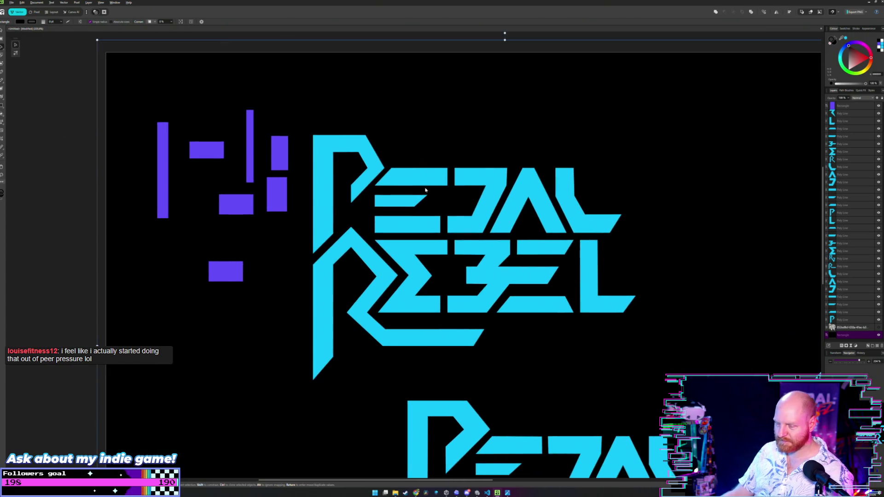
{"action": "left_click_drag", "start_coordinate": [399, 215], "coordinate": [405, 207]}
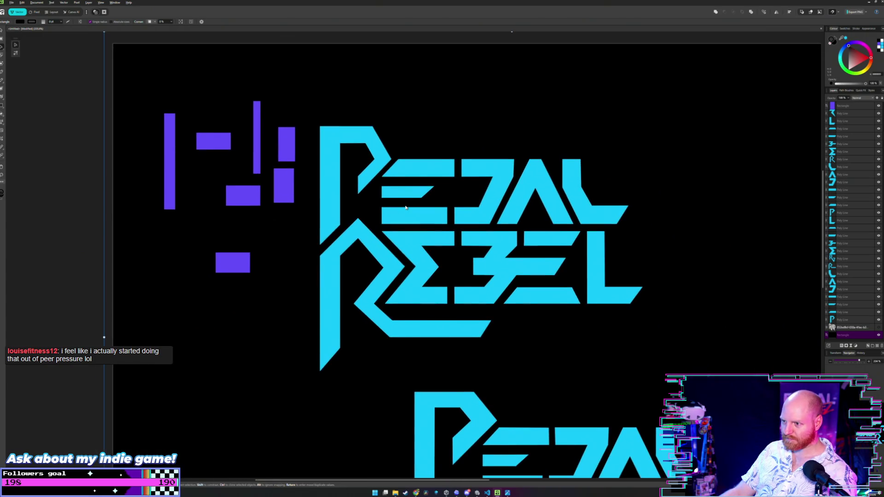
{"action": "scroll", "coordinate": [437, 211], "scroll_direction": "up", "scroll_amount": 4}
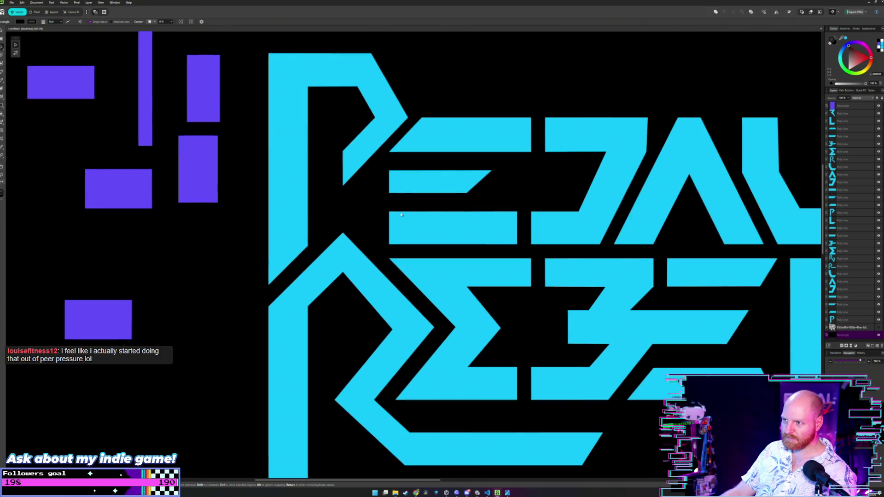
{"action": "left_click_drag", "start_coordinate": [401, 214], "coordinate": [446, 224]}
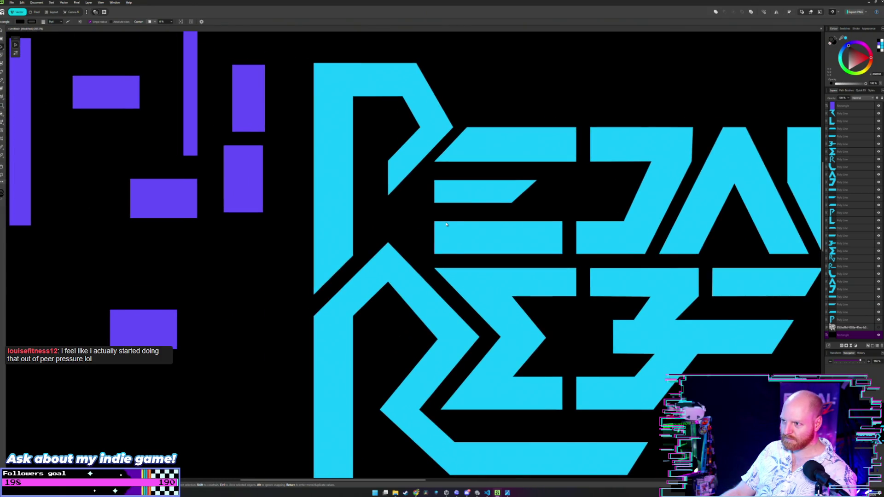
{"action": "scroll", "coordinate": [433, 189], "scroll_direction": "up", "scroll_amount": 2}
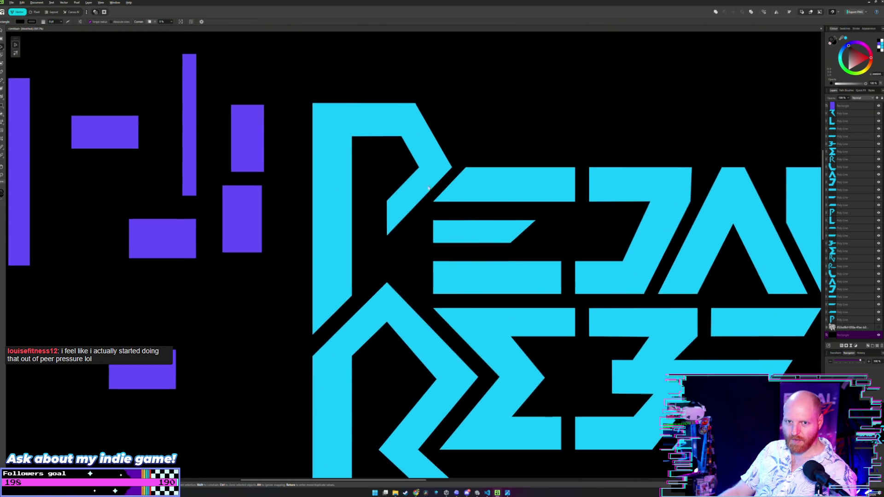
{"action": "scroll", "coordinate": [428, 216], "scroll_direction": "up", "scroll_amount": 2}
{"action": "scroll", "coordinate": [428, 216], "scroll_direction": "up", "scroll_amount": 4}
{"action": "scroll", "coordinate": [428, 216], "scroll_direction": "up", "scroll_amount": 2}
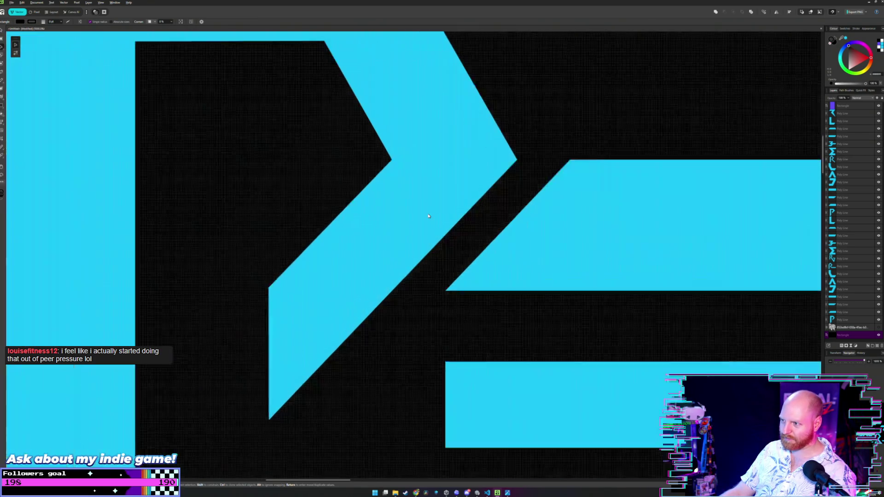
{"action": "scroll", "coordinate": [428, 216], "scroll_direction": "up", "scroll_amount": 2}
{"action": "scroll", "coordinate": [428, 216], "scroll_direction": "down", "scroll_amount": 1}
{"action": "scroll", "coordinate": [428, 216], "scroll_direction": "down", "scroll_amount": 4}
{"action": "scroll", "coordinate": [428, 216], "scroll_direction": "down", "scroll_amount": 4}
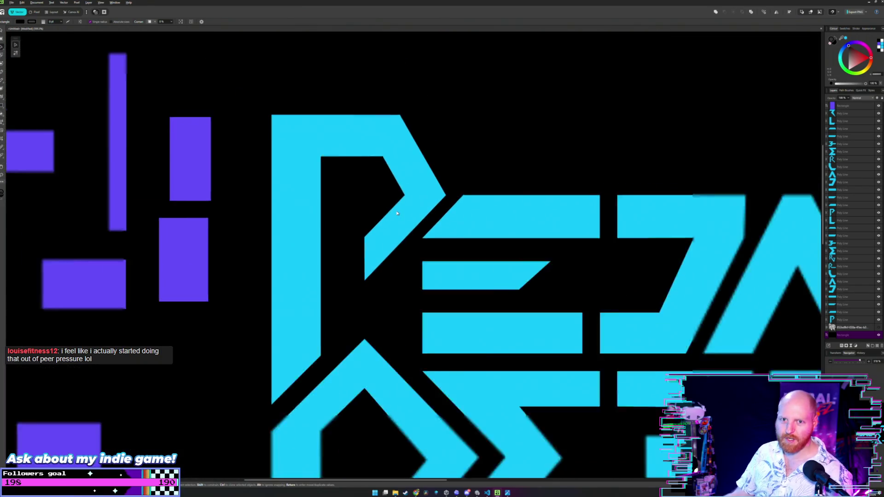
{"action": "scroll", "coordinate": [235, 195], "scroll_direction": "down", "scroll_amount": 1}
{"action": "mouse_move", "coordinate": [86, 148]}
{"action": "left_mouse_down"}
{"action": "mouse_move", "coordinate": [406, 247]}
{"action": "mouse_move", "coordinate": [82, 148]}
{"action": "left_mouse_up"}
{"action": "left_click", "coordinate": [150, 120]}
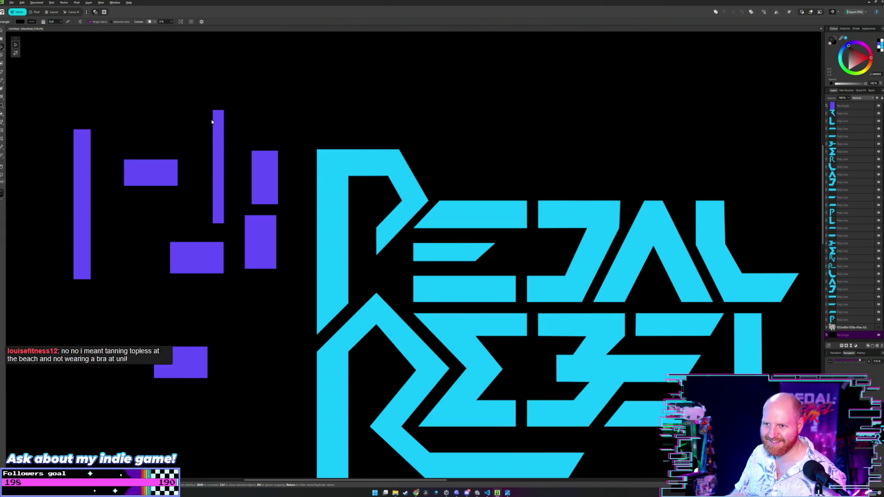
{"action": "mouse_move", "coordinate": [219, 125]}
{"action": "left_mouse_down"}
{"action": "mouse_move", "coordinate": [350, 247]}
{"action": "mouse_move", "coordinate": [408, 236]}
{"action": "left_mouse_up"}
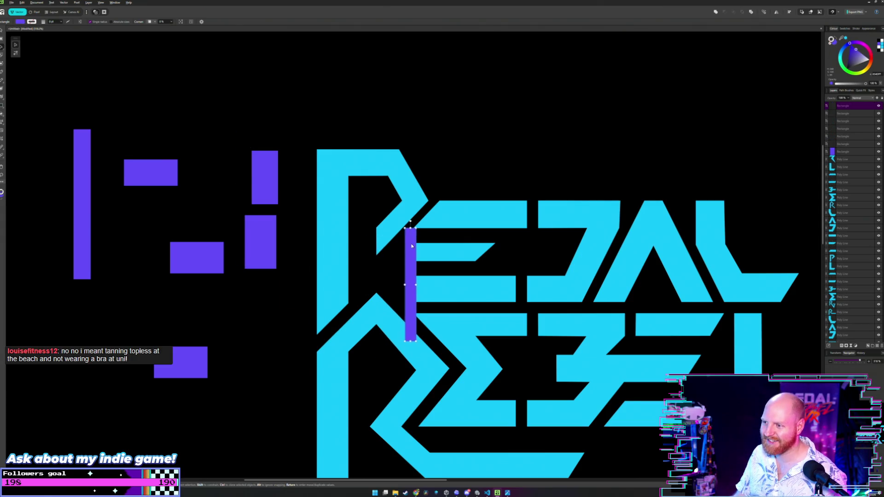
Step: Snap the thin purple guide's top to the E's top edge and inspect the gap
{"action": "scroll", "coordinate": [408, 237], "scroll_direction": "up", "scroll_amount": 3}
{"action": "scroll", "coordinate": [408, 237], "scroll_direction": "up", "scroll_amount": 2}
{"action": "left_click", "coordinate": [237, 109]}
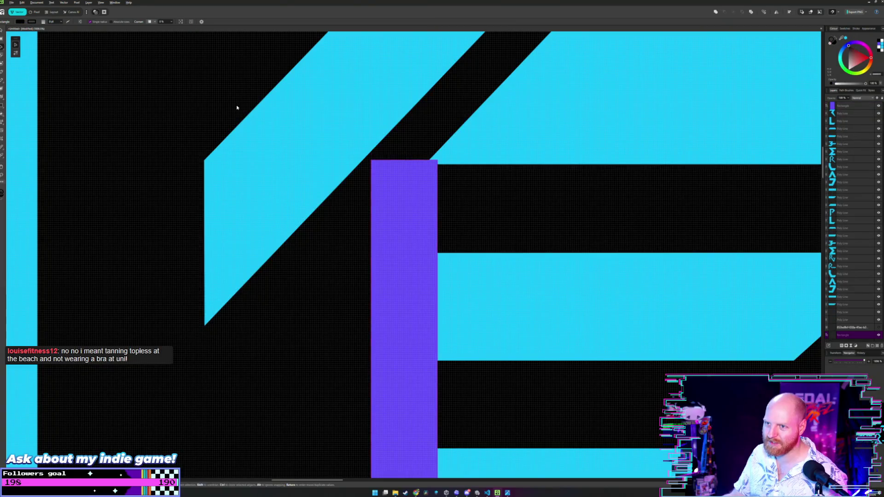
{"action": "scroll", "coordinate": [394, 258], "scroll_direction": "up", "scroll_amount": 2}
{"action": "left_click_drag", "start_coordinate": [394, 258], "coordinate": [397, 261]}
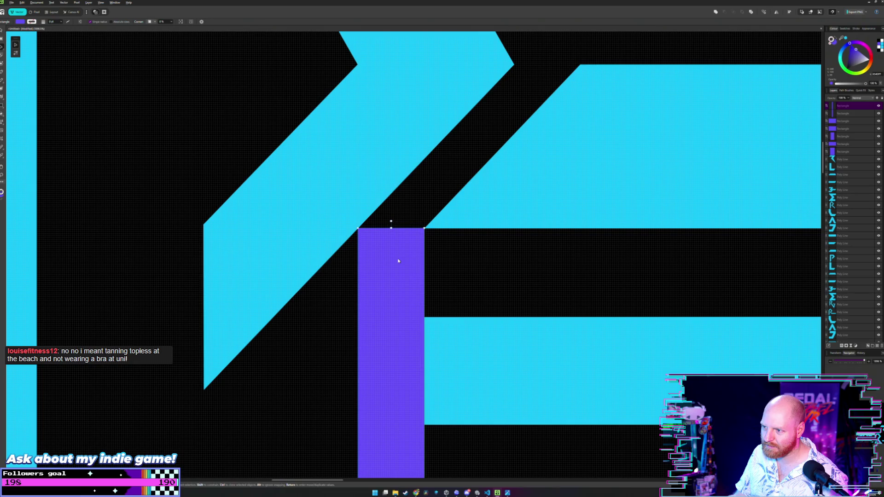
{"action": "left_click", "coordinate": [469, 250]}
{"action": "scroll", "coordinate": [467, 260], "scroll_direction": "up", "scroll_amount": 3}
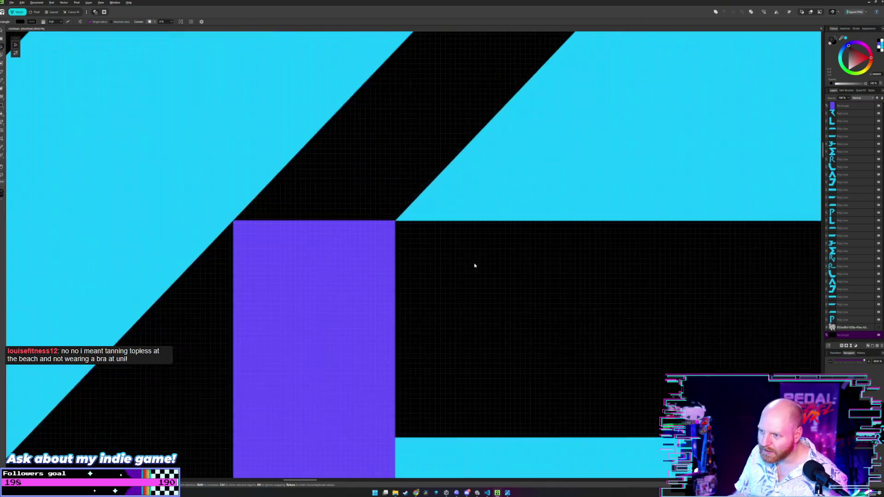
{"action": "scroll", "coordinate": [474, 265], "scroll_direction": "down", "scroll_amount": 2}
{"action": "scroll", "coordinate": [460, 258], "scroll_direction": "down", "scroll_amount": 2}
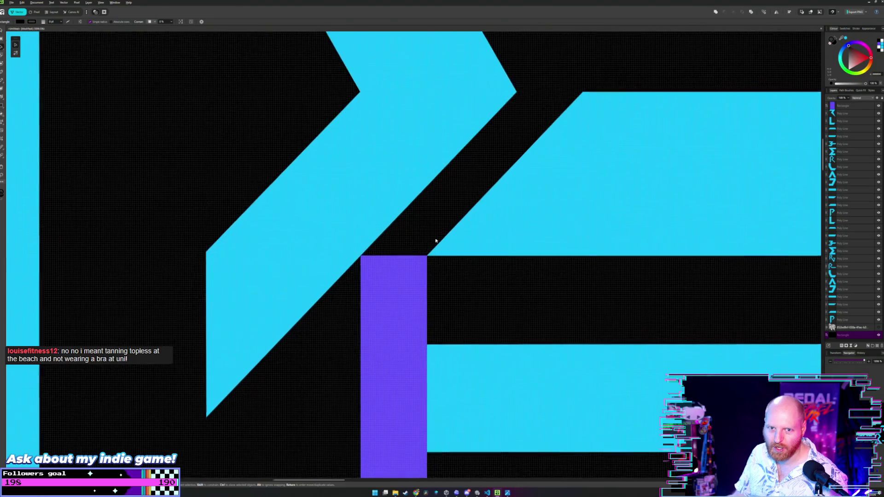
{"action": "scroll", "coordinate": [428, 244], "scroll_direction": "down", "scroll_amount": 2}
{"action": "left_click_drag", "start_coordinate": [397, 229], "coordinate": [346, 266]}
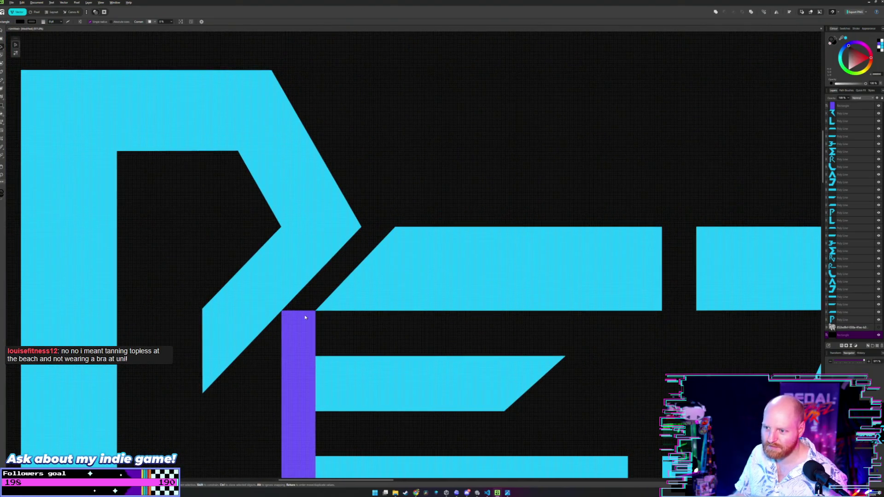
Step: Align the guide's top with the P's point, snapping it flush against the cyan edge
{"action": "left_click_drag", "start_coordinate": [305, 318], "coordinate": [381, 244]}
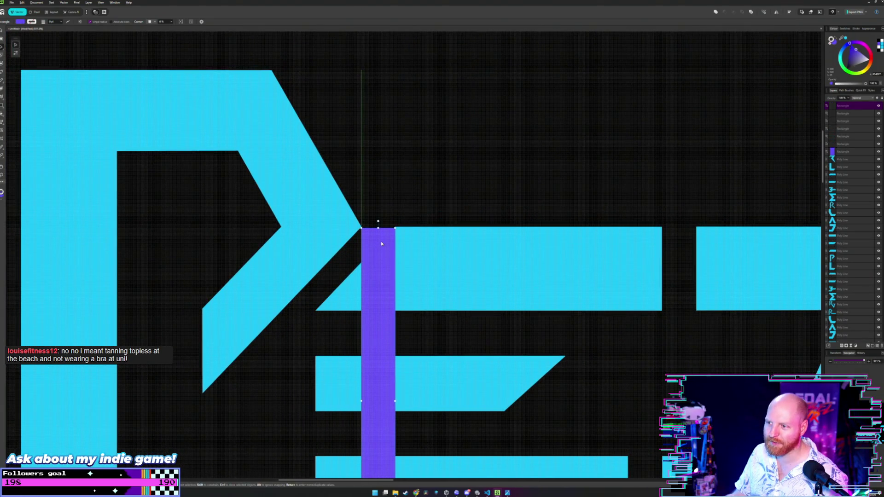
{"action": "left_click", "coordinate": [399, 195]}
{"action": "scroll", "coordinate": [399, 193], "scroll_direction": "up", "scroll_amount": 3}
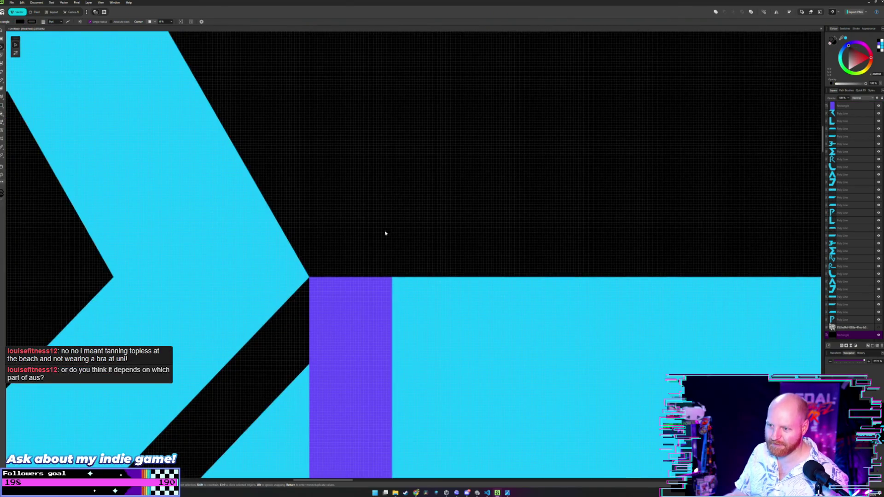
{"action": "left_click", "coordinate": [370, 298]}
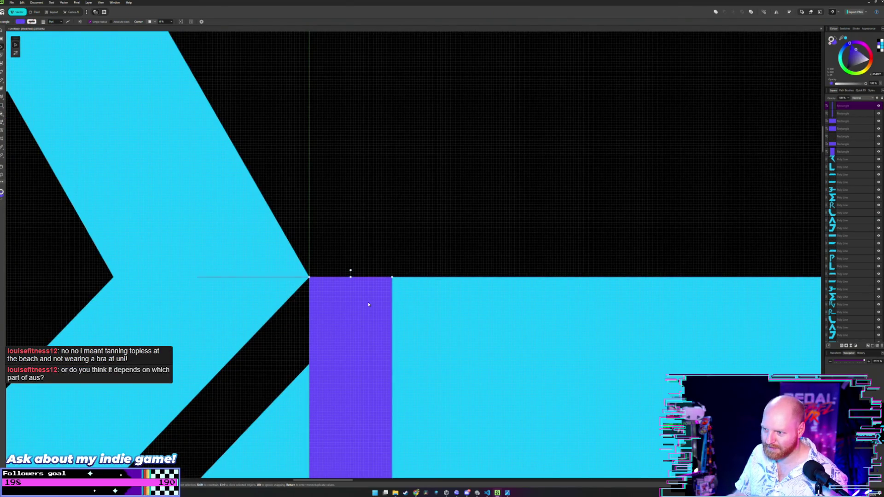
{"action": "left_click", "coordinate": [380, 275]}
{"action": "scroll", "coordinate": [395, 262], "scroll_direction": "up", "scroll_amount": 1}
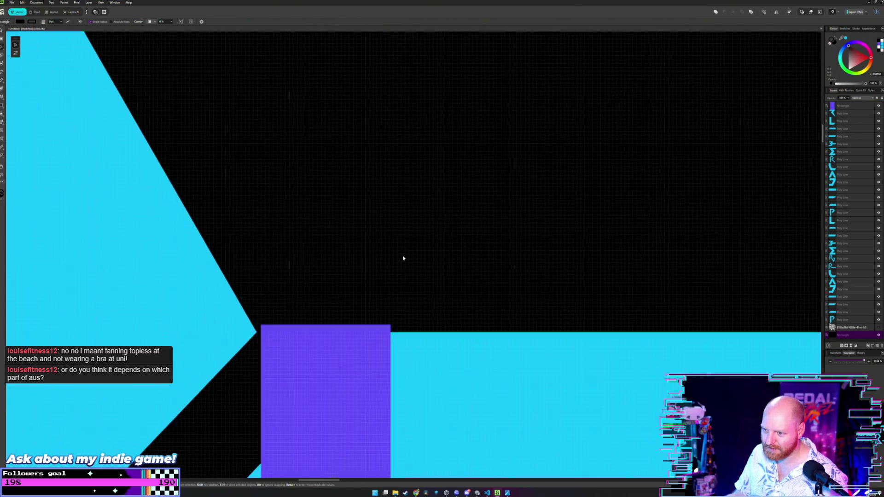
{"action": "left_click_drag", "start_coordinate": [387, 261], "coordinate": [471, 231]}
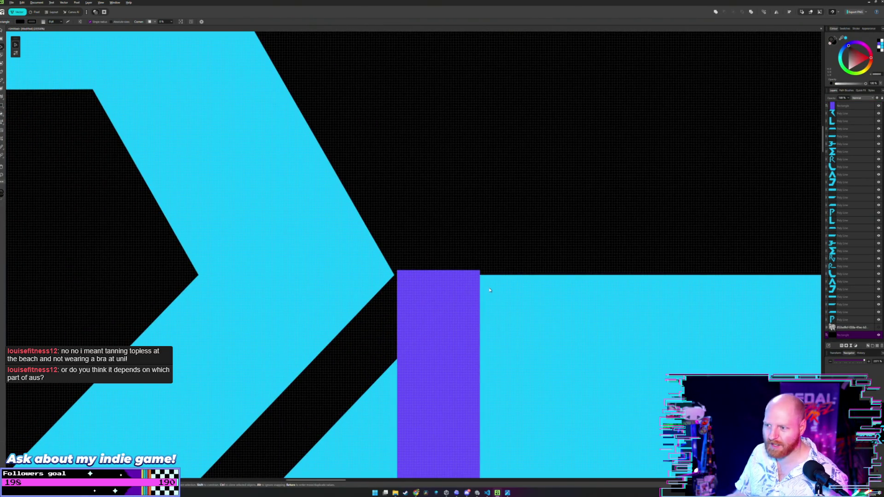
{"action": "left_click_drag", "start_coordinate": [442, 305], "coordinate": [438, 309]}
{"action": "left_click", "coordinate": [449, 242]}
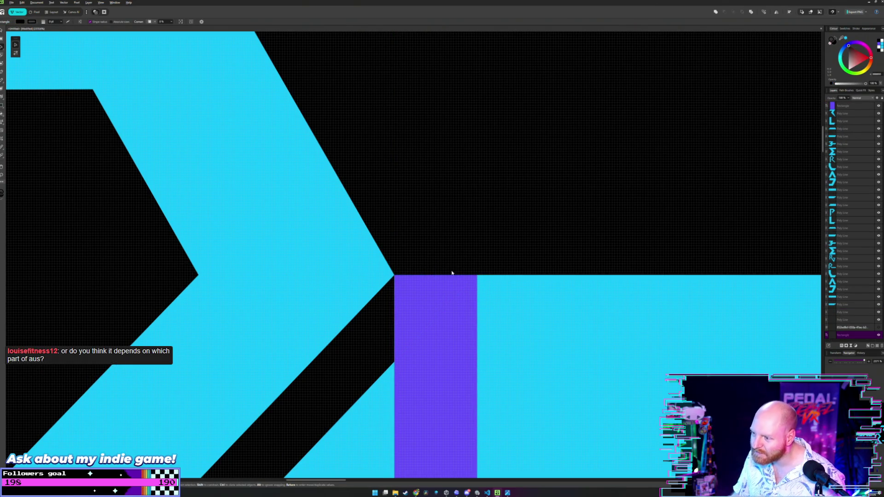
{"action": "scroll", "coordinate": [452, 261], "scroll_direction": "down", "scroll_amount": 3}
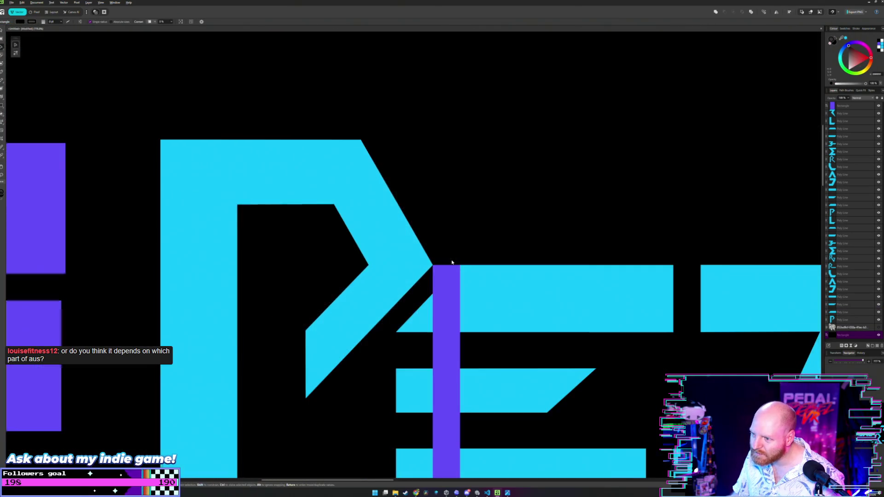
{"action": "scroll", "coordinate": [425, 251], "scroll_direction": "down", "scroll_amount": 3}
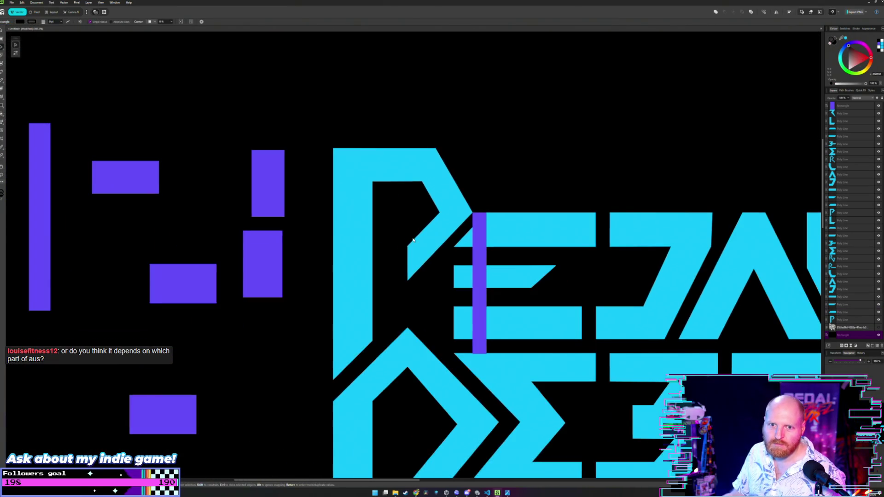
{"action": "left_click_drag", "start_coordinate": [413, 252], "coordinate": [448, 242]}
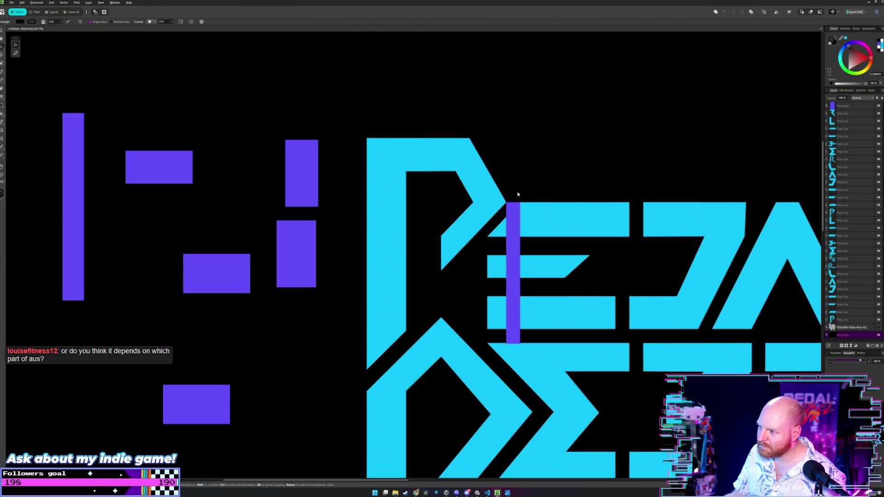
Step: Move the thin guide out of the P–E gap back beside the purple blocks
{"action": "left_click_drag", "start_coordinate": [516, 227], "coordinate": [339, 119]}
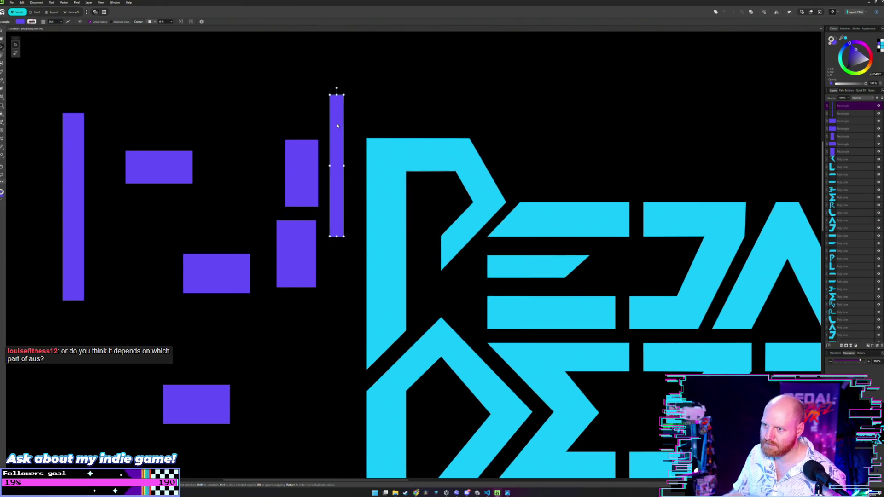
{"action": "left_click", "coordinate": [400, 65]}
{"action": "left_click_drag", "start_coordinate": [471, 123], "coordinate": [379, 164]}
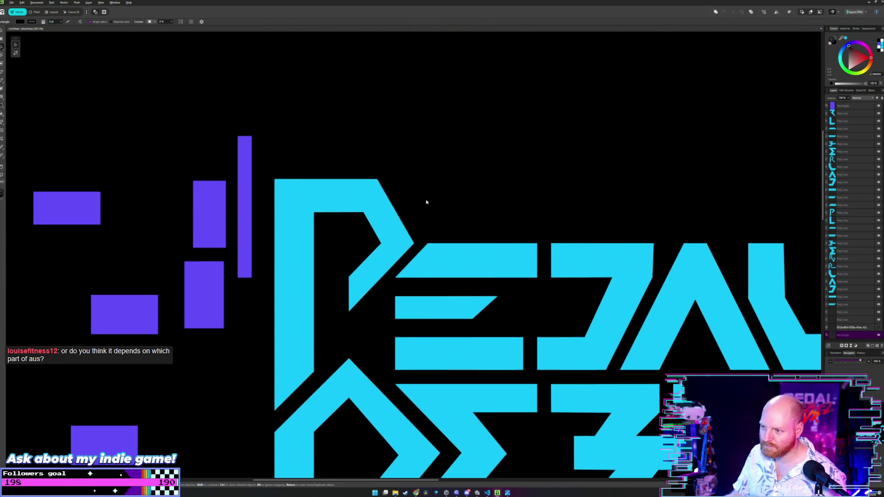
Step: Select the tall purple guide bar at the far left of the canvas
{"action": "scroll", "coordinate": [424, 211], "scroll_direction": "down", "scroll_amount": 2}
{"action": "scroll", "coordinate": [426, 210], "scroll_direction": "down", "scroll_amount": 2}
{"action": "scroll", "coordinate": [427, 208], "scroll_direction": "down", "scroll_amount": 2}
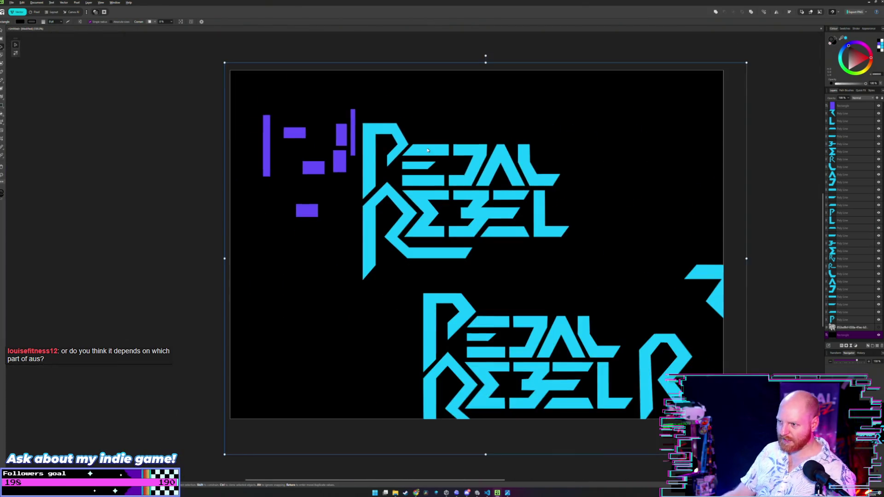
{"action": "scroll", "coordinate": [428, 208], "scroll_direction": "up", "scroll_amount": 1}
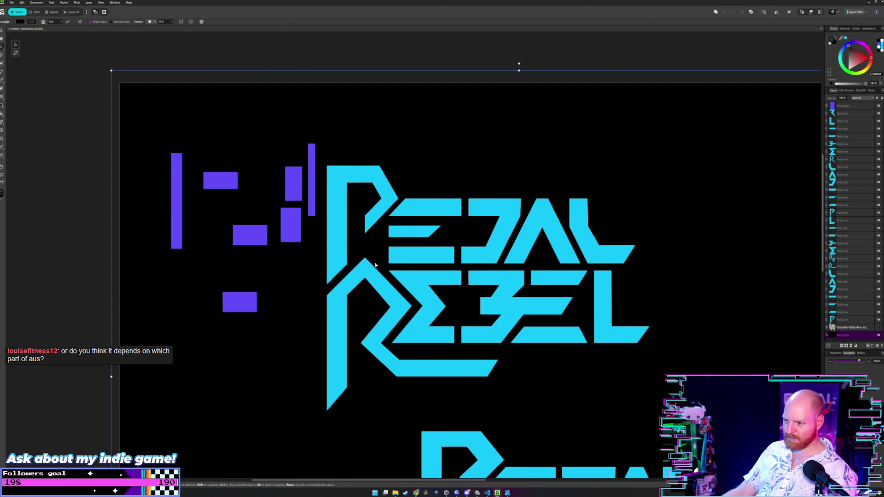
{"action": "scroll", "coordinate": [386, 259], "scroll_direction": "up", "scroll_amount": 1}
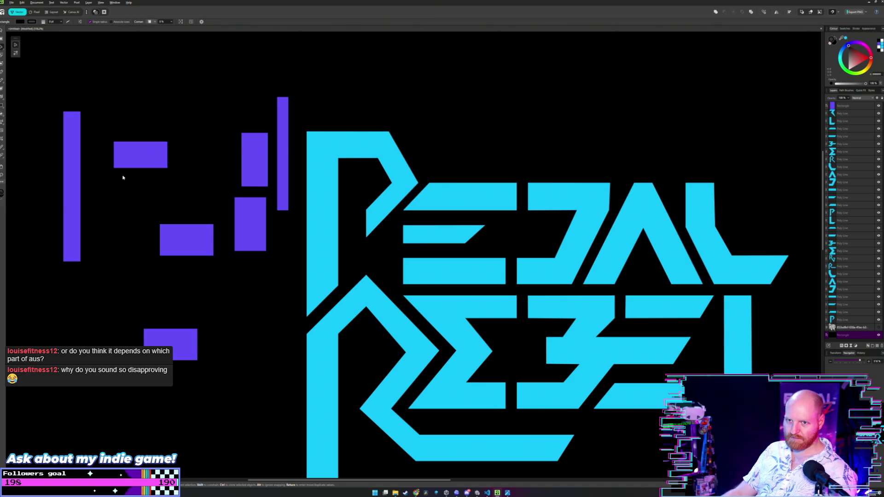
{"action": "left_click", "coordinate": [71, 139]}
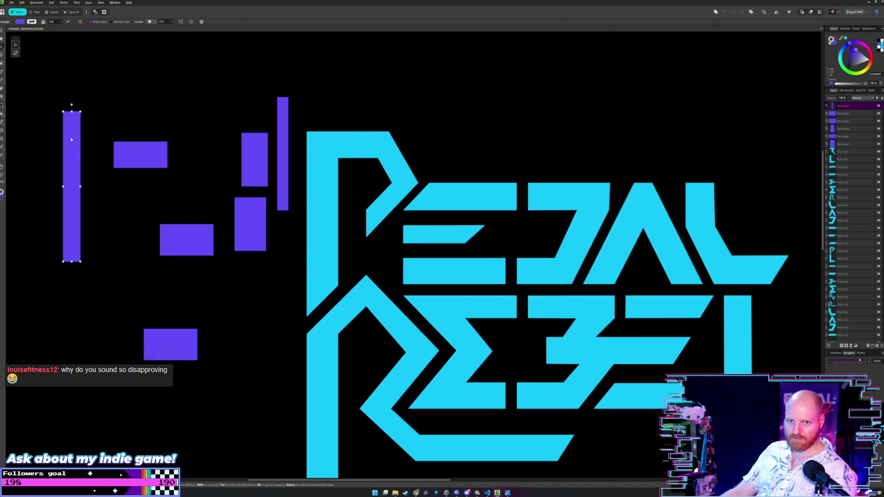
Step: Drop the purple bar into the diagonal gap beside the R, aligning its top with the gap corners
{"action": "left_click_drag", "start_coordinate": [70, 136], "coordinate": [389, 318]}
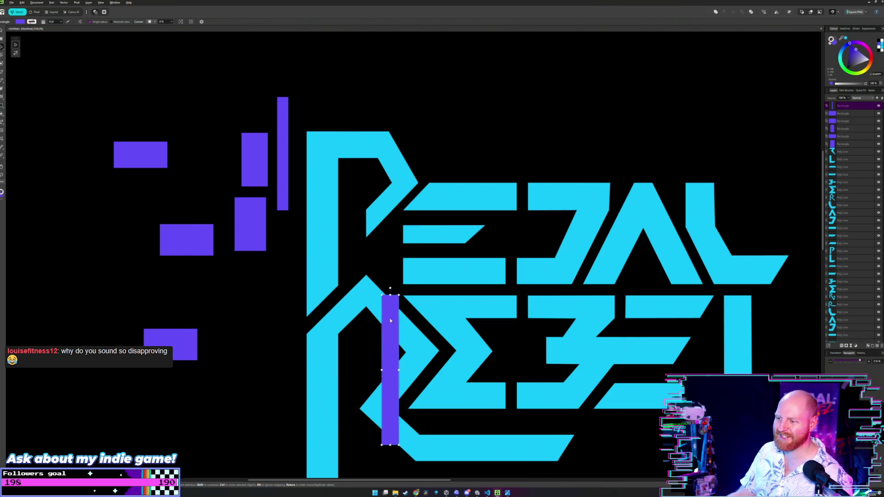
{"action": "scroll", "coordinate": [402, 321], "scroll_direction": "up", "scroll_amount": 1}
{"action": "scroll", "coordinate": [402, 321], "scroll_direction": "up", "scroll_amount": 3}
{"action": "scroll", "coordinate": [390, 258], "scroll_direction": "up", "scroll_amount": 4}
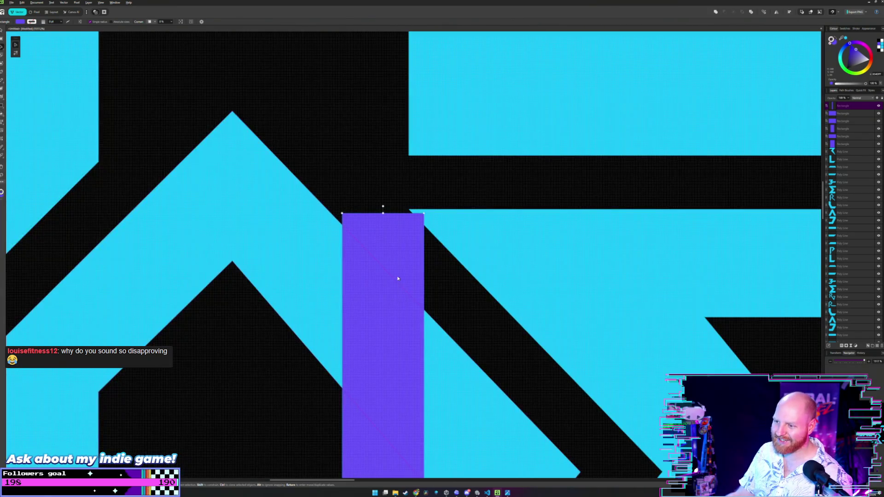
{"action": "left_click_drag", "start_coordinate": [388, 257], "coordinate": [375, 251]}
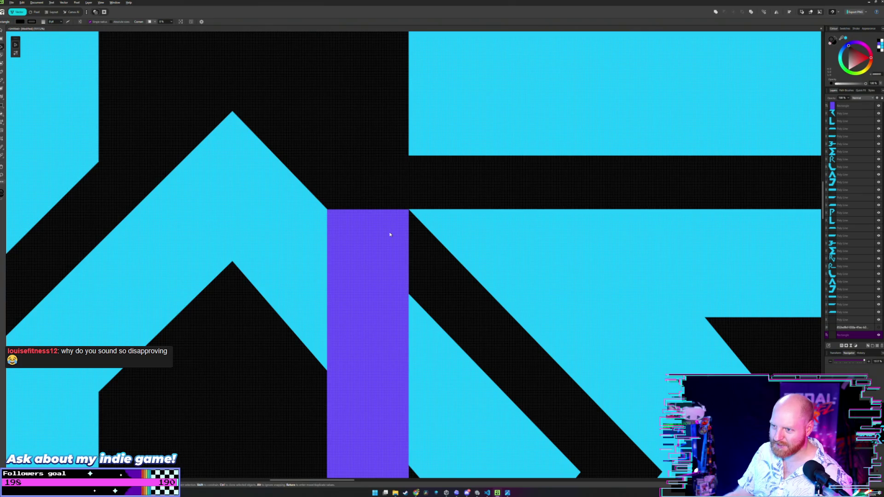
{"action": "mouse_move", "coordinate": [421, 271]}
{"action": "left_mouse_down"}
{"action": "mouse_move", "coordinate": [344, 211]}
{"action": "mouse_move", "coordinate": [563, 460]}
{"action": "left_mouse_up"}
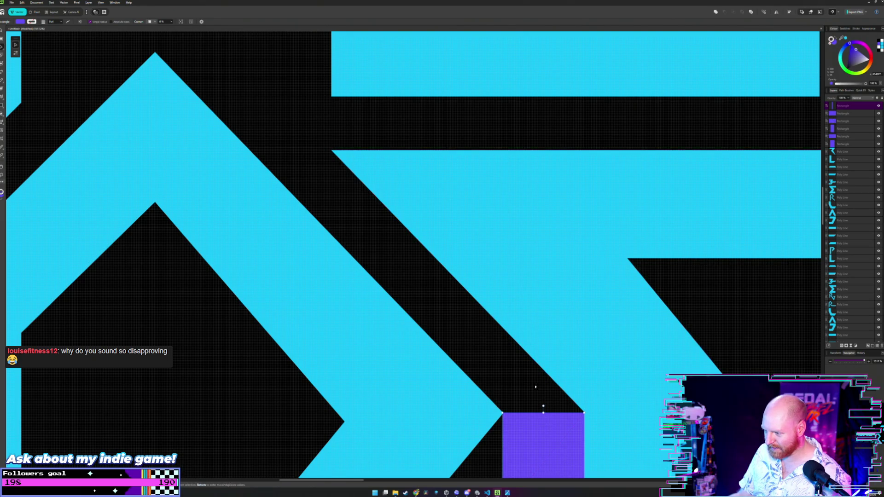
{"action": "scroll", "coordinate": [537, 387], "scroll_direction": "up", "scroll_amount": 1}
{"action": "scroll", "coordinate": [523, 379], "scroll_direction": "down", "scroll_amount": 3}
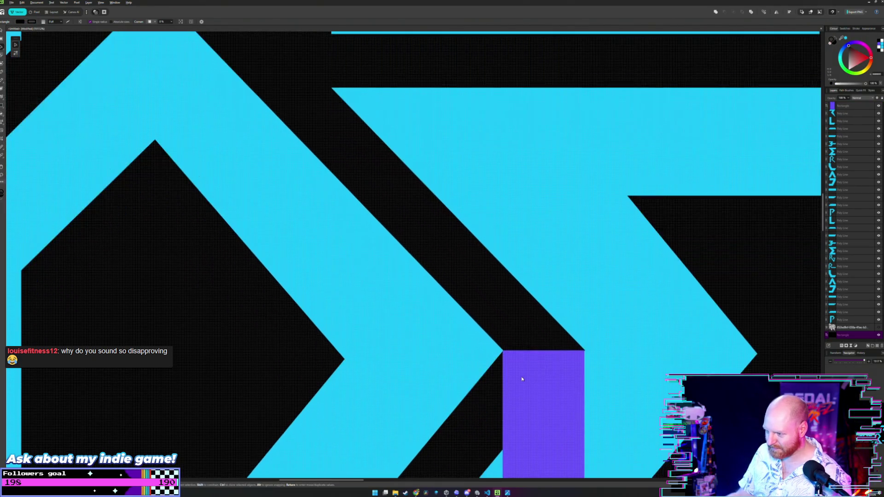
{"action": "scroll", "coordinate": [522, 379], "scroll_direction": "up", "scroll_amount": 1}
{"action": "scroll", "coordinate": [522, 379], "scroll_direction": "up", "scroll_amount": 1}
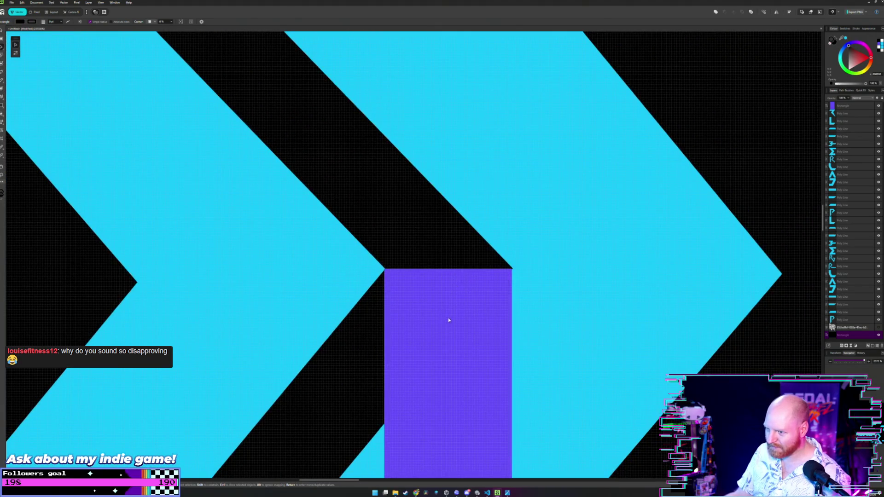
{"action": "scroll", "coordinate": [448, 320], "scroll_direction": "up", "scroll_amount": 1}
{"action": "scroll", "coordinate": [449, 343], "scroll_direction": "up", "scroll_amount": 1}
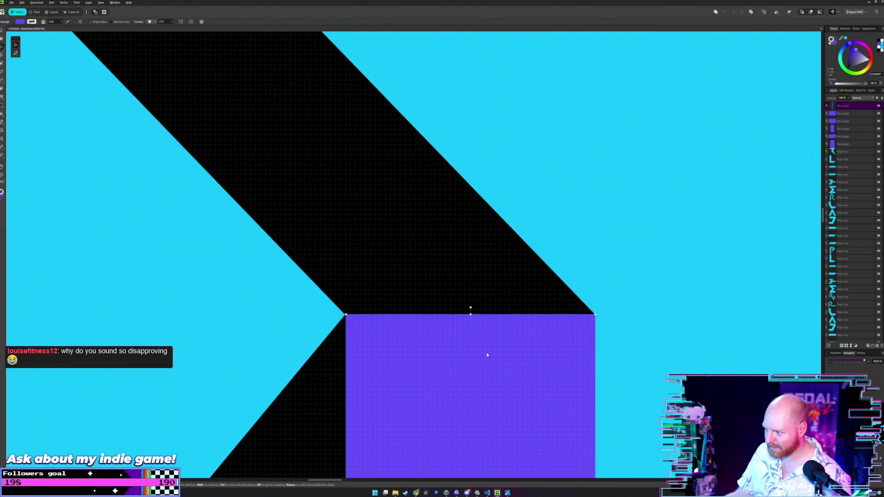
{"action": "left_click_drag", "start_coordinate": [484, 355], "coordinate": [486, 355]}
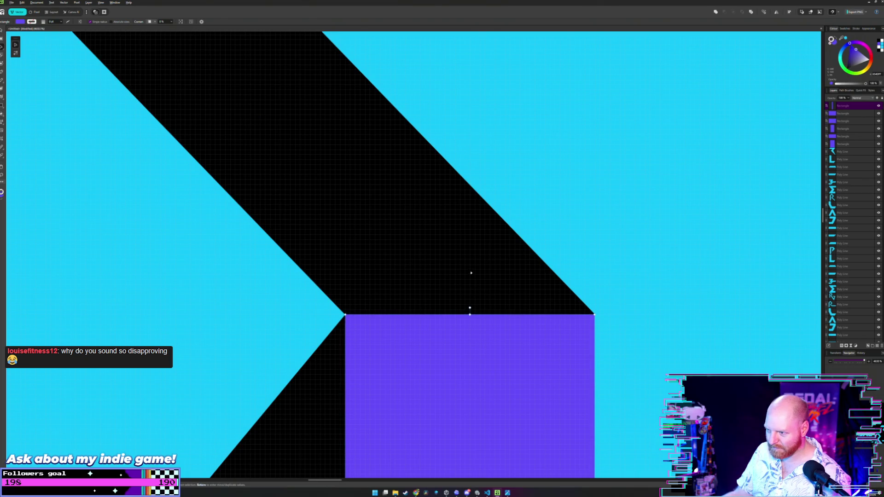
Step: Fine-tune the bar to fit the R–E gap exactly, then deselect to inspect the fit
{"action": "key", "text": "ctrl+shift+bracketleft"}
{"action": "scroll", "coordinate": [478, 302], "scroll_direction": "down", "scroll_amount": 2}
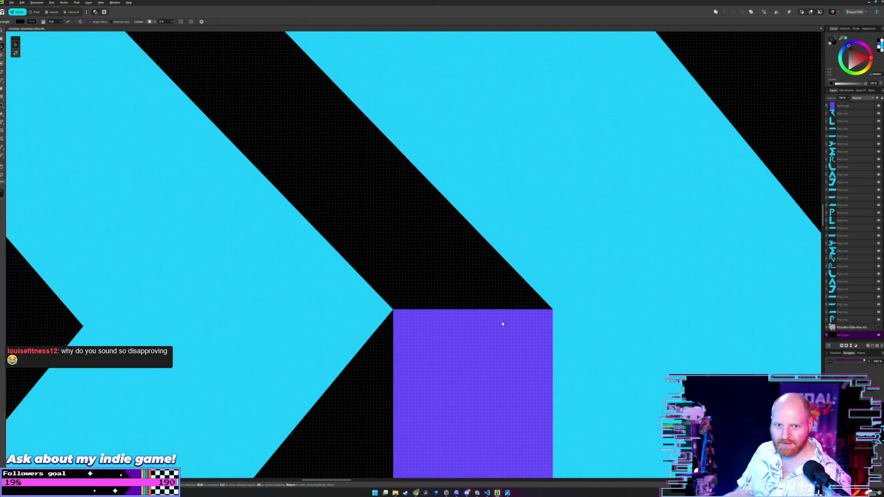
{"action": "scroll", "coordinate": [503, 322], "scroll_direction": "up", "scroll_amount": 2}
{"action": "scroll", "coordinate": [503, 321], "scroll_direction": "up", "scroll_amount": 1}
{"action": "left_click", "coordinate": [512, 331]}
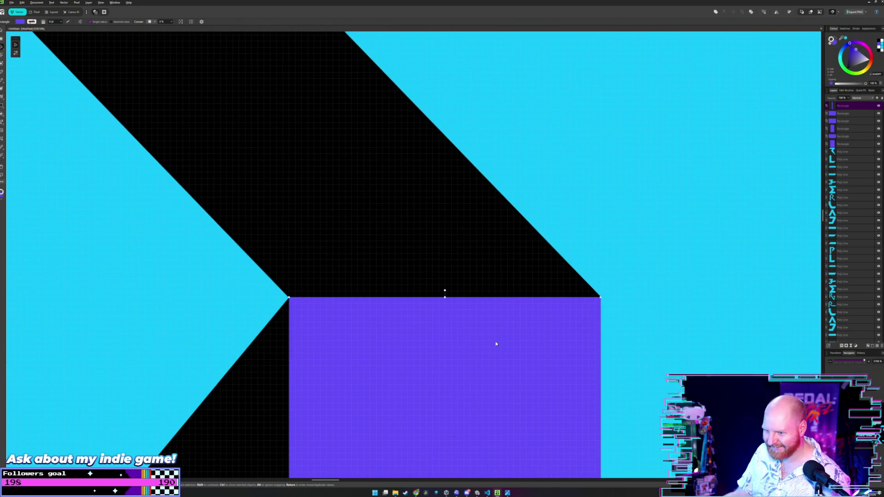
{"action": "left_click_drag", "start_coordinate": [496, 343], "coordinate": [494, 344]}
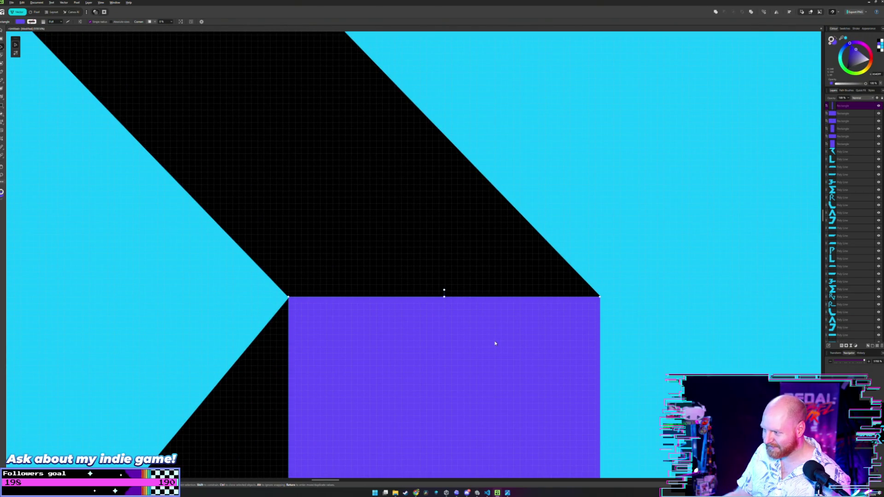
{"action": "left_click", "coordinate": [460, 261]}
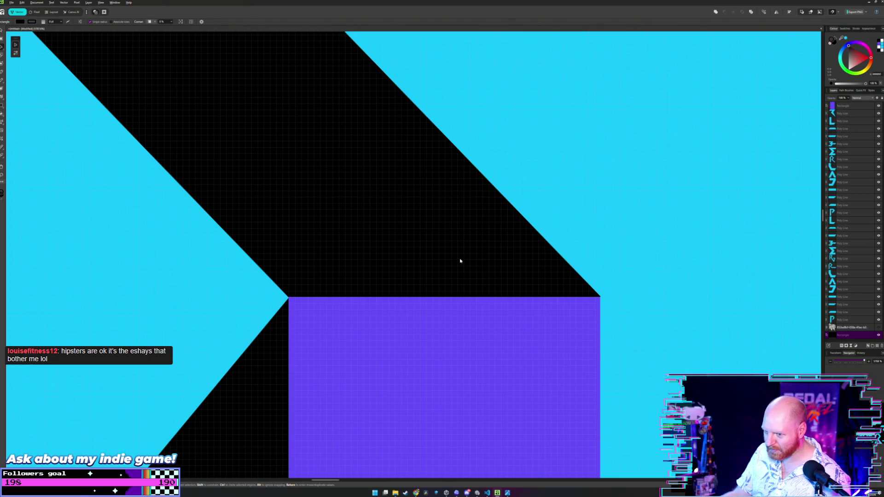
{"action": "scroll", "coordinate": [459, 260], "scroll_direction": "down", "scroll_amount": 2}
{"action": "scroll", "coordinate": [383, 188], "scroll_direction": "down", "scroll_amount": 2}
{"action": "scroll", "coordinate": [334, 144], "scroll_direction": "down", "scroll_amount": 2}
{"action": "scroll", "coordinate": [402, 225], "scroll_direction": "down", "scroll_amount": 2}
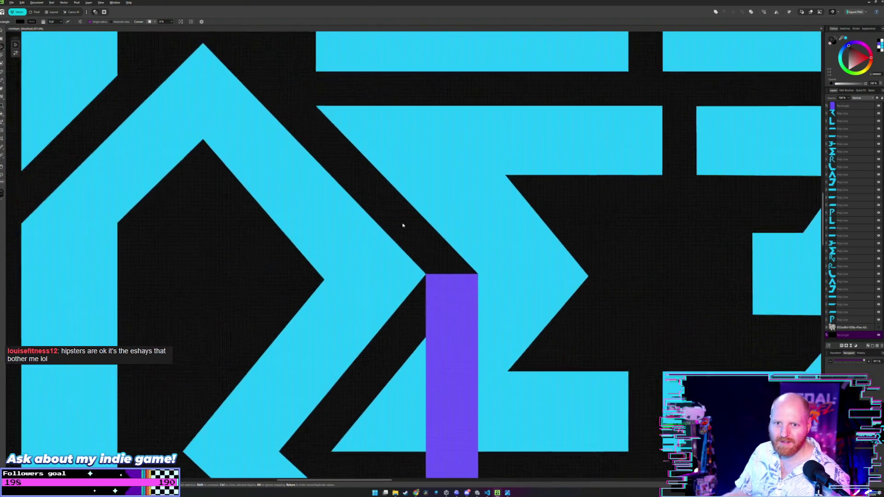
{"action": "scroll", "coordinate": [402, 225], "scroll_direction": "down", "scroll_amount": 2}
{"action": "scroll", "coordinate": [400, 239], "scroll_direction": "down", "scroll_amount": 2}
{"action": "scroll", "coordinate": [400, 253], "scroll_direction": "down", "scroll_amount": 2}
{"action": "scroll", "coordinate": [399, 259], "scroll_direction": "up", "scroll_amount": 2}
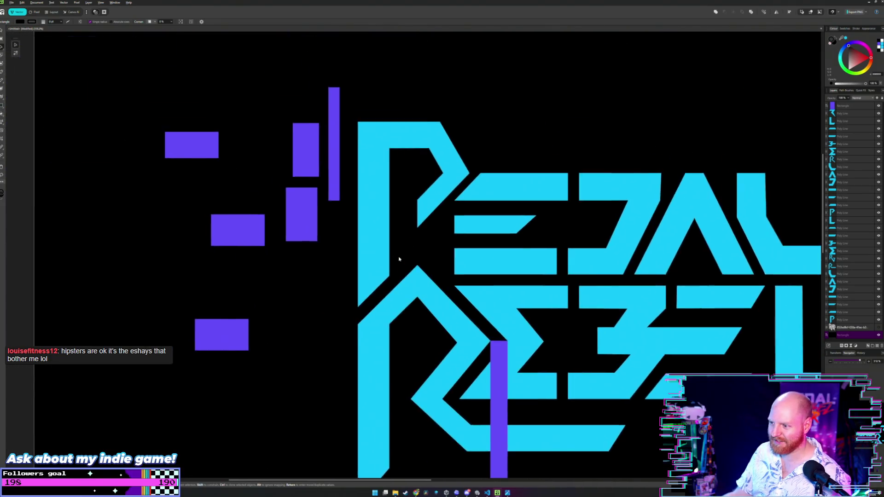
{"action": "scroll", "coordinate": [399, 259], "scroll_direction": "down", "scroll_amount": 2}
Step: Slide the purple bar left across REBEL to rejoin the guides left of the P
{"action": "mouse_move", "coordinate": [465, 331]}
{"action": "left_mouse_down"}
{"action": "mouse_move", "coordinate": [244, 226]}
{"action": "mouse_move", "coordinate": [260, 226]}
{"action": "left_mouse_up"}
{"action": "scroll", "coordinate": [368, 193], "scroll_direction": "up", "scroll_amount": 2}
{"action": "scroll", "coordinate": [376, 217], "scroll_direction": "up", "scroll_amount": 3}
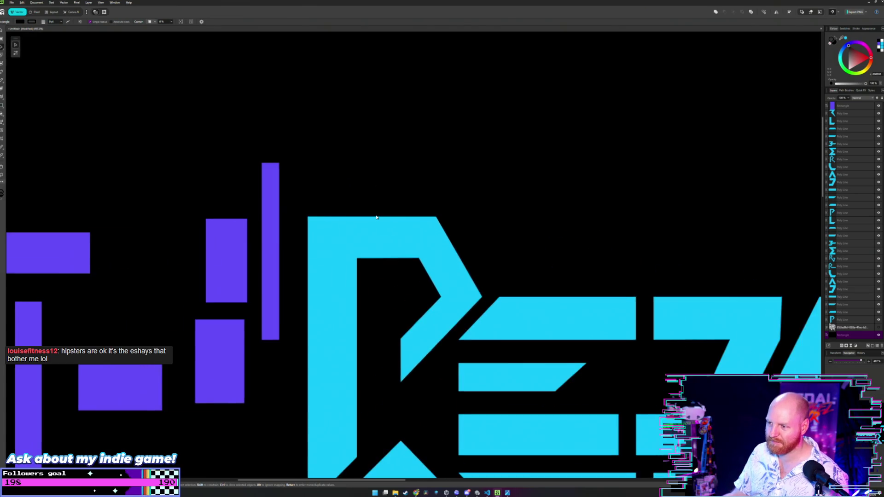
{"action": "scroll", "coordinate": [382, 225], "scroll_direction": "down", "scroll_amount": 3}
{"action": "scroll", "coordinate": [414, 267], "scroll_direction": "up", "scroll_amount": 2}
{"action": "scroll", "coordinate": [424, 275], "scroll_direction": "up", "scroll_amount": 2}
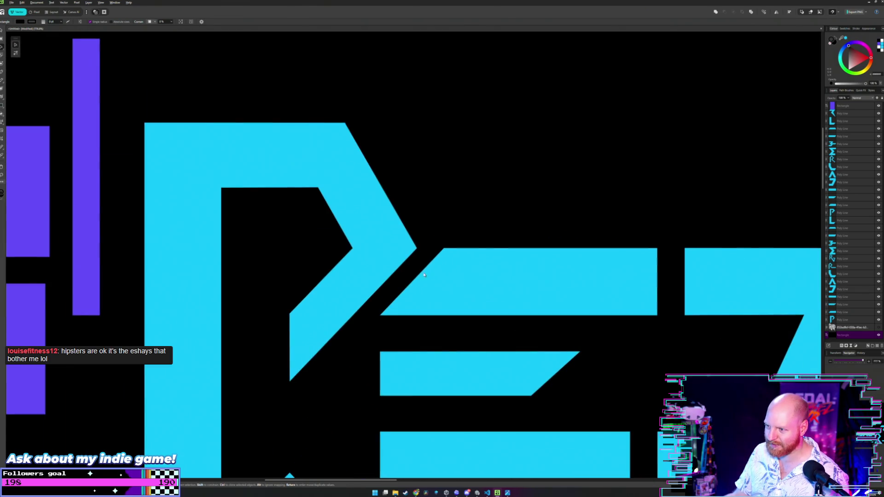
{"action": "scroll", "coordinate": [409, 277], "scroll_direction": "up", "scroll_amount": 2}
{"action": "scroll", "coordinate": [409, 276], "scroll_direction": "down", "scroll_amount": 2}
{"action": "scroll", "coordinate": [408, 277], "scroll_direction": "up", "scroll_amount": 2}
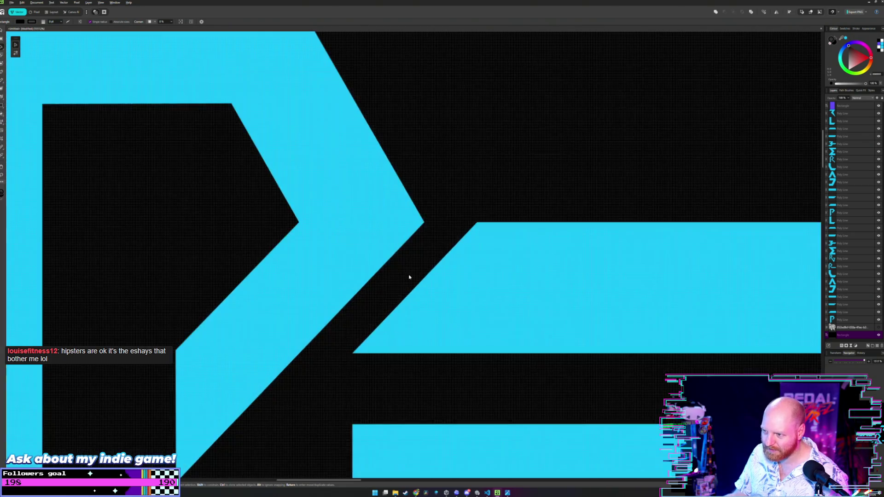
{"action": "scroll", "coordinate": [409, 277], "scroll_direction": "down", "scroll_amount": 3}
{"action": "scroll", "coordinate": [408, 249], "scroll_direction": "down", "scroll_amount": 1}
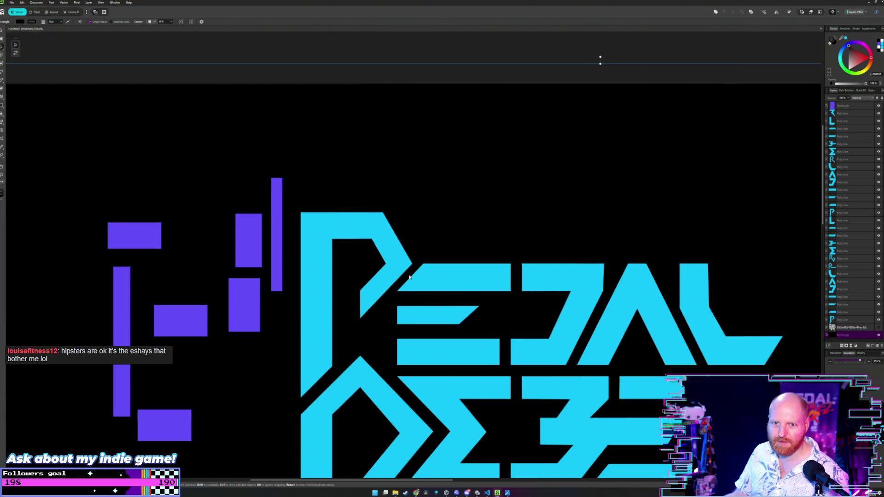
{"action": "scroll", "coordinate": [408, 246], "scroll_direction": "down", "scroll_amount": 3}
{"action": "scroll", "coordinate": [405, 237], "scroll_direction": "left", "scroll_amount": 3}
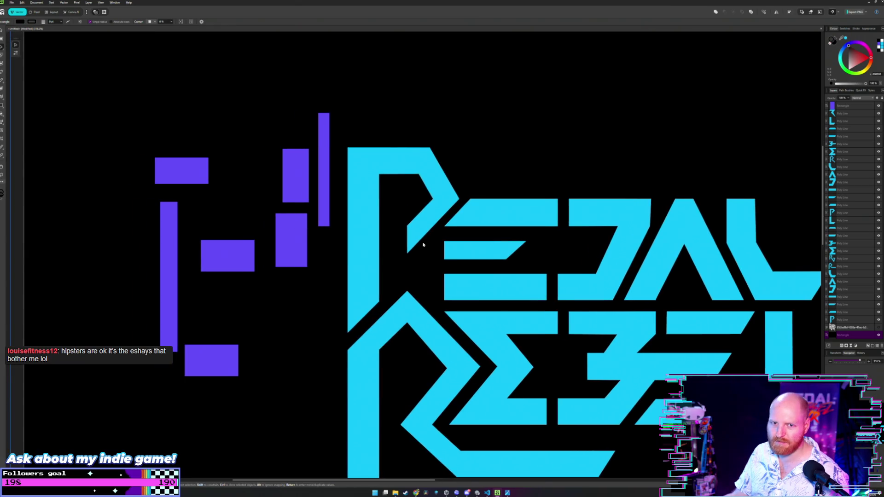
{"action": "scroll", "coordinate": [417, 157], "scroll_direction": "up", "scroll_amount": 2}
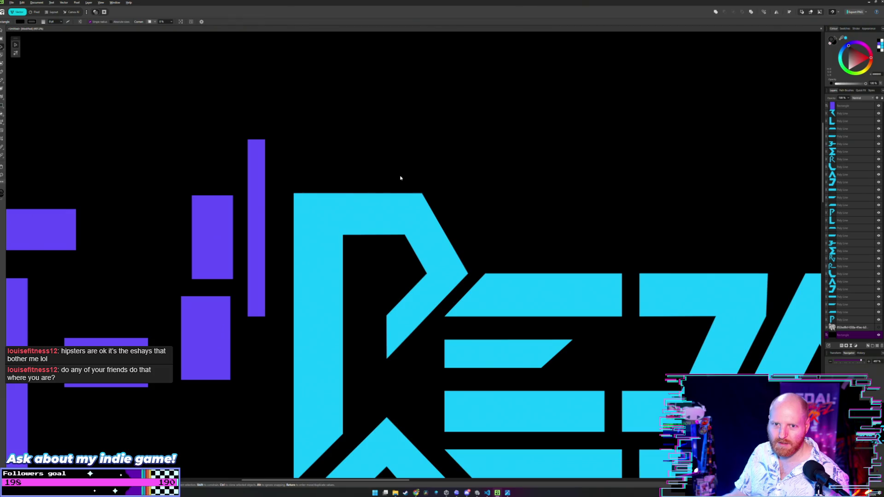
{"action": "double_click", "coordinate": [381, 205]}
{"action": "scroll", "coordinate": [368, 162], "scroll_direction": "up", "scroll_amount": 2}
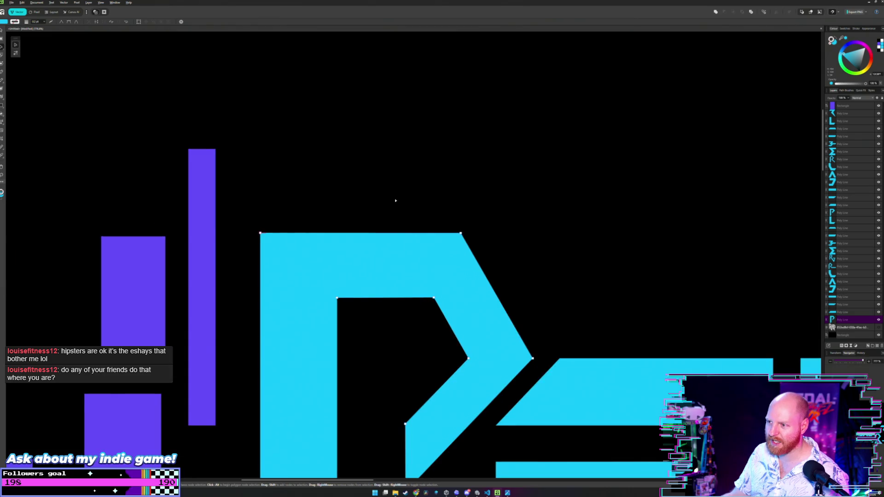
{"action": "left_click", "coordinate": [294, 232]}
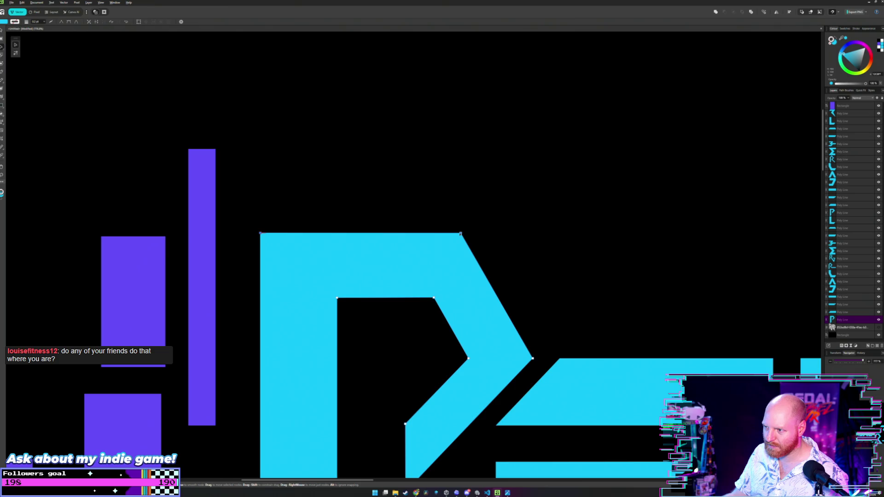
{"action": "left_click_drag", "start_coordinate": [460, 234], "coordinate": [460, 237]}
{"action": "key", "text": "m"}
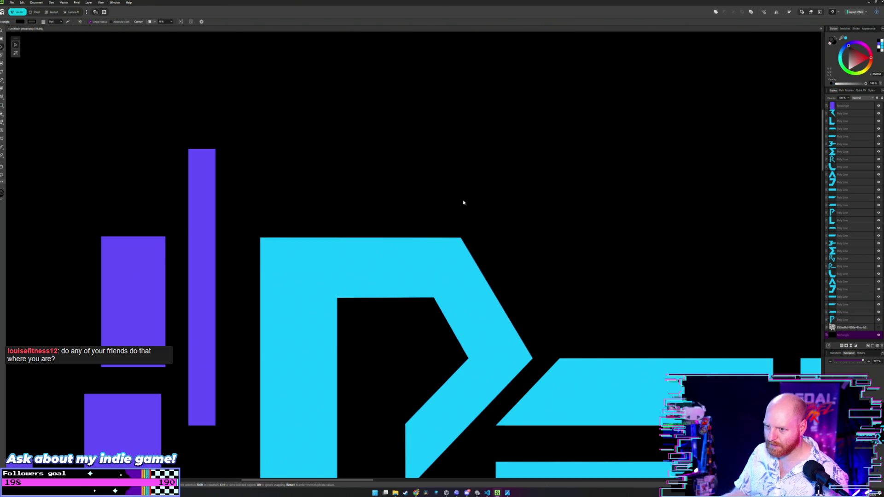
{"action": "scroll", "coordinate": [487, 199], "scroll_direction": "down", "scroll_amount": 1}
{"action": "scroll", "coordinate": [405, 193], "scroll_direction": "down", "scroll_amount": 1}
{"action": "scroll", "coordinate": [454, 160], "scroll_direction": "down", "scroll_amount": 1}
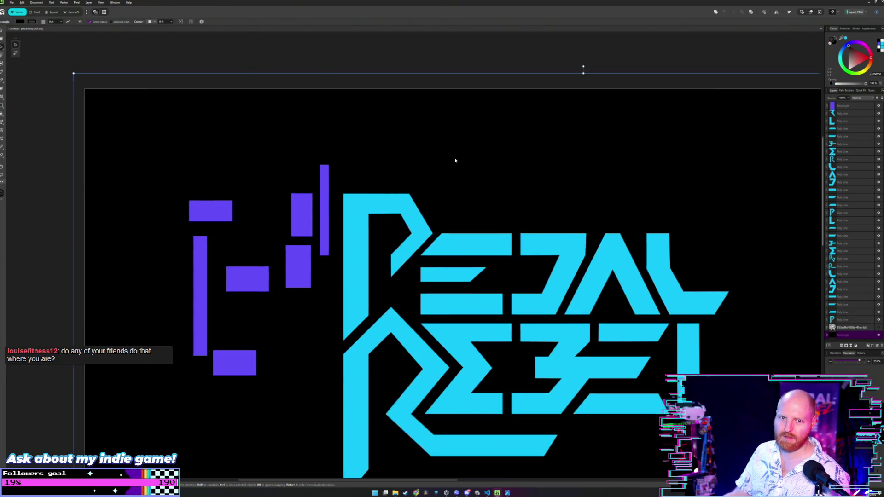
{"action": "scroll", "coordinate": [451, 161], "scroll_direction": "down", "scroll_amount": 1}
{"action": "scroll", "coordinate": [442, 162], "scroll_direction": "down", "scroll_amount": 1}
{"action": "scroll", "coordinate": [429, 163], "scroll_direction": "down", "scroll_amount": 1}
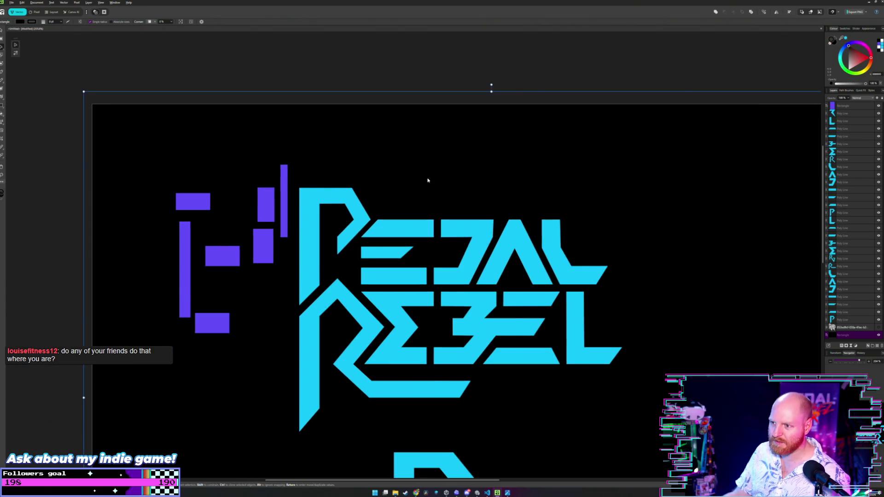
{"action": "scroll", "coordinate": [427, 181], "scroll_direction": "up", "scroll_amount": 1}
{"action": "scroll", "coordinate": [428, 182], "scroll_direction": "down", "scroll_amount": 2}
{"action": "scroll", "coordinate": [449, 196], "scroll_direction": "down", "scroll_amount": 1}
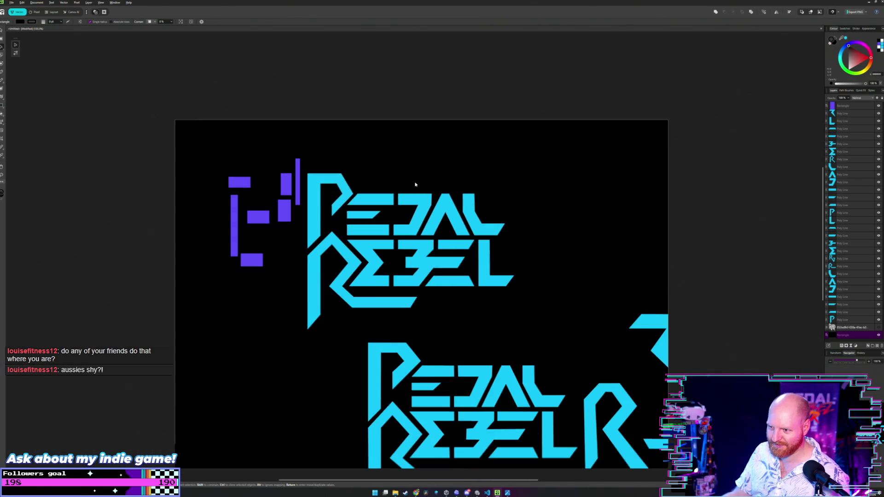
{"action": "scroll", "coordinate": [460, 170], "scroll_direction": "up", "scroll_amount": 1}
{"action": "scroll", "coordinate": [465, 162], "scroll_direction": "up", "scroll_amount": 1}
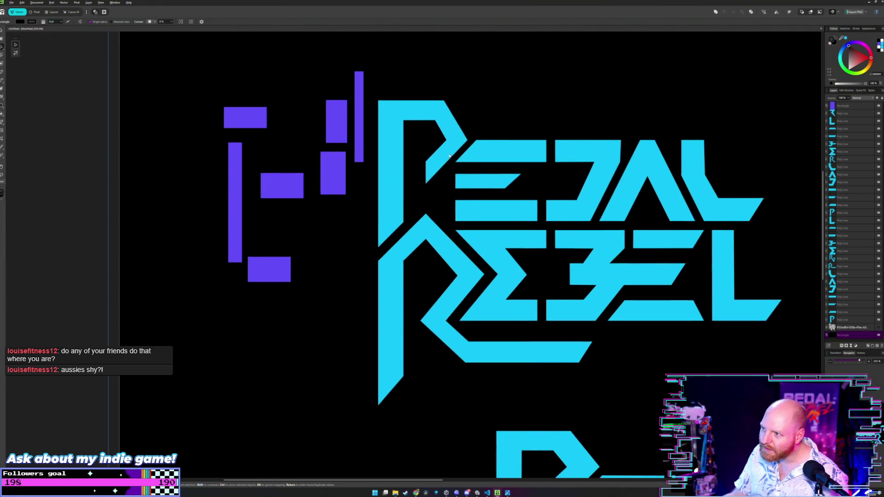
{"action": "scroll", "coordinate": [443, 184], "scroll_direction": "up", "scroll_amount": 2}
{"action": "scroll", "coordinate": [442, 226], "scroll_direction": "up", "scroll_amount": 2}
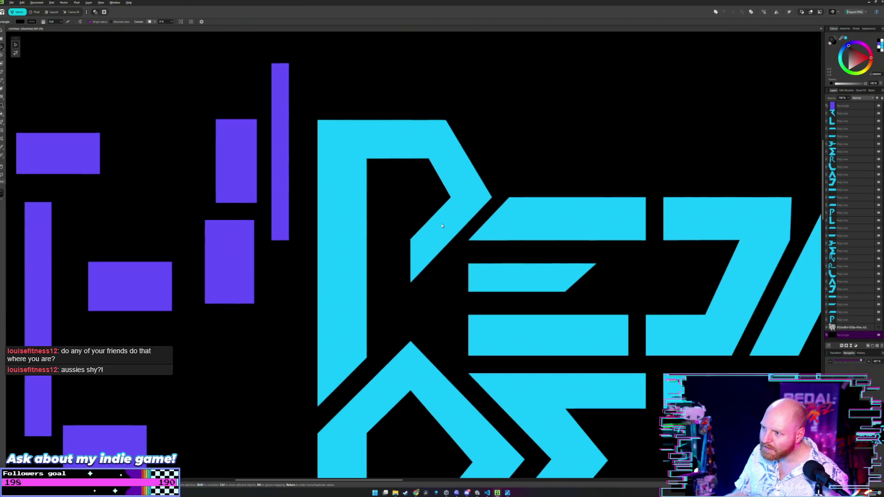
{"action": "scroll", "coordinate": [435, 214], "scroll_direction": "up", "scroll_amount": 1}
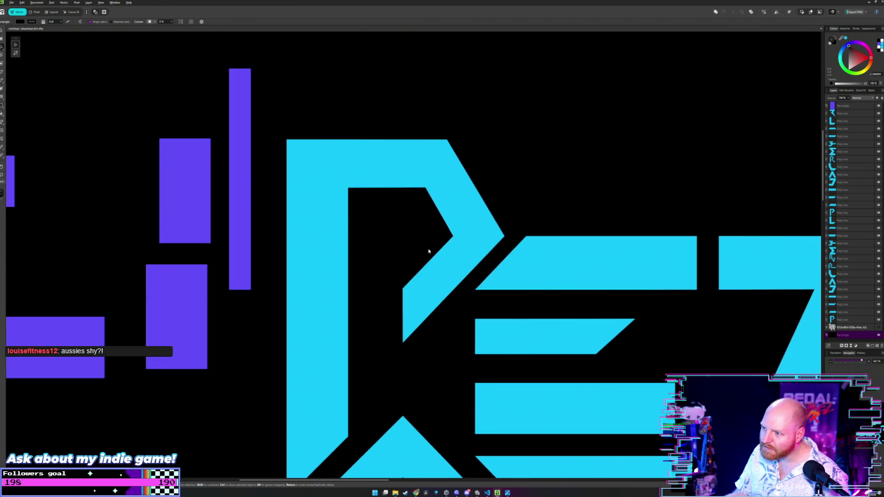
{"action": "left_click", "coordinate": [459, 250]}
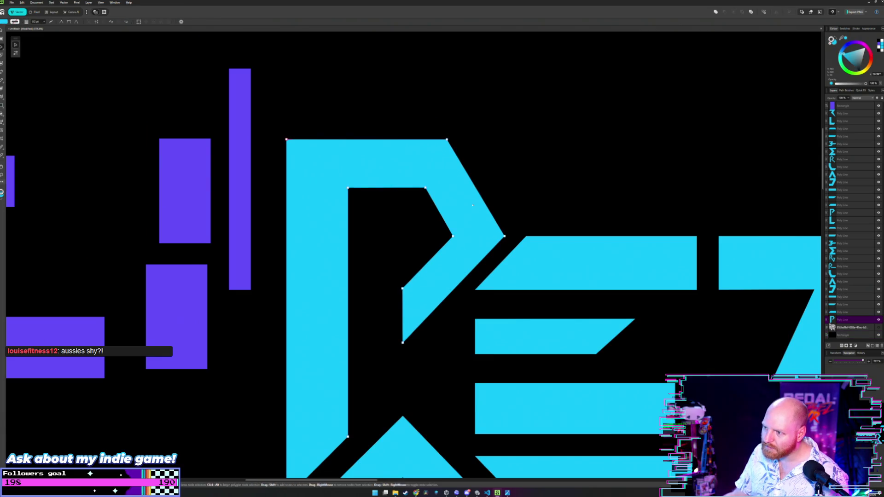
{"action": "scroll", "coordinate": [475, 251], "scroll_direction": "up", "scroll_amount": 2}
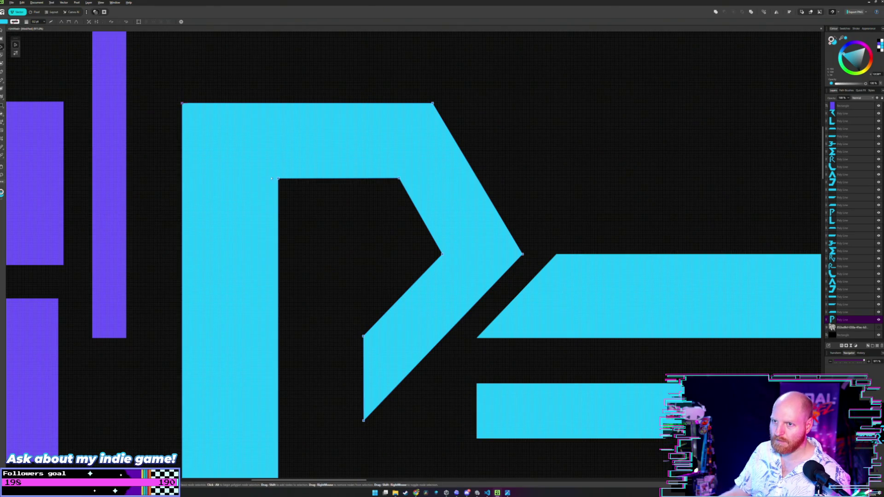
{"action": "left_click_drag", "start_coordinate": [182, 103], "coordinate": [182, 102]}
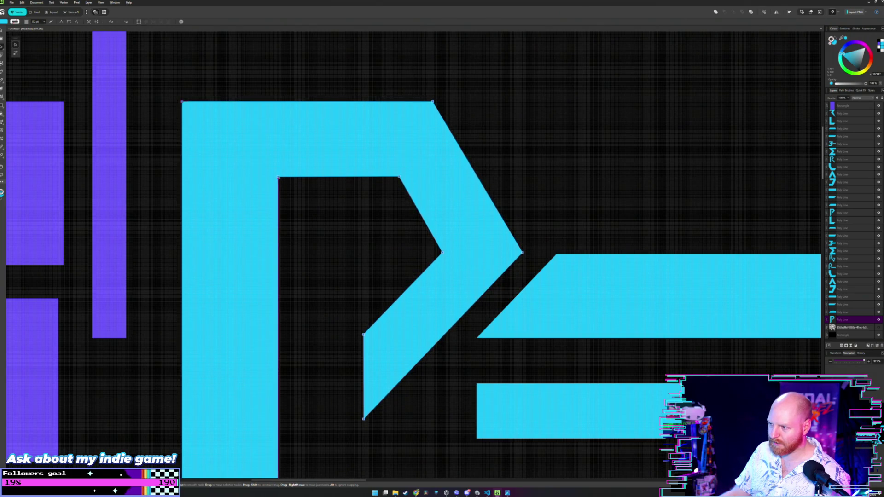
{"action": "key", "text": "ctrl+z"}
{"action": "key", "text": "ctrl+z"}
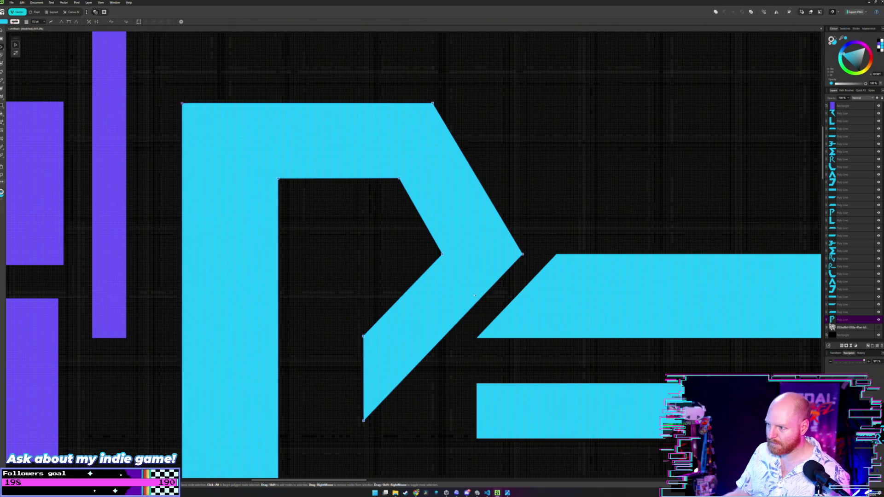
{"action": "left_click", "coordinate": [553, 218]}
{"action": "scroll", "coordinate": [553, 218], "scroll_direction": "up", "scroll_amount": 3}
Step: With the Node tool, trial-drag the P's right-side nodes left, then undo the change
{"action": "scroll", "coordinate": [554, 223], "scroll_direction": "down", "scroll_amount": 1}
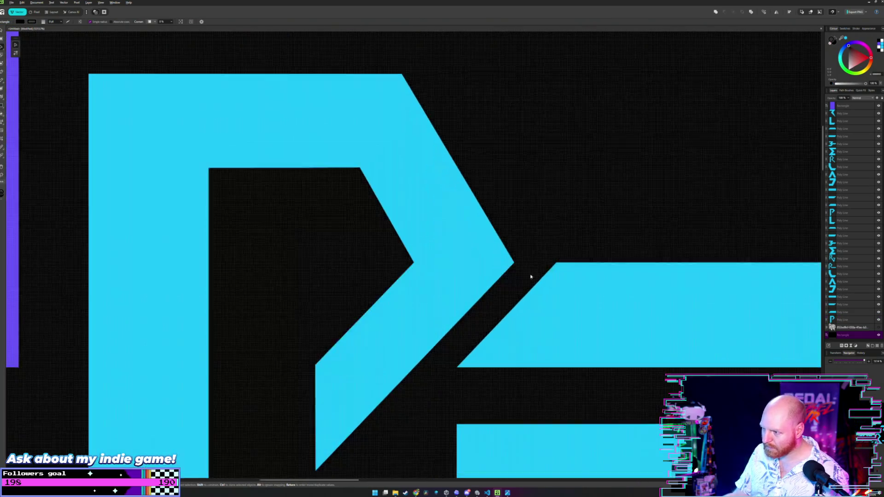
{"action": "left_click_drag", "start_coordinate": [469, 211], "coordinate": [461, 194]}
{"action": "scroll", "coordinate": [435, 201], "scroll_direction": "down", "scroll_amount": 1}
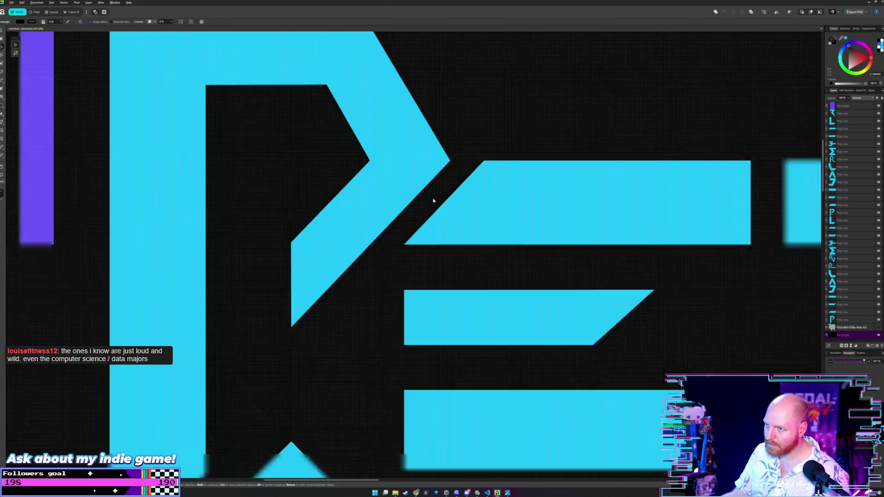
{"action": "scroll", "coordinate": [432, 198], "scroll_direction": "down", "scroll_amount": 1}
{"action": "scroll", "coordinate": [345, 160], "scroll_direction": "down", "scroll_amount": 1}
{"action": "scroll", "coordinate": [381, 212], "scroll_direction": "down", "scroll_amount": 1}
{"action": "scroll", "coordinate": [381, 212], "scroll_direction": "up", "scroll_amount": 1}
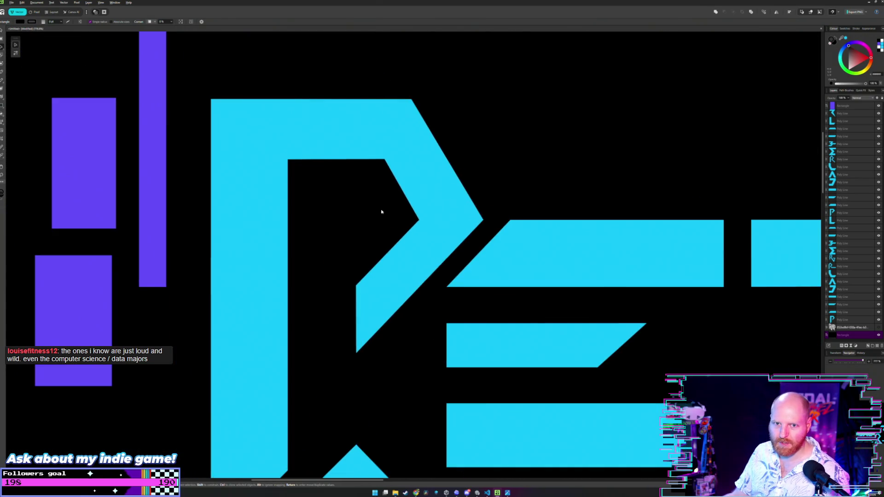
{"action": "left_click_drag", "start_coordinate": [350, 217], "coordinate": [403, 211]}
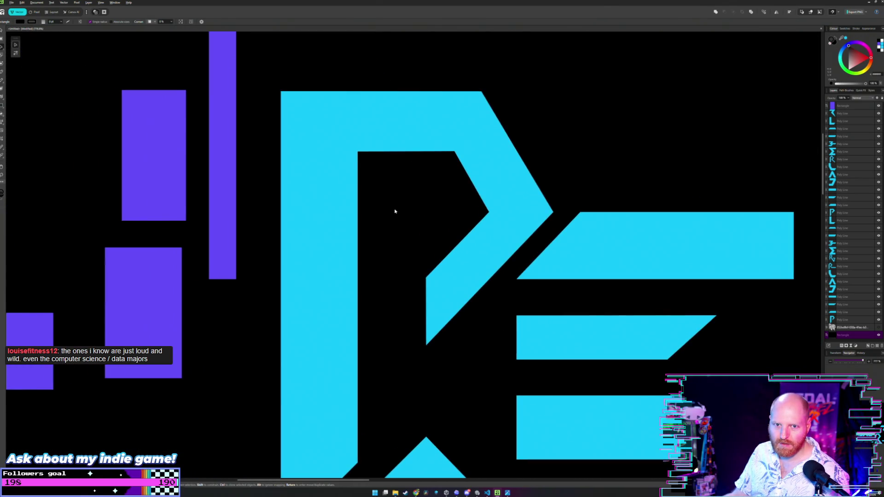
{"action": "scroll", "coordinate": [394, 211], "scroll_direction": "down", "scroll_amount": 1}
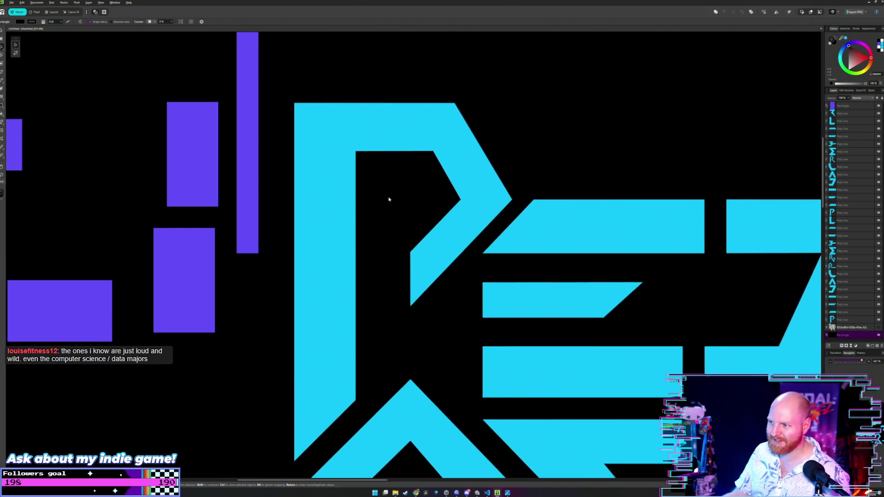
{"action": "scroll", "coordinate": [389, 199], "scroll_direction": "up", "scroll_amount": 1}
{"action": "key", "text": "a"}
{"action": "left_click", "coordinate": [506, 186]}
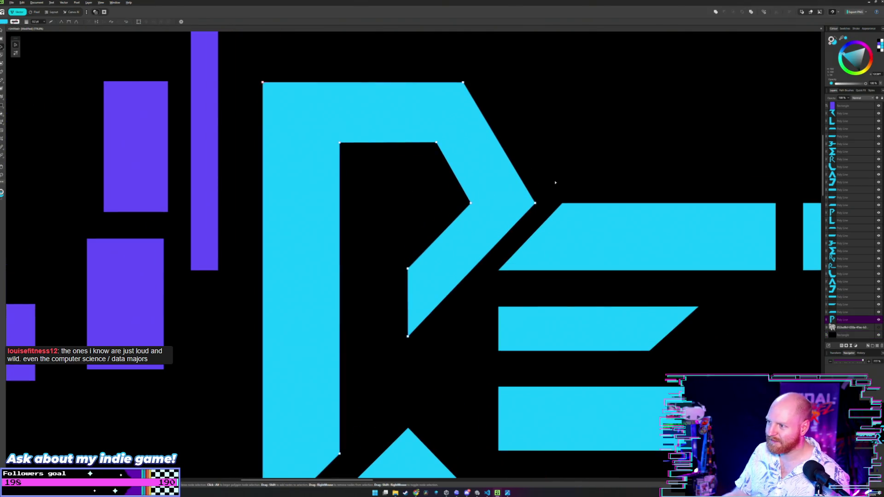
{"action": "left_click", "coordinate": [535, 203]}
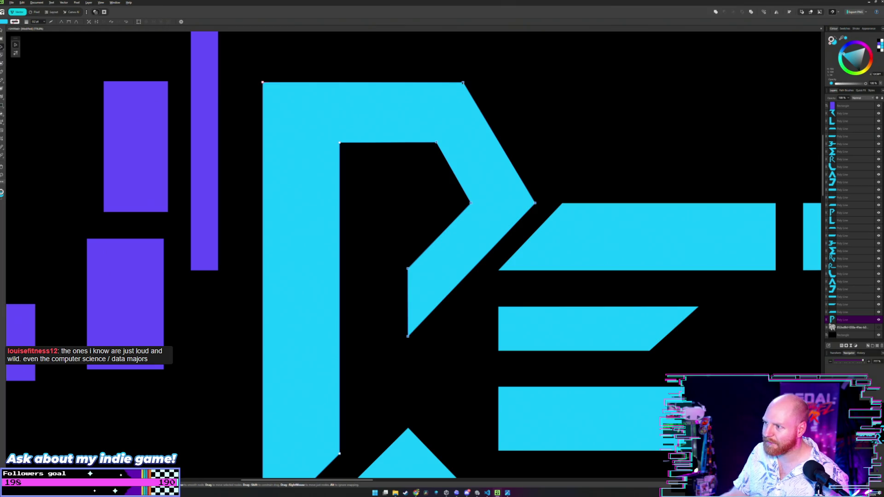
{"action": "left_click_drag", "start_coordinate": [462, 83], "coordinate": [457, 83]}
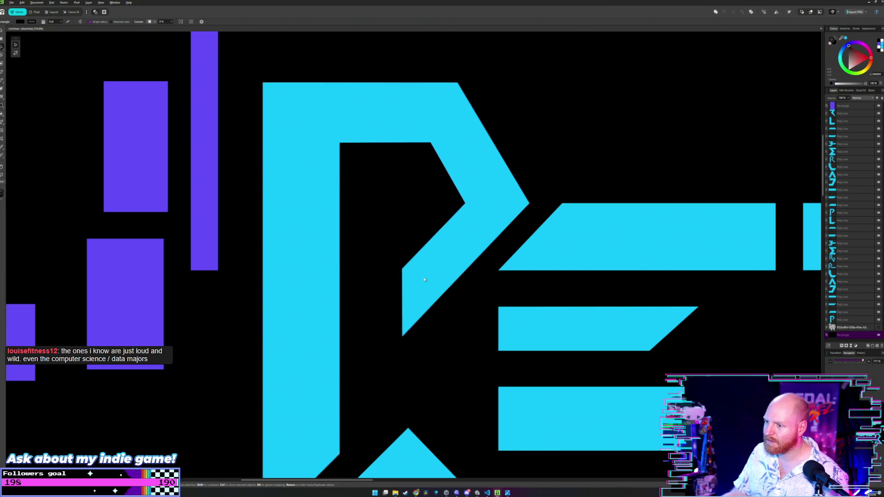
{"action": "key", "text": "ctrl+z"}
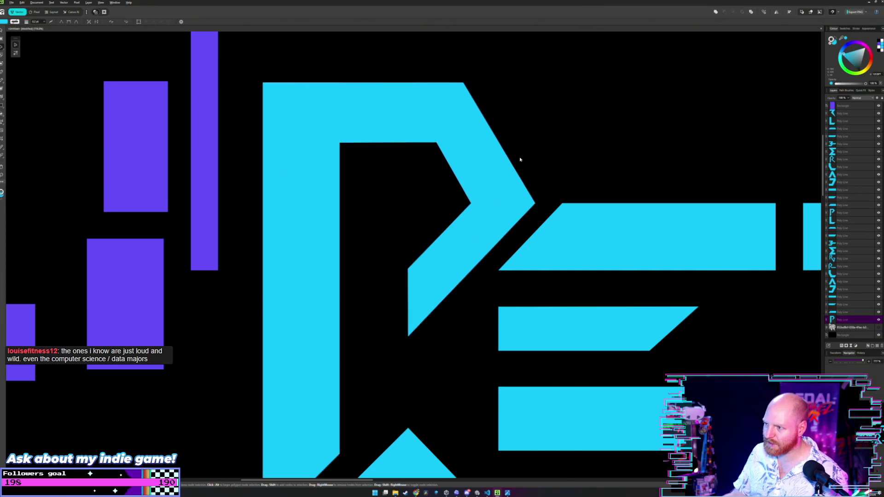
Step: Nudge the P's top-right, inner and outer corner nodes one step left
{"action": "left_click", "coordinate": [471, 204]}
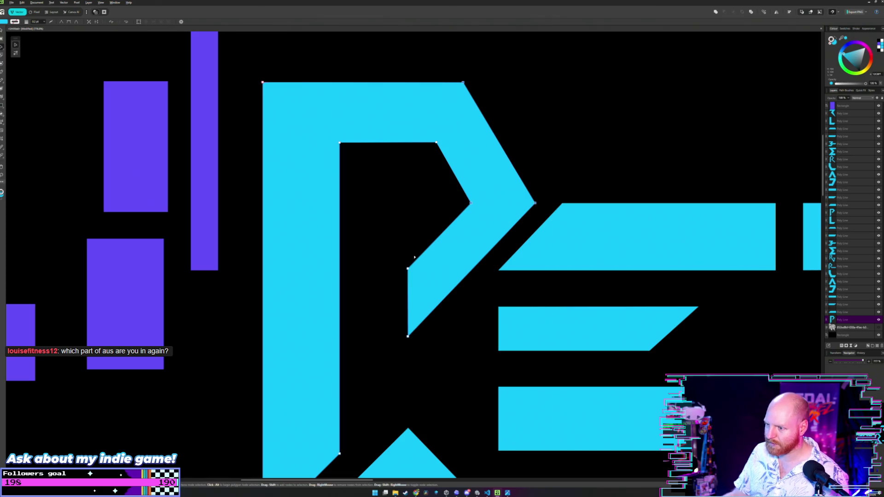
{"action": "left_click", "coordinate": [528, 169]}
{"action": "left_click", "coordinate": [520, 205]}
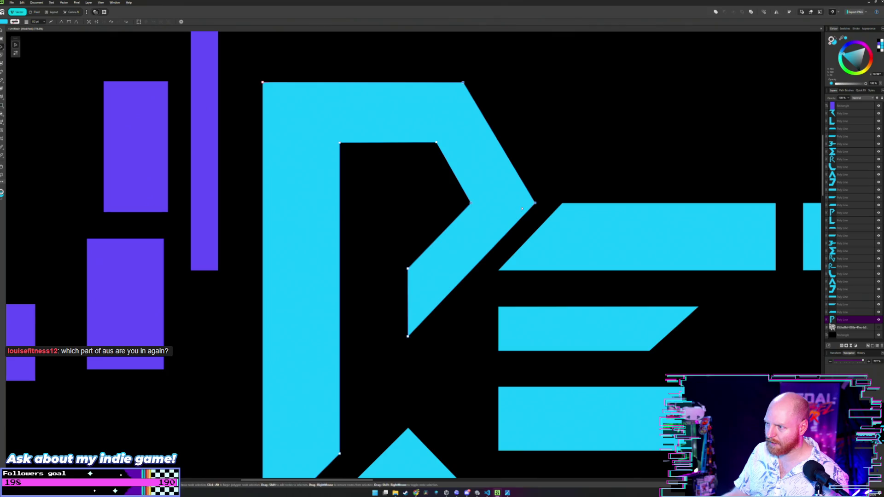
{"action": "key", "text": "Left"}
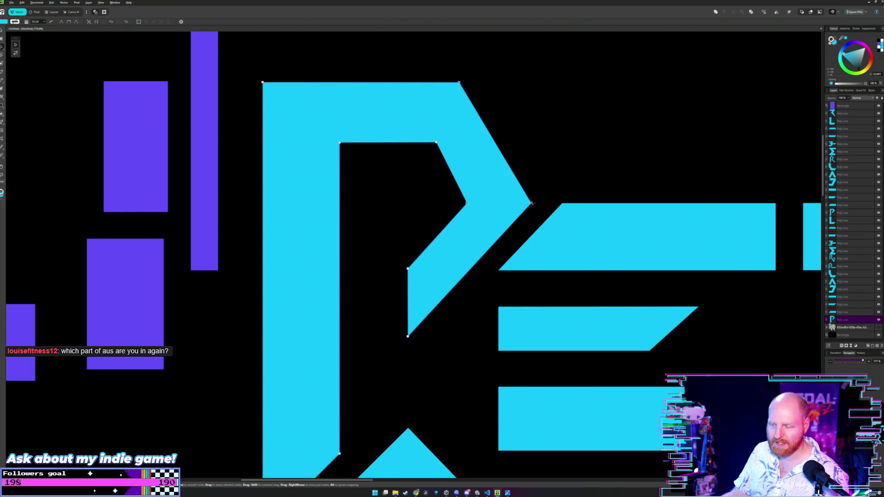
{"action": "left_click", "coordinate": [549, 189]}
{"action": "scroll", "coordinate": [547, 195], "scroll_direction": "up", "scroll_amount": 3}
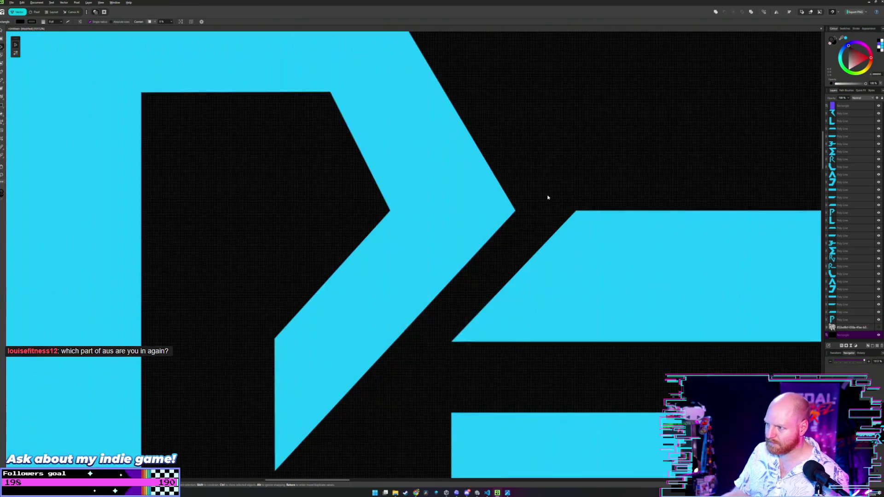
Step: Move the tall purple guide rectangle from the left over beside the E
{"action": "scroll", "coordinate": [548, 197], "scroll_direction": "down", "scroll_amount": 2}
{"action": "scroll", "coordinate": [547, 195], "scroll_direction": "down", "scroll_amount": 3}
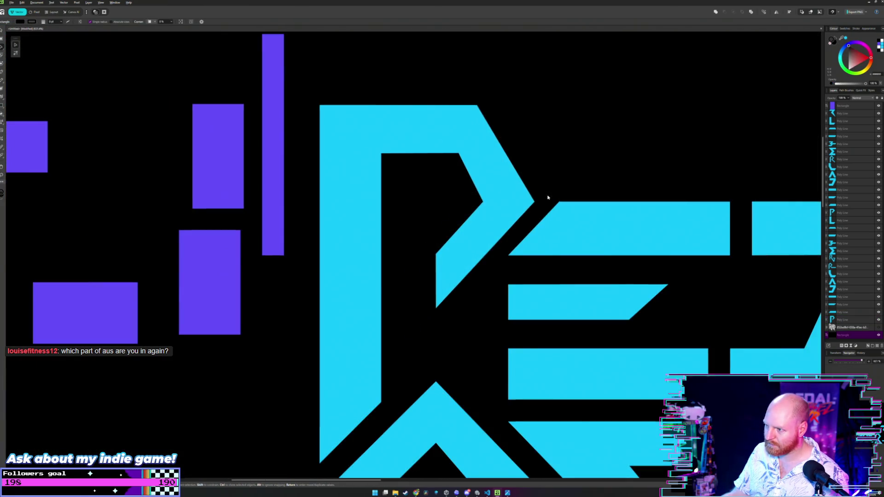
{"action": "scroll", "coordinate": [545, 178], "scroll_direction": "up", "scroll_amount": 1}
{"action": "scroll", "coordinate": [553, 161], "scroll_direction": "down", "scroll_amount": 3}
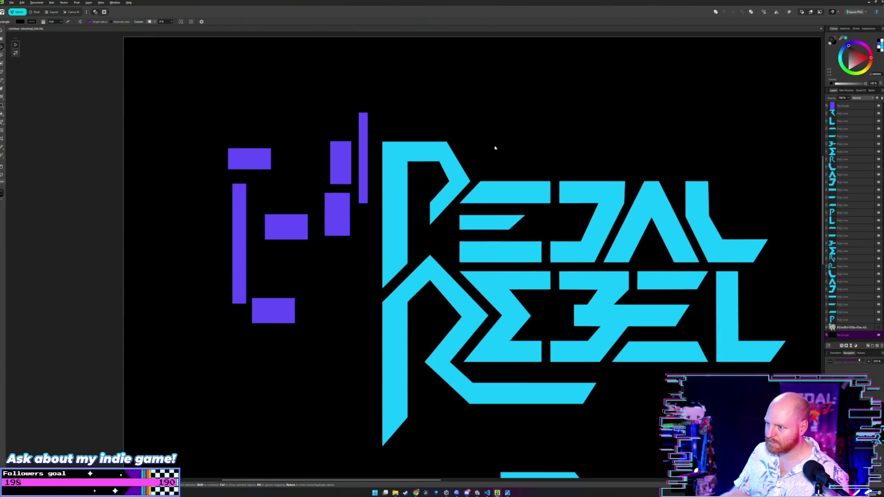
{"action": "scroll", "coordinate": [511, 180], "scroll_direction": "down", "scroll_amount": 1}
{"action": "scroll", "coordinate": [512, 180], "scroll_direction": "up", "scroll_amount": 3}
{"action": "scroll", "coordinate": [483, 170], "scroll_direction": "up", "scroll_amount": 1}
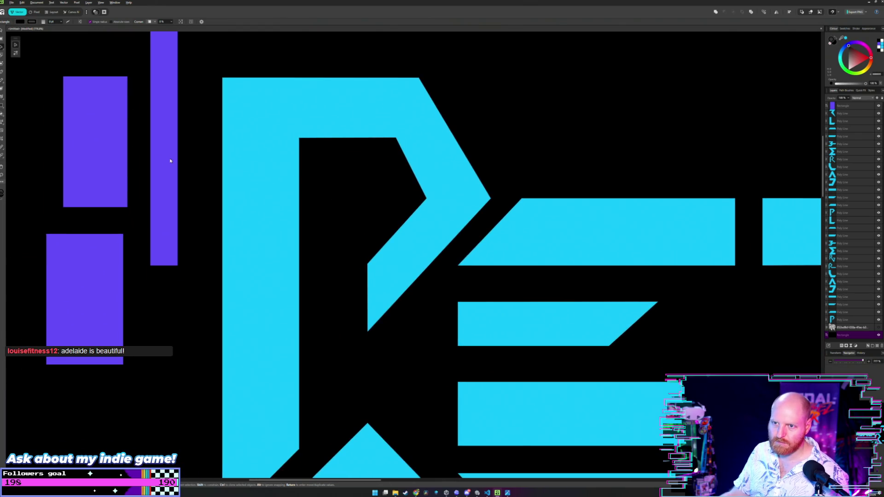
{"action": "scroll", "coordinate": [171, 160], "scroll_direction": "down", "scroll_amount": 2}
{"action": "left_click", "coordinate": [176, 111]}
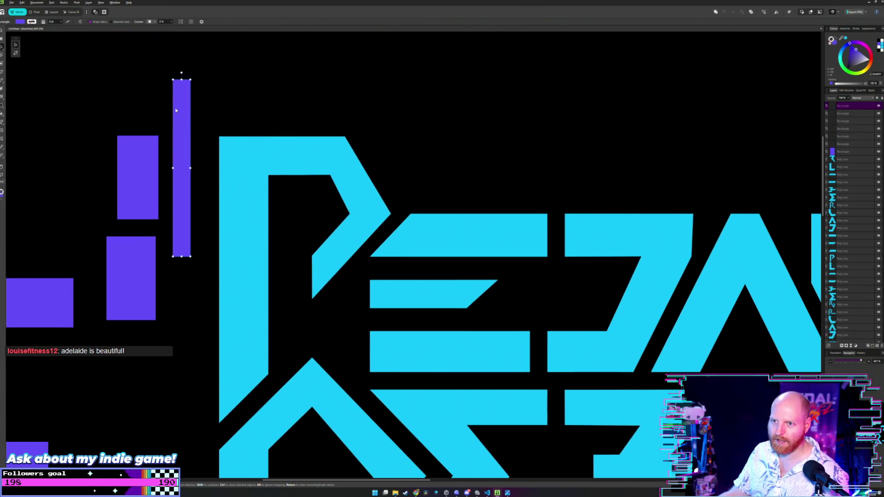
{"action": "left_click_drag", "start_coordinate": [176, 110], "coordinate": [359, 285]}
Step: Place the purple rectangle over the E's vertical bar, lined up with its top bar
{"action": "scroll", "coordinate": [361, 253], "scroll_direction": "up", "scroll_amount": 3}
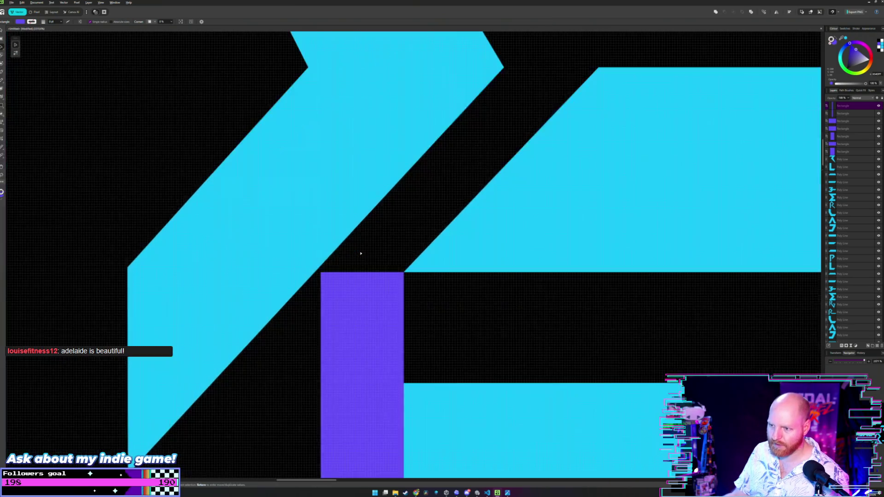
{"action": "left_click", "coordinate": [375, 290]}
{"action": "scroll", "coordinate": [375, 296], "scroll_direction": "down", "scroll_amount": 3}
{"action": "scroll", "coordinate": [372, 293], "scroll_direction": "up", "scroll_amount": 3}
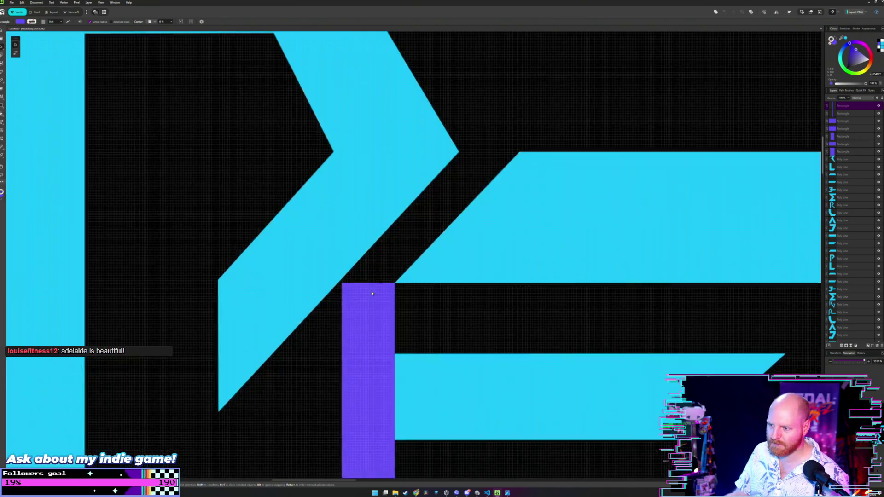
{"action": "scroll", "coordinate": [372, 293], "scroll_direction": "down", "scroll_amount": 3}
{"action": "left_click_drag", "start_coordinate": [371, 318], "coordinate": [186, 127]}
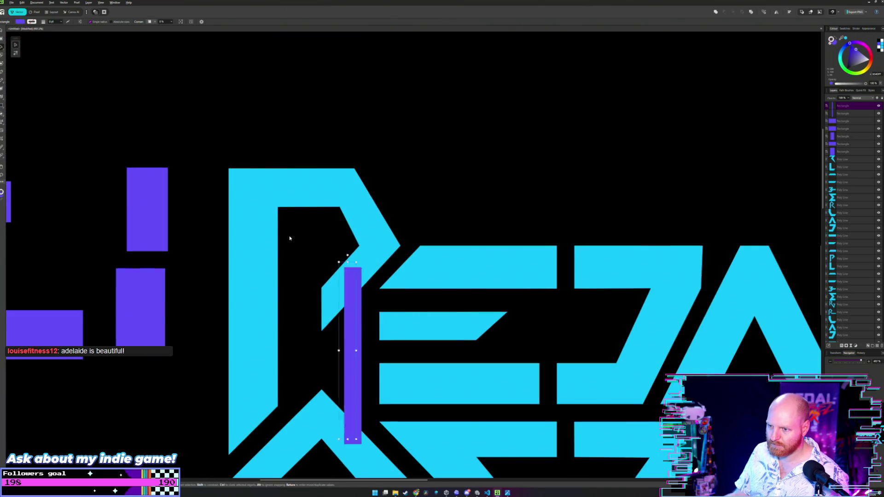
{"action": "scroll", "coordinate": [232, 229], "scroll_direction": "left", "scroll_amount": 3}
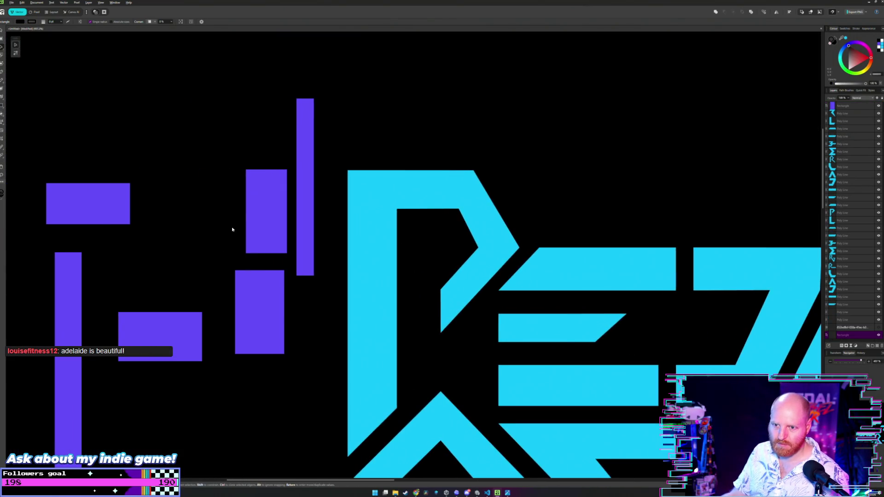
{"action": "left_click_drag", "start_coordinate": [72, 267], "coordinate": [490, 306]}
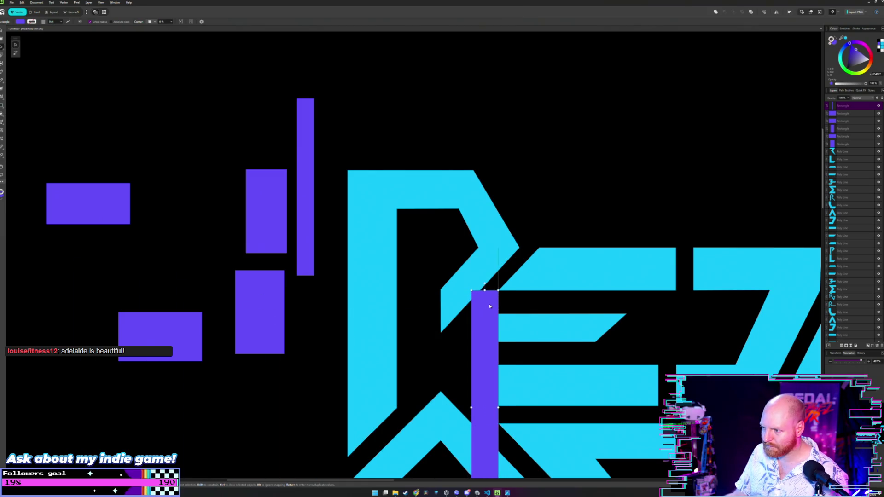
{"action": "scroll", "coordinate": [490, 306], "scroll_direction": "up", "scroll_amount": 4}
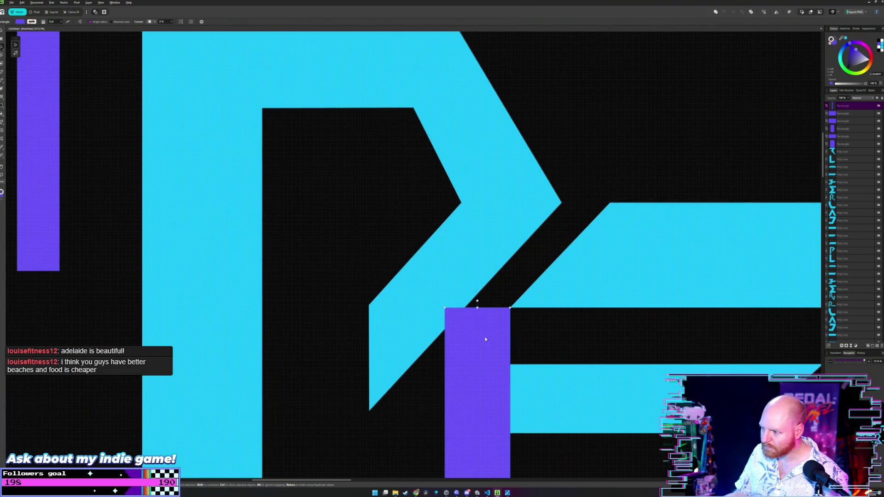
{"action": "left_click_drag", "start_coordinate": [485, 339], "coordinate": [572, 242]}
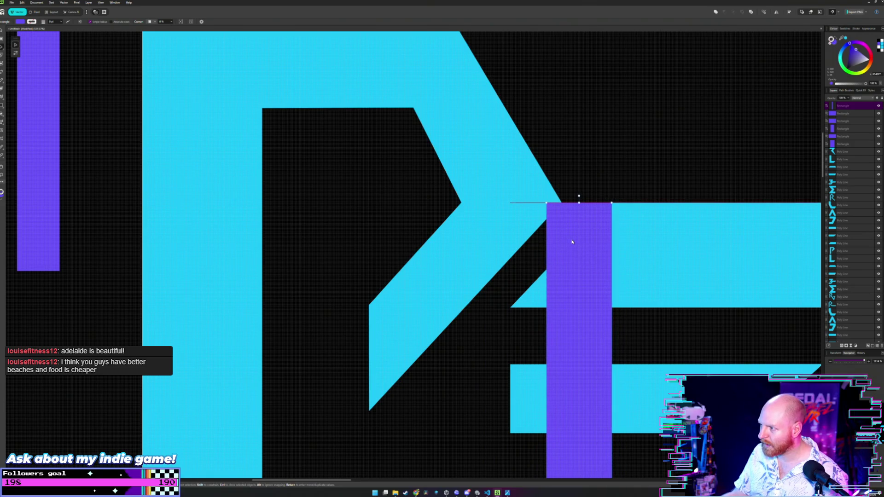
{"action": "left_click", "coordinate": [587, 192]}
Step: Nudge the purple guide slightly right to check it against the P–E gap
{"action": "scroll", "coordinate": [606, 182], "scroll_direction": "up", "scroll_amount": 1}
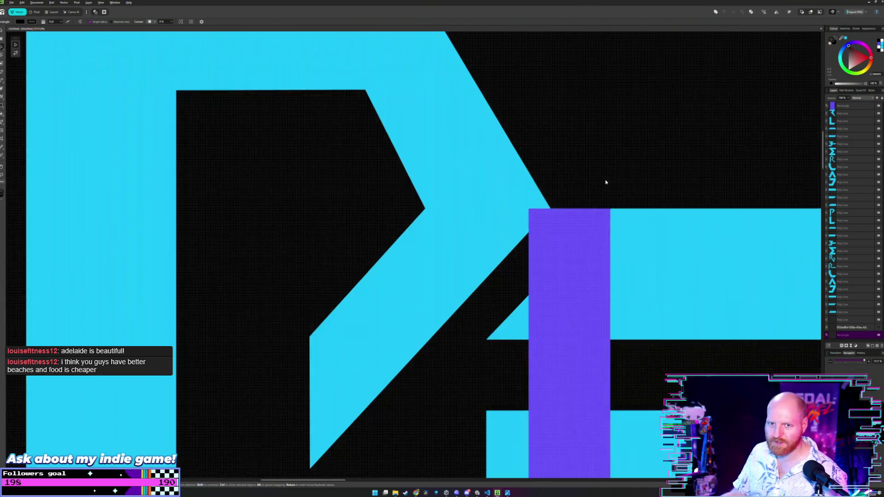
{"action": "left_click_drag", "start_coordinate": [605, 182], "coordinate": [507, 211]}
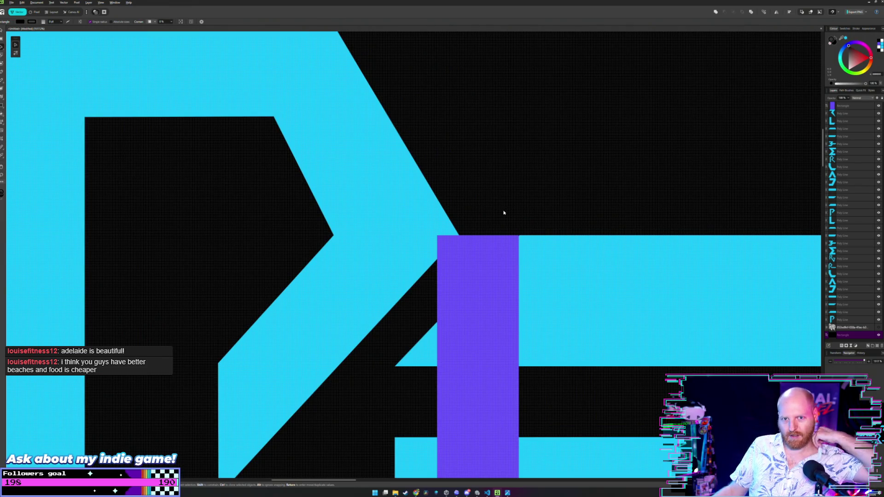
{"action": "left_click", "coordinate": [492, 246]}
{"action": "left_click_drag", "start_coordinate": [496, 255], "coordinate": [498, 255]}
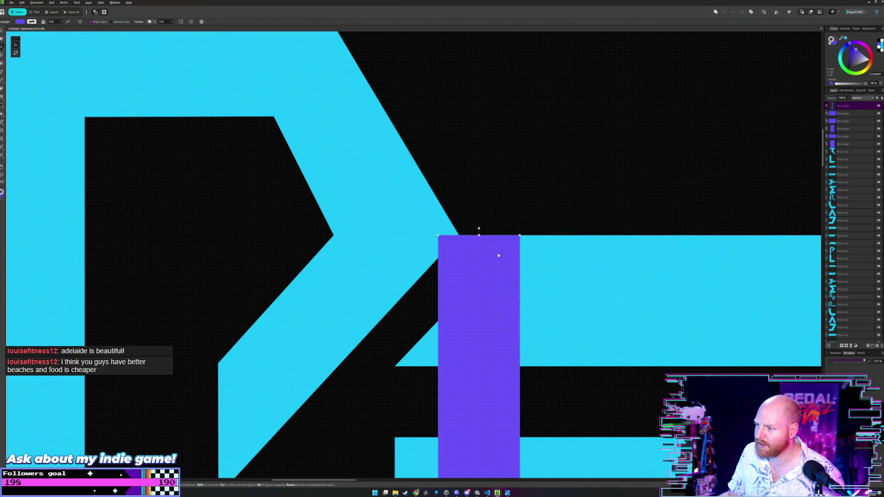
{"action": "left_click", "coordinate": [530, 181]}
Step: Drag the purple bar off the letters to the lower left, among the other guides
{"action": "scroll", "coordinate": [509, 177], "scroll_direction": "down", "scroll_amount": 3}
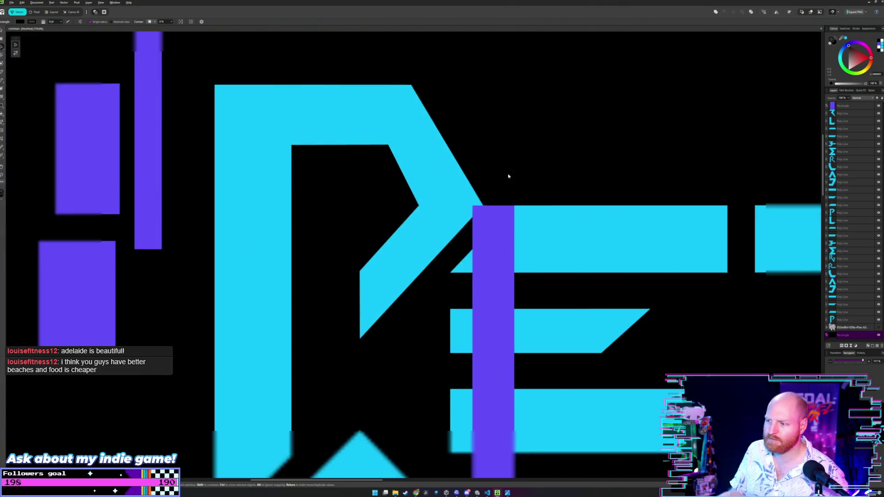
{"action": "scroll", "coordinate": [529, 191], "scroll_direction": "up", "scroll_amount": 1}
{"action": "scroll", "coordinate": [532, 221], "scroll_direction": "up", "scroll_amount": 1}
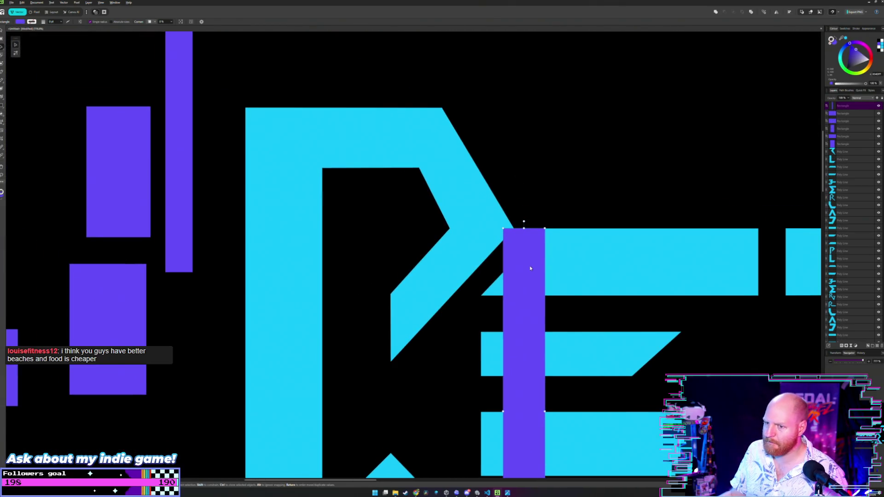
{"action": "left_click_drag", "start_coordinate": [530, 266], "coordinate": [68, 338]}
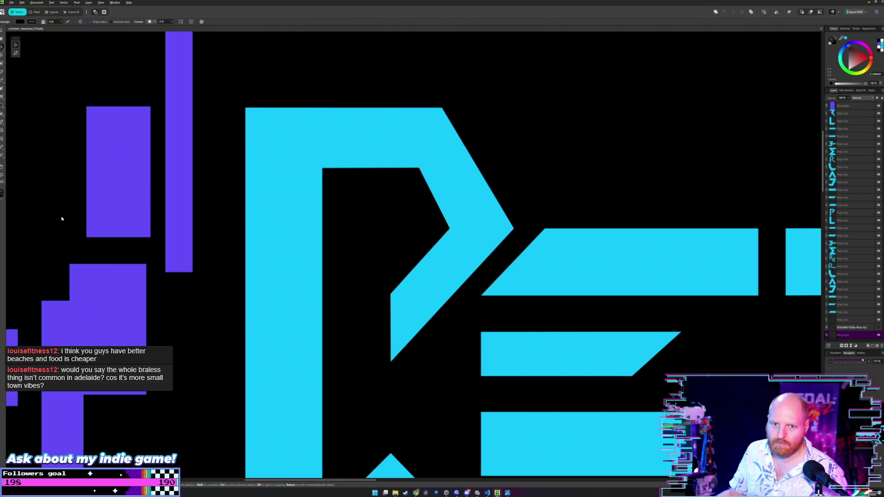
{"action": "scroll", "coordinate": [161, 217], "scroll_direction": "left", "scroll_amount": 2}
{"action": "scroll", "coordinate": [165, 219], "scroll_direction": "down", "scroll_amount": 1}
{"action": "left_click_drag", "start_coordinate": [175, 215], "coordinate": [244, 219]}
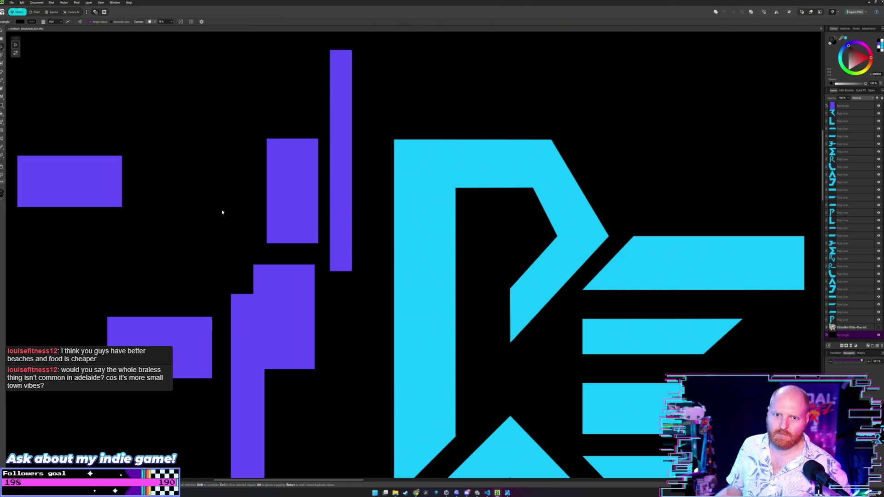
{"action": "left_click_drag", "start_coordinate": [197, 194], "coordinate": [240, 208]}
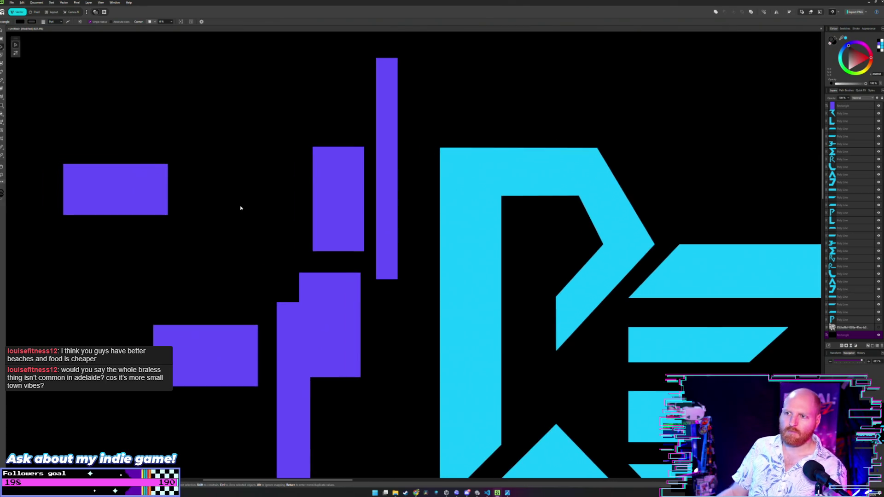
{"action": "scroll", "coordinate": [241, 207], "scroll_direction": "down", "scroll_amount": 2}
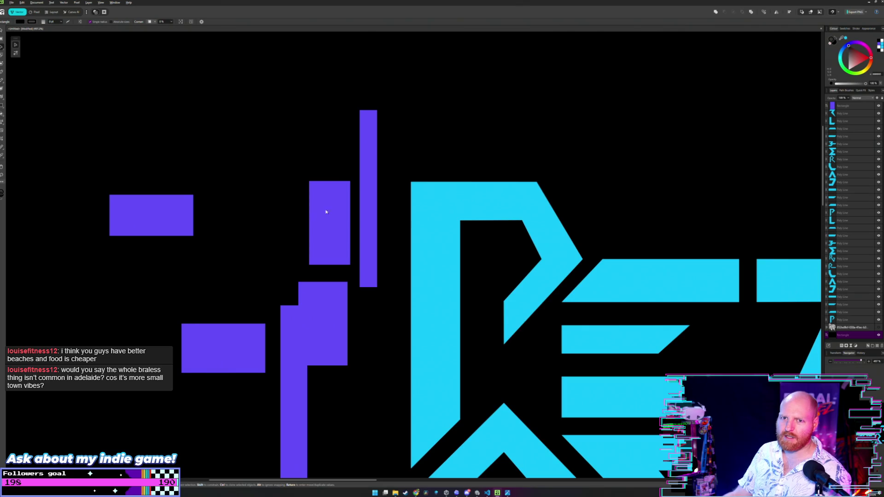
{"action": "scroll", "coordinate": [602, 230], "scroll_direction": "up", "scroll_amount": 2}
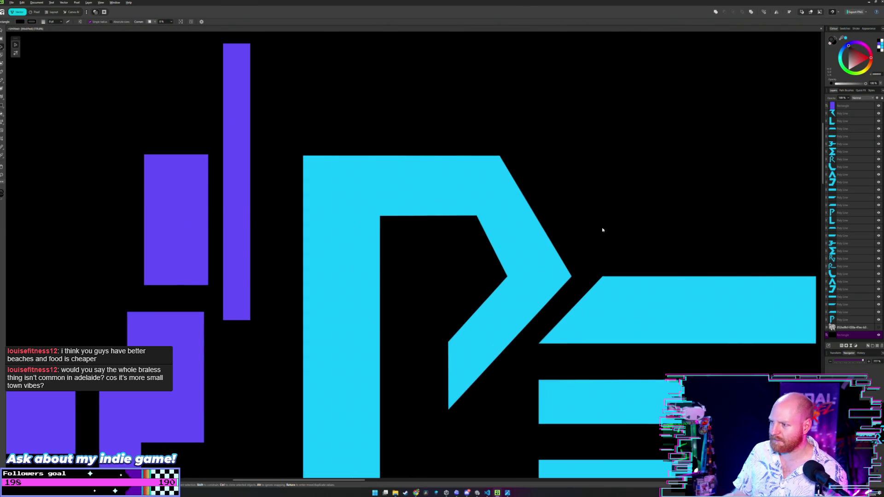
{"action": "scroll", "coordinate": [536, 223], "scroll_direction": "up", "scroll_amount": 2}
{"action": "scroll", "coordinate": [522, 261], "scroll_direction": "up", "scroll_amount": 1}
{"action": "scroll", "coordinate": [522, 261], "scroll_direction": "up", "scroll_amount": 1}
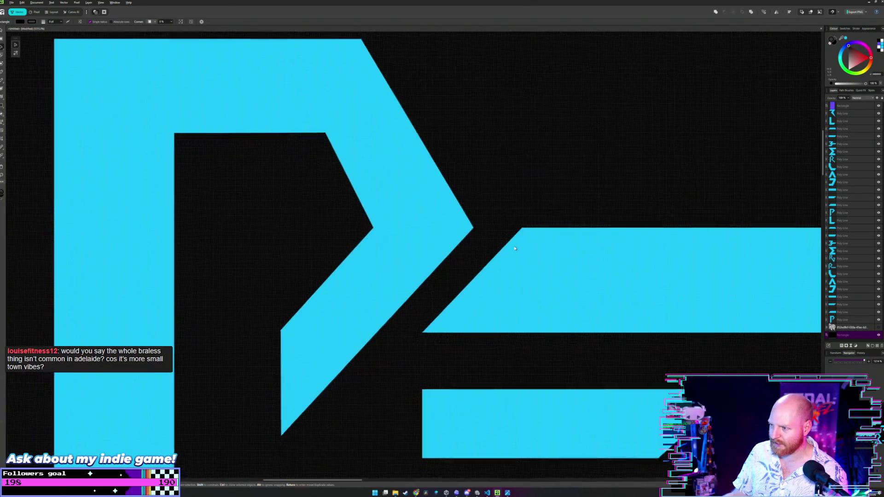
{"action": "double_click", "coordinate": [492, 228]}
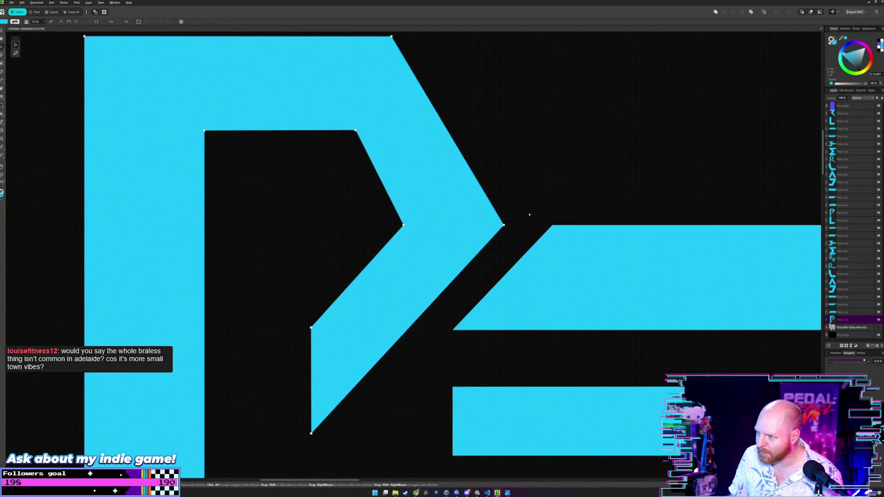
{"action": "scroll", "coordinate": [542, 240], "scroll_direction": "up", "scroll_amount": 2}
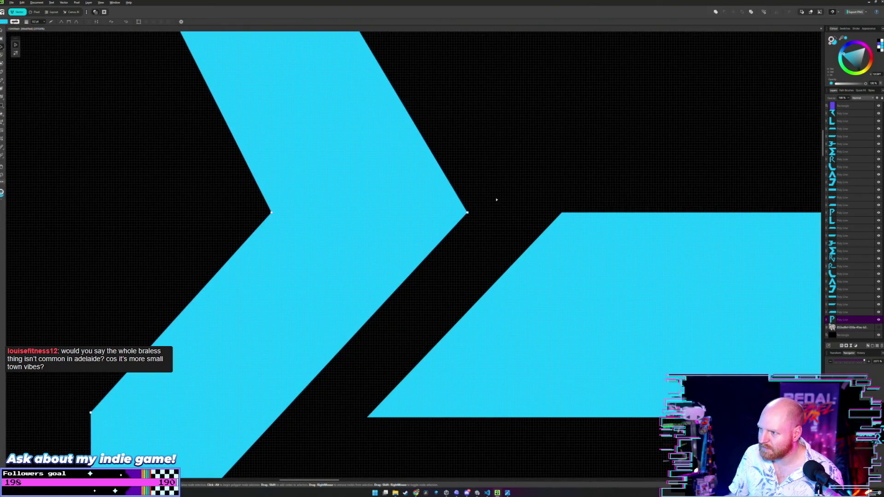
{"action": "scroll", "coordinate": [496, 200], "scroll_direction": "down", "scroll_amount": 3}
{"action": "left_click", "coordinate": [510, 181]}
{"action": "scroll", "coordinate": [513, 234], "scroll_direction": "up", "scroll_amount": 2}
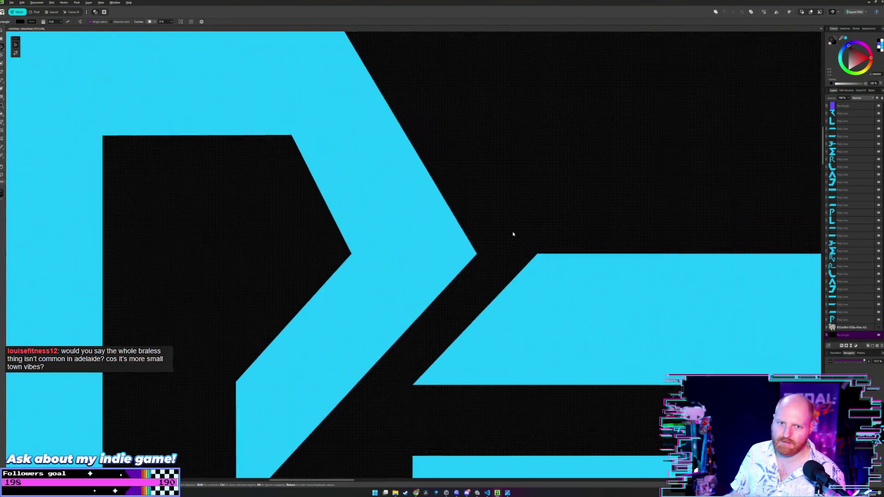
{"action": "scroll", "coordinate": [513, 234], "scroll_direction": "down", "scroll_amount": 2}
{"action": "scroll", "coordinate": [516, 207], "scroll_direction": "up", "scroll_amount": 1}
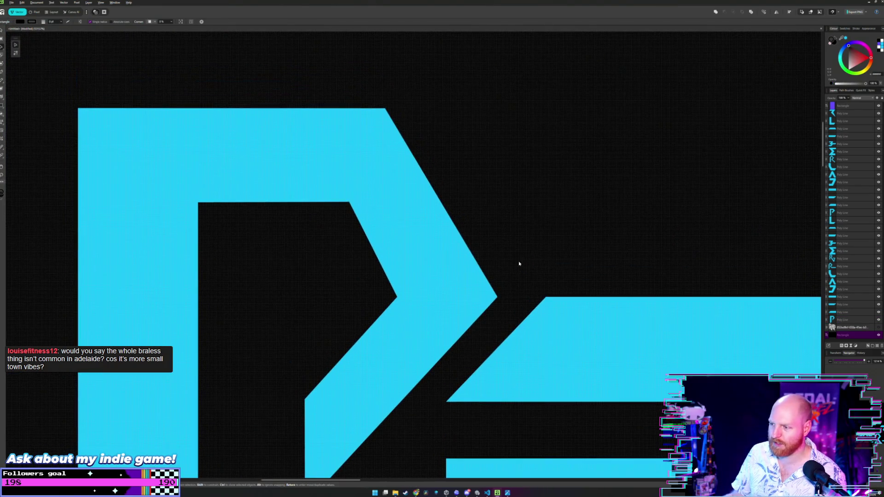
{"action": "double_click", "coordinate": [555, 308]}
{"action": "left_click", "coordinate": [480, 300]}
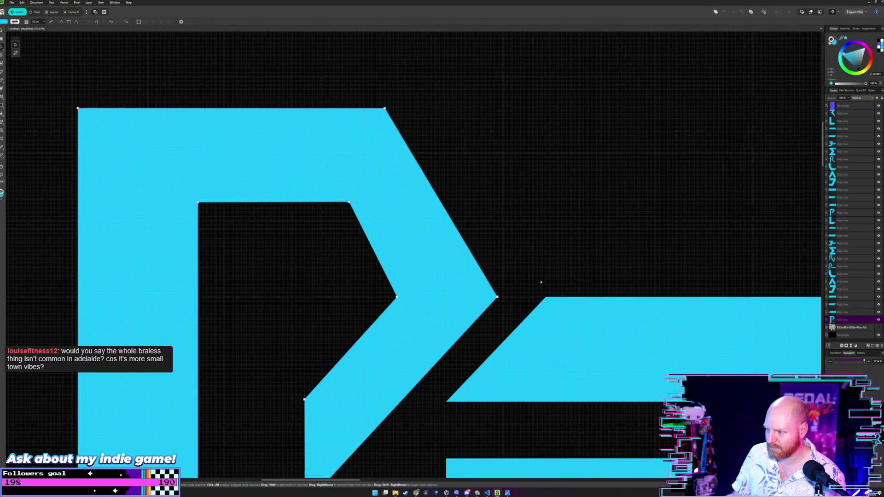
{"action": "scroll", "coordinate": [541, 282], "scroll_direction": "up", "scroll_amount": 1}
{"action": "left_click", "coordinate": [516, 281]}
{"action": "scroll", "coordinate": [515, 281], "scroll_direction": "down", "scroll_amount": 2}
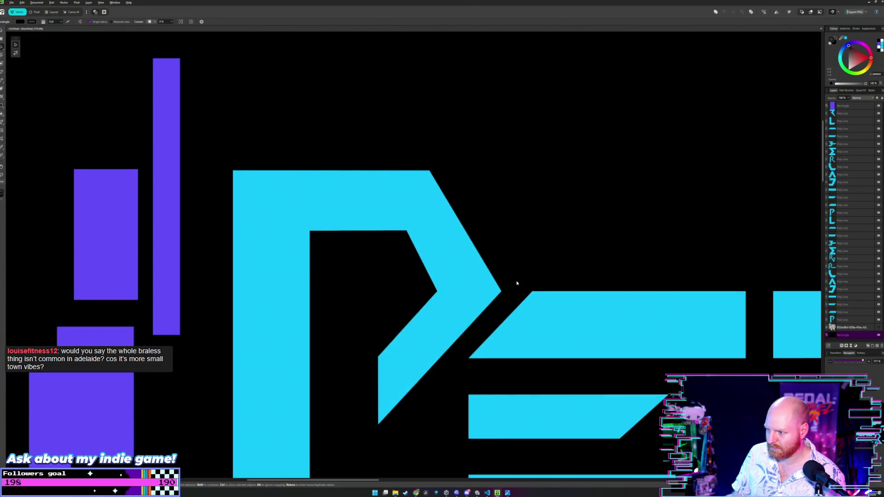
{"action": "scroll", "coordinate": [516, 280], "scroll_direction": "down", "scroll_amount": 2}
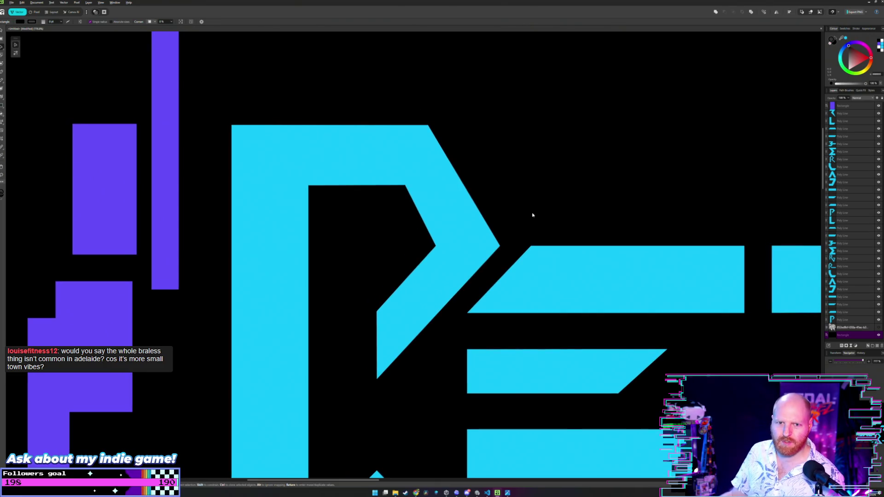
{"action": "scroll", "coordinate": [511, 237], "scroll_direction": "up", "scroll_amount": 2}
{"action": "scroll", "coordinate": [509, 237], "scroll_direction": "down", "scroll_amount": 1}
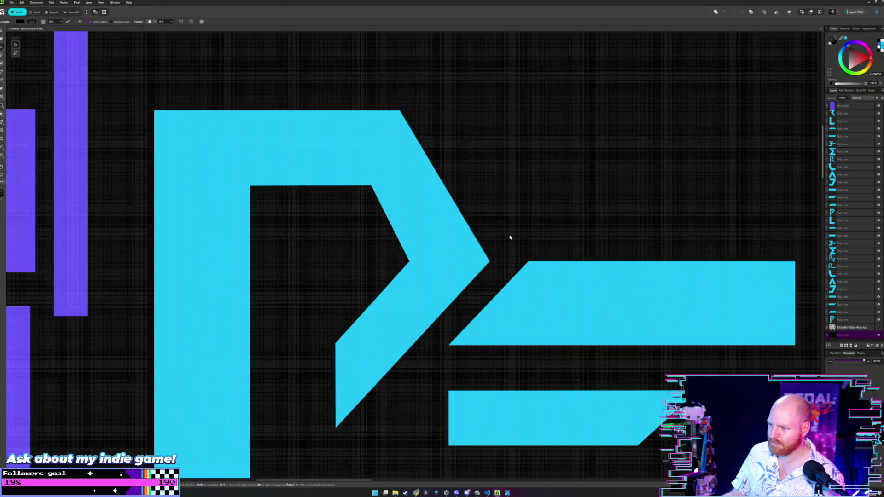
{"action": "left_click_drag", "start_coordinate": [510, 237], "coordinate": [480, 224]}
{"action": "scroll", "coordinate": [506, 226], "scroll_direction": "down", "scroll_amount": 1}
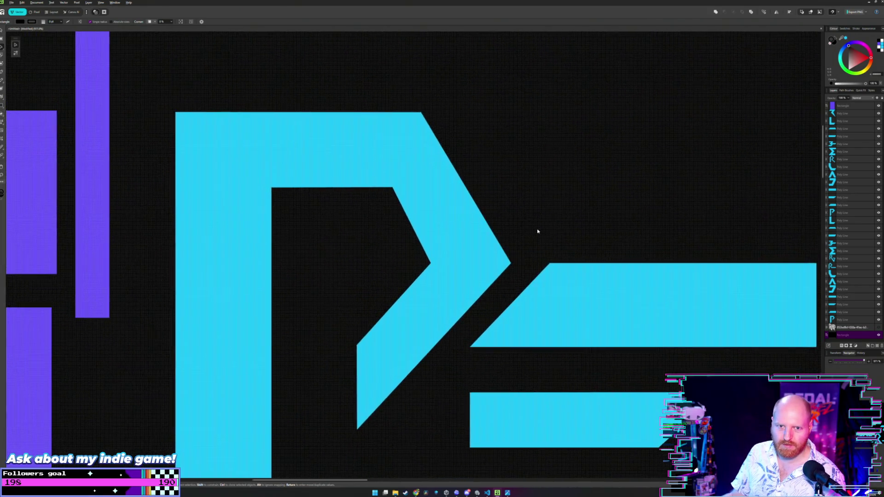
{"action": "scroll", "coordinate": [516, 237], "scroll_direction": "down", "scroll_amount": 2}
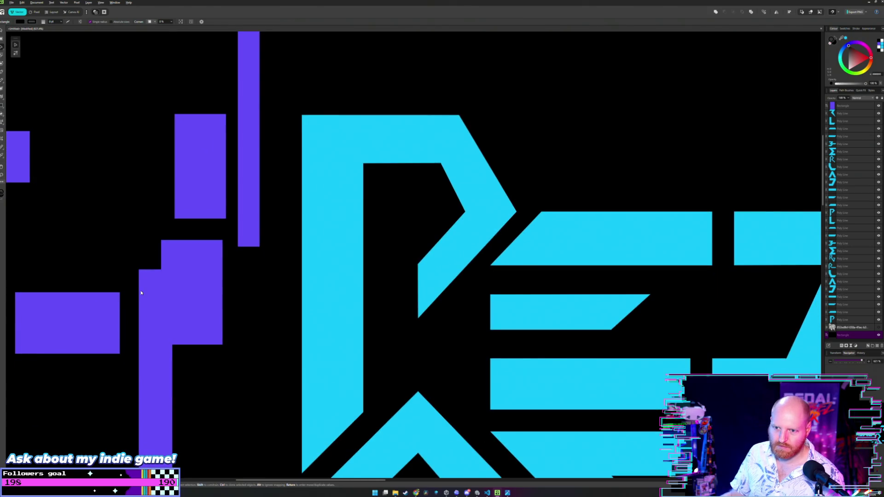
{"action": "left_click_drag", "start_coordinate": [141, 293], "coordinate": [522, 243]}
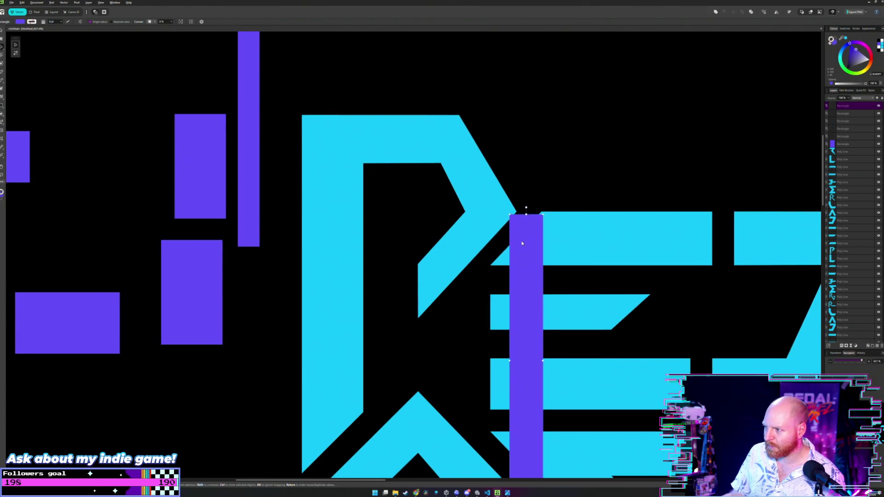
Step: Line the purple guide up against the P's edge, then move it off the E
{"action": "scroll", "coordinate": [543, 215], "scroll_direction": "up", "scroll_amount": 5}
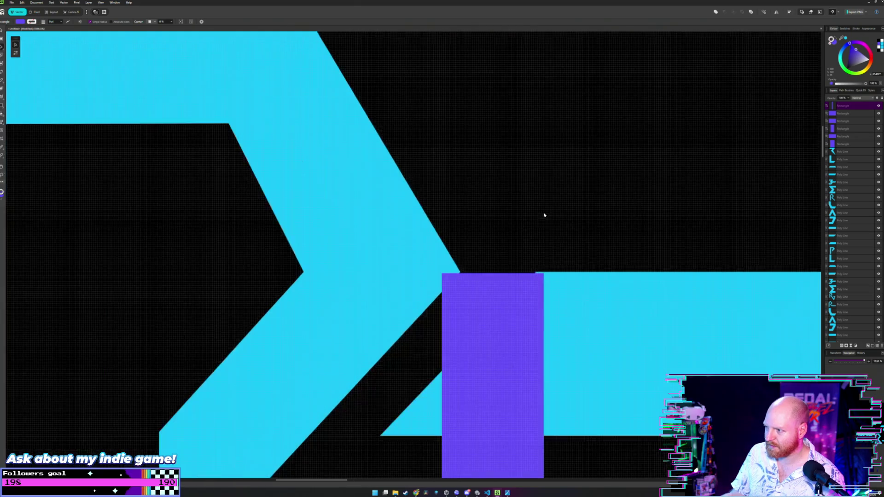
{"action": "left_click_drag", "start_coordinate": [503, 320], "coordinate": [496, 319]}
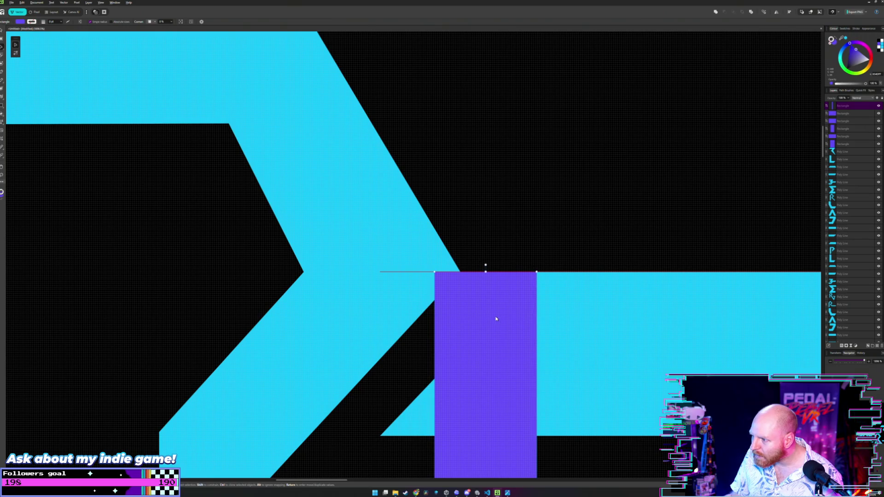
{"action": "scroll", "coordinate": [524, 225], "scroll_direction": "down", "scroll_amount": 3}
{"action": "scroll", "coordinate": [521, 233], "scroll_direction": "down", "scroll_amount": 2}
{"action": "scroll", "coordinate": [519, 226], "scroll_direction": "down", "scroll_amount": 2}
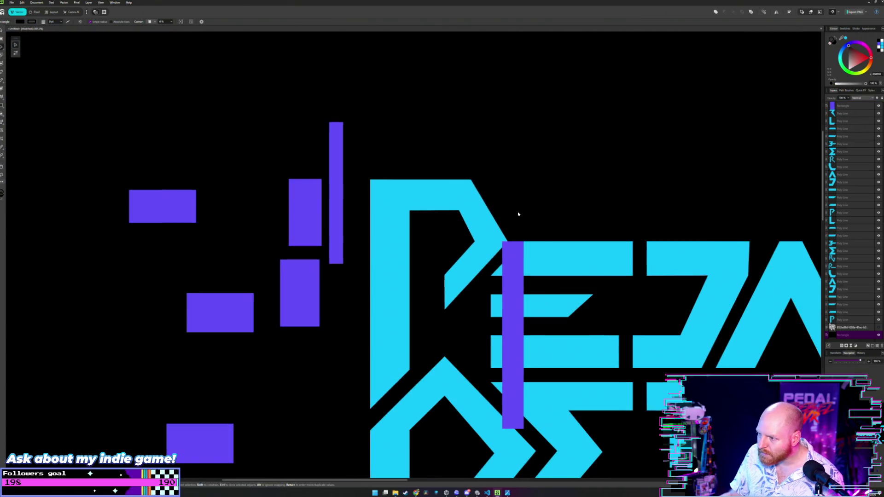
{"action": "scroll", "coordinate": [517, 214], "scroll_direction": "down", "scroll_amount": 1}
{"action": "scroll", "coordinate": [518, 213], "scroll_direction": "down", "scroll_amount": 2}
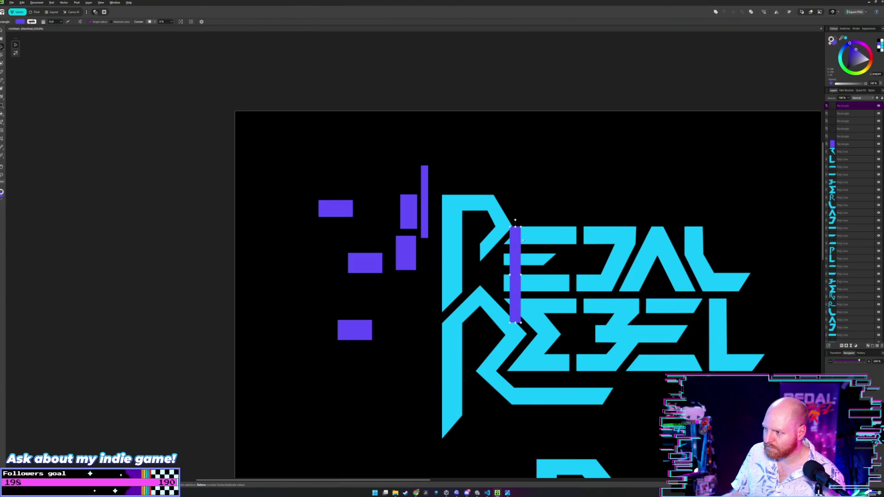
{"action": "left_click_drag", "start_coordinate": [519, 248], "coordinate": [326, 250]}
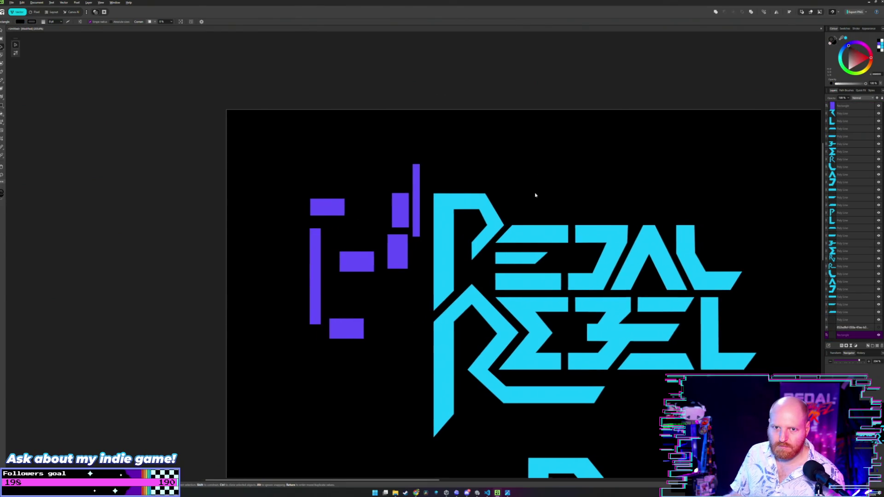
Step: Place the purple guide beside the R of REBEL and nudge it up slightly
{"action": "scroll", "coordinate": [489, 213], "scroll_direction": "up", "scroll_amount": 1}
{"action": "scroll", "coordinate": [449, 237], "scroll_direction": "up", "scroll_amount": 2}
{"action": "scroll", "coordinate": [498, 190], "scroll_direction": "up", "scroll_amount": 1}
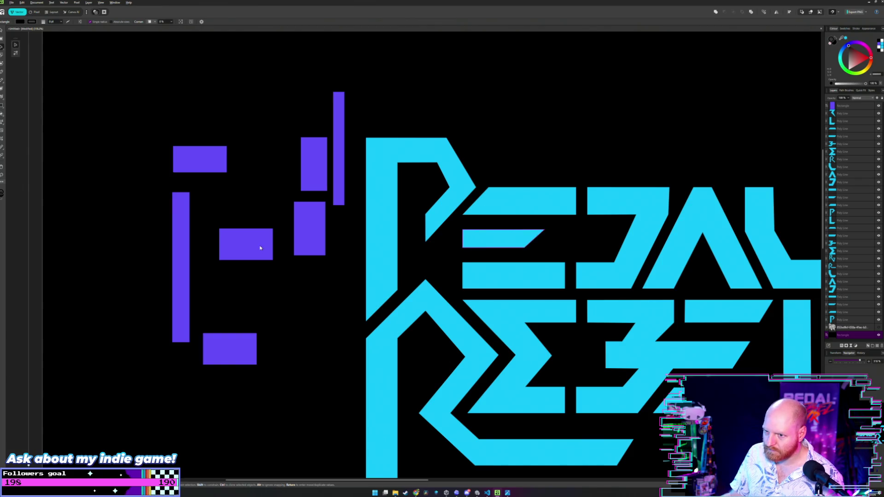
{"action": "mouse_move", "coordinate": [180, 208]}
{"action": "left_mouse_down"}
{"action": "mouse_move", "coordinate": [369, 328]}
{"action": "mouse_move", "coordinate": [454, 320]}
{"action": "left_mouse_up"}
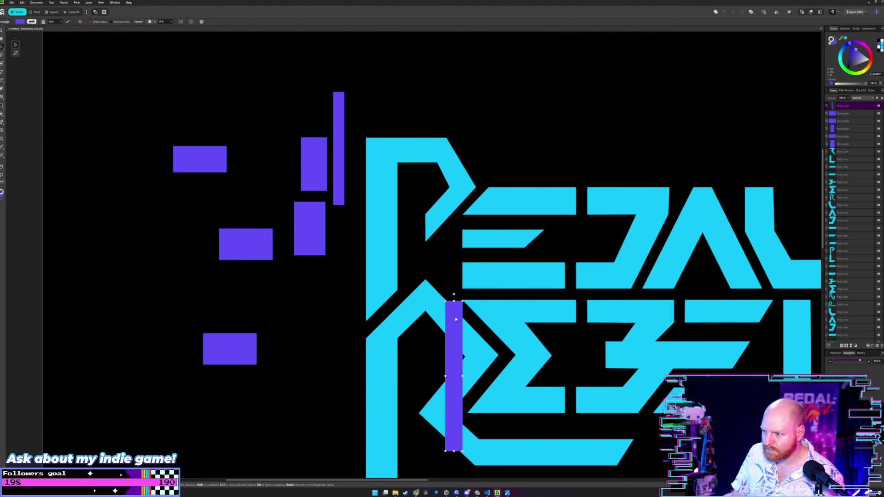
{"action": "scroll", "coordinate": [455, 318], "scroll_direction": "up", "scroll_amount": 3}
{"action": "scroll", "coordinate": [454, 295], "scroll_direction": "up", "scroll_amount": 3}
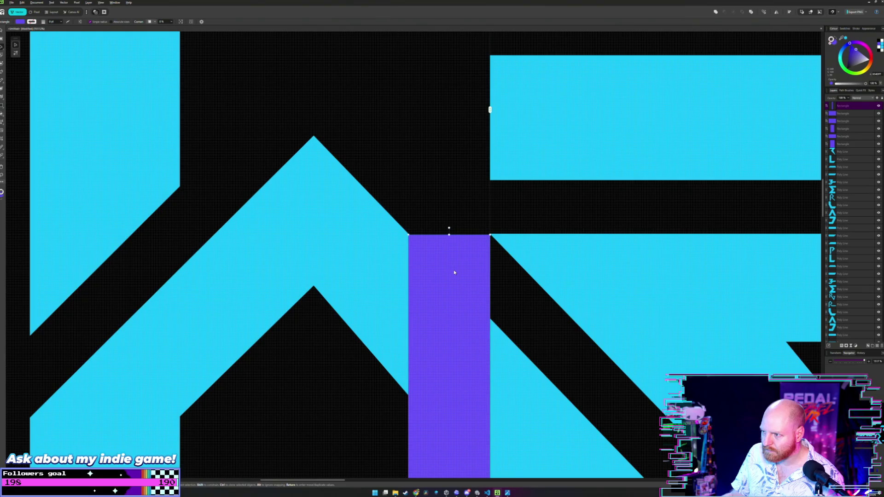
{"action": "left_click_drag", "start_coordinate": [454, 272], "coordinate": [453, 272]}
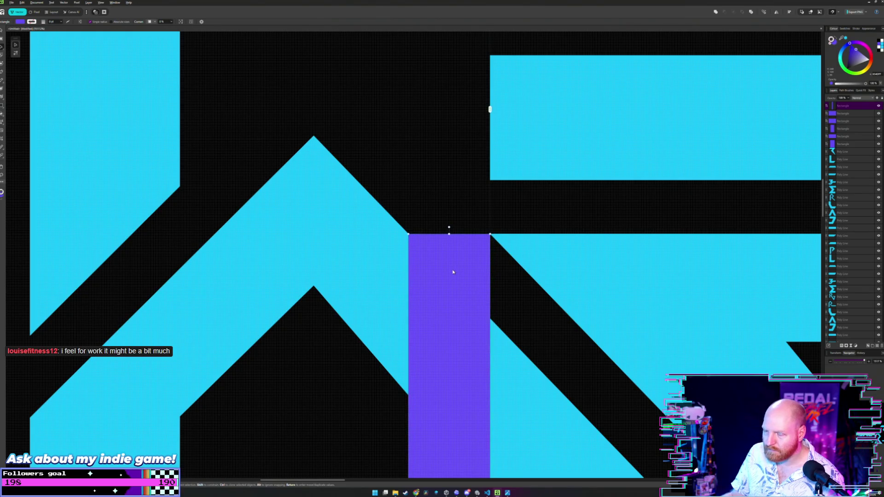
{"action": "left_click", "coordinate": [453, 191]}
Step: Slide the purple guide bar up into the P/E gap to compare widths
{"action": "scroll", "coordinate": [454, 186], "scroll_direction": "down", "scroll_amount": 2}
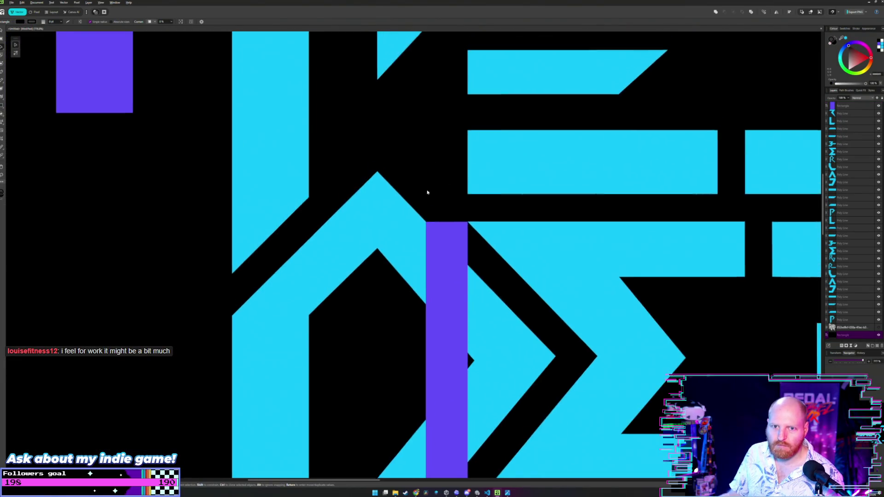
{"action": "scroll", "coordinate": [428, 217], "scroll_direction": "down", "scroll_amount": 1}
{"action": "scroll", "coordinate": [431, 207], "scroll_direction": "down", "scroll_amount": 2}
{"action": "scroll", "coordinate": [430, 207], "scroll_direction": "down", "scroll_amount": 1}
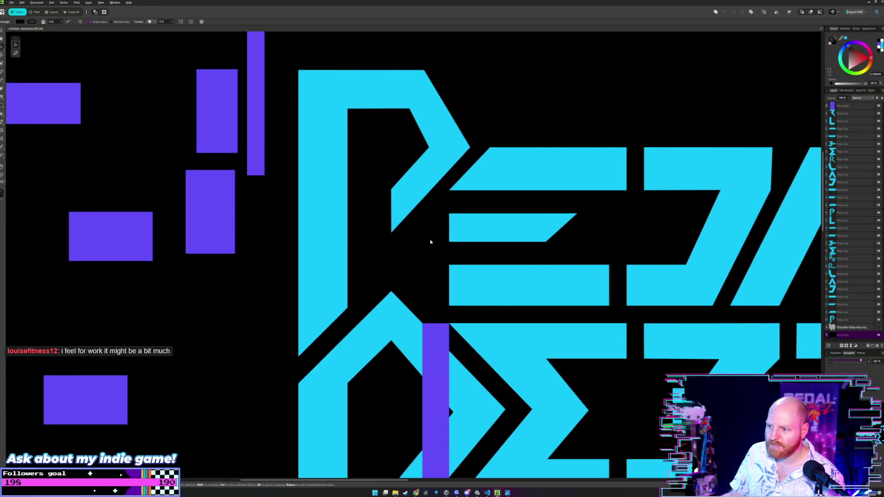
{"action": "scroll", "coordinate": [430, 298], "scroll_direction": "up", "scroll_amount": 1}
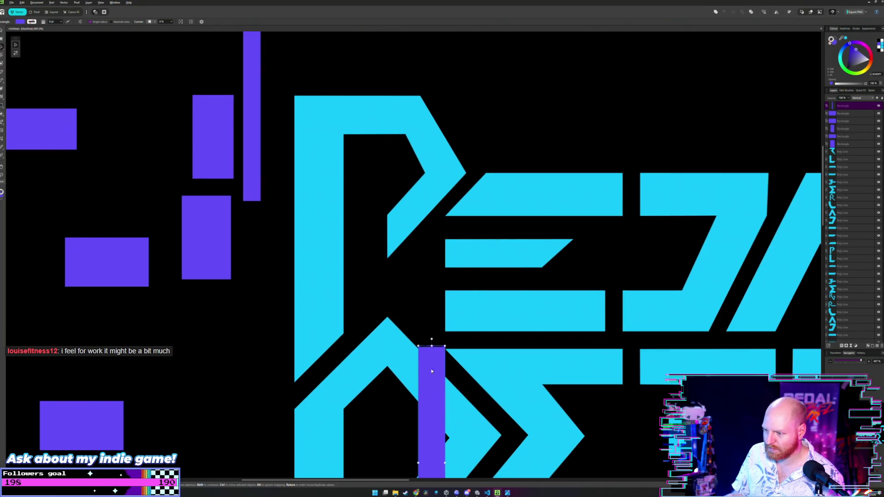
{"action": "left_click_drag", "start_coordinate": [430, 362], "coordinate": [431, 156]}
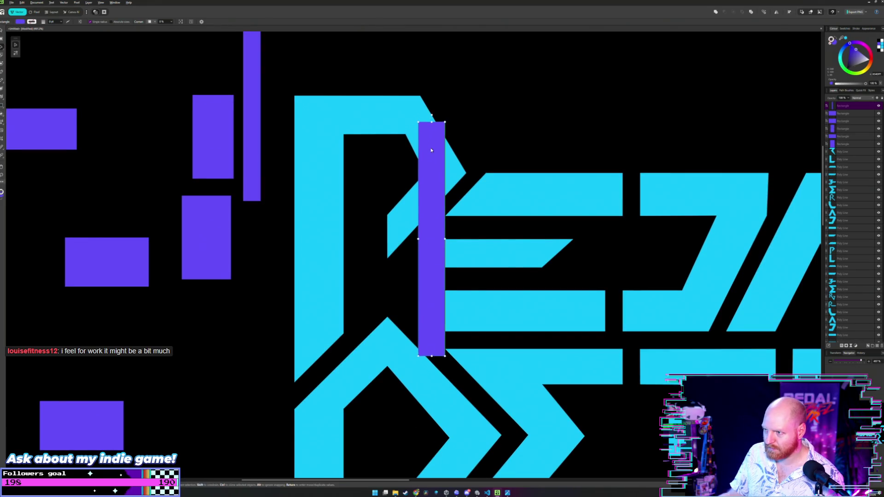
{"action": "left_click", "coordinate": [462, 137]}
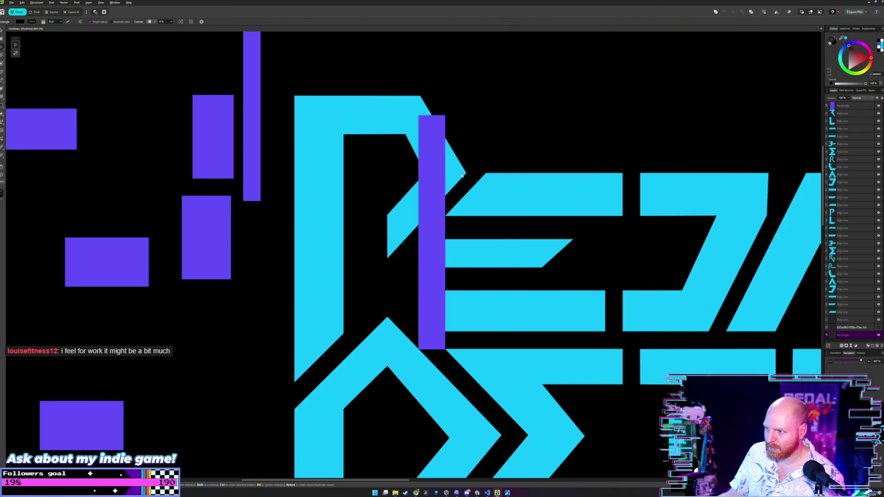
Step: Return the tall purple bar beside the other purple guides left of the logo
{"action": "scroll", "coordinate": [461, 137], "scroll_direction": "up", "scroll_amount": 3}
{"action": "scroll", "coordinate": [462, 138], "scroll_direction": "up", "scroll_amount": 2}
{"action": "scroll", "coordinate": [459, 180], "scroll_direction": "down", "scroll_amount": 6}
{"action": "scroll", "coordinate": [459, 181], "scroll_direction": "down", "scroll_amount": 5}
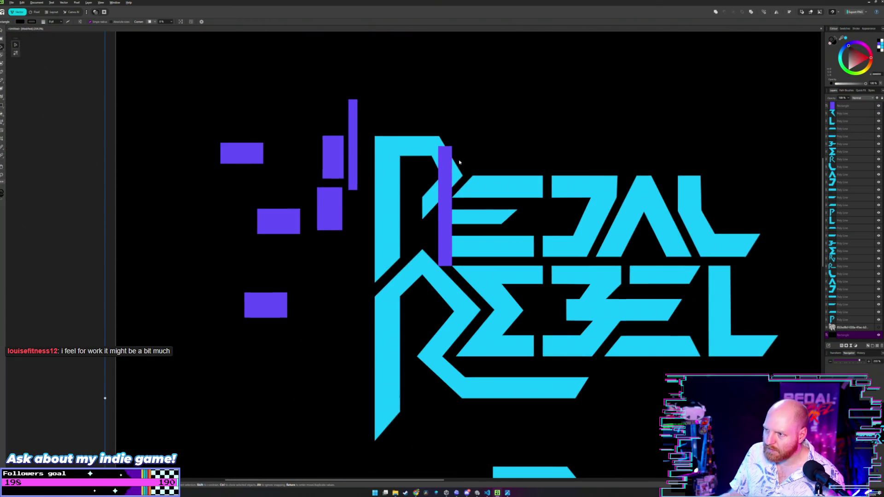
{"action": "scroll", "coordinate": [470, 217], "scroll_direction": "up", "scroll_amount": 1}
{"action": "left_click", "coordinate": [474, 228]}
{"action": "left_click_drag", "start_coordinate": [469, 243], "coordinate": [268, 271]}
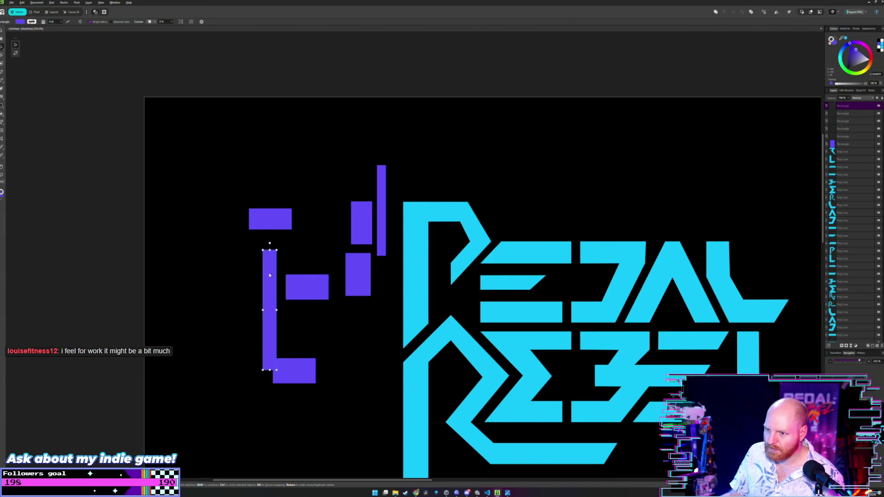
{"action": "left_click", "coordinate": [336, 246]}
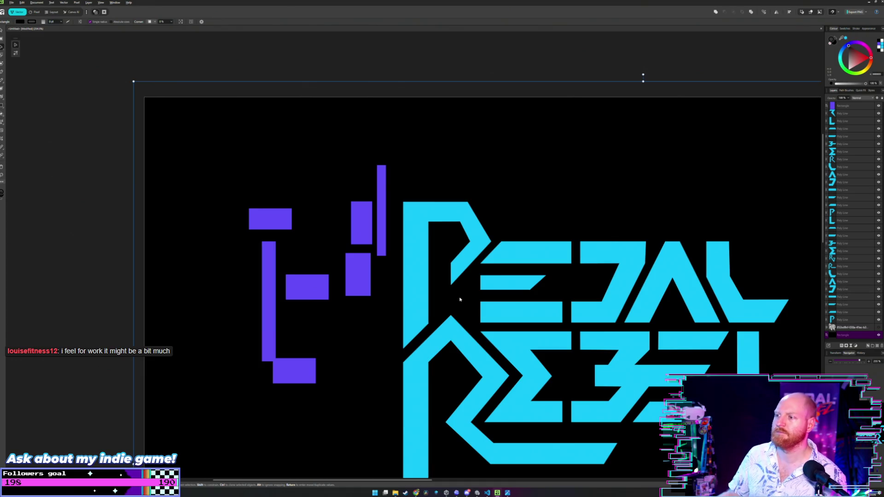
Step: Drag the P's right point and top-right corner nodes slightly left for an even diagonal gap to the E
{"action": "scroll", "coordinate": [415, 239], "scroll_direction": "down", "scroll_amount": 3}
{"action": "scroll", "coordinate": [414, 239], "scroll_direction": "right", "scroll_amount": 3}
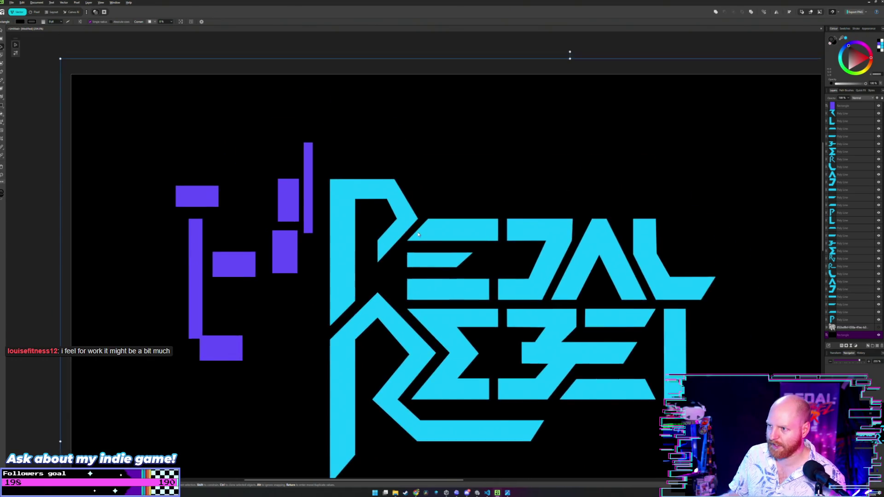
{"action": "scroll", "coordinate": [403, 170], "scroll_direction": "up", "scroll_amount": 2}
{"action": "scroll", "coordinate": [405, 207], "scroll_direction": "up", "scroll_amount": 2}
{"action": "scroll", "coordinate": [408, 242], "scroll_direction": "up", "scroll_amount": 2}
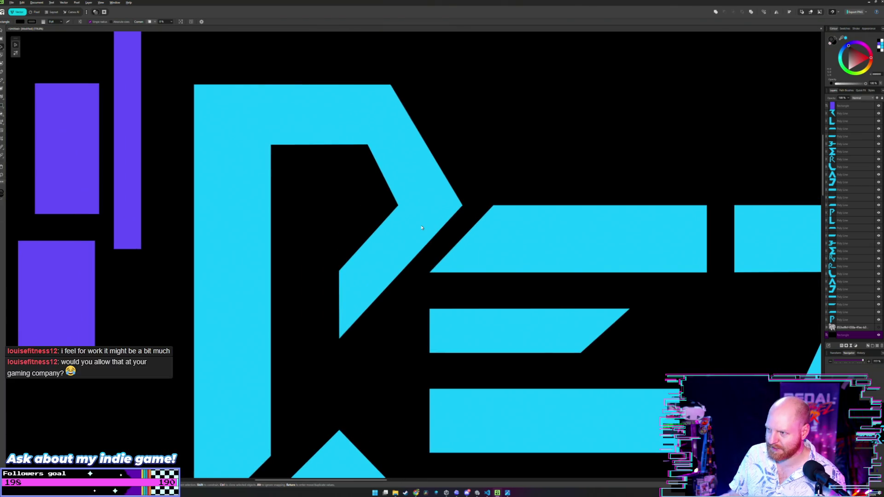
{"action": "scroll", "coordinate": [422, 227], "scroll_direction": "up", "scroll_amount": 1}
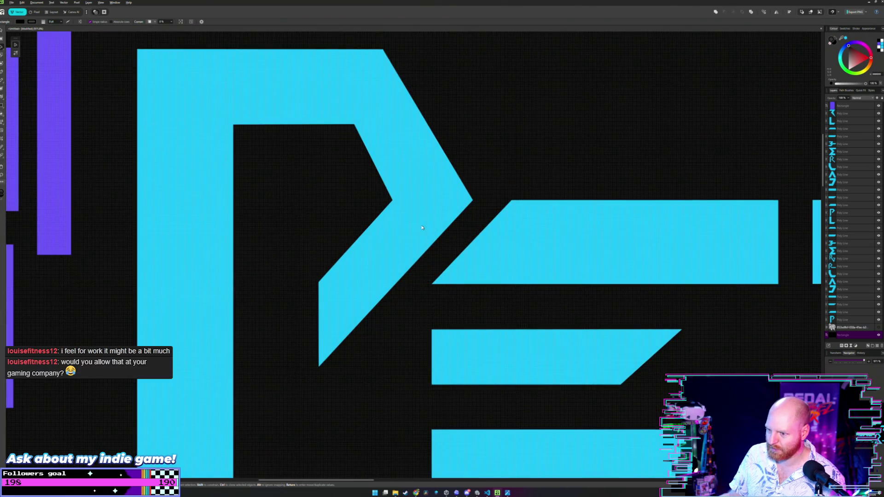
{"action": "key", "text": "a"}
{"action": "left_click", "coordinate": [492, 217]}
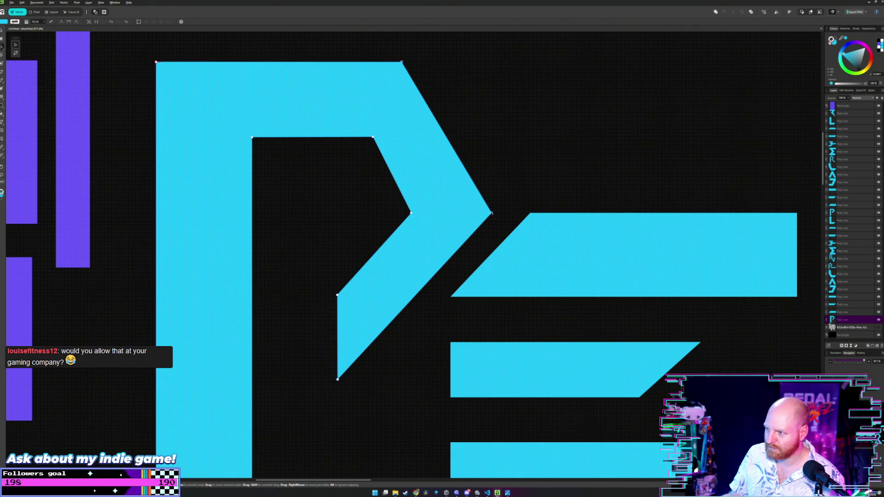
{"action": "left_click_drag", "start_coordinate": [492, 213], "coordinate": [489, 214]}
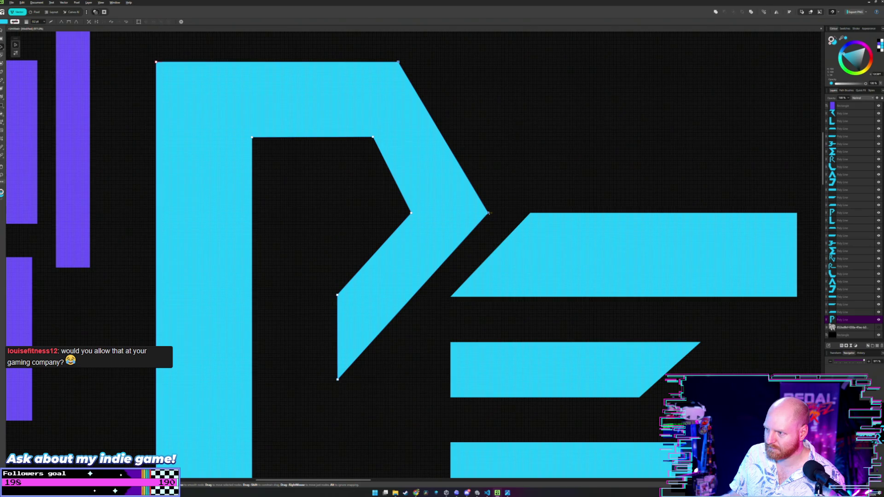
{"action": "scroll", "coordinate": [518, 190], "scroll_direction": "down", "scroll_amount": 3}
{"action": "key", "text": "v"}
{"action": "left_click", "coordinate": [472, 225]}
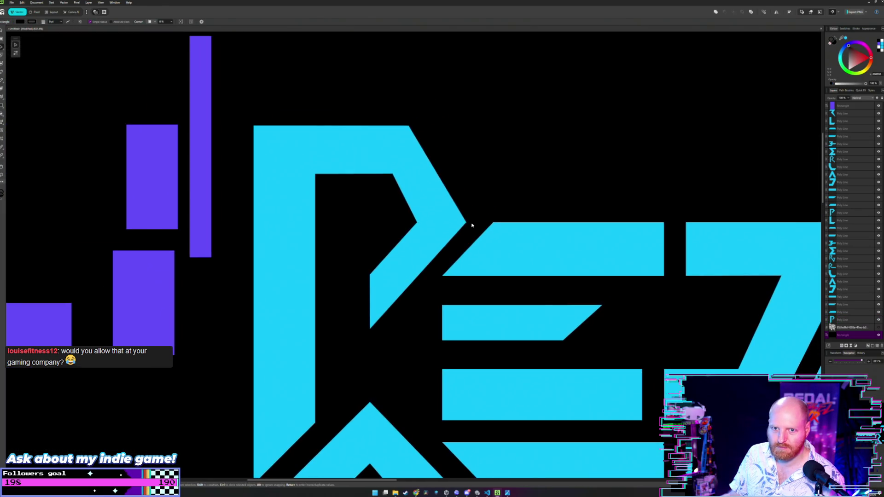
{"action": "scroll", "coordinate": [484, 200], "scroll_direction": "up", "scroll_amount": 2}
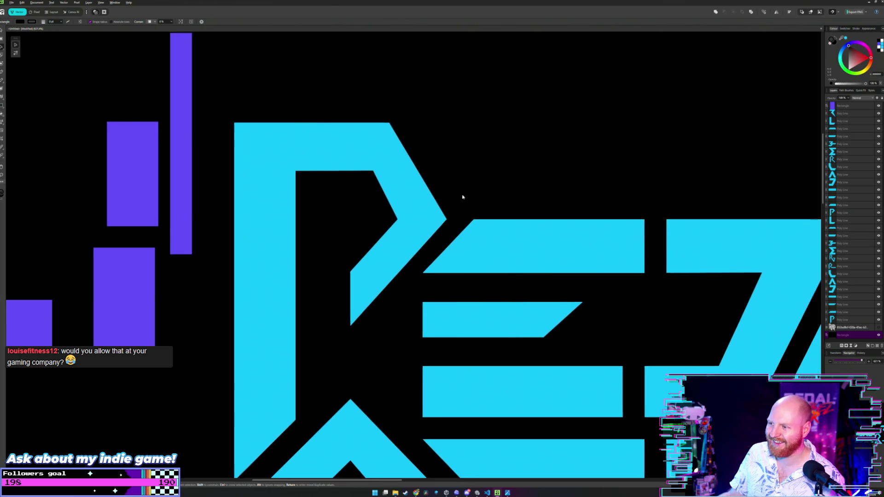
{"action": "scroll", "coordinate": [463, 197], "scroll_direction": "up", "scroll_amount": 2}
{"action": "scroll", "coordinate": [460, 219], "scroll_direction": "up", "scroll_amount": 1}
{"action": "scroll", "coordinate": [460, 219], "scroll_direction": "up", "scroll_amount": 1}
{"action": "scroll", "coordinate": [515, 220], "scroll_direction": "left", "scroll_amount": 2}
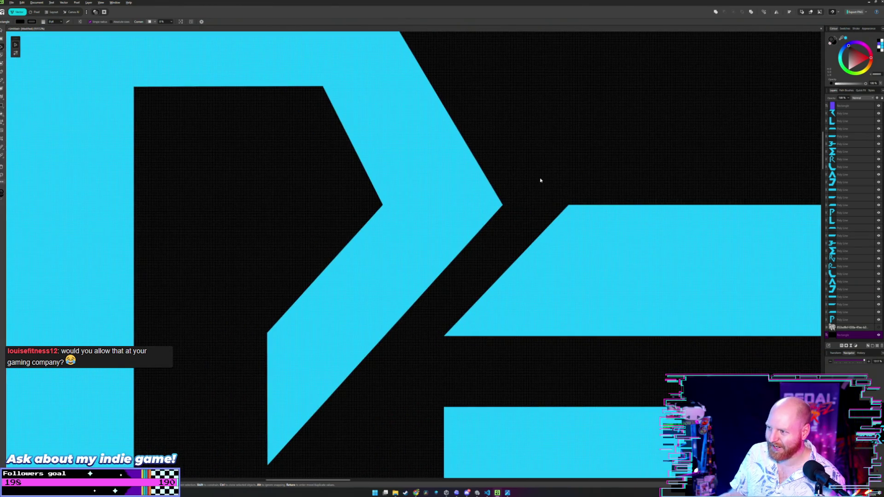
{"action": "scroll", "coordinate": [540, 181], "scroll_direction": "down", "scroll_amount": 3}
{"action": "scroll", "coordinate": [474, 205], "scroll_direction": "up", "scroll_amount": 1}
{"action": "scroll", "coordinate": [474, 209], "scroll_direction": "up", "scroll_amount": 1}
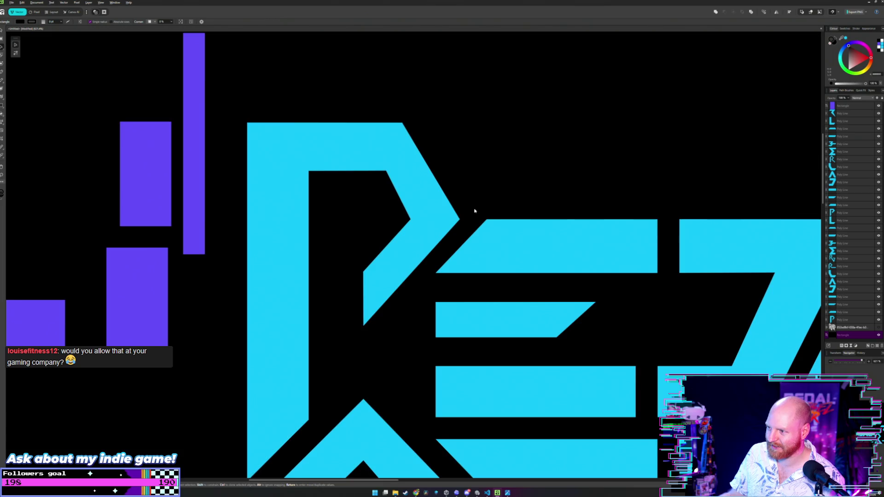
{"action": "scroll", "coordinate": [475, 211], "scroll_direction": "up", "scroll_amount": 2}
{"action": "scroll", "coordinate": [474, 211], "scroll_direction": "up", "scroll_amount": 1}
{"action": "scroll", "coordinate": [474, 205], "scroll_direction": "down", "scroll_amount": 1}
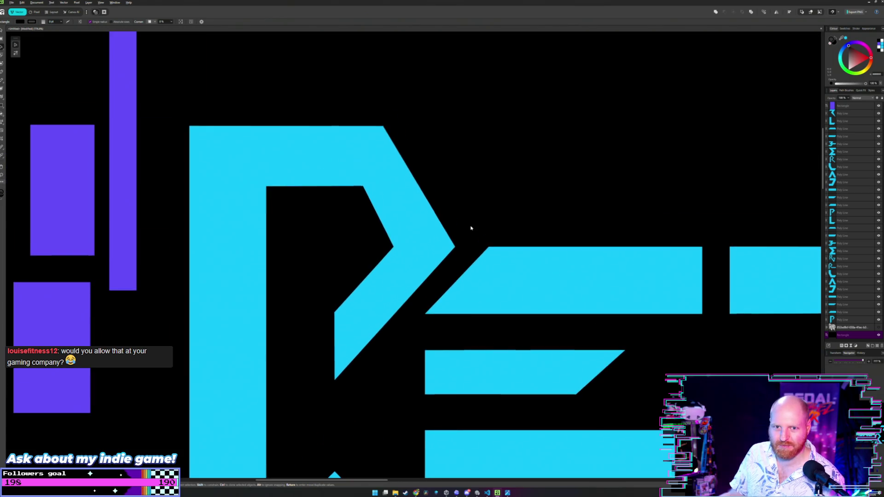
{"action": "scroll", "coordinate": [469, 229], "scroll_direction": "down", "scroll_amount": 1}
{"action": "scroll", "coordinate": [454, 217], "scroll_direction": "down", "scroll_amount": 2}
{"action": "scroll", "coordinate": [468, 206], "scroll_direction": "down", "scroll_amount": 1}
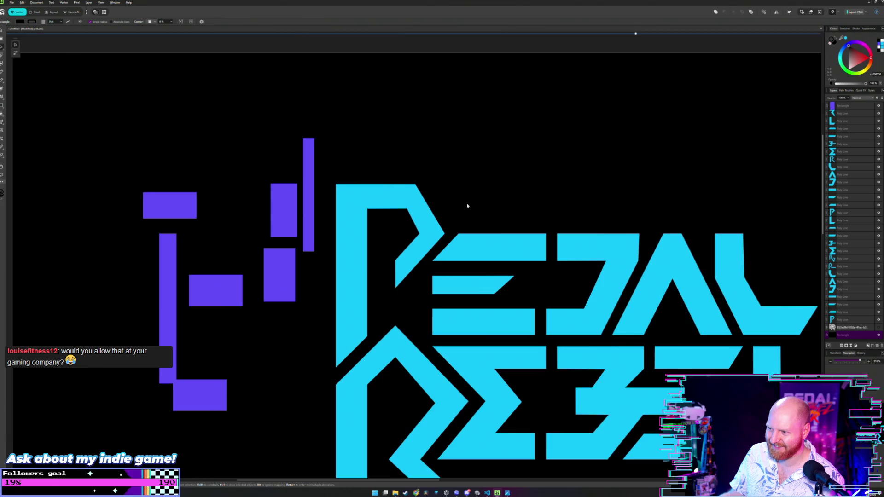
{"action": "scroll", "coordinate": [456, 221], "scroll_direction": "up", "scroll_amount": 3}
{"action": "scroll", "coordinate": [197, 257], "scroll_direction": "down", "scroll_amount": 3}
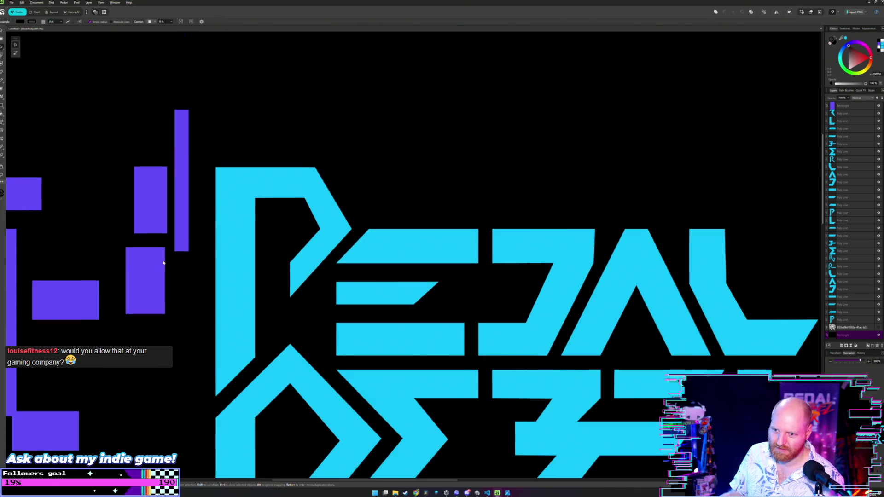
{"action": "scroll", "coordinate": [179, 262], "scroll_direction": "up", "scroll_amount": 2}
Step: Drag the tall purple bar over the P/E gap and line its top up with the E's top edge
{"action": "left_click_drag", "start_coordinate": [109, 232], "coordinate": [429, 267]}
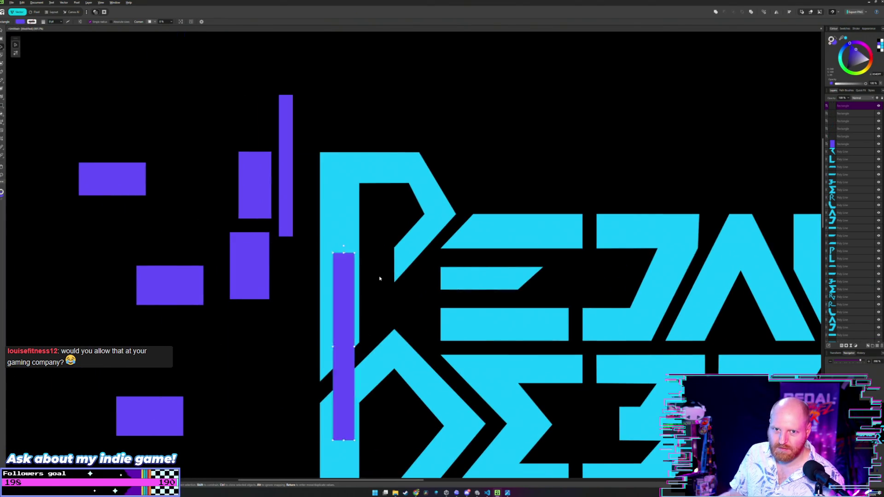
{"action": "scroll", "coordinate": [454, 227], "scroll_direction": "up", "scroll_amount": 1}
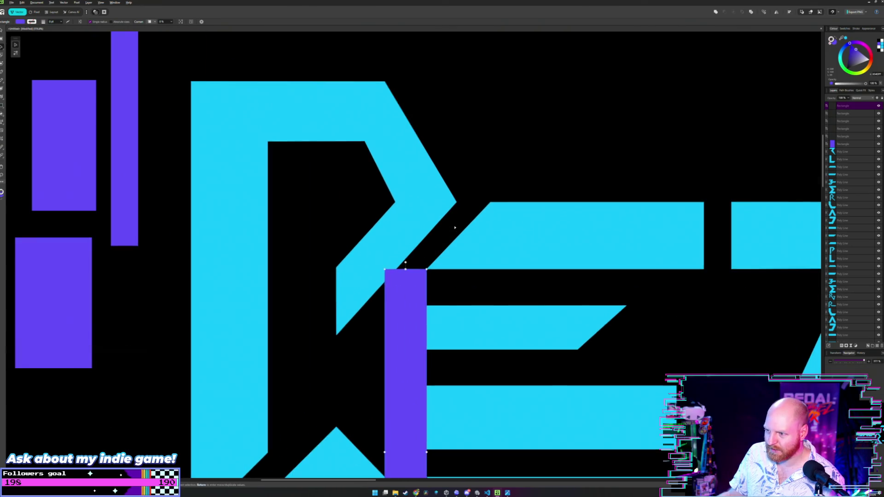
{"action": "scroll", "coordinate": [454, 227], "scroll_direction": "up", "scroll_amount": 1}
{"action": "left_click_drag", "start_coordinate": [380, 333], "coordinate": [481, 230]}
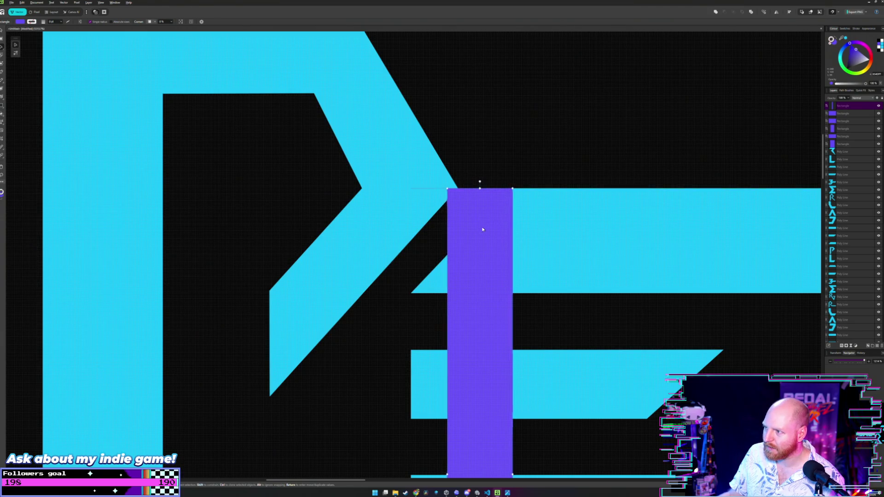
{"action": "left_click", "coordinate": [523, 194]}
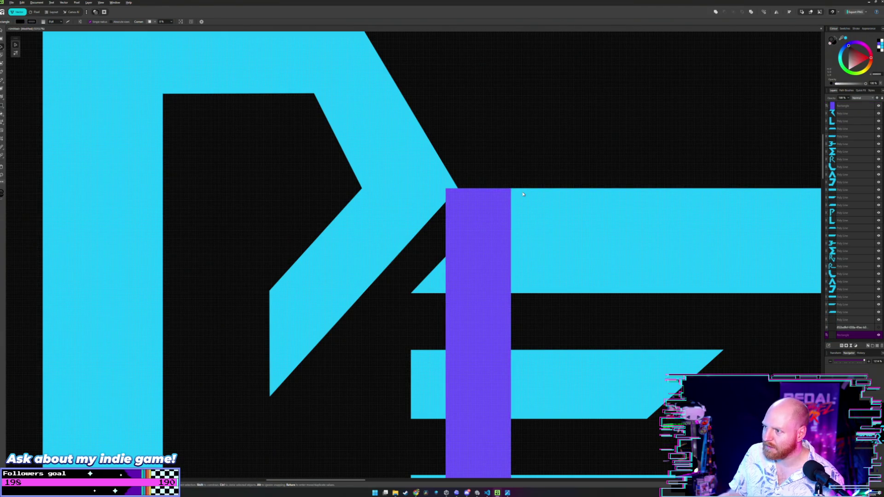
{"action": "scroll", "coordinate": [523, 213], "scroll_direction": "up", "scroll_amount": 2}
{"action": "scroll", "coordinate": [483, 239], "scroll_direction": "up", "scroll_amount": 2}
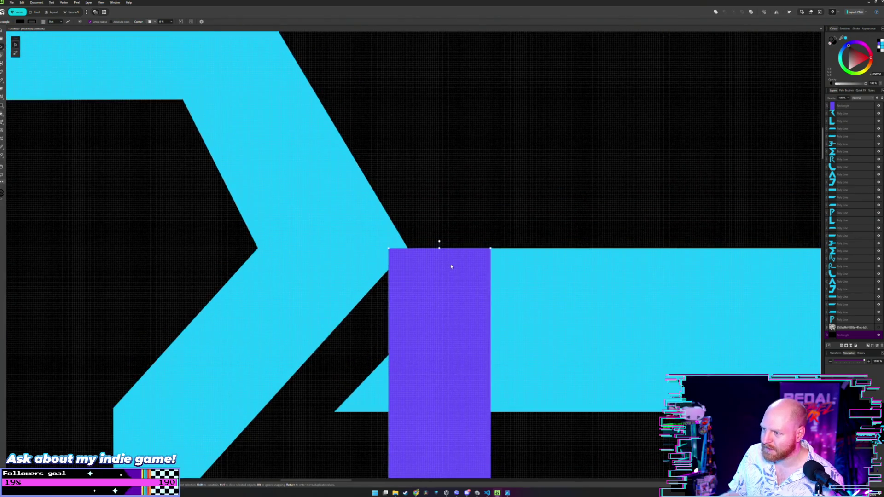
{"action": "left_click", "coordinate": [450, 264]}
{"action": "left_click_drag", "start_coordinate": [462, 287], "coordinate": [465, 277]}
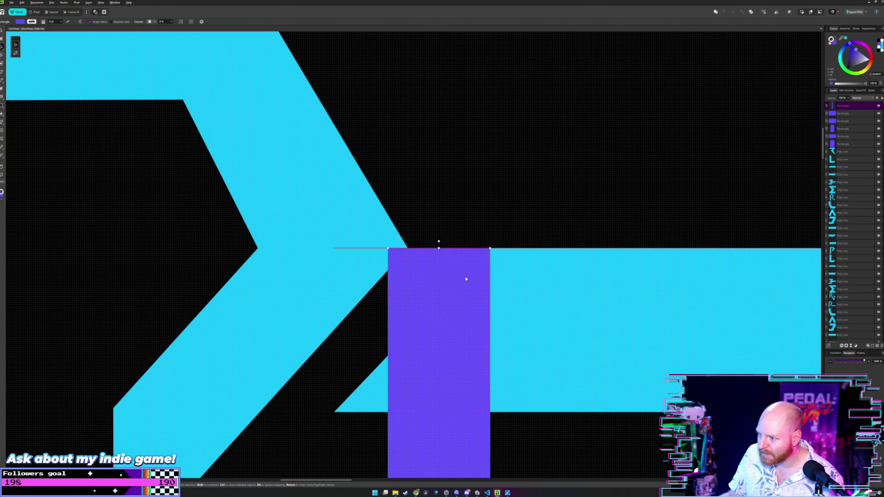
{"action": "left_click", "coordinate": [492, 214]}
Step: Move the purple guide bar back to the left-hand guides
{"action": "scroll", "coordinate": [493, 215], "scroll_direction": "down", "scroll_amount": 2}
{"action": "scroll", "coordinate": [501, 248], "scroll_direction": "down", "scroll_amount": 1}
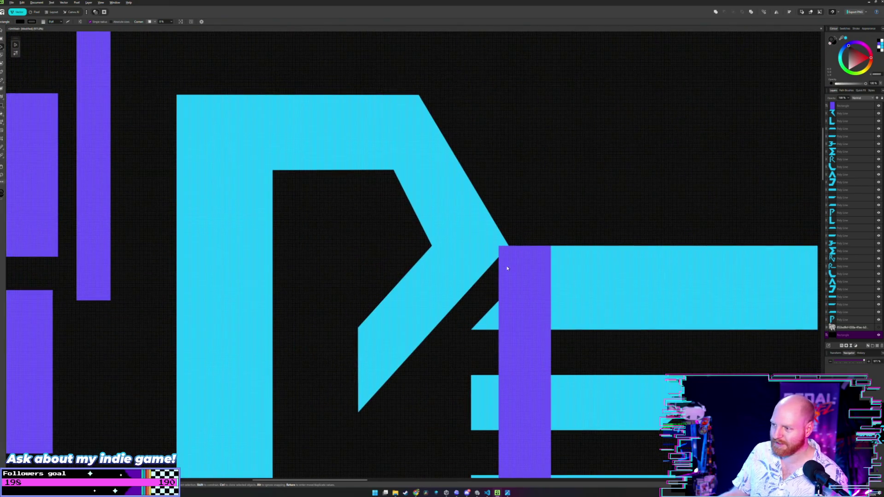
{"action": "left_click", "coordinate": [521, 260]}
{"action": "scroll", "coordinate": [529, 262], "scroll_direction": "down", "scroll_amount": 2}
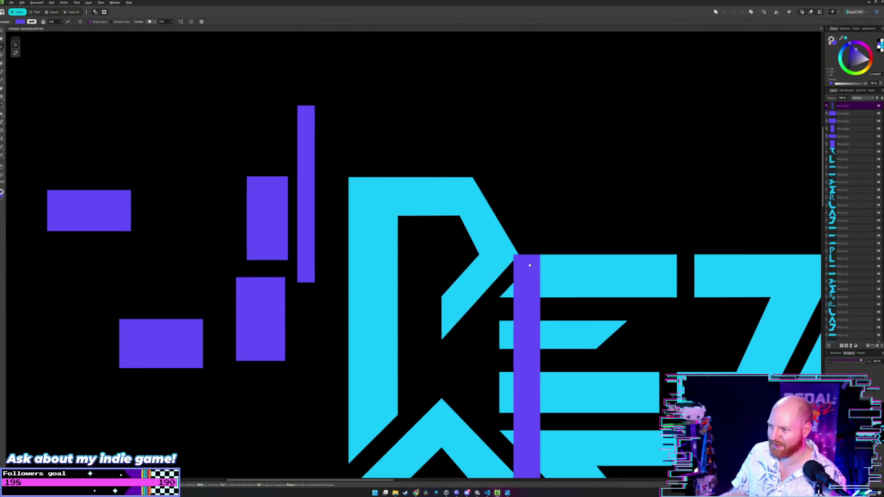
{"action": "scroll", "coordinate": [506, 212], "scroll_direction": "down", "scroll_amount": 1}
{"action": "left_click_drag", "start_coordinate": [504, 209], "coordinate": [105, 205]}
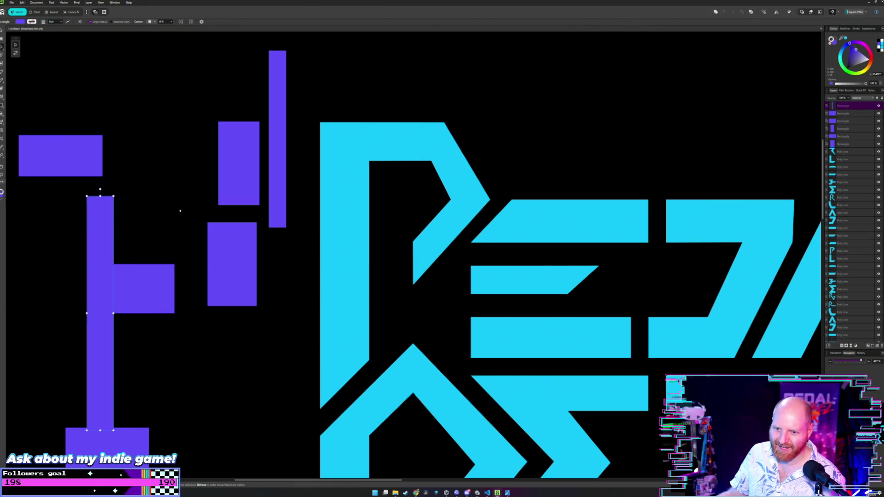
Step: Set the purple bar across the P/E junction again, its top flush with the E's top arm
{"action": "scroll", "coordinate": [529, 191], "scroll_direction": "up", "scroll_amount": 2}
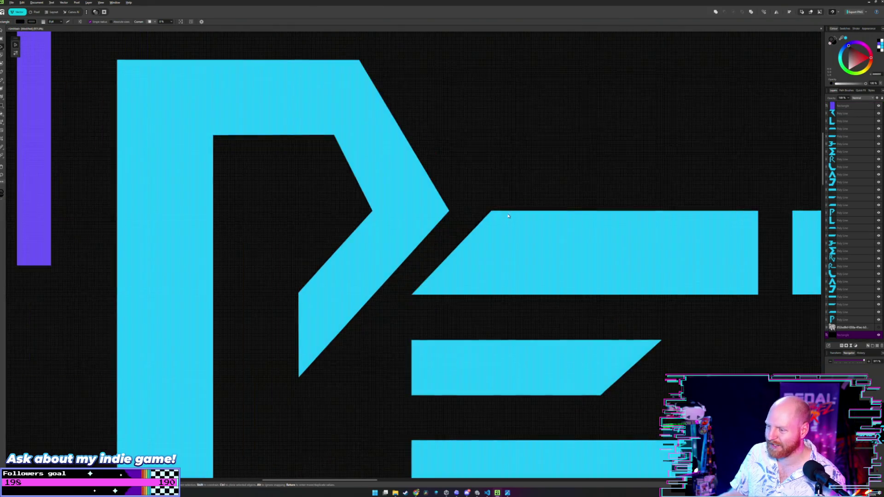
{"action": "scroll", "coordinate": [451, 175], "scroll_direction": "down", "scroll_amount": 3}
{"action": "scroll", "coordinate": [456, 220], "scroll_direction": "up", "scroll_amount": 1}
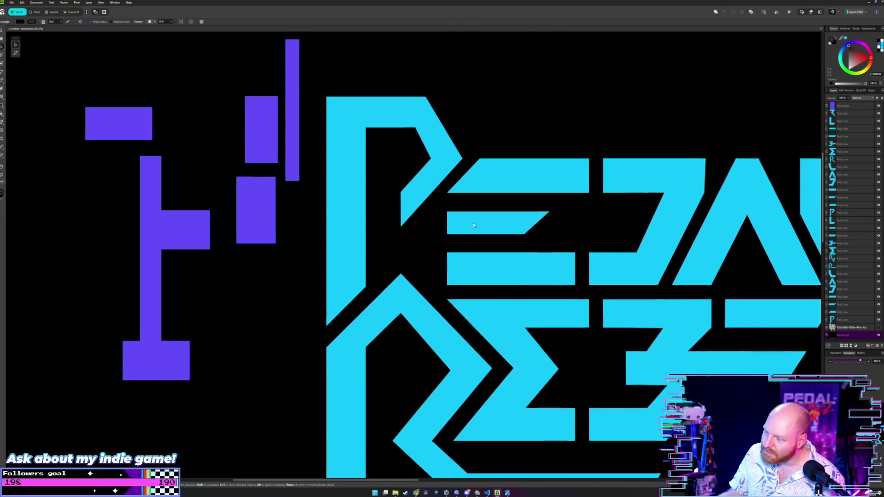
{"action": "scroll", "coordinate": [458, 221], "scroll_direction": "up", "scroll_amount": 1}
{"action": "scroll", "coordinate": [460, 223], "scroll_direction": "up", "scroll_amount": 1}
{"action": "mouse_move", "coordinate": [460, 222]}
{"action": "left_mouse_down"}
{"action": "mouse_move", "coordinate": [538, 208]}
{"action": "mouse_move", "coordinate": [536, 244]}
{"action": "left_mouse_up"}
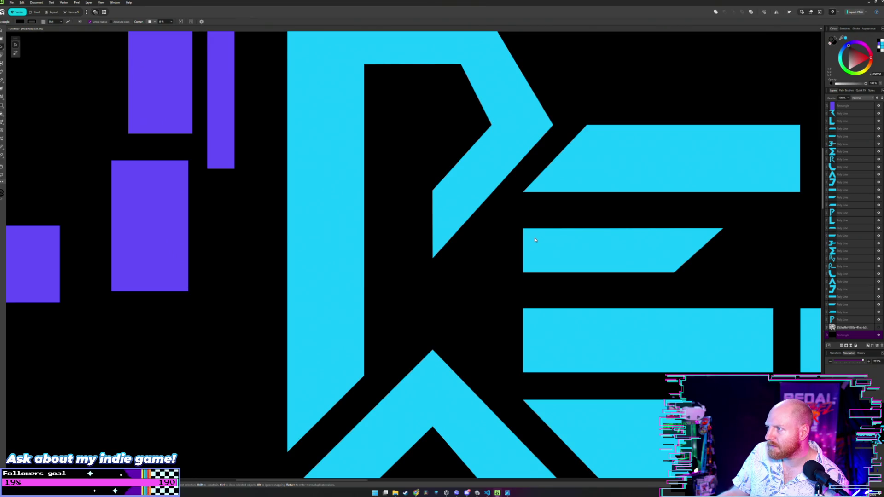
{"action": "scroll", "coordinate": [535, 240], "scroll_direction": "down", "scroll_amount": 2}
{"action": "scroll", "coordinate": [420, 251], "scroll_direction": "up", "scroll_amount": 1}
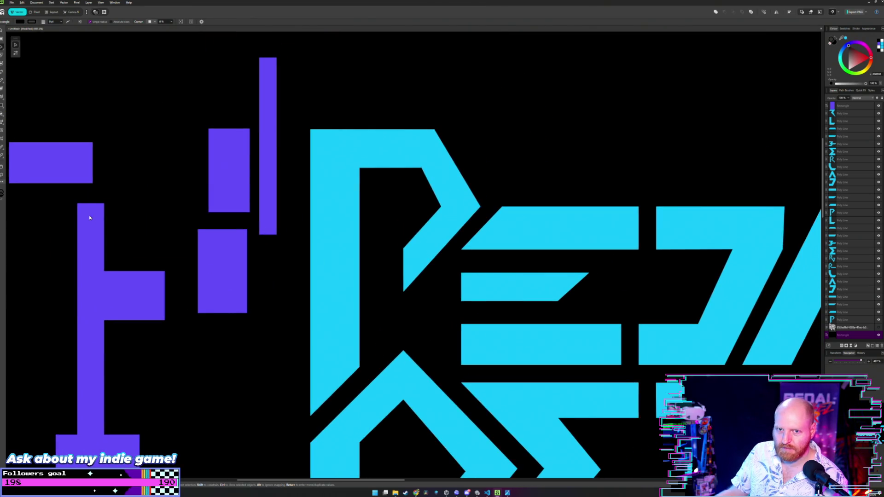
{"action": "left_click_drag", "start_coordinate": [90, 218], "coordinate": [489, 233]}
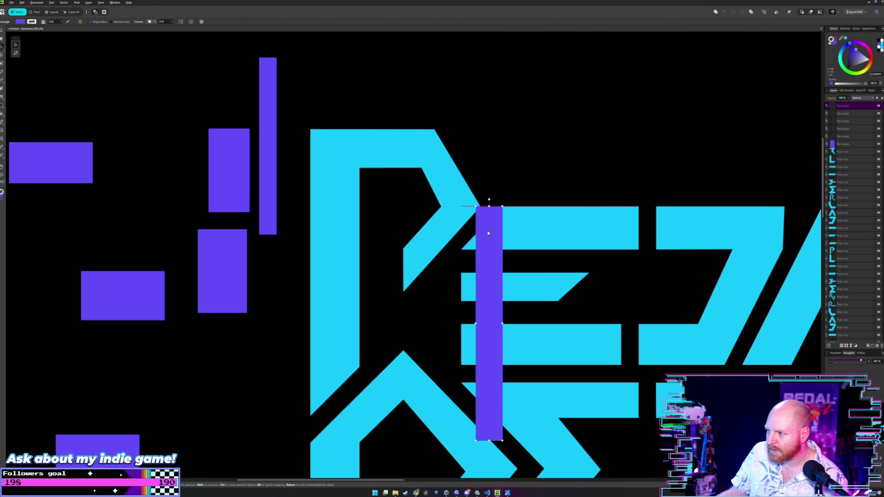
{"action": "scroll", "coordinate": [498, 201], "scroll_direction": "up", "scroll_amount": 3}
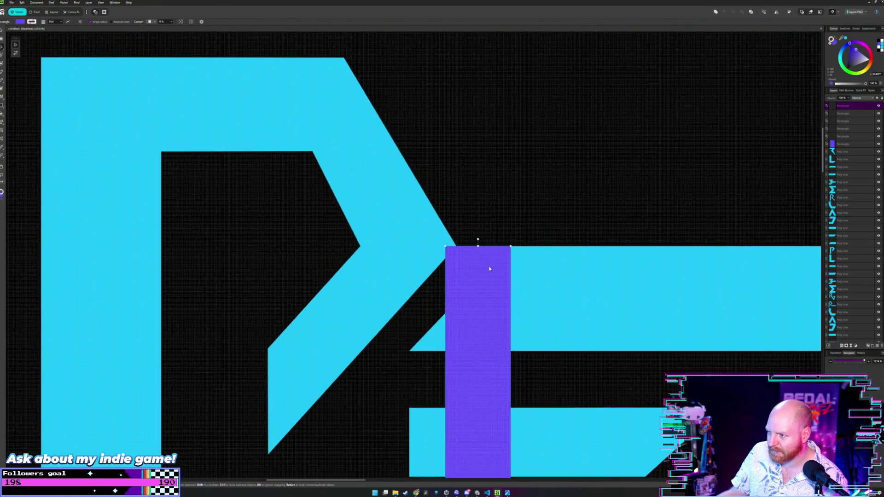
{"action": "scroll", "coordinate": [487, 267], "scroll_direction": "up", "scroll_amount": 2}
{"action": "left_click_drag", "start_coordinate": [484, 284], "coordinate": [480, 288]}
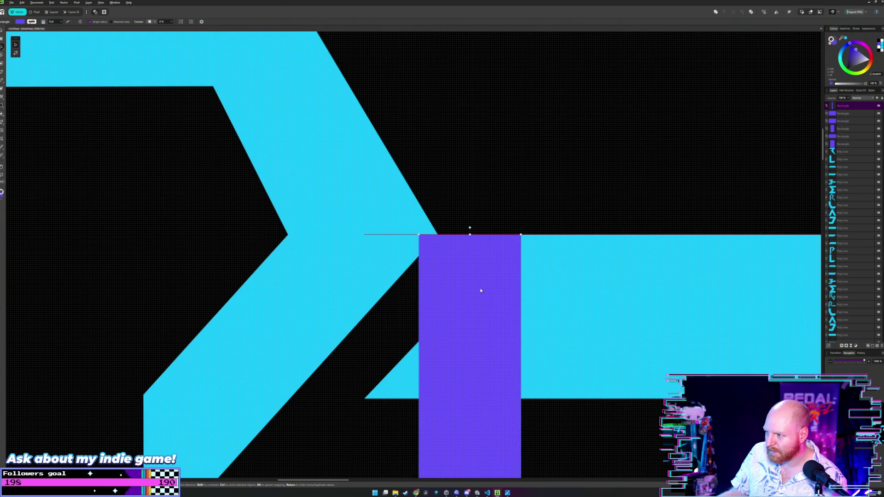
{"action": "scroll", "coordinate": [442, 229], "scroll_direction": "down", "scroll_amount": 2}
{"action": "scroll", "coordinate": [412, 229], "scroll_direction": "up", "scroll_amount": 1}
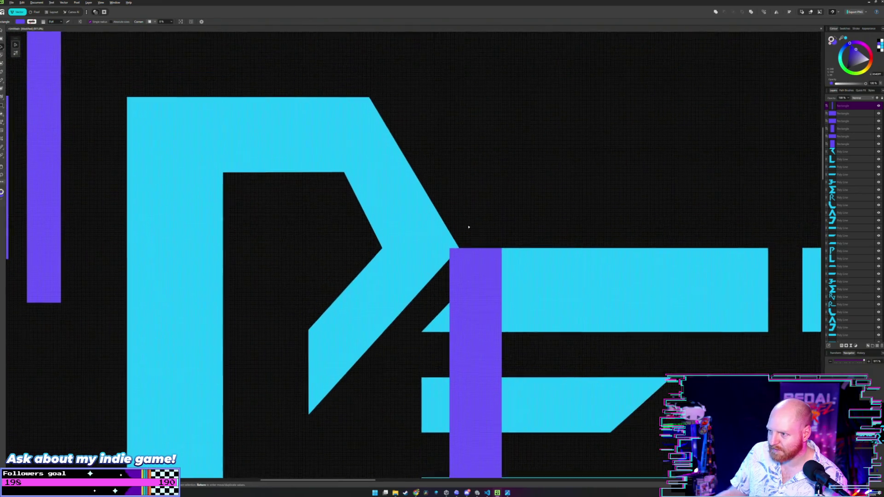
{"action": "key", "text": "a"}
{"action": "left_click", "coordinate": [413, 229]}
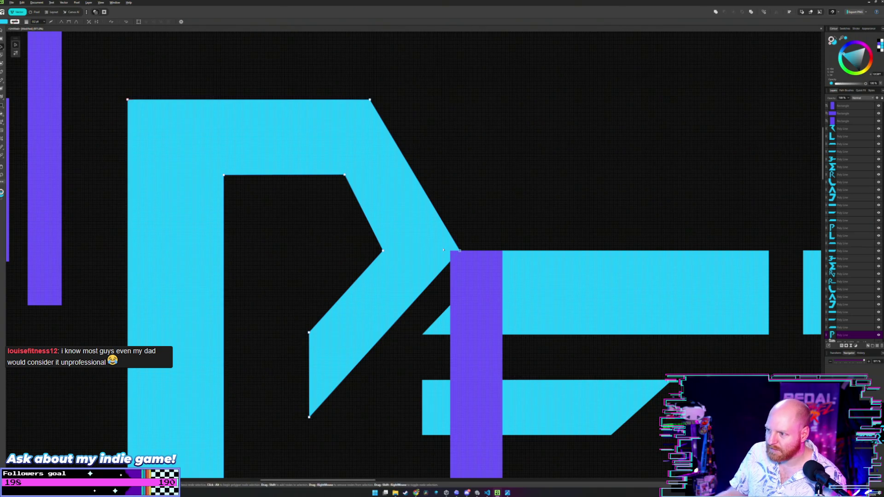
Step: Drag the P's outer right corner node left onto the purple bar's edge, then deselect
{"action": "left_click_drag", "start_coordinate": [460, 252], "coordinate": [450, 251]}
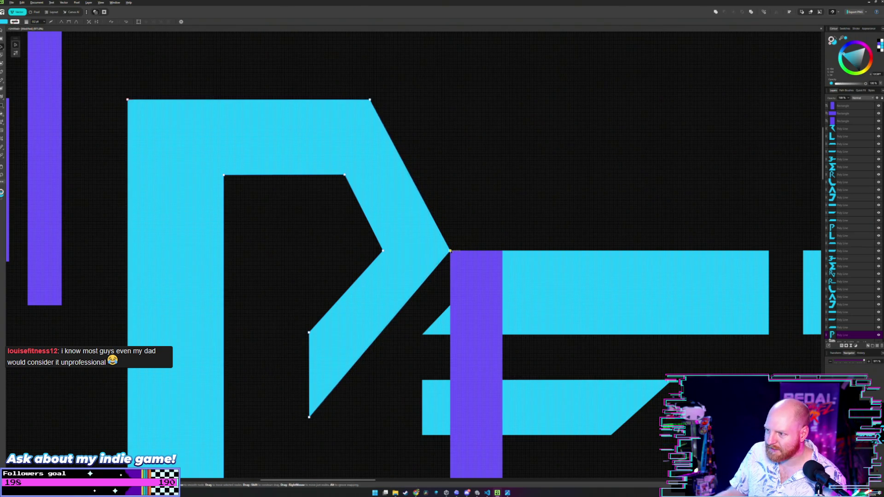
{"action": "left_click", "coordinate": [479, 231]}
{"action": "scroll", "coordinate": [479, 231], "scroll_direction": "down", "scroll_amount": 2}
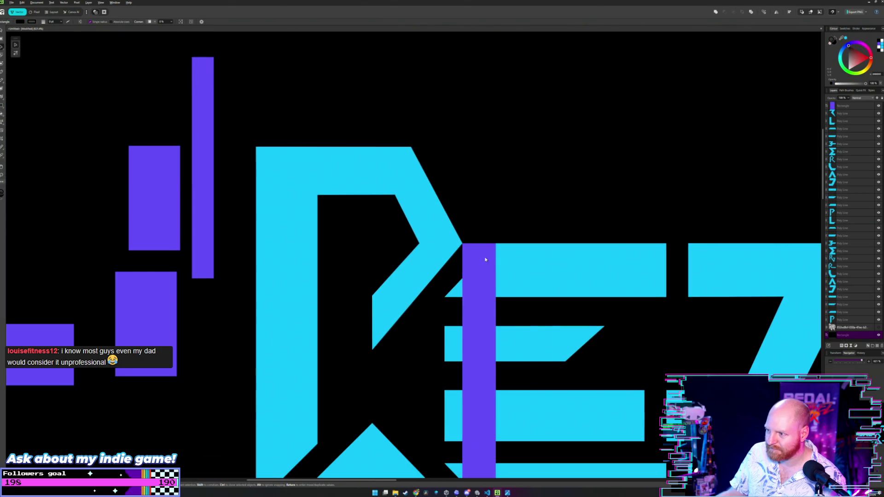
Step: Move the purple guide bar off the logo and deselect it
{"action": "left_click", "coordinate": [485, 262]}
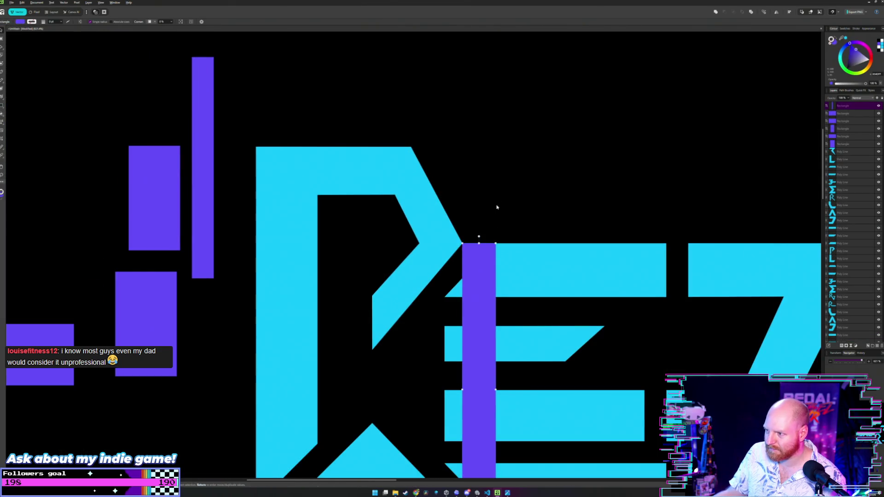
{"action": "scroll", "coordinate": [496, 207], "scroll_direction": "up", "scroll_amount": 2}
{"action": "left_click_drag", "start_coordinate": [465, 253], "coordinate": [466, 252]}
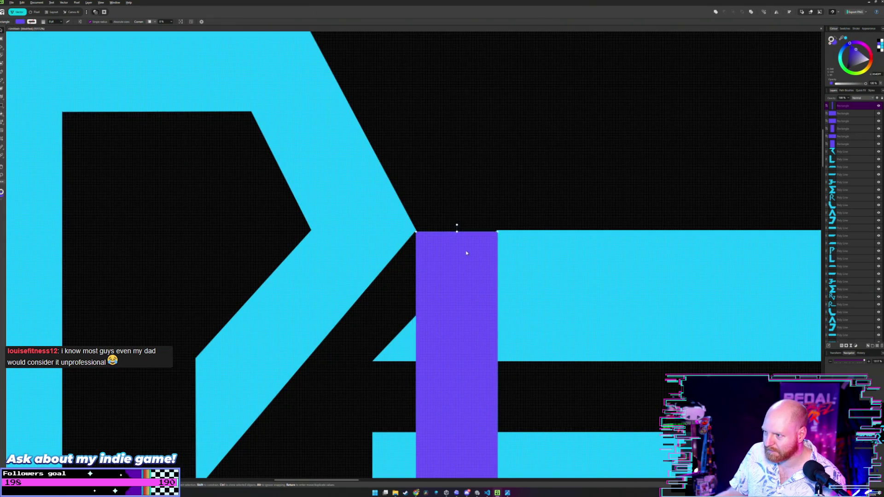
{"action": "scroll", "coordinate": [466, 253], "scroll_direction": "down", "scroll_amount": 3}
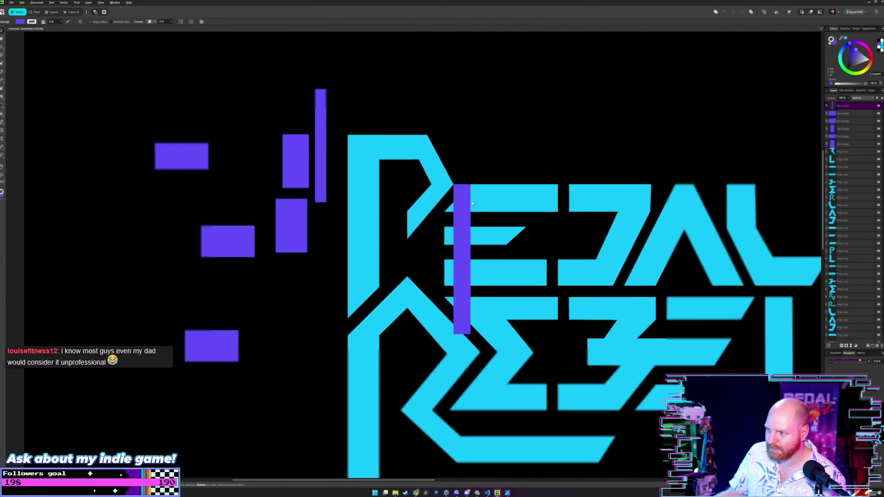
{"action": "left_click_drag", "start_coordinate": [488, 253], "coordinate": [233, 250]}
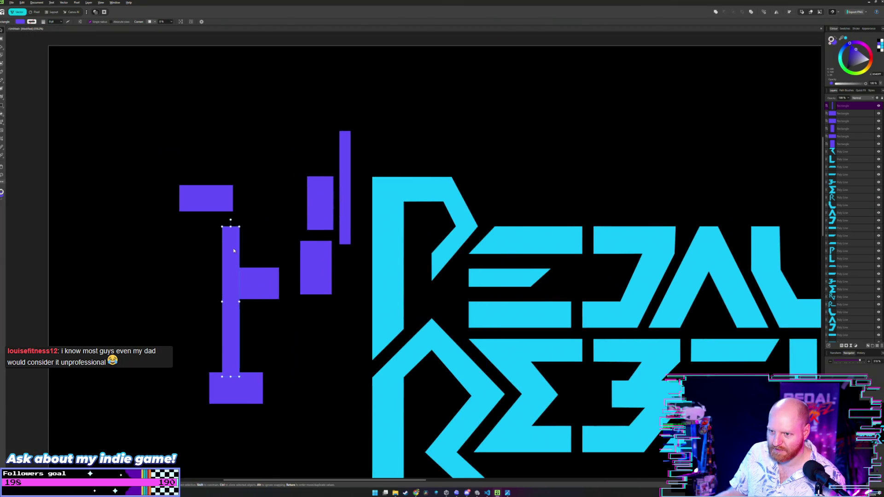
{"action": "left_click", "coordinate": [300, 219]}
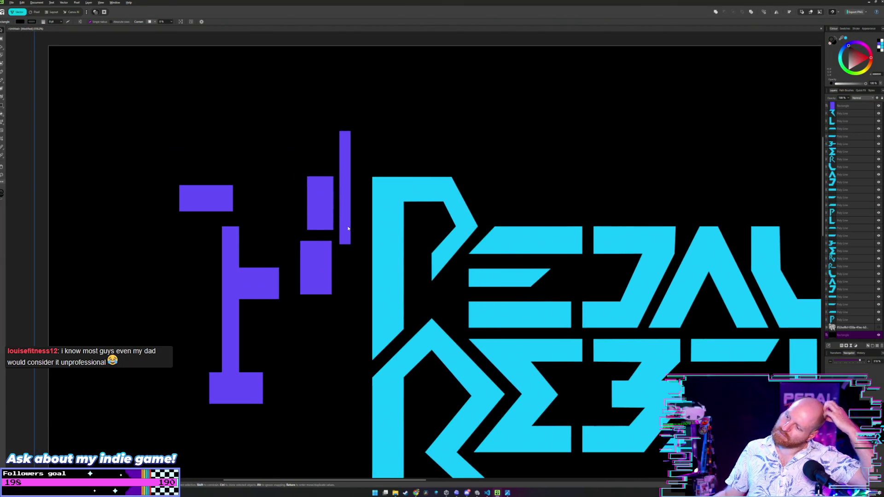
Step: Place a purple bar beneath the E's top arm at the P junction, against the P's diagonal
{"action": "scroll", "coordinate": [438, 236], "scroll_direction": "up", "scroll_amount": 4}
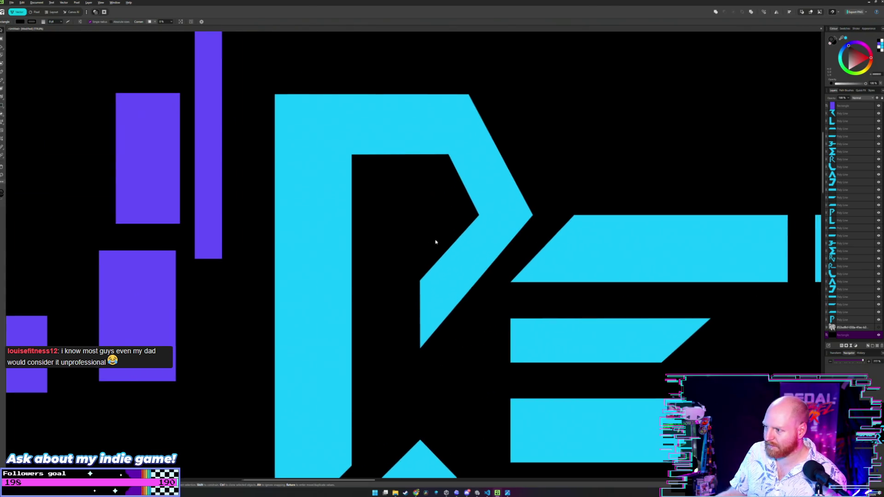
{"action": "scroll", "coordinate": [414, 244], "scroll_direction": "down", "scroll_amount": 3}
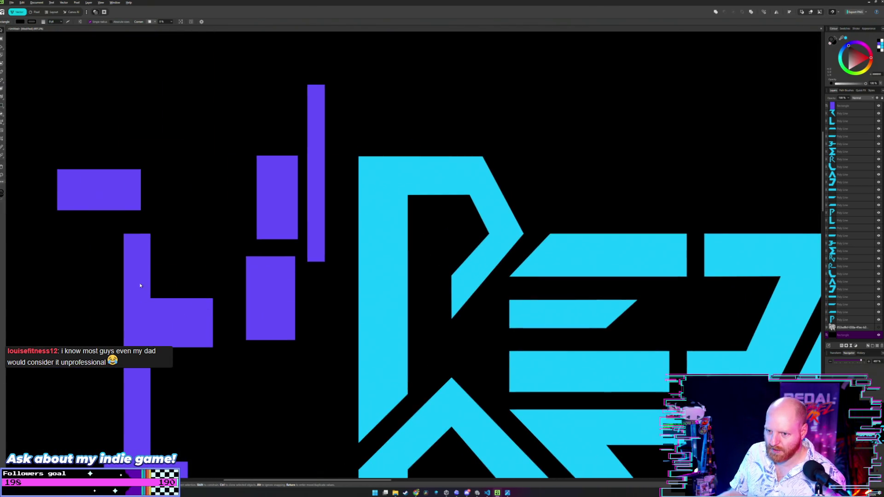
{"action": "mouse_move", "coordinate": [140, 256]}
{"action": "left_mouse_down"}
{"action": "mouse_move", "coordinate": [373, 306]}
{"action": "mouse_move", "coordinate": [500, 303]}
{"action": "left_mouse_up"}
{"action": "scroll", "coordinate": [480, 238], "scroll_direction": "up", "scroll_amount": 4}
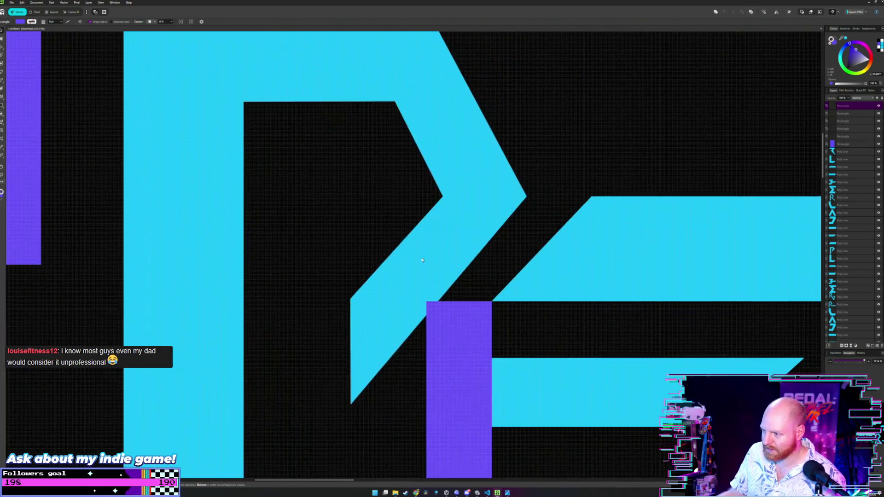
{"action": "scroll", "coordinate": [466, 301], "scroll_direction": "up", "scroll_amount": 1}
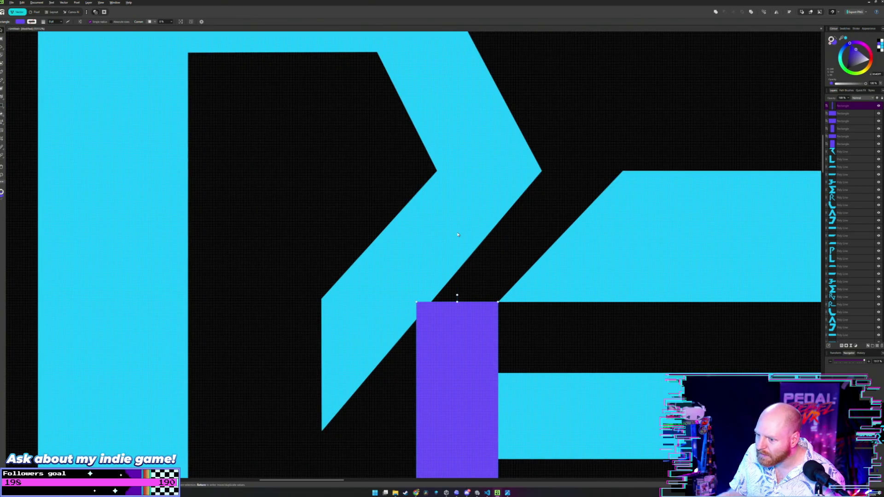
{"action": "left_click", "coordinate": [355, 357]}
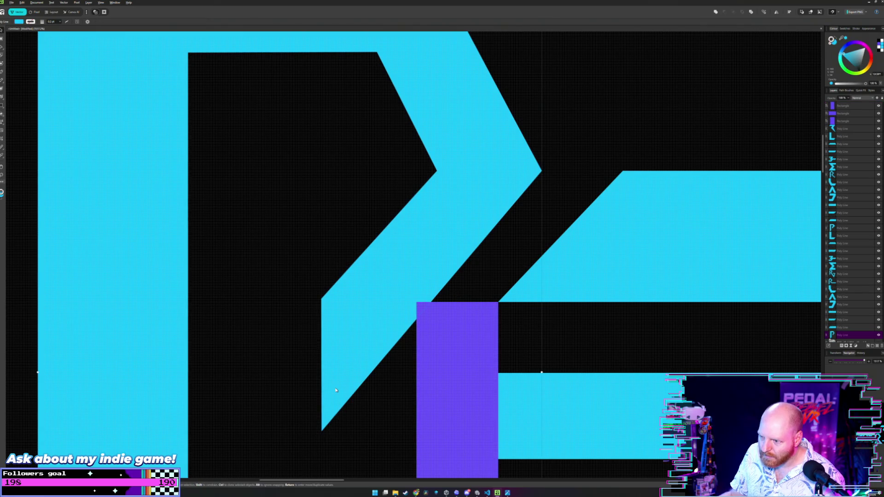
{"action": "scroll", "coordinate": [369, 323], "scroll_direction": "down", "scroll_amount": 1}
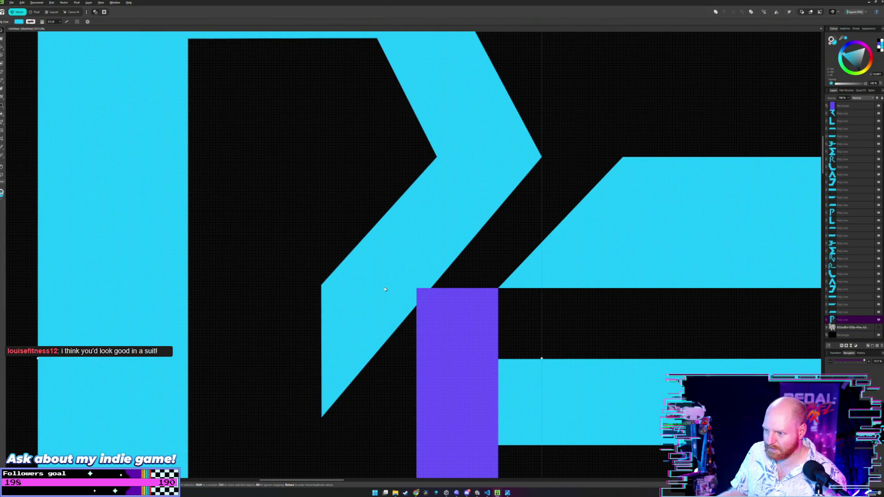
{"action": "left_click", "coordinate": [606, 316]}
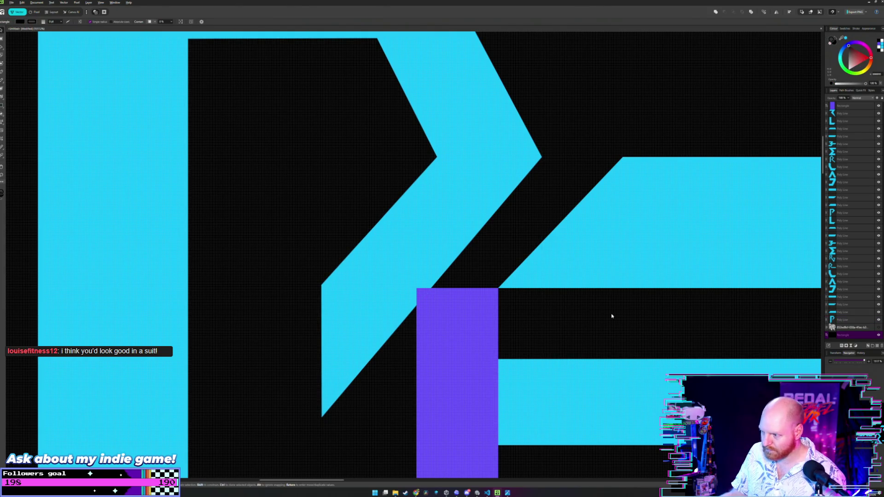
Step: Raise the P's bottom and left-middle nodes about 60 px to shorten its inner diagonal leg
{"action": "key", "text": "a"}
{"action": "left_click", "coordinate": [378, 313]}
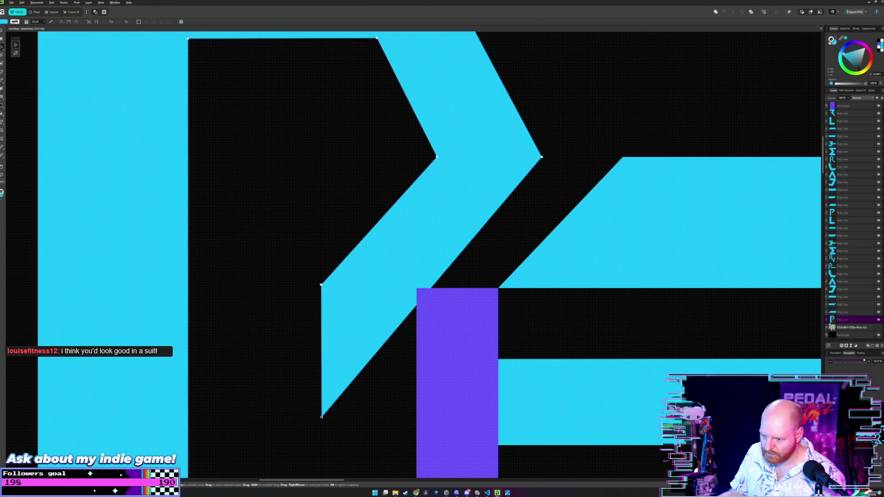
{"action": "left_click_drag", "start_coordinate": [321, 418], "coordinate": [322, 388]}
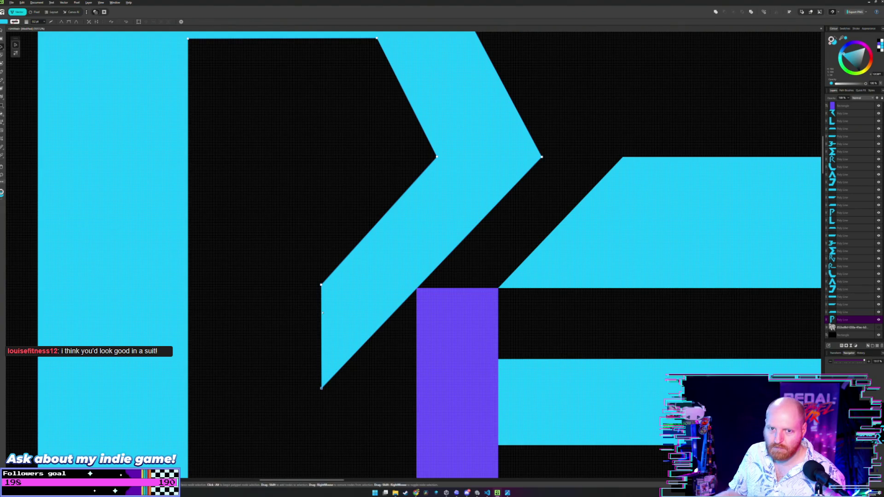
{"action": "key", "text": "ctrl+z"}
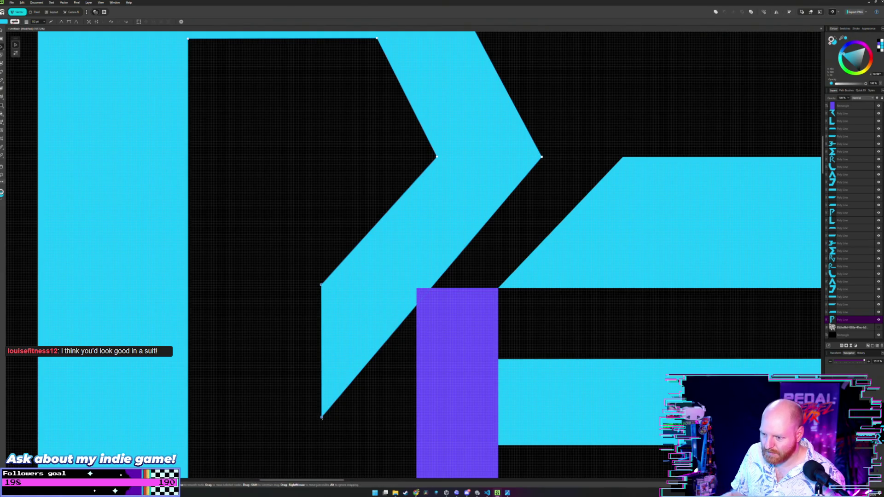
{"action": "left_click_drag", "start_coordinate": [322, 418], "coordinate": [322, 390]}
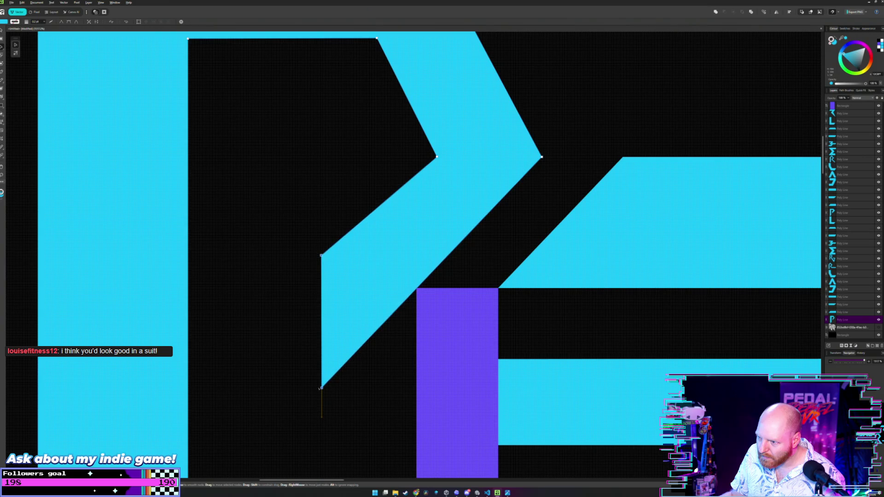
{"action": "key", "text": "v"}
{"action": "left_click", "coordinate": [248, 219]}
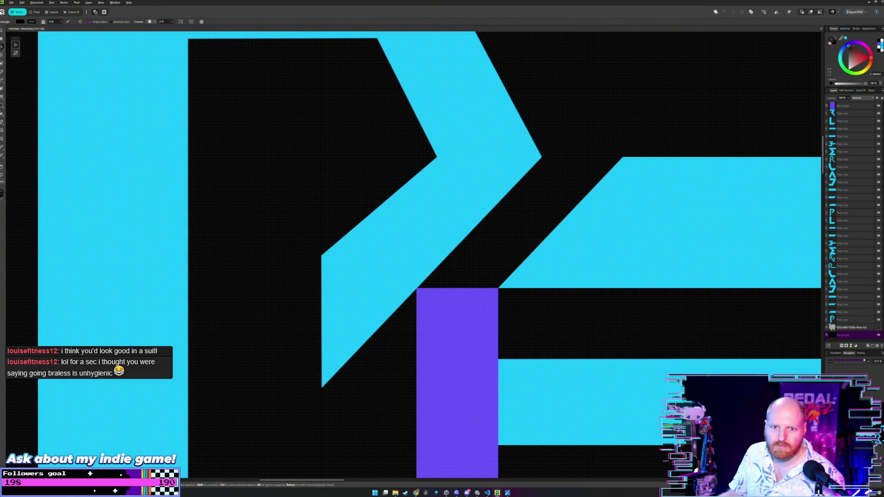
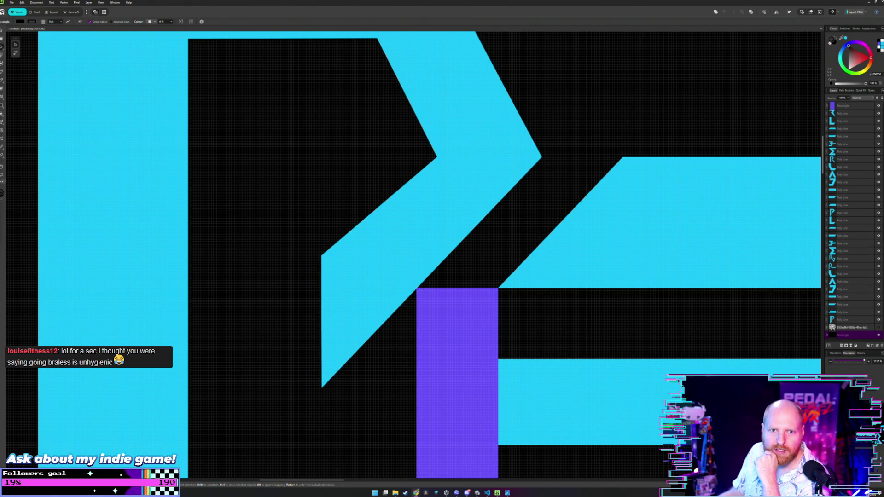
Step: Try moving the purple rectangle far left, then up to the E's top bar, undoing both moves
{"action": "scroll", "coordinate": [399, 206], "scroll_direction": "down", "scroll_amount": 1}
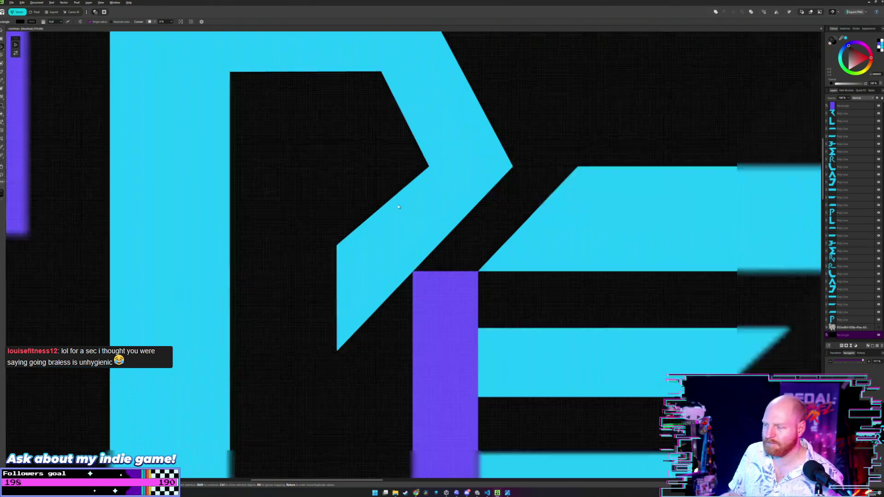
{"action": "scroll", "coordinate": [398, 206], "scroll_direction": "down", "scroll_amount": 2}
{"action": "scroll", "coordinate": [388, 218], "scroll_direction": "up", "scroll_amount": 2}
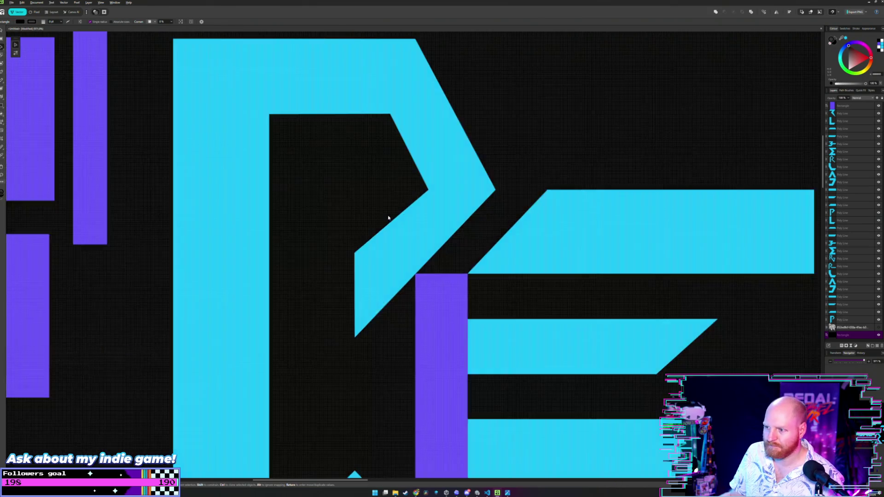
{"action": "left_click", "coordinate": [450, 299]}
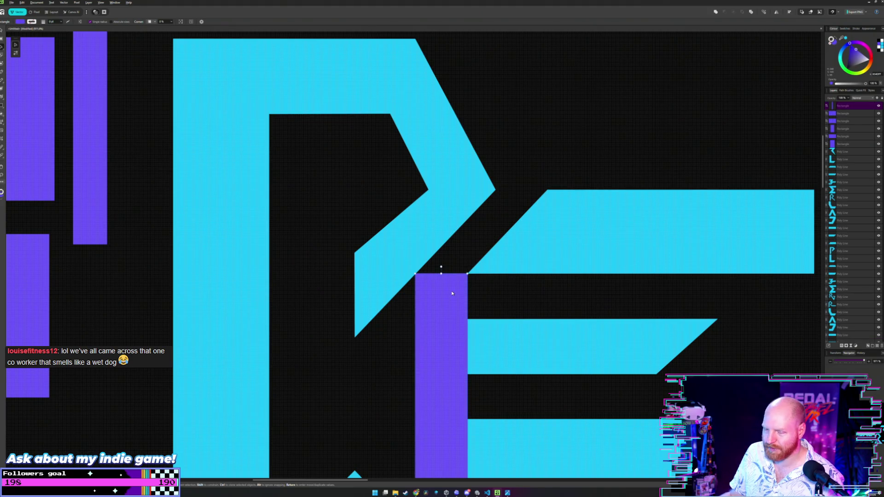
{"action": "left_click_drag", "start_coordinate": [452, 293], "coordinate": [119, 270]}
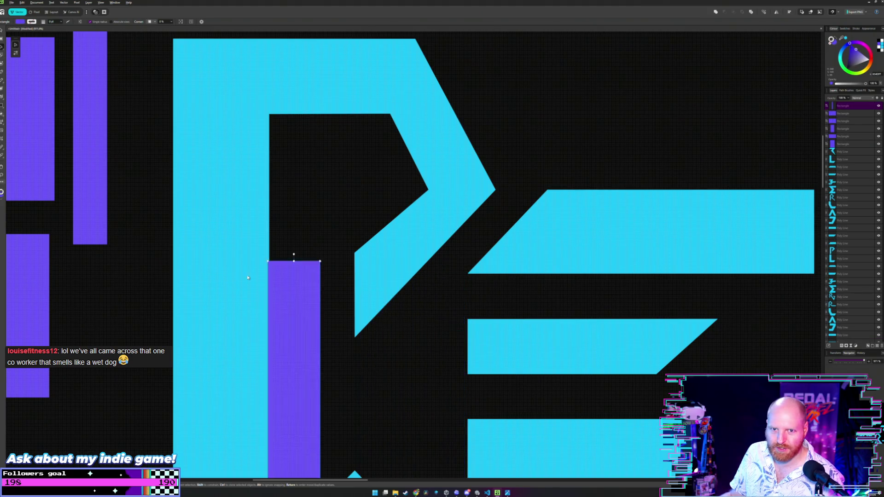
{"action": "left_click", "coordinate": [168, 213]}
{"action": "scroll", "coordinate": [458, 250], "scroll_direction": "up", "scroll_amount": 1}
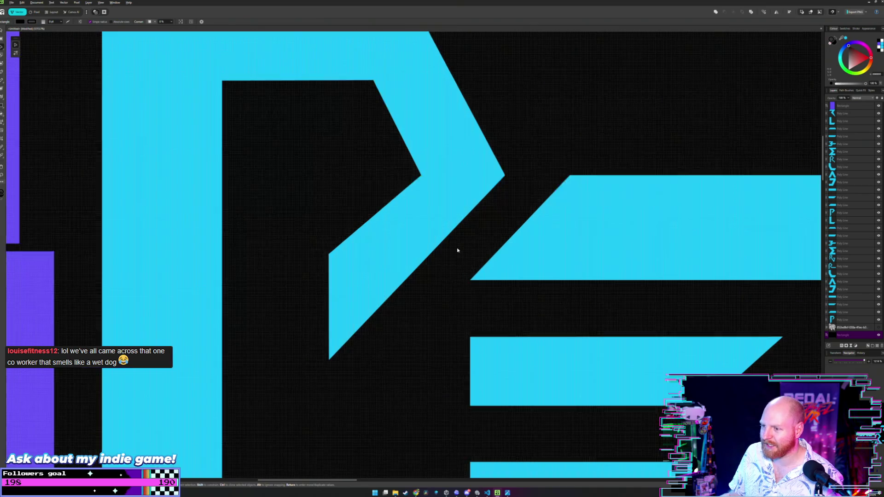
{"action": "scroll", "coordinate": [457, 250], "scroll_direction": "down", "scroll_amount": 1}
{"action": "key", "text": "ctrl+z"}
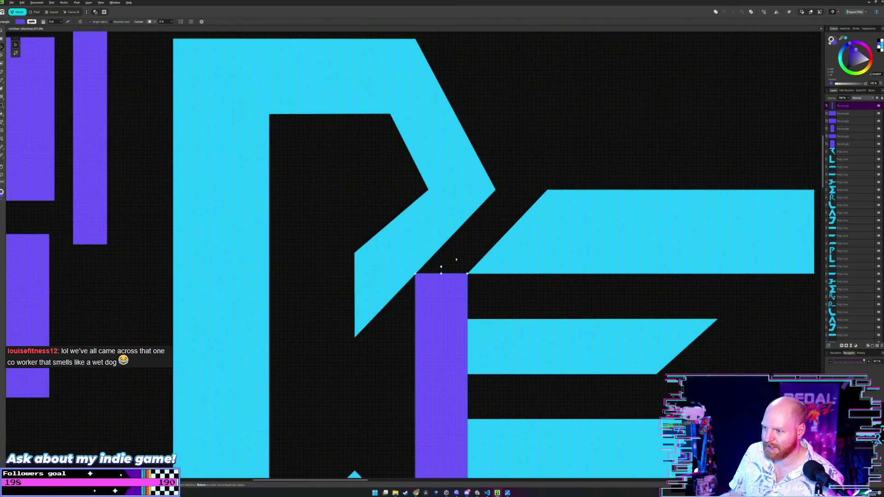
{"action": "left_click", "coordinate": [487, 217]}
{"action": "left_click_drag", "start_coordinate": [441, 294], "coordinate": [517, 224]}
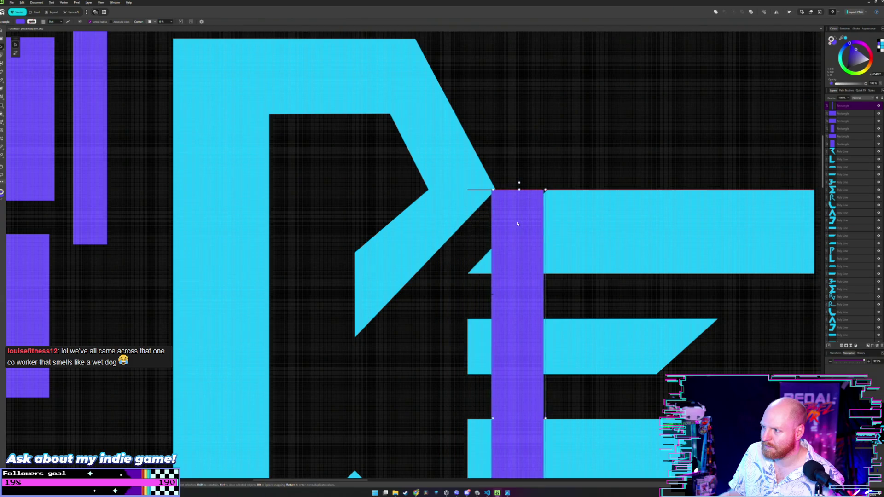
{"action": "key", "text": "ctrl+z"}
{"action": "key", "text": "ctrl+z"}
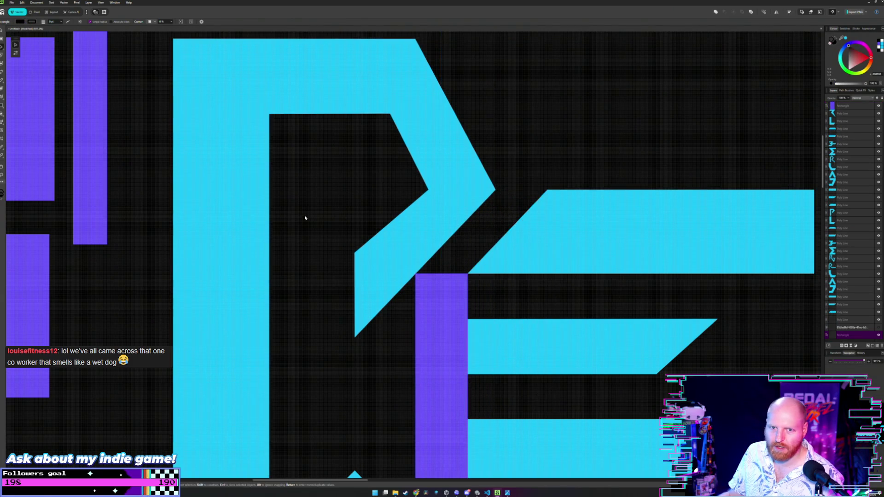
Step: Shift a purple bar left against the P and the lower bar into the P/E gap
{"action": "scroll", "coordinate": [305, 218], "scroll_direction": "down", "scroll_amount": 3}
{"action": "scroll", "coordinate": [422, 233], "scroll_direction": "up", "scroll_amount": 1}
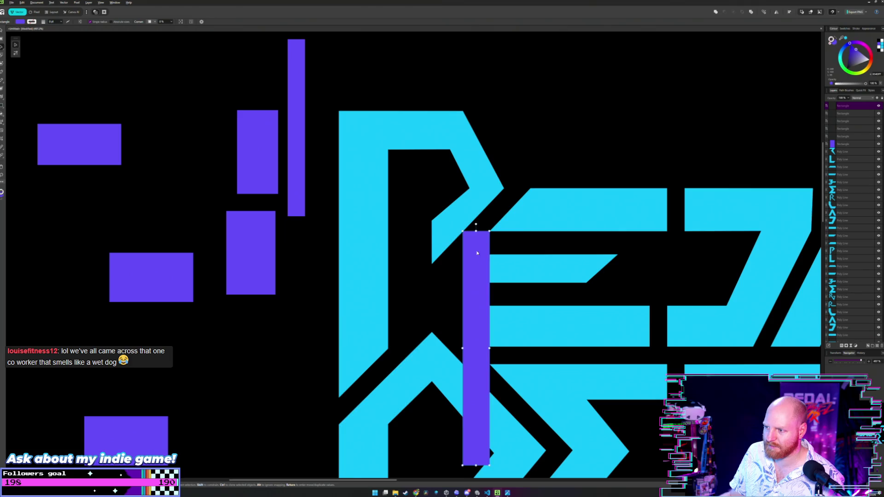
{"action": "left_click_drag", "start_coordinate": [475, 256], "coordinate": [291, 294]}
{"action": "scroll", "coordinate": [453, 222], "scroll_direction": "up", "scroll_amount": 2}
{"action": "scroll", "coordinate": [453, 222], "scroll_direction": "up", "scroll_amount": 1}
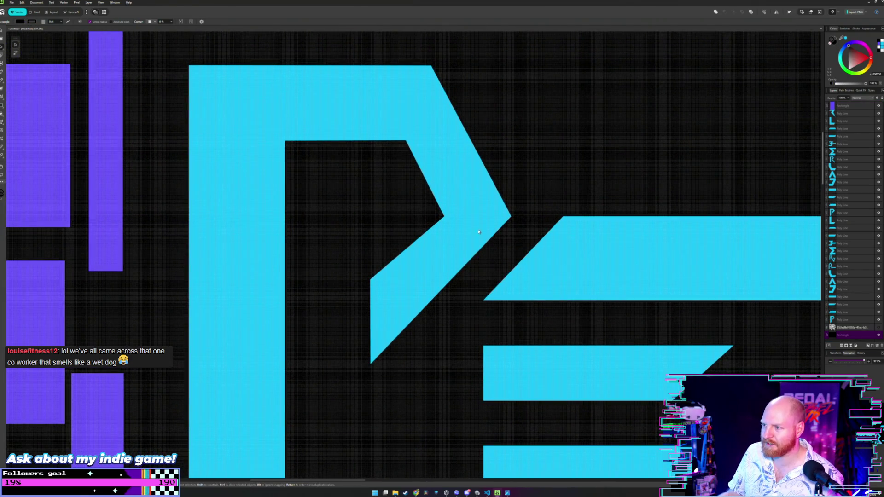
{"action": "scroll", "coordinate": [478, 232], "scroll_direction": "down", "scroll_amount": 3}
{"action": "scroll", "coordinate": [399, 255], "scroll_direction": "up", "scroll_amount": 1}
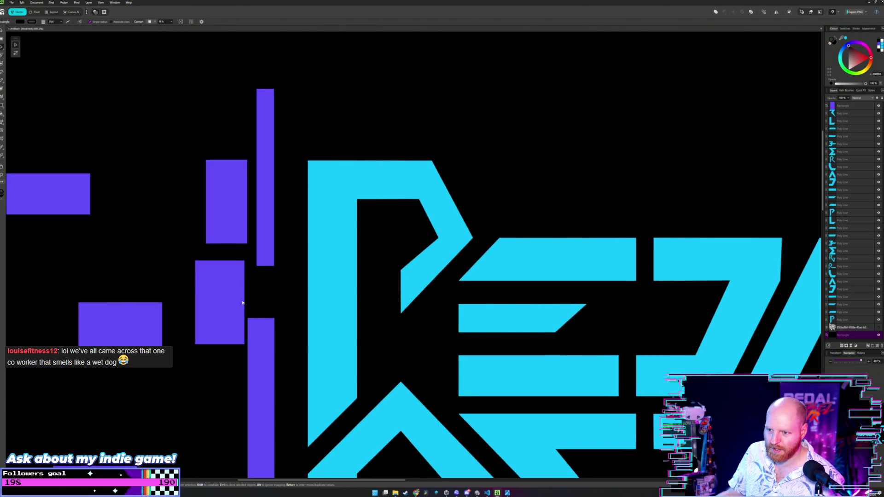
{"action": "mouse_move", "coordinate": [254, 339]}
{"action": "left_mouse_down"}
{"action": "mouse_move", "coordinate": [445, 258]}
{"action": "mouse_move", "coordinate": [272, 316]}
{"action": "left_mouse_up"}
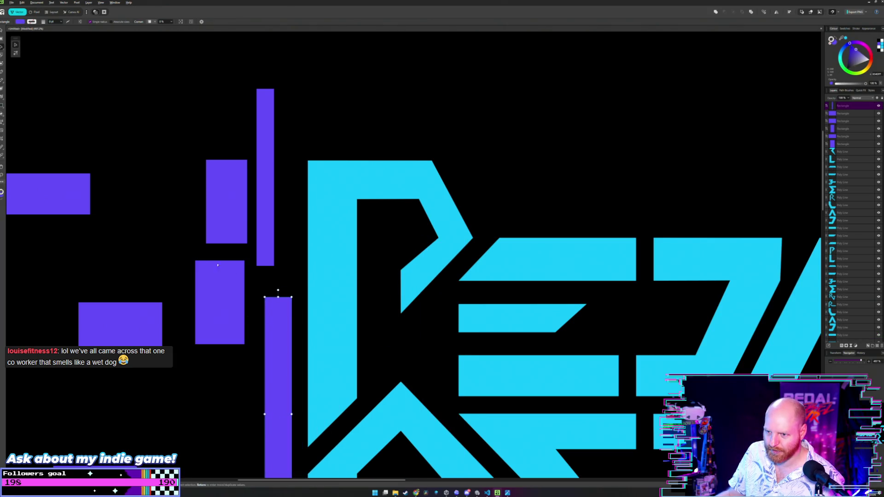
Step: Drag a wide purple rectangle from the left into the P/E joint
{"action": "scroll", "coordinate": [203, 326], "scroll_direction": "down", "scroll_amount": 2}
{"action": "scroll", "coordinate": [210, 235], "scroll_direction": "down", "scroll_amount": 2}
{"action": "scroll", "coordinate": [212, 248], "scroll_direction": "up", "scroll_amount": 2}
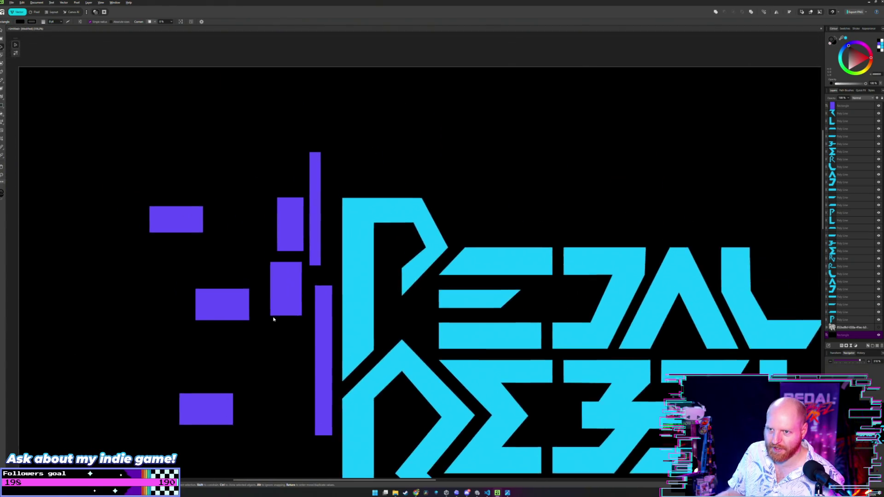
{"action": "scroll", "coordinate": [276, 262], "scroll_direction": "up", "scroll_amount": 2}
{"action": "scroll", "coordinate": [278, 277], "scroll_direction": "up", "scroll_amount": 1}
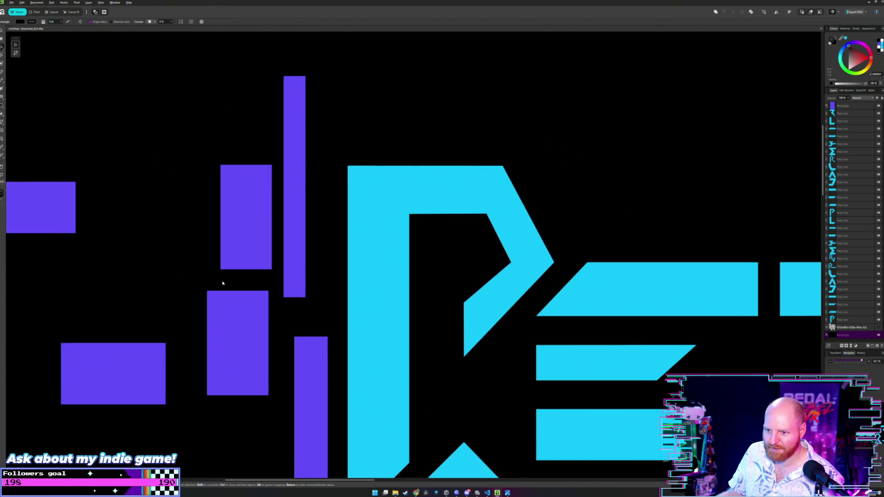
{"action": "mouse_move", "coordinate": [252, 209]}
{"action": "left_mouse_down"}
{"action": "mouse_move", "coordinate": [522, 293]}
{"action": "mouse_move", "coordinate": [375, 302]}
{"action": "mouse_move", "coordinate": [523, 294]}
{"action": "left_mouse_up"}
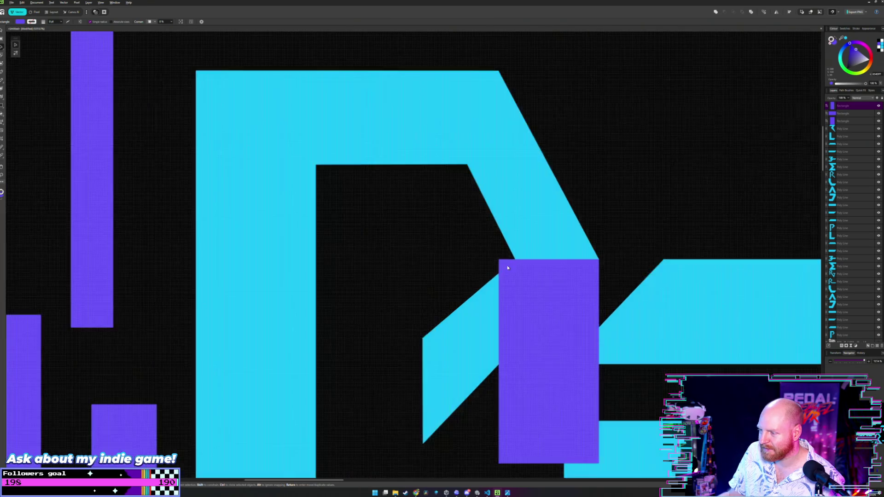
Step: Push the purple block against the E's bar
{"action": "scroll", "coordinate": [506, 265], "scroll_direction": "up", "scroll_amount": 3}
{"action": "scroll", "coordinate": [512, 256], "scroll_direction": "right", "scroll_amount": 2}
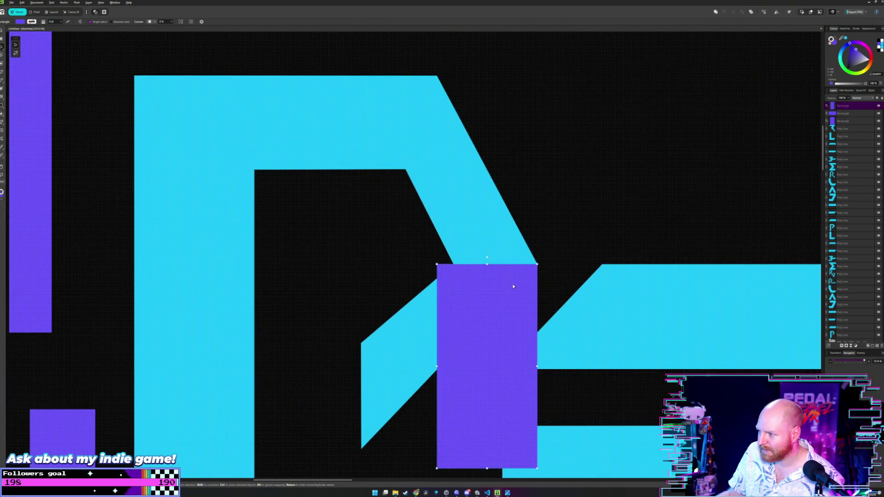
{"action": "mouse_move", "coordinate": [492, 296]}
{"action": "left_mouse_down"}
{"action": "mouse_move", "coordinate": [552, 294]}
{"action": "mouse_move", "coordinate": [479, 295]}
{"action": "left_mouse_up"}
Step: Pull the P's inner node slightly left with the Node tool
{"action": "key", "text": "a"}
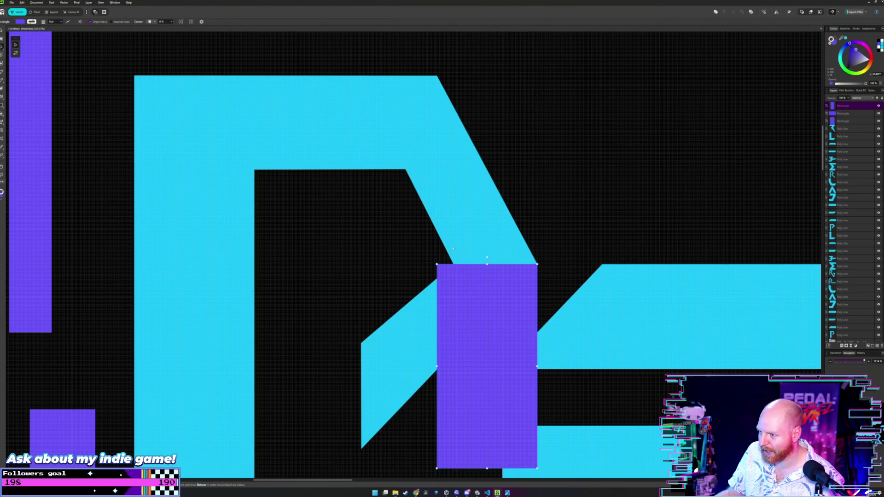
{"action": "left_click", "coordinate": [453, 264]}
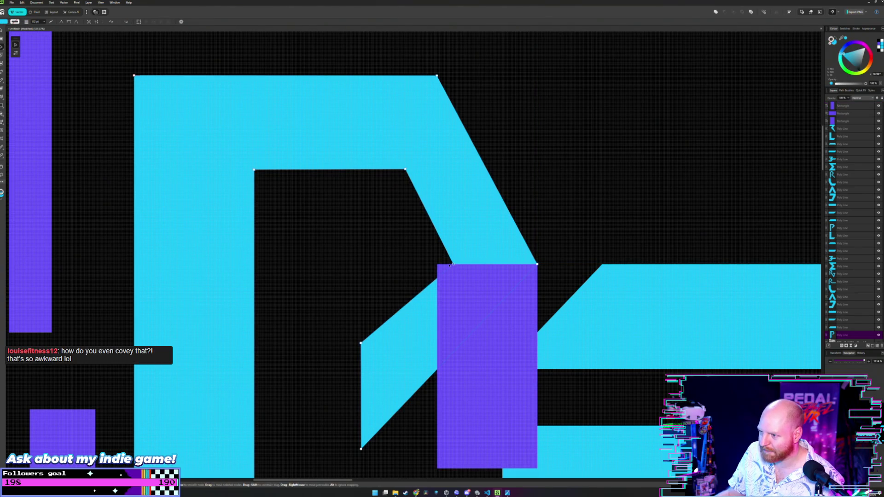
{"action": "left_click_drag", "start_coordinate": [451, 265], "coordinate": [437, 265]}
{"action": "key", "text": "m"}
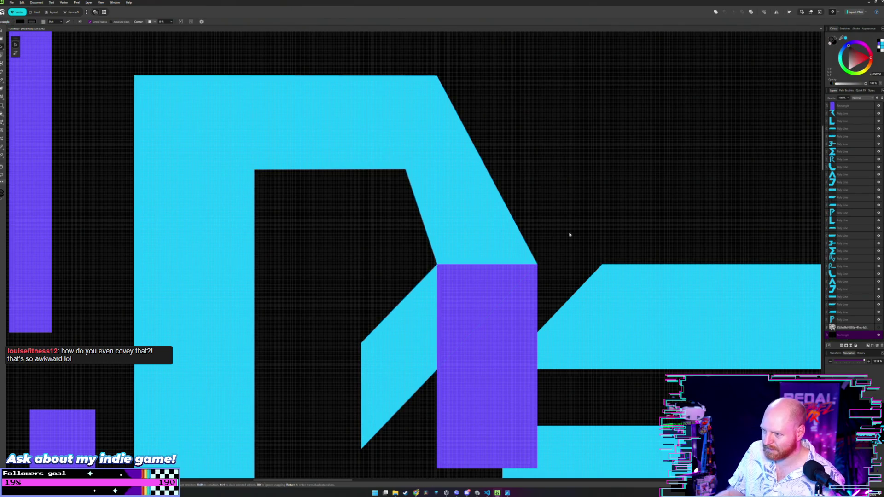
Step: Move the purple block up-left off the E, back toward the left cluster
{"action": "scroll", "coordinate": [569, 235], "scroll_direction": "down", "scroll_amount": 3}
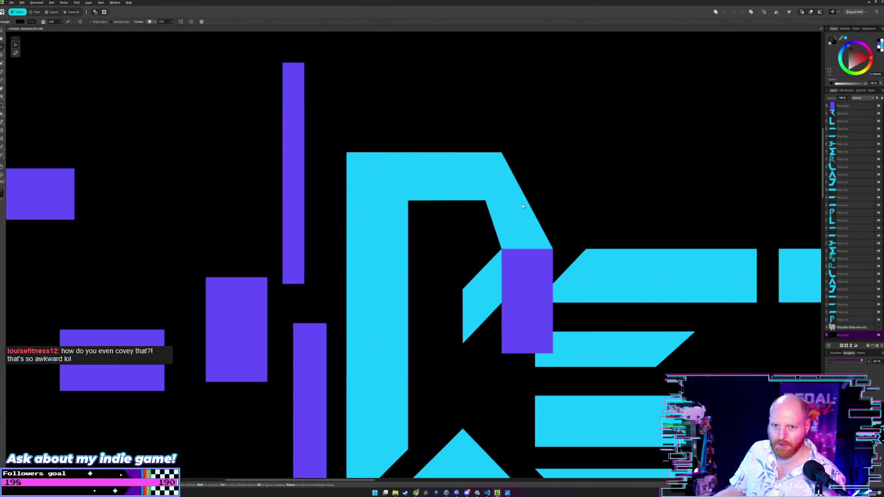
{"action": "left_click_drag", "start_coordinate": [523, 206], "coordinate": [512, 264]}
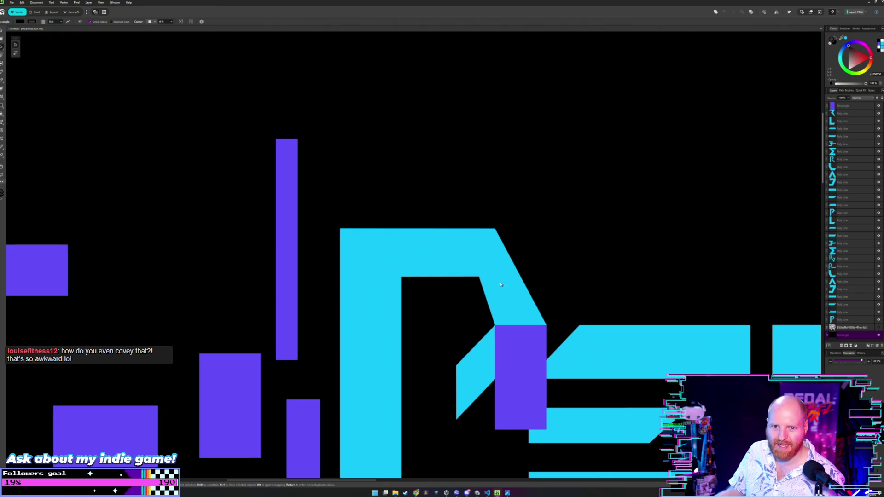
{"action": "left_click_drag", "start_coordinate": [511, 331], "coordinate": [494, 294]}
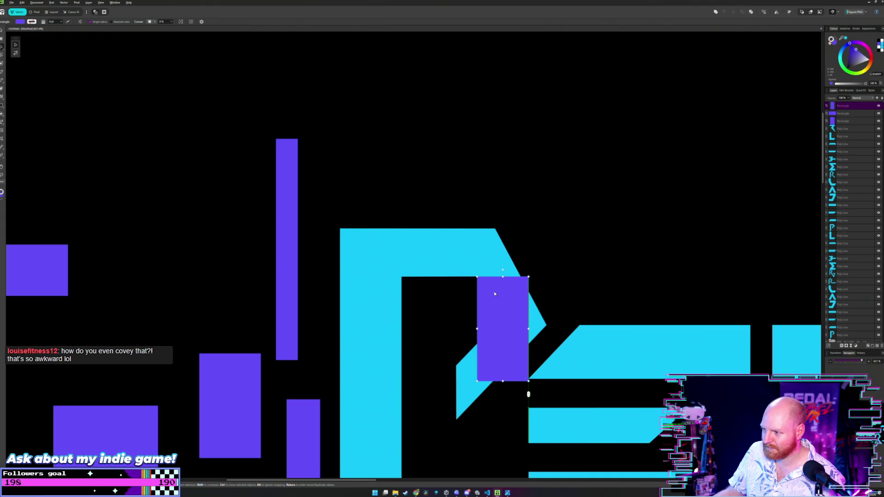
{"action": "mouse_move", "coordinate": [479, 293]}
{"action": "left_mouse_down"}
{"action": "mouse_move", "coordinate": [445, 246]}
{"action": "mouse_move", "coordinate": [170, 201]}
{"action": "left_mouse_up"}
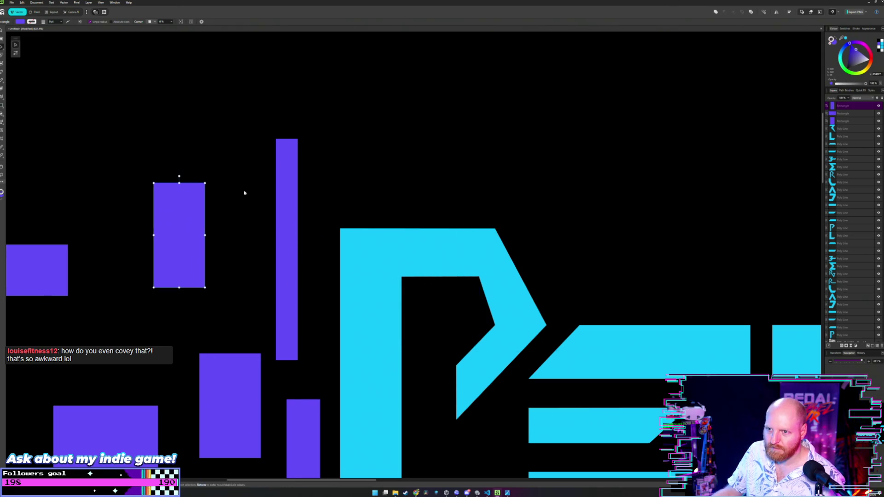
{"action": "scroll", "coordinate": [479, 297], "scroll_direction": "down", "scroll_amount": 2}
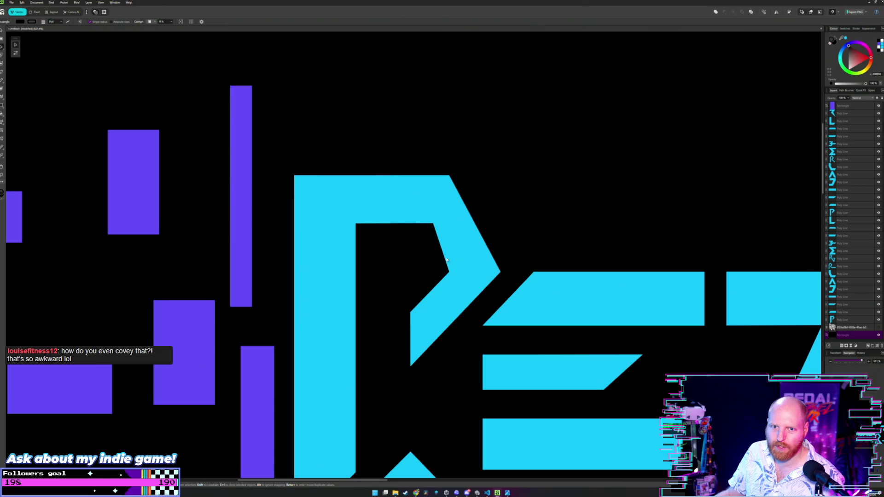
{"action": "scroll", "coordinate": [424, 258], "scroll_direction": "up", "scroll_amount": 1}
{"action": "scroll", "coordinate": [439, 267], "scroll_direction": "up", "scroll_amount": 1}
{"action": "scroll", "coordinate": [439, 274], "scroll_direction": "up", "scroll_amount": 2, "text": "ctrl"}
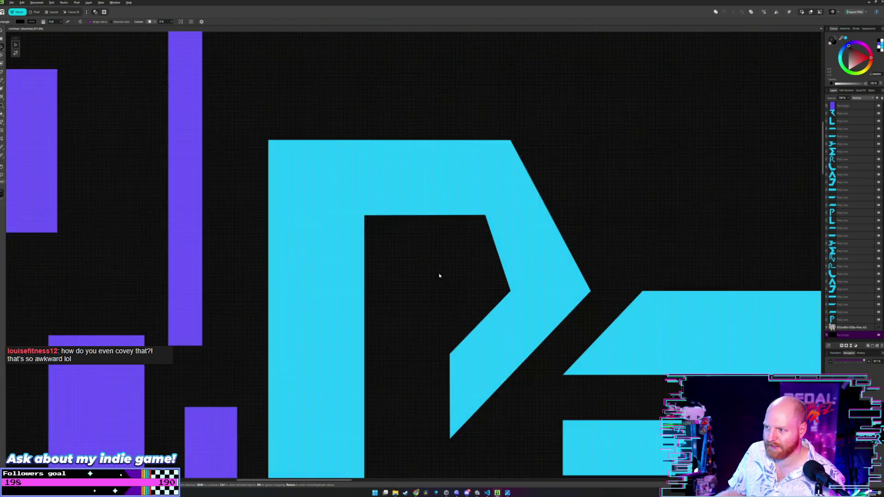
{"action": "scroll", "coordinate": [454, 286], "scroll_direction": "down", "scroll_amount": 2, "text": "ctrl"}
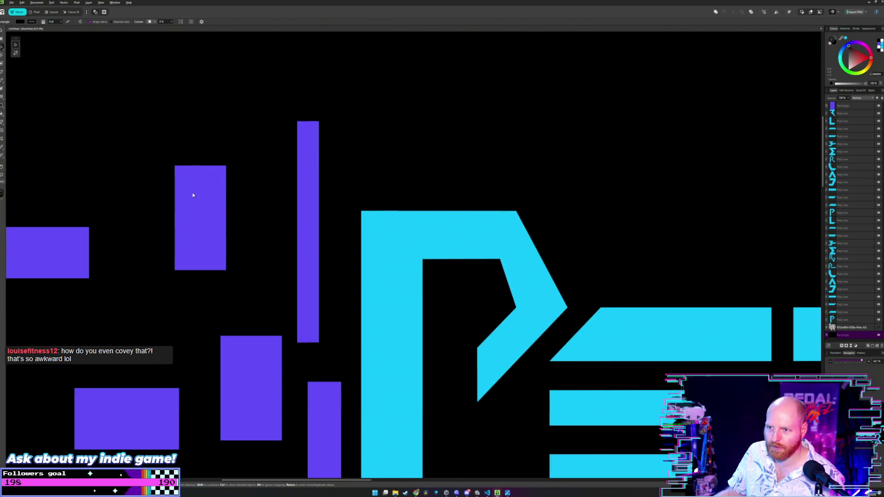
Step: Place a left purple rectangle inside the P, aligned to its diagonal and inner corner
{"action": "left_click_drag", "start_coordinate": [193, 195], "coordinate": [535, 285]}
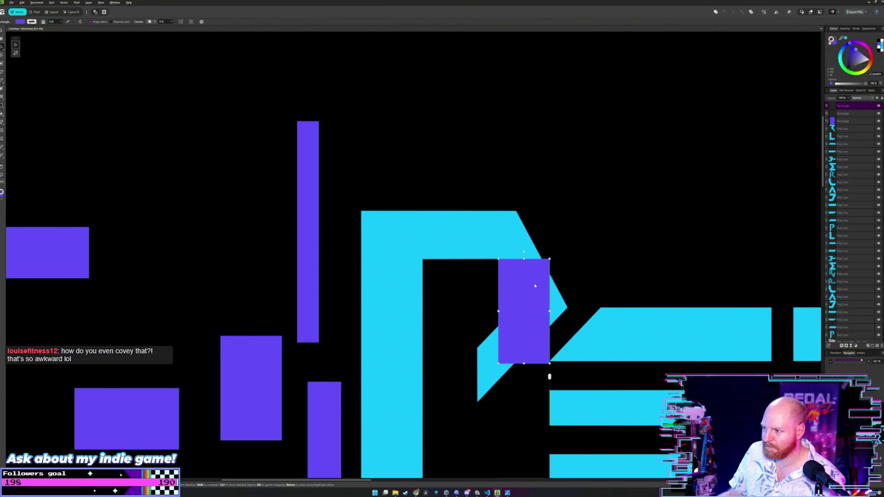
{"action": "scroll", "coordinate": [465, 294], "scroll_direction": "up", "scroll_amount": 2, "text": "ctrl"}
{"action": "scroll", "coordinate": [405, 288], "scroll_direction": "right", "scroll_amount": 1}
{"action": "scroll", "coordinate": [451, 267], "scroll_direction": "right", "scroll_amount": 2}
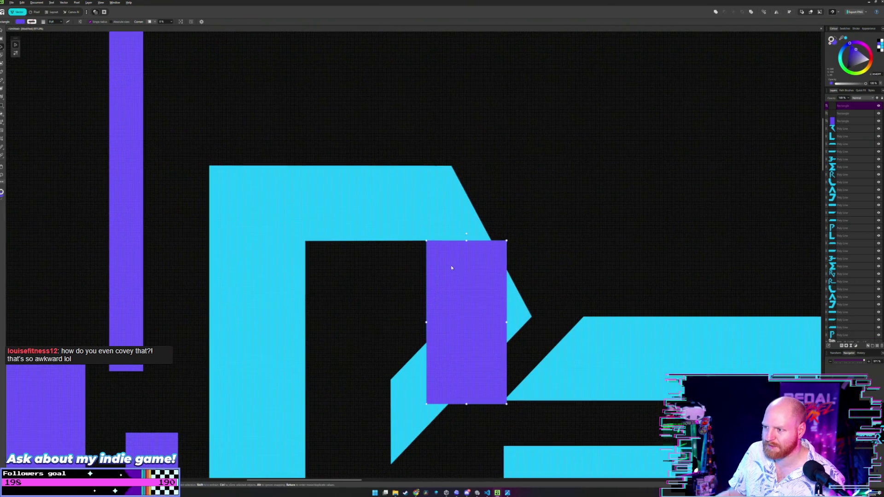
{"action": "left_click_drag", "start_coordinate": [451, 267], "coordinate": [482, 342]}
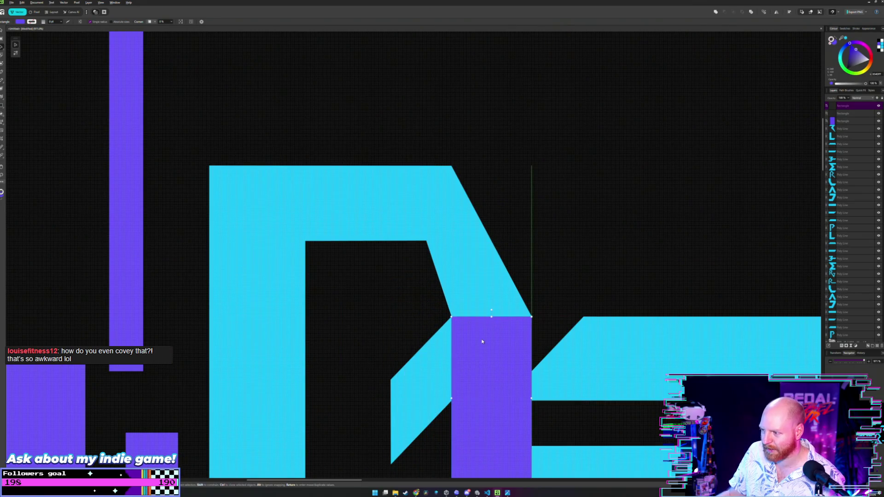
{"action": "scroll", "coordinate": [446, 353], "scroll_direction": "up", "scroll_amount": 1}
{"action": "scroll", "coordinate": [446, 354], "scroll_direction": "right", "scroll_amount": 1}
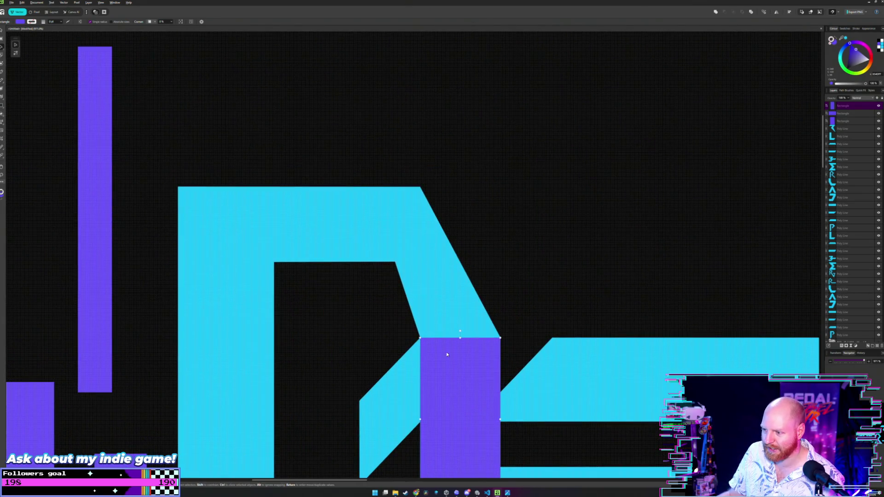
{"action": "left_click_drag", "start_coordinate": [446, 354], "coordinate": [421, 280]}
{"action": "scroll", "coordinate": [377, 268], "scroll_direction": "up", "scroll_amount": 1}
{"action": "scroll", "coordinate": [371, 277], "scroll_direction": "up", "scroll_amount": 1}
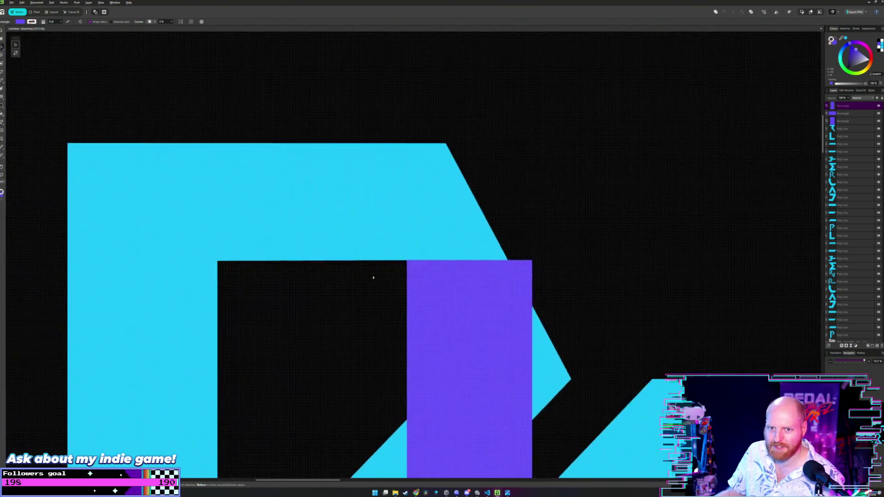
{"action": "scroll", "coordinate": [370, 277], "scroll_direction": "left", "scroll_amount": 2}
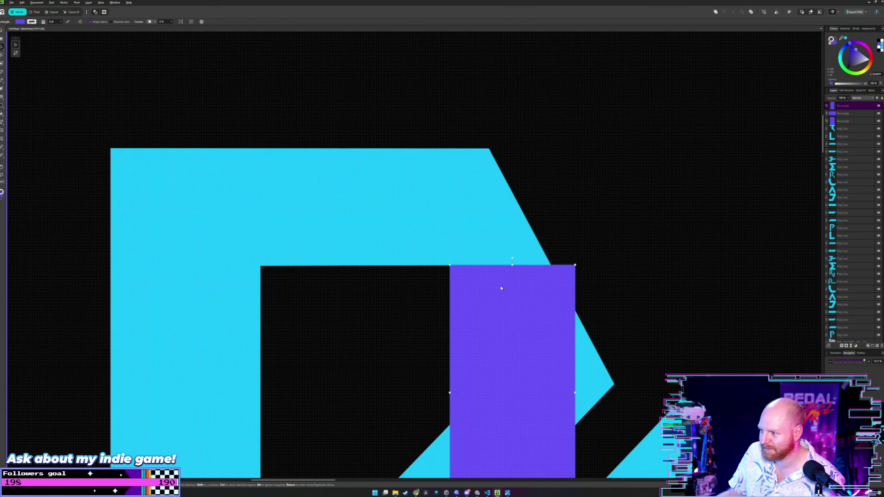
{"action": "left_click_drag", "start_coordinate": [502, 288], "coordinate": [477, 288]}
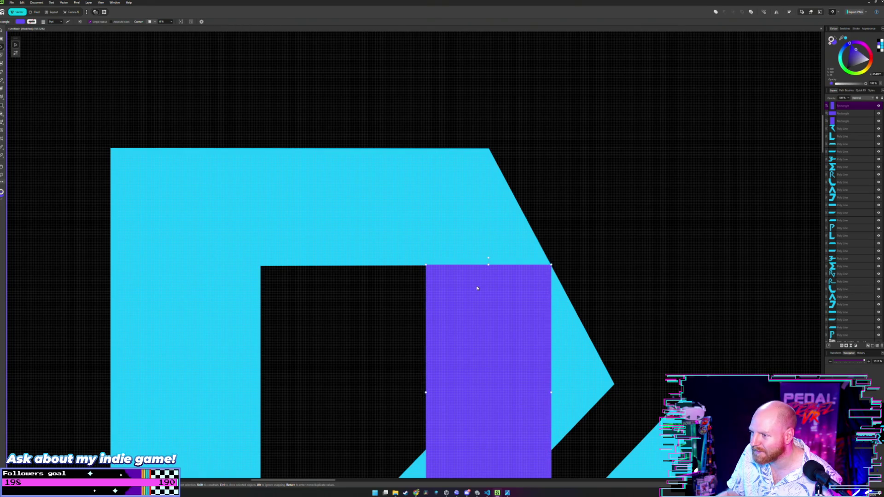
Step: Move the purple rectangle out of the P to the upper left and view the whole logo
{"action": "key", "text": "a"}
{"action": "left_click", "coordinate": [449, 266]}
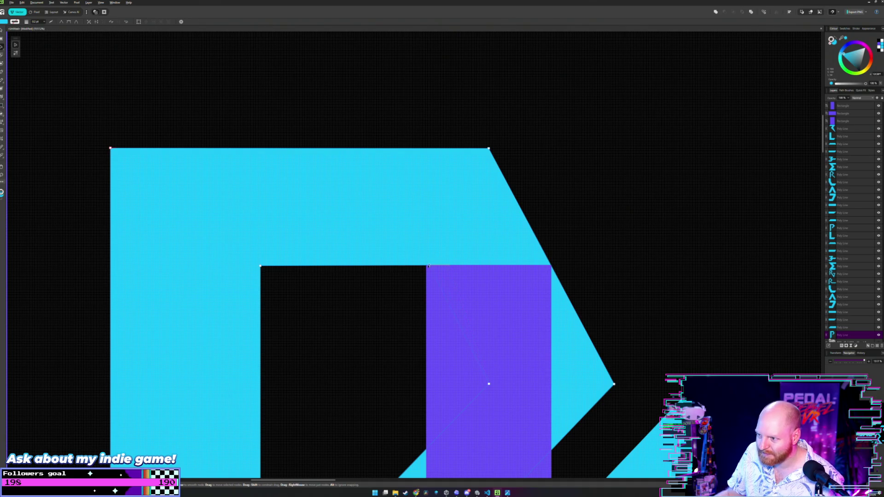
{"action": "scroll", "coordinate": [520, 262], "scroll_direction": "down", "scroll_amount": 5}
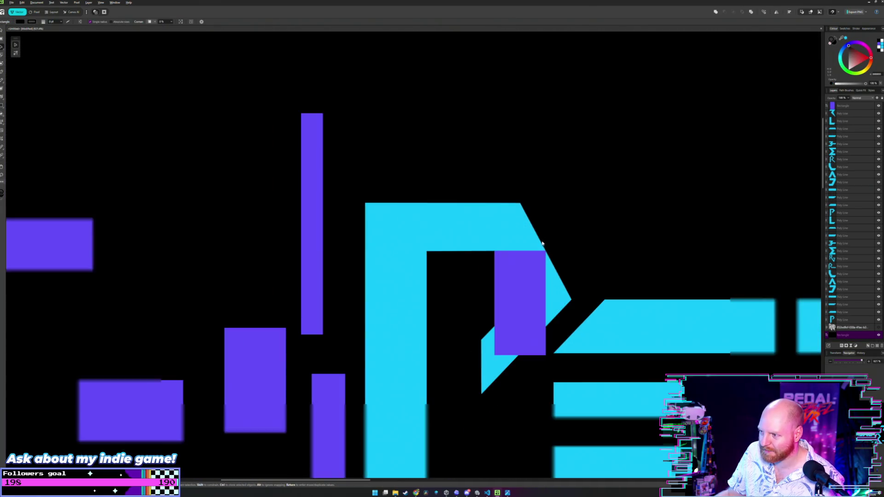
{"action": "left_click_drag", "start_coordinate": [476, 278], "coordinate": [176, 182]}
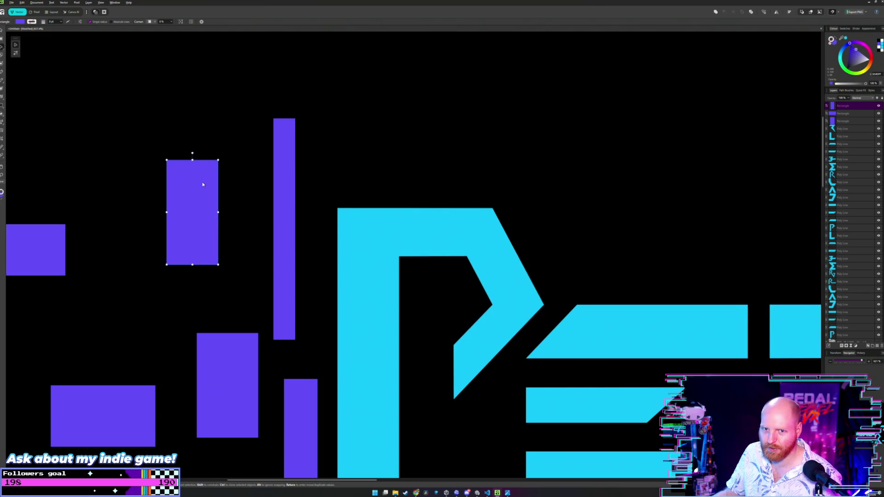
{"action": "left_click", "coordinate": [410, 149]}
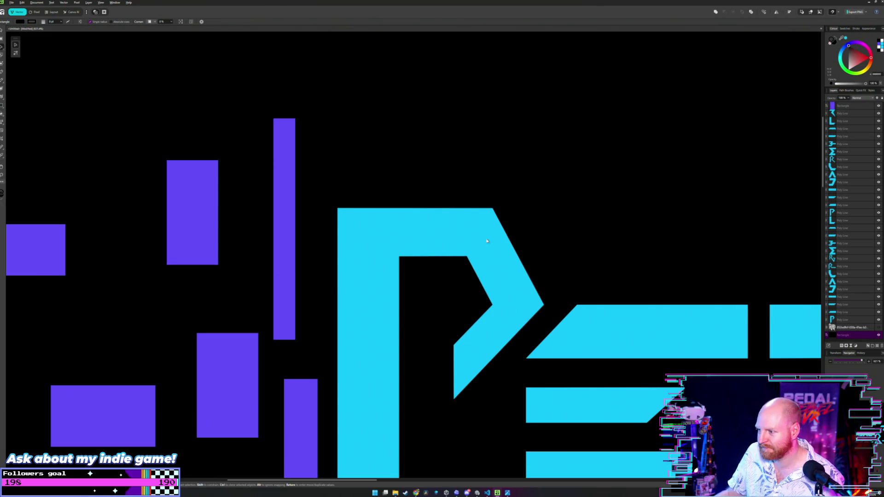
{"action": "scroll", "coordinate": [526, 261], "scroll_direction": "down", "scroll_amount": 5}
{"action": "scroll", "coordinate": [457, 255], "scroll_direction": "up", "scroll_amount": 2}
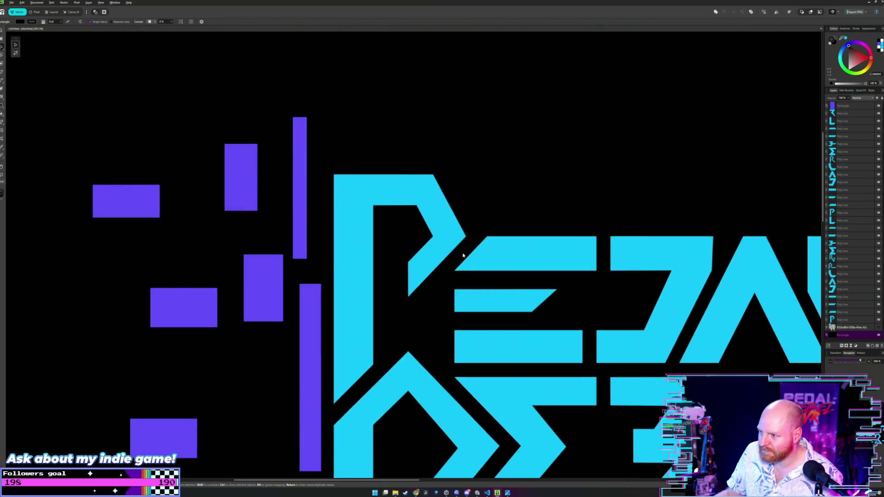
{"action": "scroll", "coordinate": [457, 255], "scroll_direction": "up", "scroll_amount": 3}
{"action": "scroll", "coordinate": [527, 256], "scroll_direction": "down", "scroll_amount": 1}
{"action": "scroll", "coordinate": [531, 257], "scroll_direction": "down", "scroll_amount": 2}
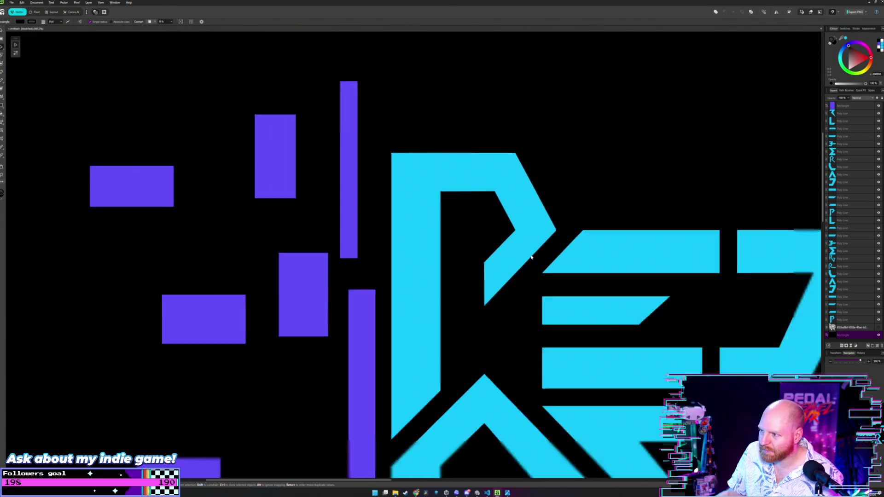
{"action": "scroll", "coordinate": [530, 257], "scroll_direction": "down", "scroll_amount": 2}
{"action": "scroll", "coordinate": [530, 257], "scroll_direction": "up", "scroll_amount": 1}
{"action": "scroll", "coordinate": [506, 253], "scroll_direction": "down", "scroll_amount": 2}
{"action": "scroll", "coordinate": [480, 249], "scroll_direction": "down", "scroll_amount": 1}
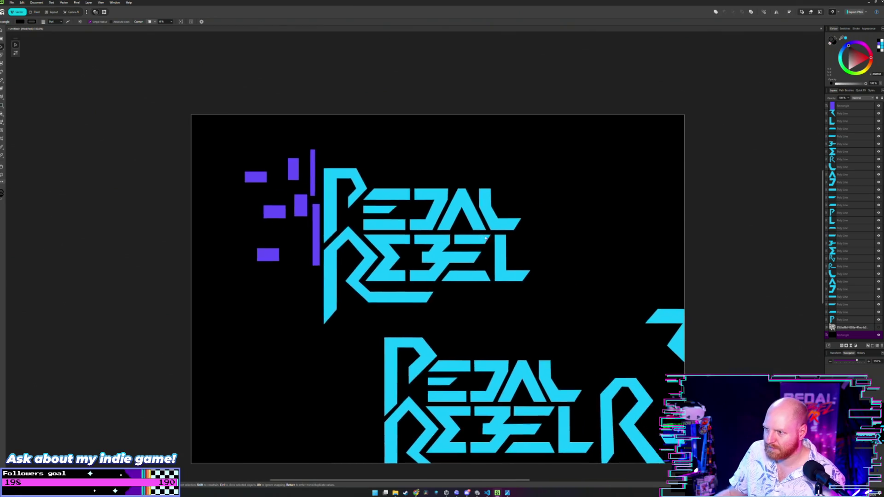
{"action": "scroll", "coordinate": [454, 251], "scroll_direction": "up", "scroll_amount": 1}
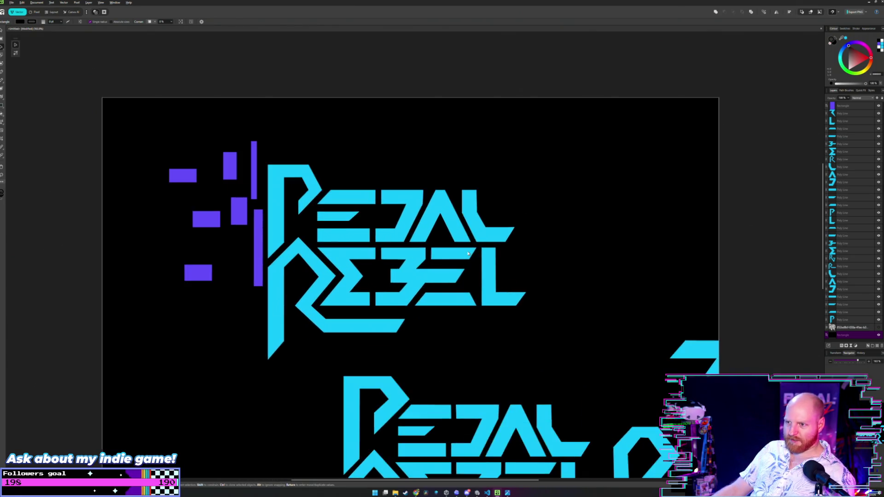
{"action": "scroll", "coordinate": [428, 253], "scroll_direction": "up", "scroll_amount": 1}
{"action": "left_click_drag", "start_coordinate": [428, 253], "coordinate": [507, 262]}
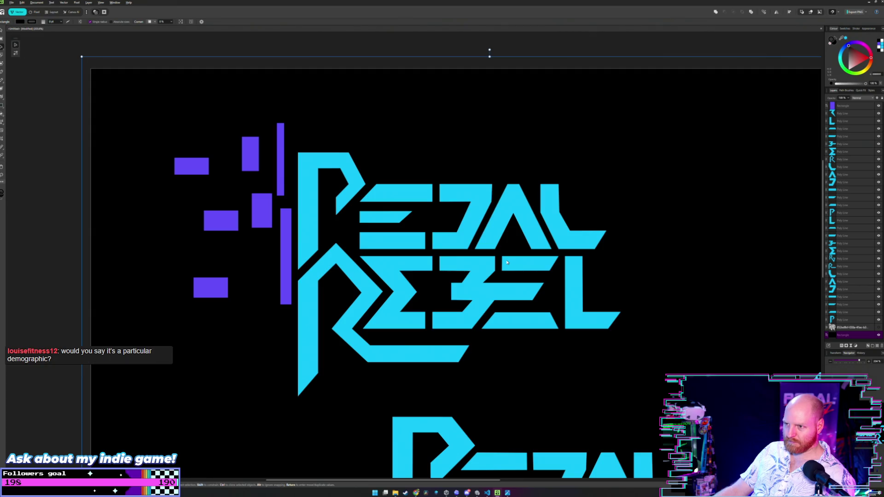
Step: Undo the recent moves, returning the purple rectangle beside the P
{"action": "key", "text": "ctrl+z"}
{"action": "key", "text": "ctrl+z"}
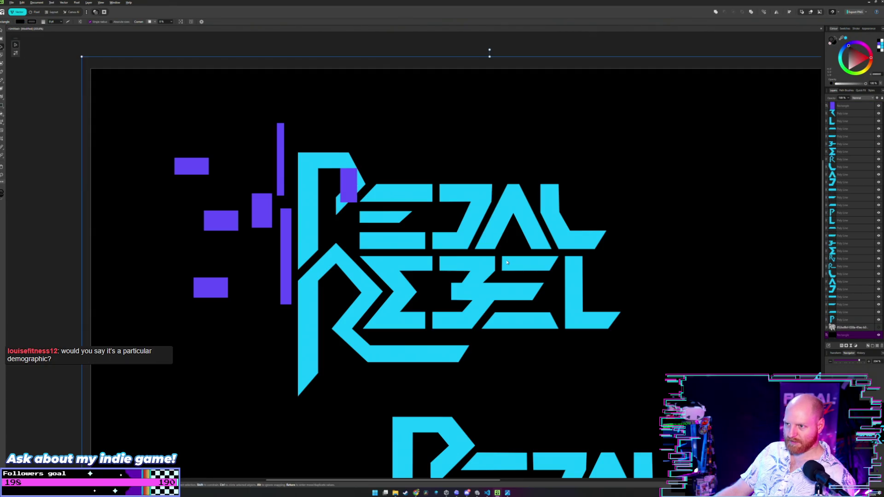
{"action": "key", "text": "ctrl+z"}
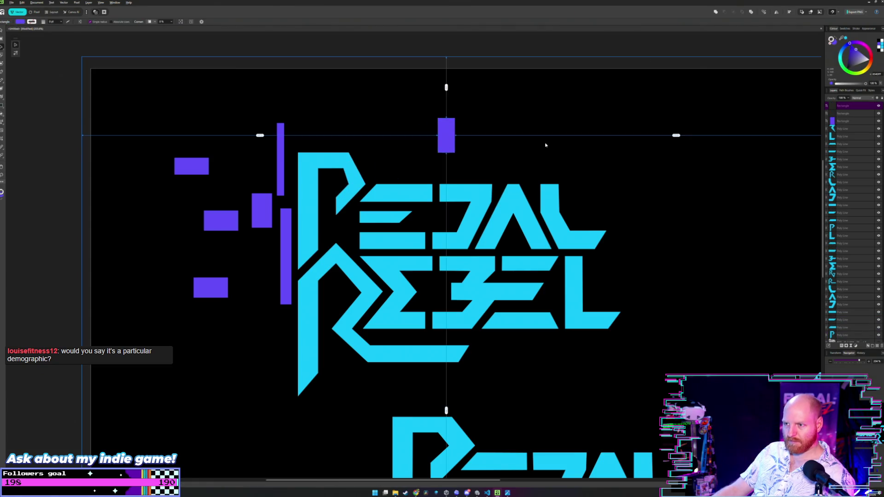
{"action": "left_click_drag", "start_coordinate": [346, 179], "coordinate": [536, 143]}
{"action": "key", "text": "ctrl+z"}
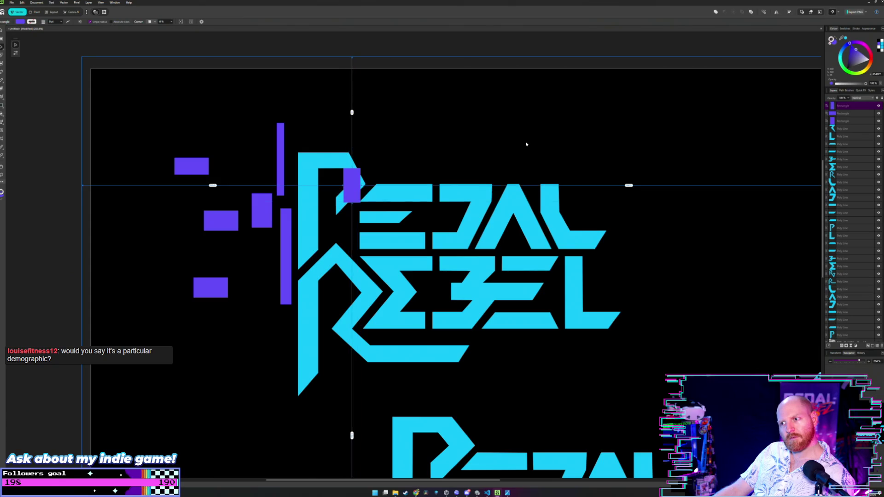
{"action": "key", "text": "ctrl+z"}
{"action": "key", "text": "ctrl+z"}
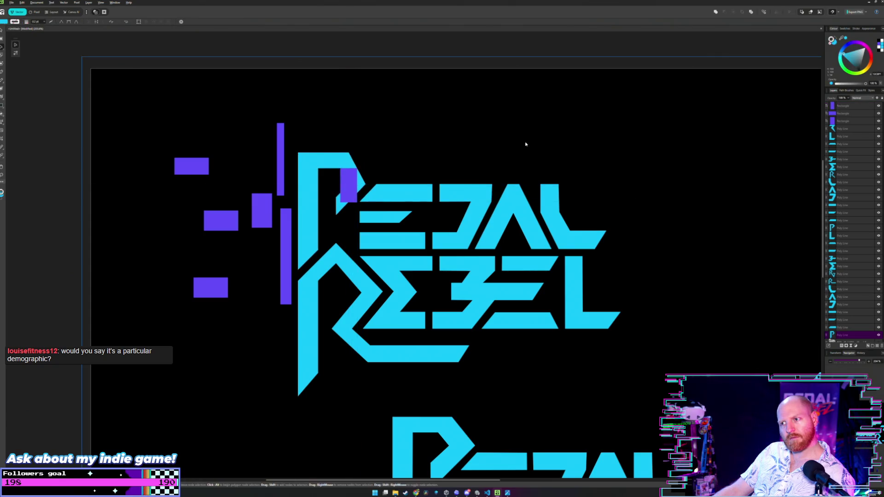
{"action": "scroll", "coordinate": [373, 161], "scroll_direction": "up", "scroll_amount": 2}
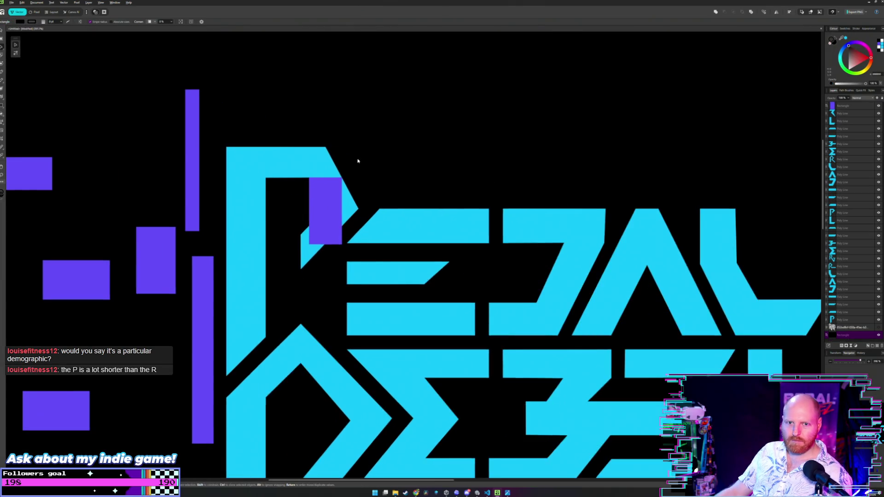
{"action": "scroll", "coordinate": [357, 162], "scroll_direction": "up", "scroll_amount": 1}
{"action": "scroll", "coordinate": [402, 193], "scroll_direction": "up", "scroll_amount": 1}
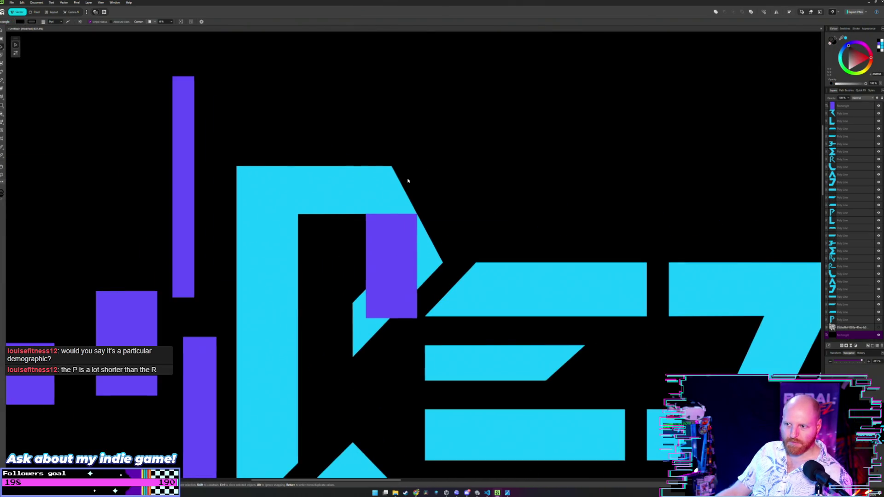
Step: Move the small purple rectangle from the P's counter next to the tall purple bar
{"action": "double_click", "coordinate": [400, 184]}
{"action": "scroll", "coordinate": [392, 214], "scroll_direction": "up", "scroll_amount": 2}
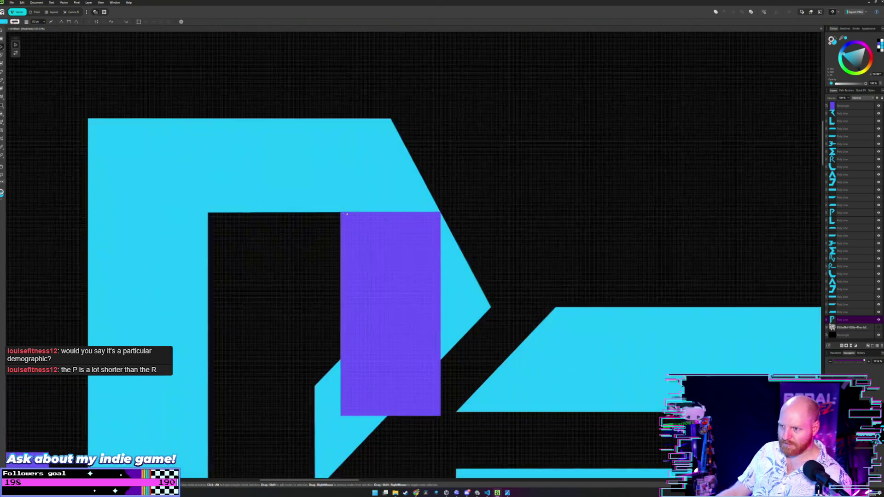
{"action": "left_click", "coordinate": [347, 214]}
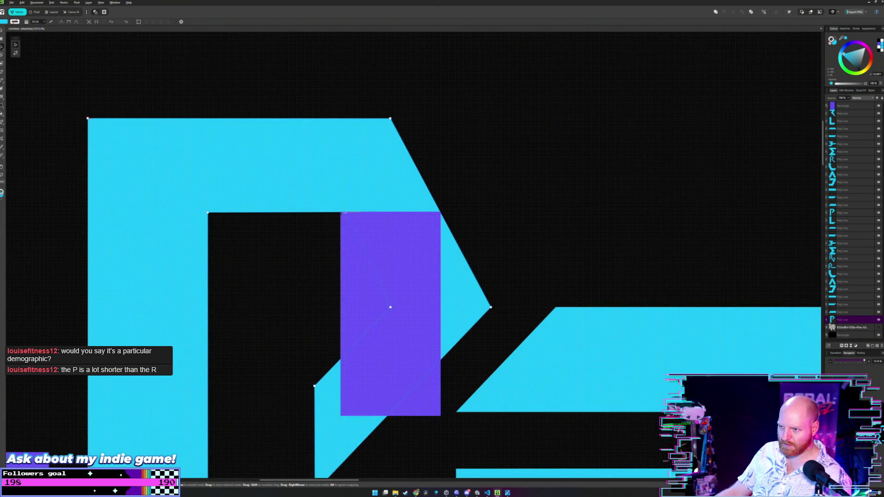
{"action": "scroll", "coordinate": [481, 191], "scroll_direction": "down", "scroll_amount": 4}
{"action": "left_click", "coordinate": [469, 223]}
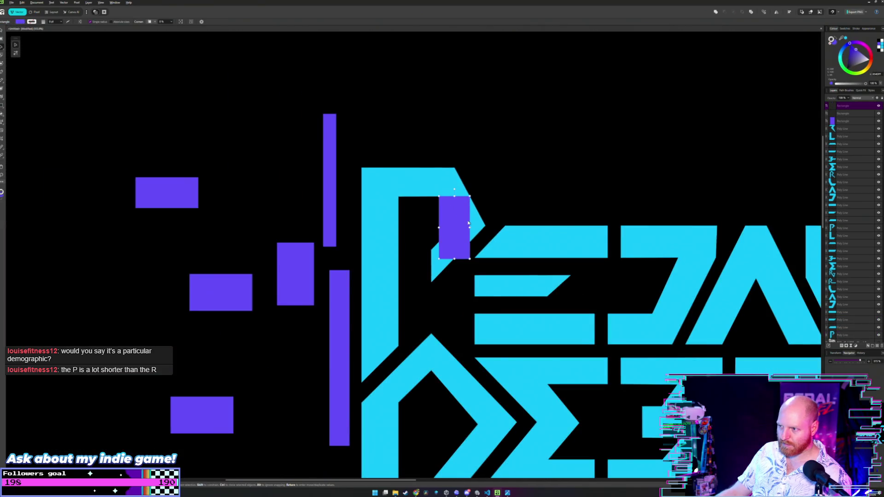
{"action": "left_click_drag", "start_coordinate": [468, 223], "coordinate": [255, 148]}
{"action": "scroll", "coordinate": [393, 190], "scroll_direction": "down", "scroll_amount": 5}
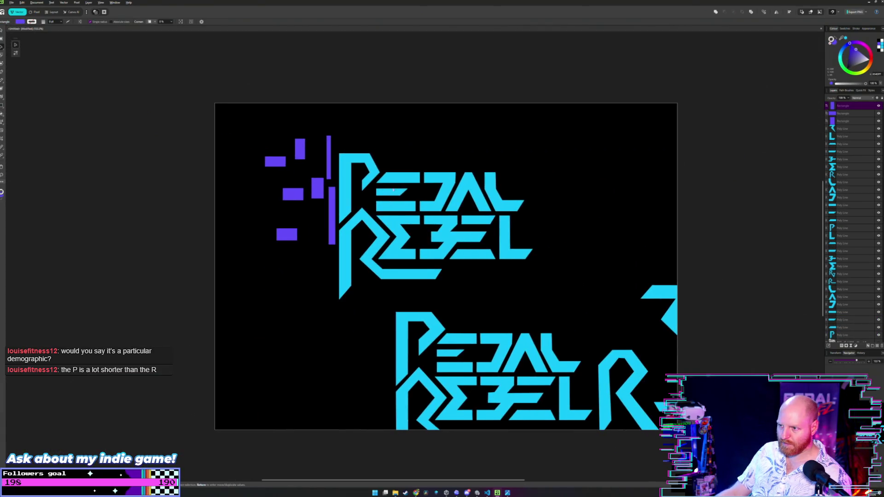
{"action": "scroll", "coordinate": [394, 201], "scroll_direction": "up", "scroll_amount": 1}
{"action": "scroll", "coordinate": [441, 159], "scroll_direction": "up", "scroll_amount": 1}
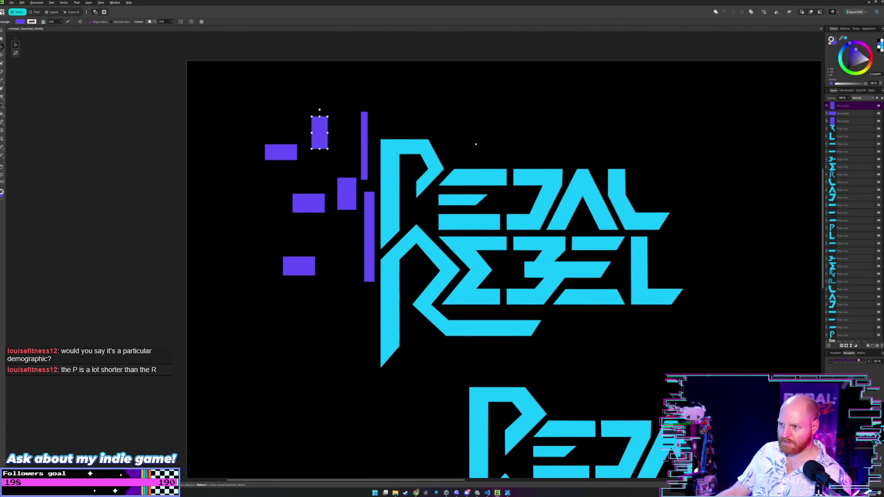
{"action": "left_click", "coordinate": [442, 159]}
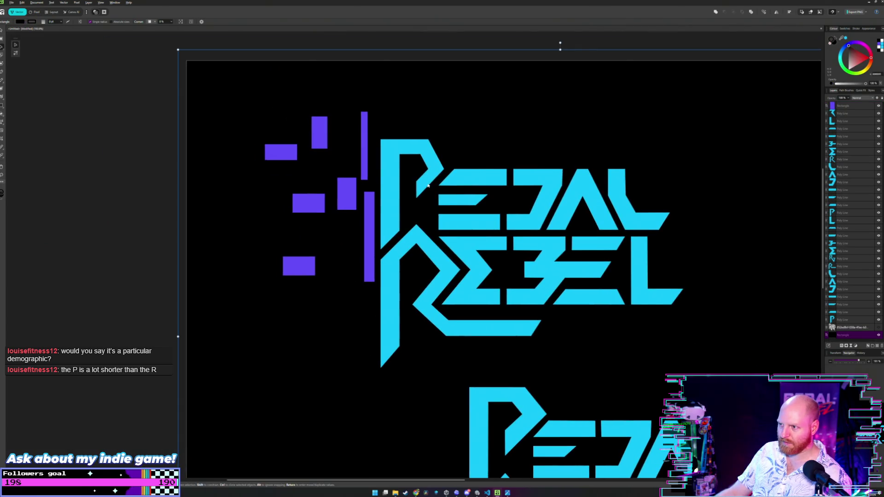
{"action": "scroll", "coordinate": [289, 166], "scroll_direction": "up", "scroll_amount": 2}
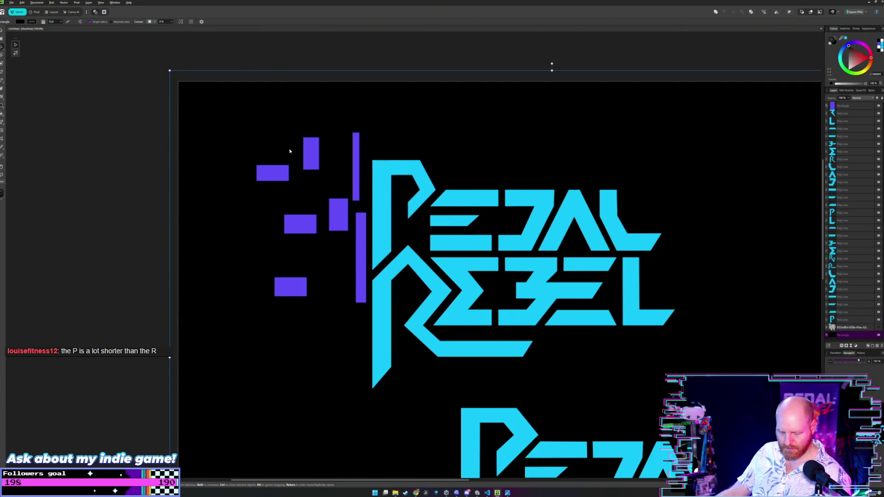
{"action": "double_click", "coordinate": [380, 187]}
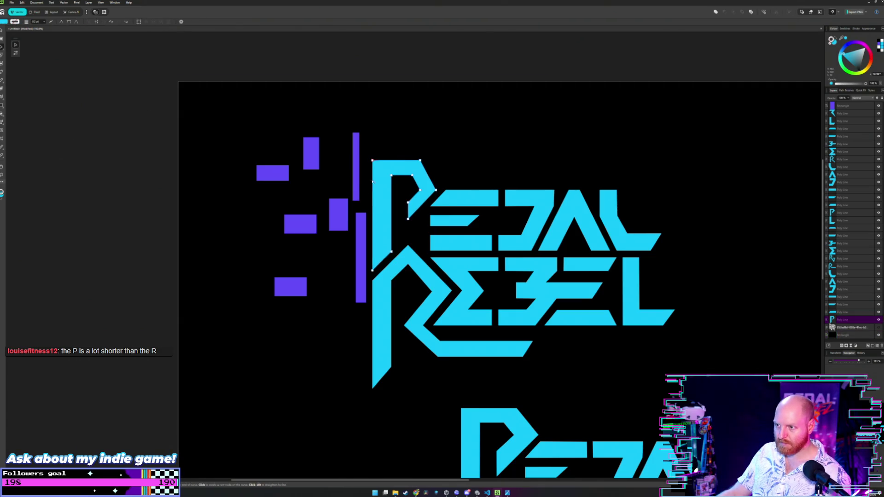
Step: Alt-drag a duplicate of the P shape down and align it over the R of REBEL
{"action": "key", "text": "v"}
{"action": "left_click", "coordinate": [376, 176]}
{"action": "left_click", "coordinate": [377, 178]}
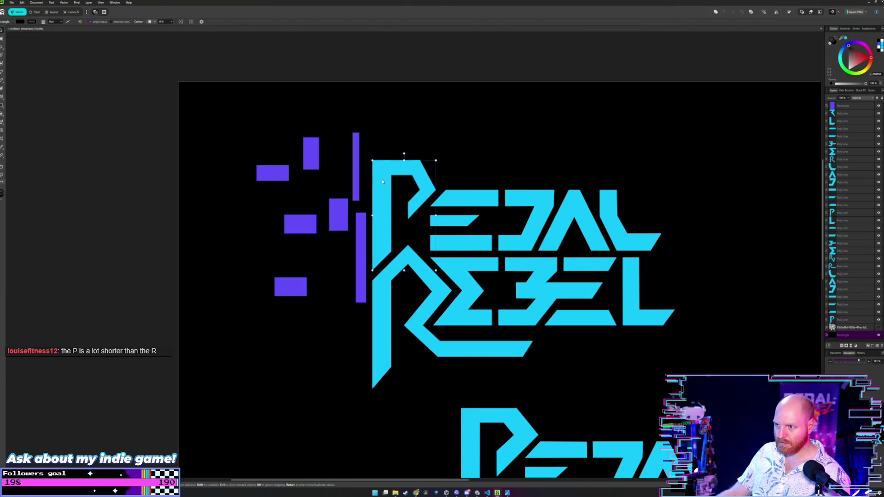
{"action": "left_click_drag", "start_coordinate": [385, 185], "coordinate": [377, 258]}
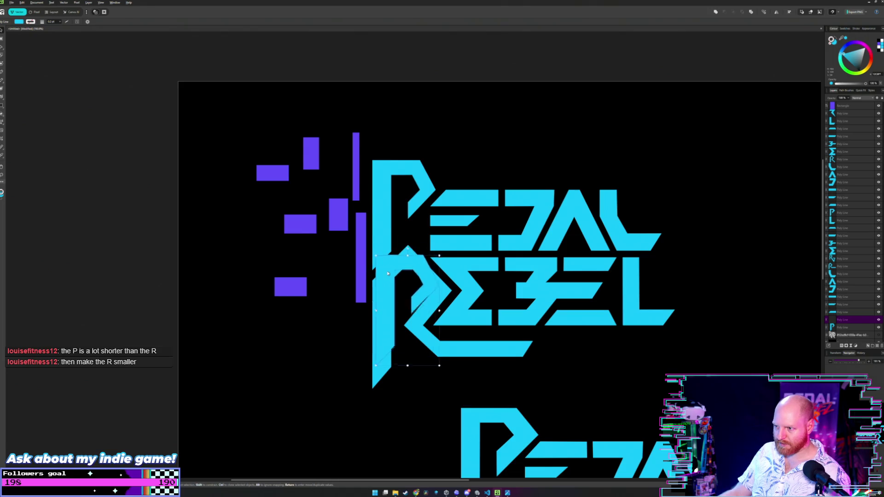
{"action": "left_click_drag", "start_coordinate": [377, 258], "coordinate": [384, 293]}
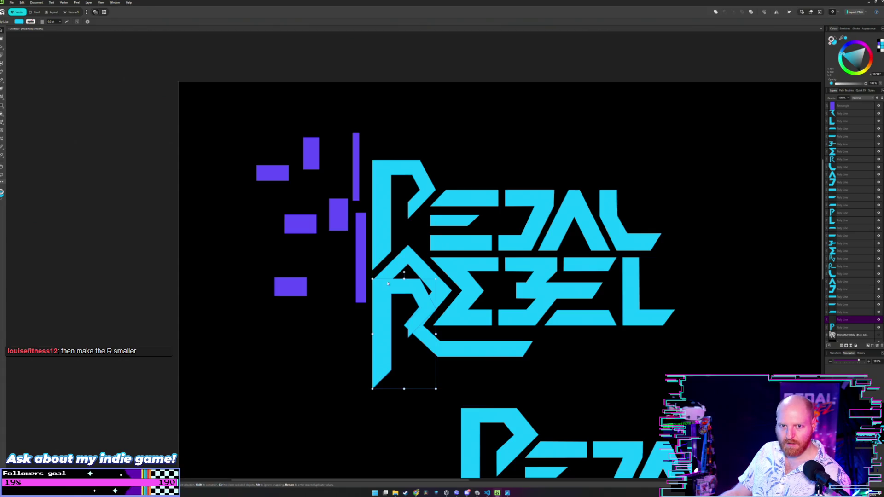
{"action": "left_click", "coordinate": [449, 170]}
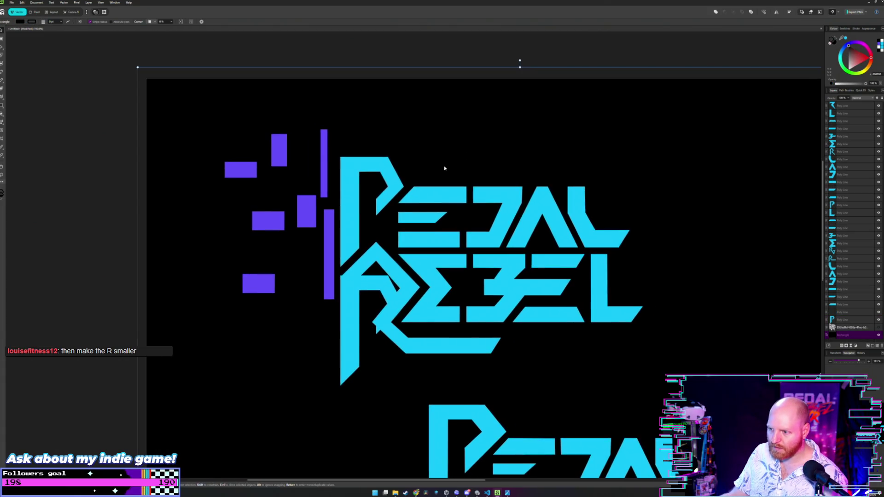
{"action": "left_click", "coordinate": [370, 287]}
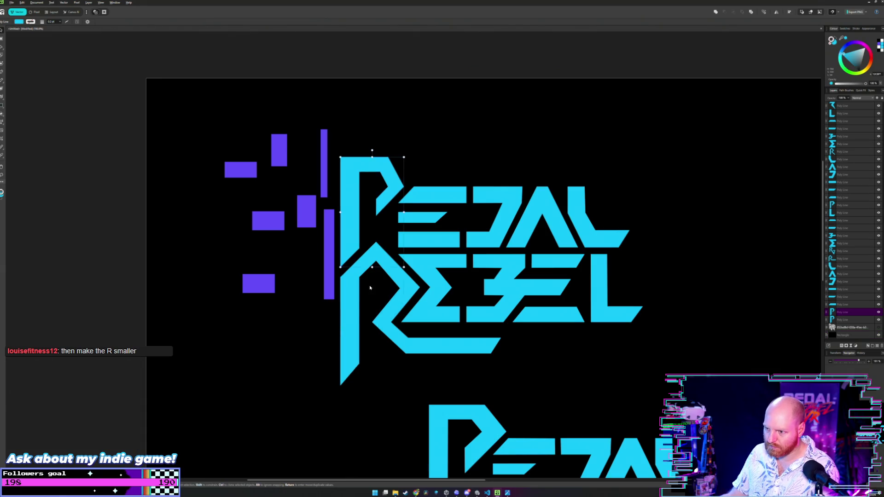
{"action": "scroll", "coordinate": [452, 143], "scroll_direction": "down", "scroll_amount": 3}
{"action": "left_click", "coordinate": [452, 142]}
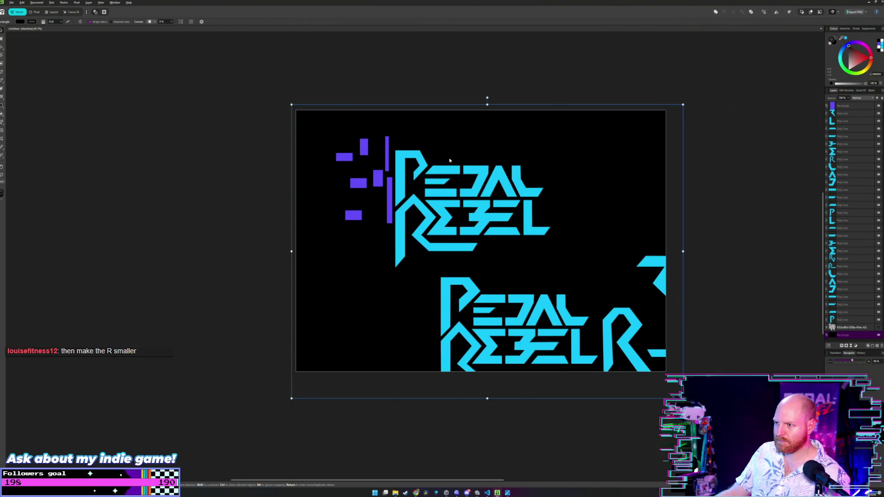
{"action": "scroll", "coordinate": [441, 166], "scroll_direction": "up", "scroll_amount": 2}
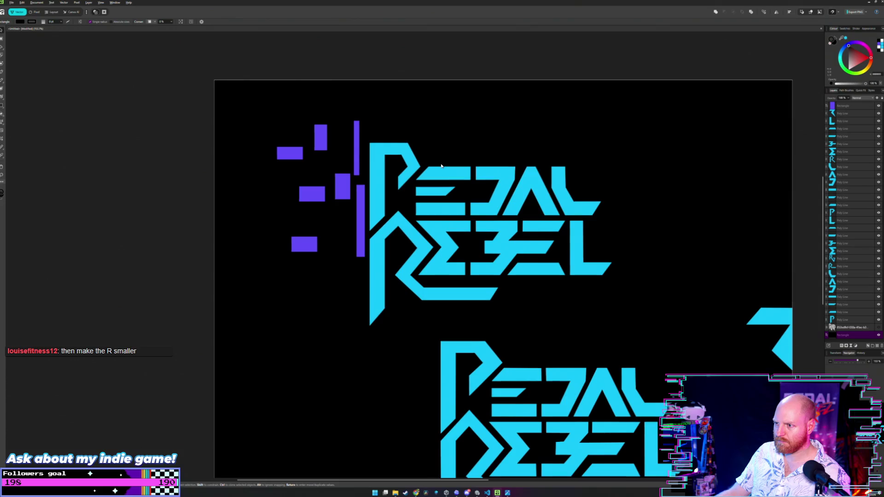
{"action": "scroll", "coordinate": [441, 165], "scroll_direction": "down", "scroll_amount": 1}
{"action": "scroll", "coordinate": [441, 166], "scroll_direction": "up", "scroll_amount": 1}
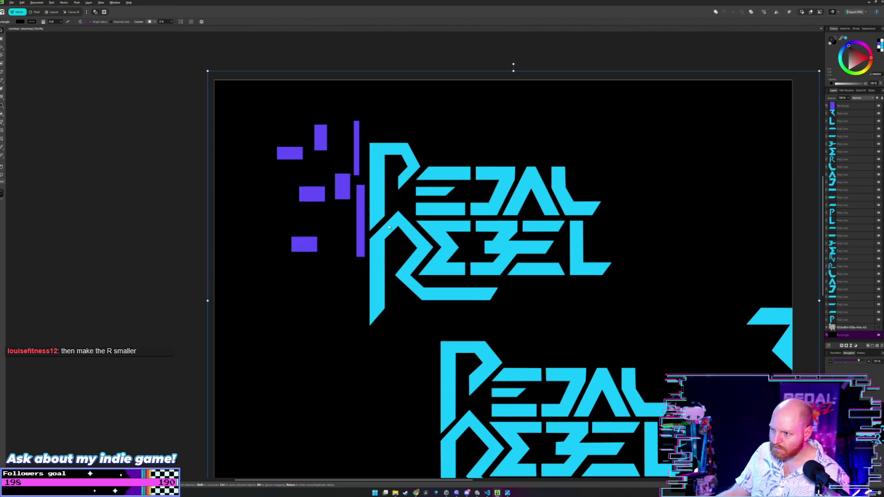
{"action": "scroll", "coordinate": [389, 227], "scroll_direction": "up", "scroll_amount": 2}
{"action": "left_click", "coordinate": [381, 190]}
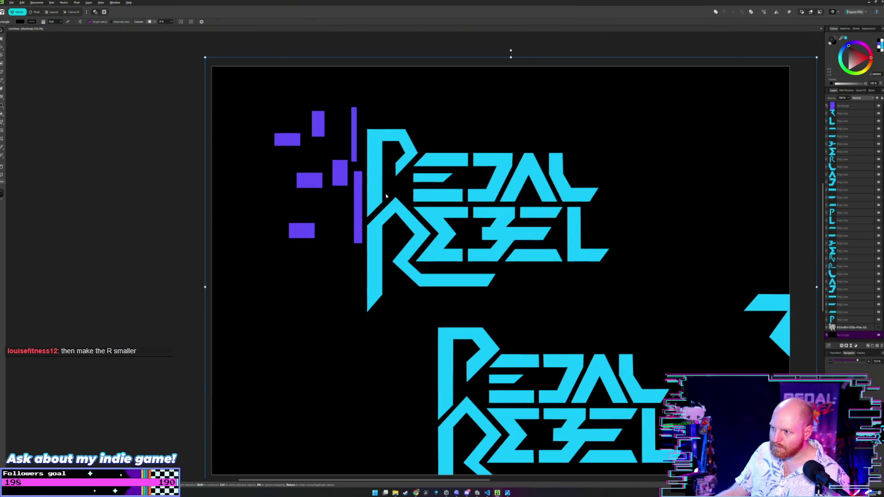
{"action": "scroll", "coordinate": [387, 194], "scroll_direction": "up", "scroll_amount": 1}
{"action": "left_click", "coordinate": [435, 244]}
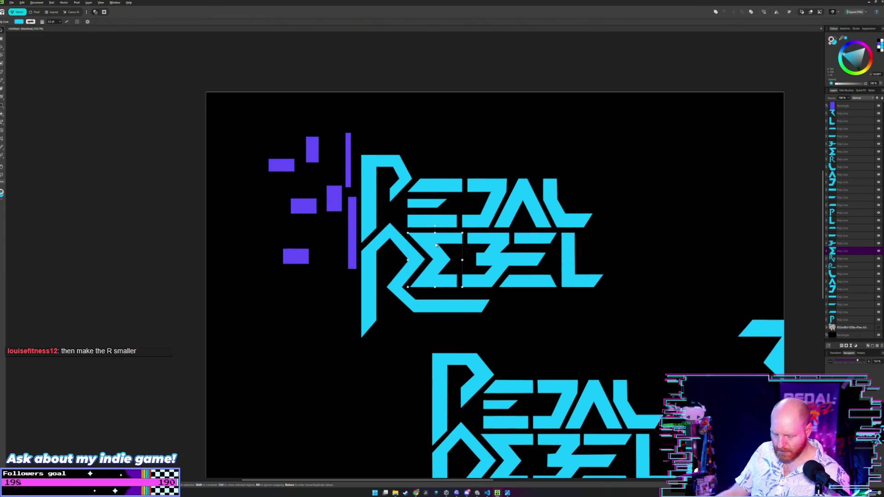
{"action": "left_click_drag", "start_coordinate": [435, 244], "coordinate": [430, 192]}
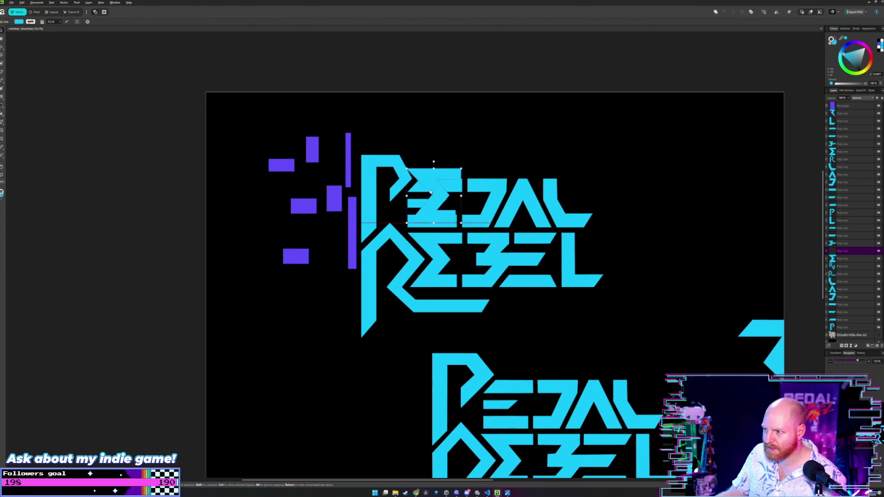
{"action": "left_click_drag", "start_coordinate": [430, 192], "coordinate": [430, 196]}
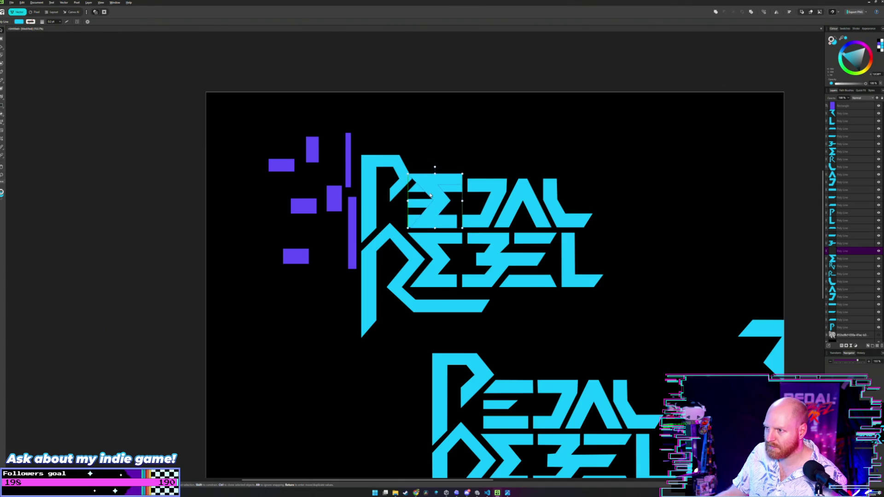
{"action": "key", "text": "Escape"}
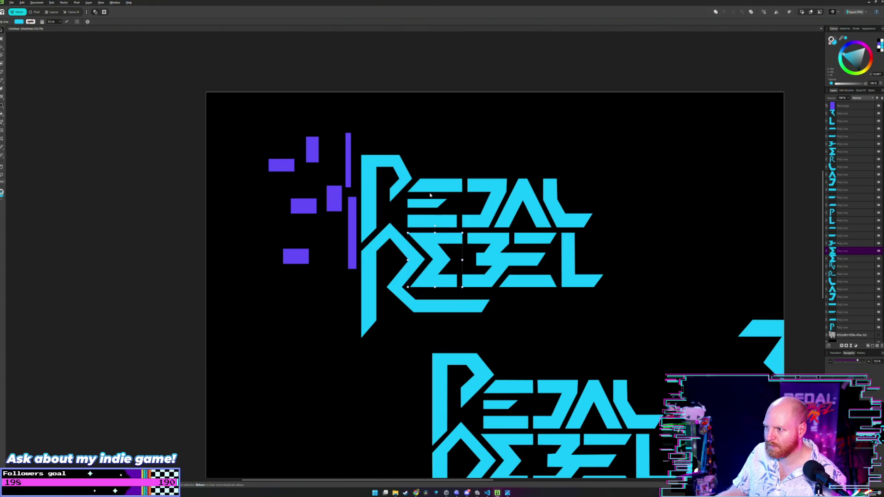
{"action": "left_click", "coordinate": [470, 200]}
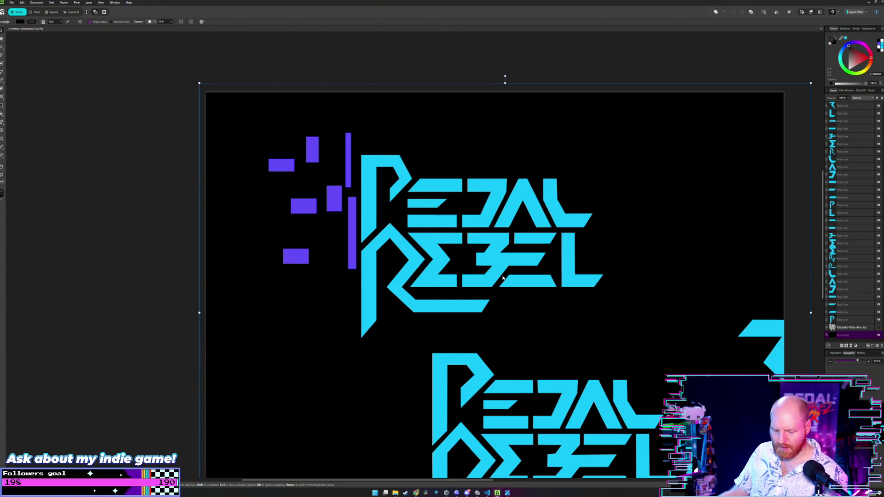
{"action": "key", "text": "alt+Tab"}
{"action": "key", "text": "Tab"}
{"action": "key", "text": "Tab"}
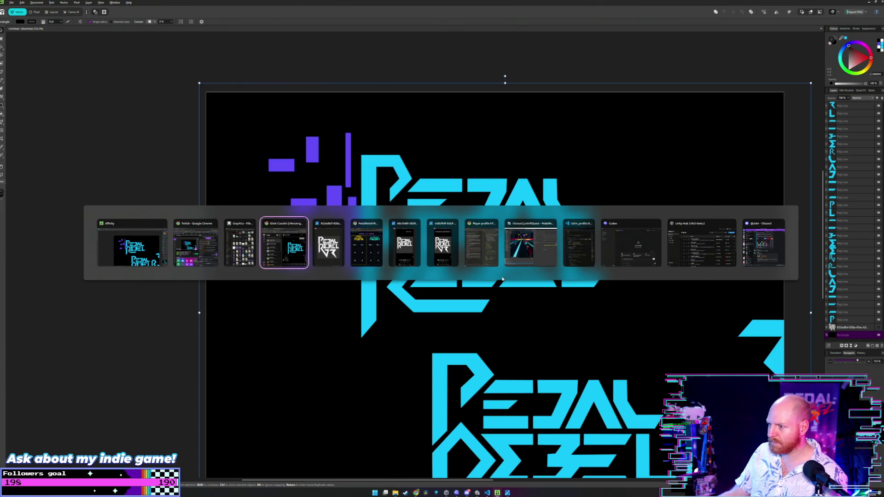
{"action": "key", "text": "Tab"}
{"action": "key", "text": "Tab"}
{"action": "key", "text": "Tab"}
{"action": "key", "text": "Tab"}
{"action": "key", "text": "Tab"}
{"action": "key", "text": "Tab"}
{"action": "key", "text": "Tab"}
{"action": "key", "text": "Tab"}
{"action": "key", "text": "Tab"}
{"action": "key", "text": "Tab"}
{"action": "key", "text": "Tab"}
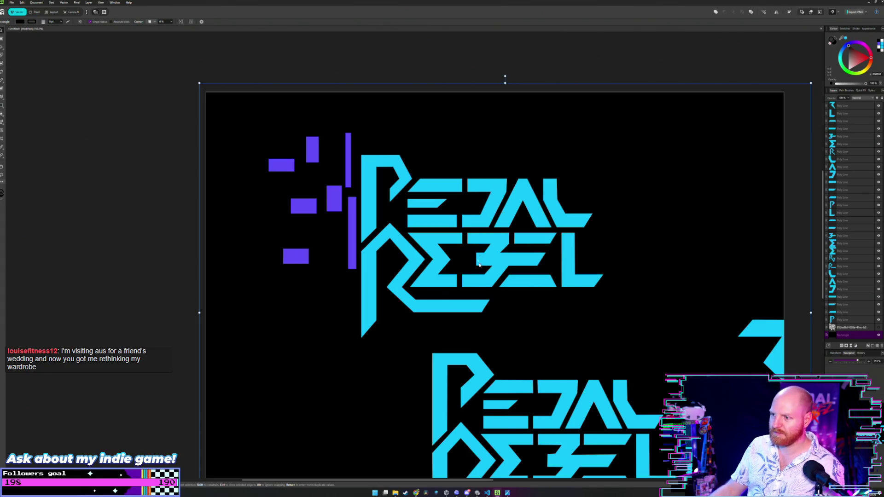
{"action": "key", "text": "v"}
{"action": "left_click", "coordinate": [408, 58]}
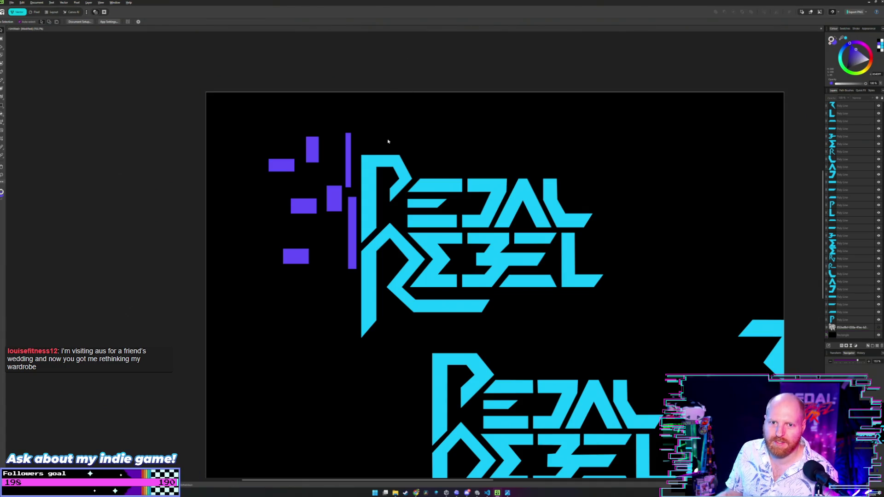
{"action": "scroll", "coordinate": [456, 188], "scroll_direction": "up", "scroll_amount": 2}
Step: Select the black background rectangle, then return to the Move tool and clear the selection
{"action": "scroll", "coordinate": [433, 178], "scroll_direction": "up", "scroll_amount": 2}
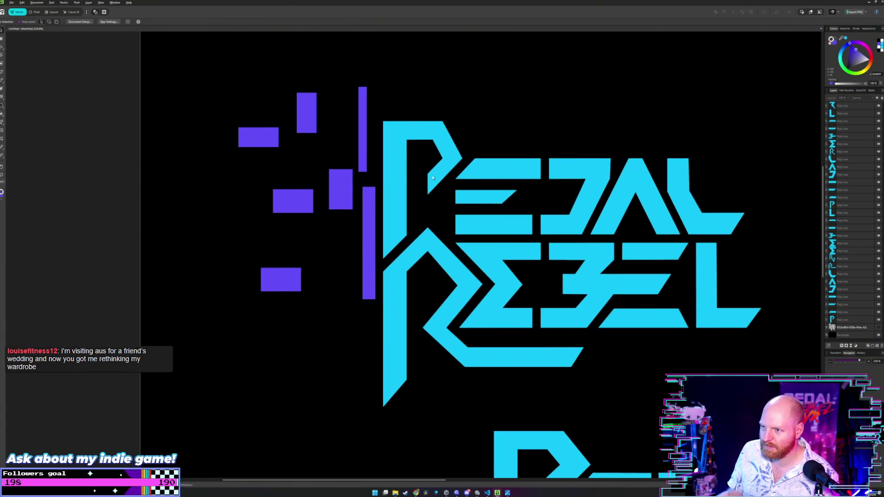
{"action": "left_click", "coordinate": [218, 86]}
{"action": "key", "text": "m"}
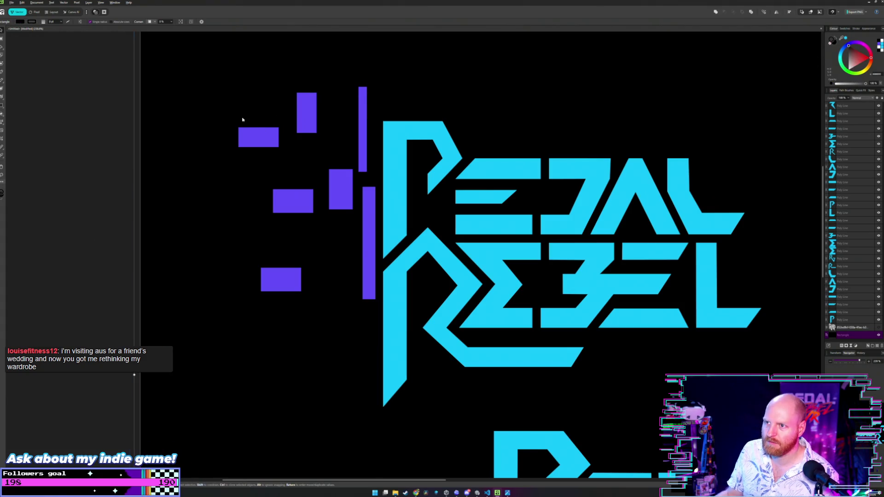
{"action": "key", "text": "v"}
{"action": "key", "text": "Escape"}
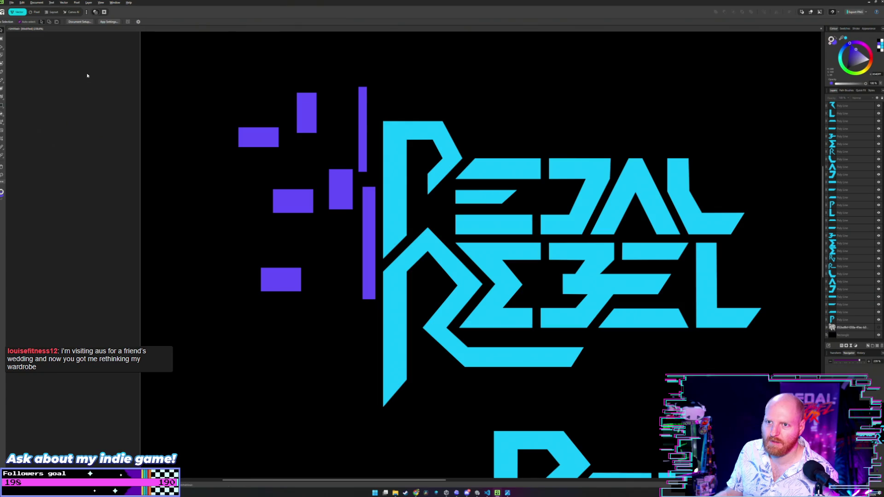
Step: Select all the purple rectangles and bars and shift them further left of the lettering
{"action": "mouse_move", "coordinate": [87, 75]}
{"action": "left_mouse_down"}
{"action": "mouse_move", "coordinate": [323, 218]}
{"action": "mouse_move", "coordinate": [372, 296]}
{"action": "left_mouse_up"}
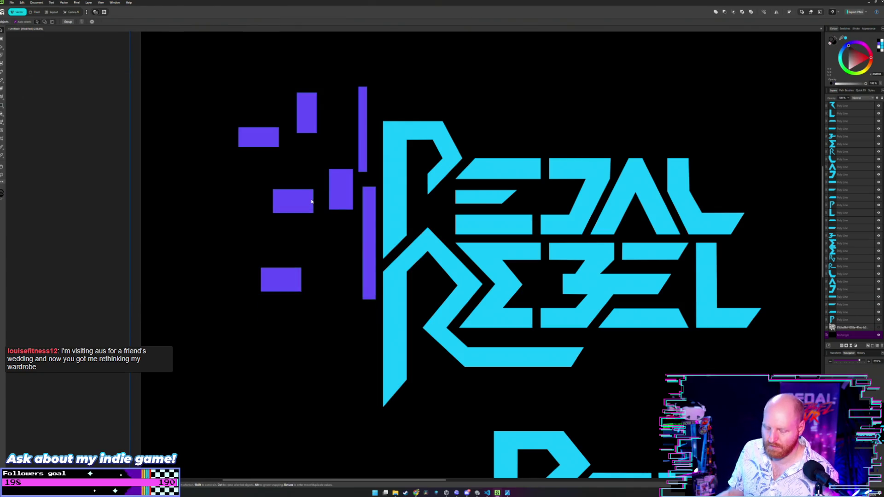
{"action": "left_click", "coordinate": [258, 137]}
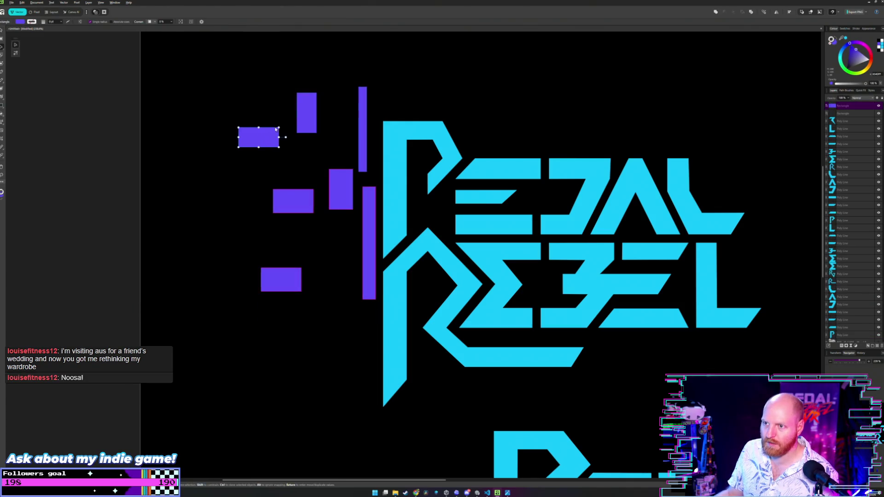
{"action": "left_click", "coordinate": [308, 115], "text": "shift"}
{"action": "left_click", "coordinate": [366, 114], "text": "shift"}
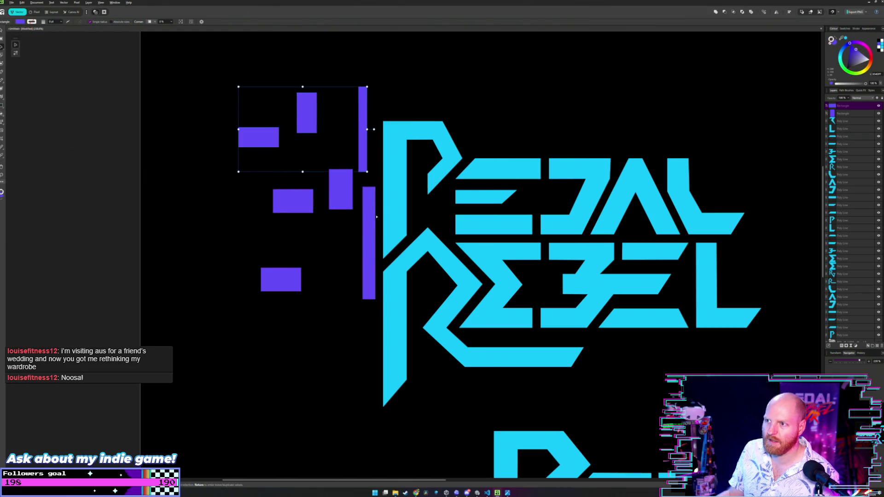
{"action": "left_click", "coordinate": [290, 198], "text": "shift"}
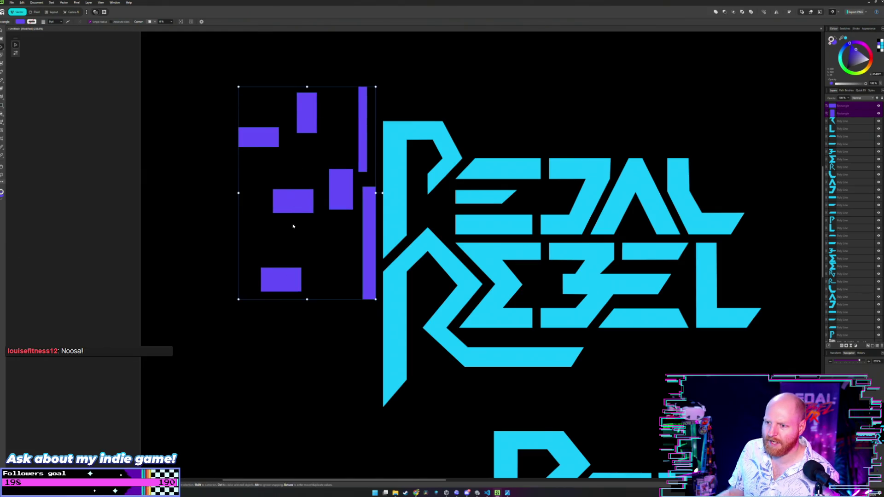
{"action": "left_click_drag", "start_coordinate": [290, 207], "coordinate": [236, 201]}
{"action": "key", "text": "ctrl+d"}
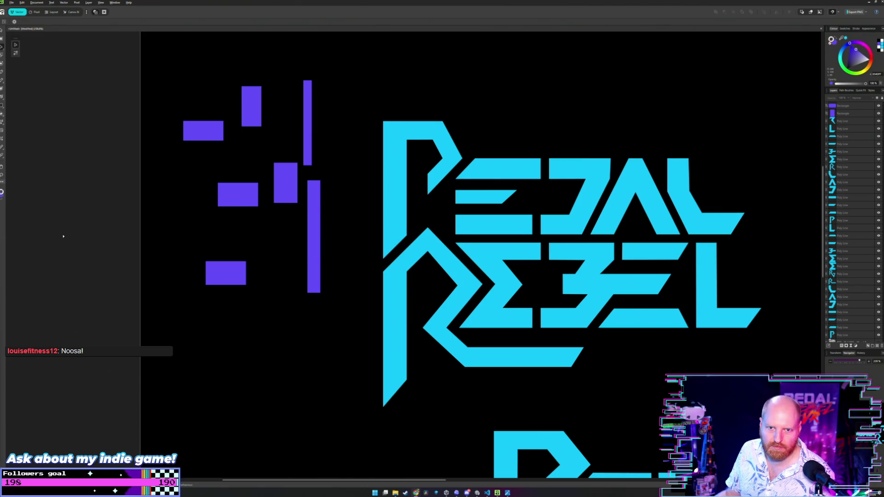
{"action": "scroll", "coordinate": [316, 183], "scroll_direction": "right", "scroll_amount": 5}
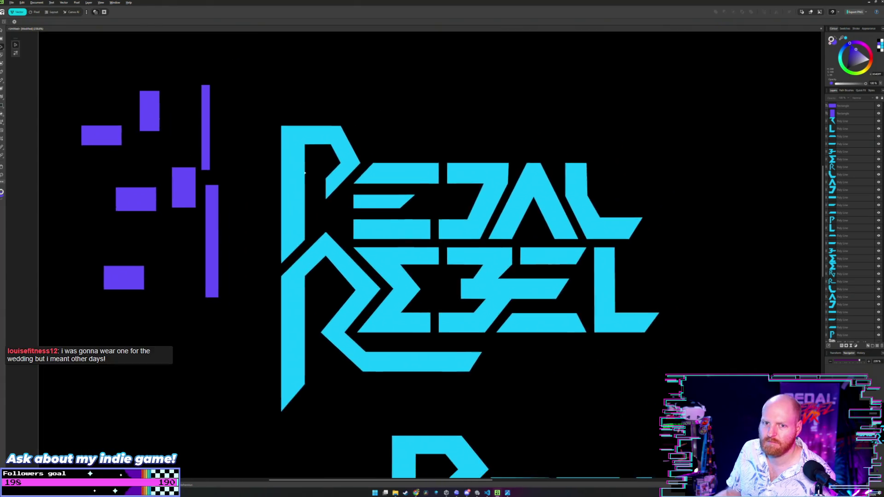
{"action": "scroll", "coordinate": [258, 180], "scroll_direction": "left", "scroll_amount": 1}
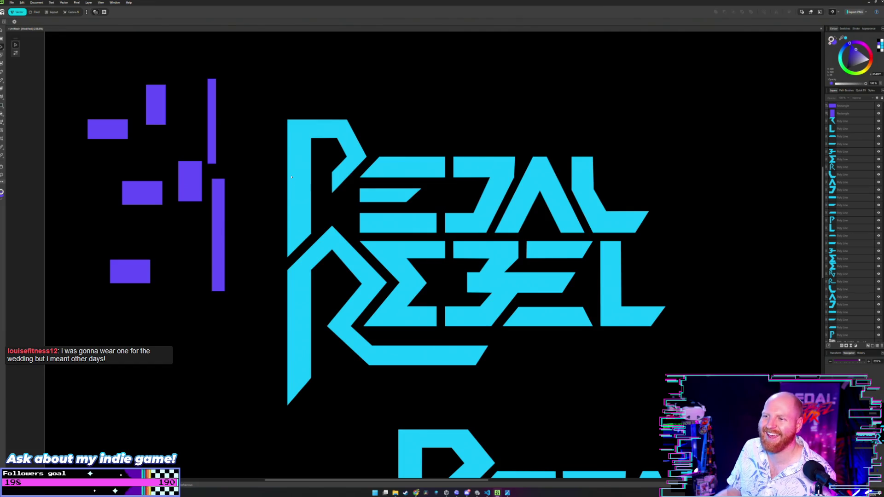
{"action": "scroll", "coordinate": [299, 180], "scroll_direction": "up", "scroll_amount": 2}
{"action": "scroll", "coordinate": [309, 184], "scroll_direction": "up", "scroll_amount": 3}
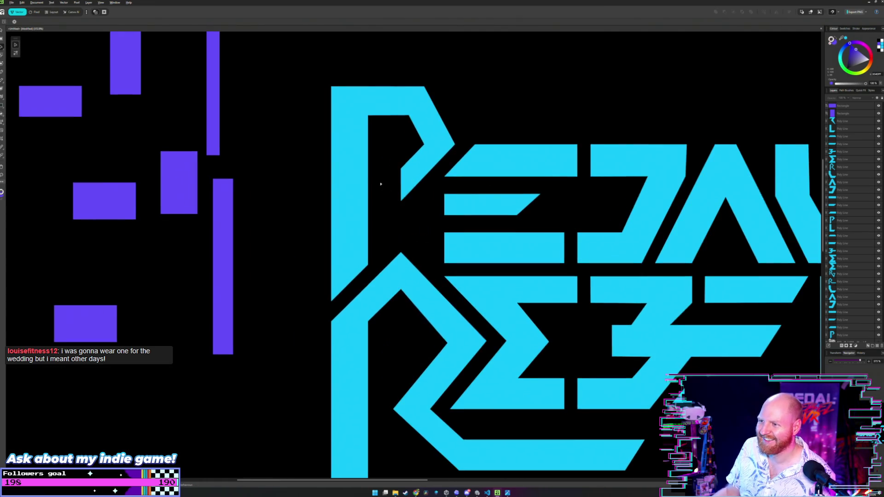
{"action": "scroll", "coordinate": [381, 184], "scroll_direction": "down", "scroll_amount": 1}
{"action": "scroll", "coordinate": [323, 178], "scroll_direction": "down", "scroll_amount": 1}
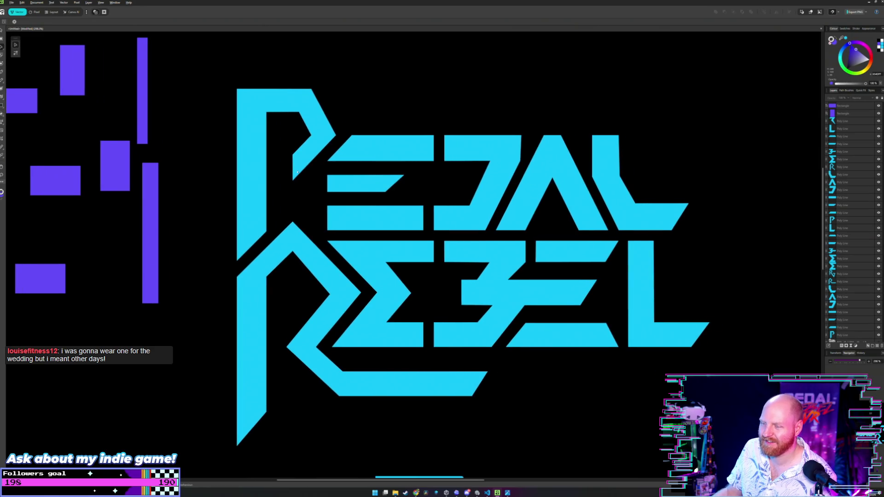
{"action": "scroll", "coordinate": [299, 170], "scroll_direction": "left", "scroll_amount": 1}
{"action": "scroll", "coordinate": [301, 161], "scroll_direction": "down", "scroll_amount": 1}
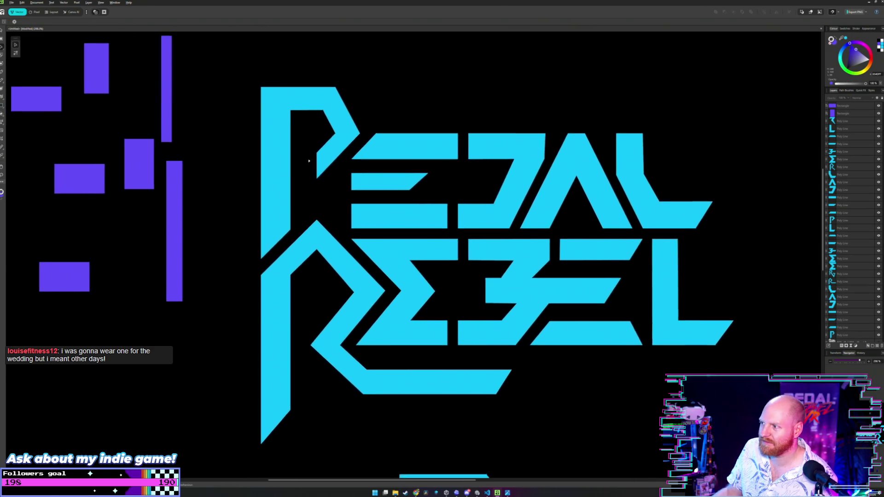
{"action": "left_click_drag", "start_coordinate": [294, 172], "coordinate": [297, 172]}
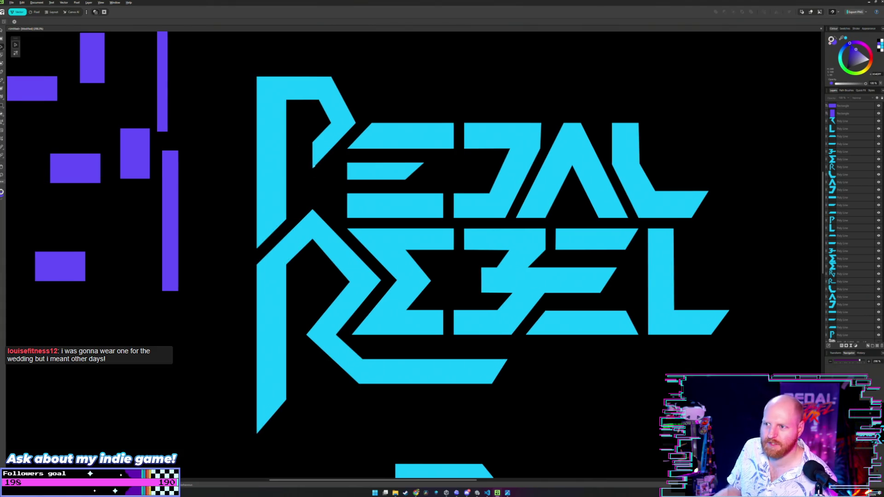
{"action": "scroll", "coordinate": [350, 184], "scroll_direction": "down", "scroll_amount": 1}
{"action": "scroll", "coordinate": [376, 162], "scroll_direction": "up", "scroll_amount": 2}
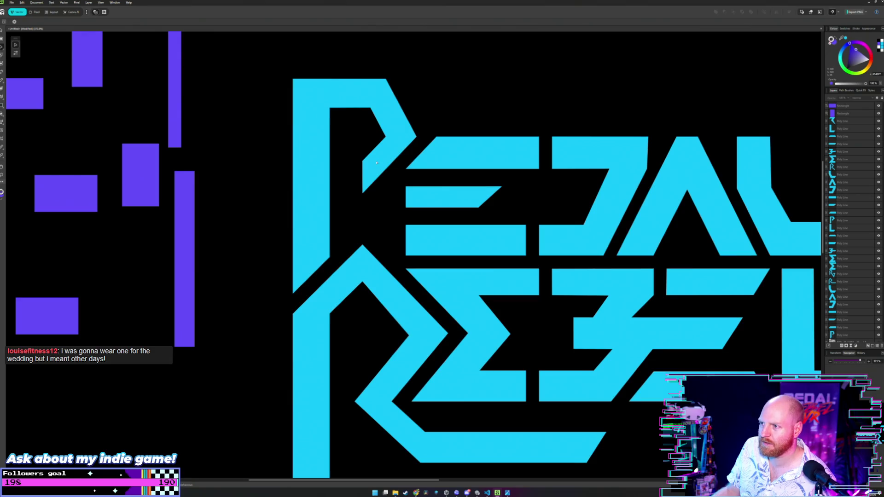
{"action": "scroll", "coordinate": [377, 162], "scroll_direction": "down", "scroll_amount": 1}
{"action": "scroll", "coordinate": [378, 165], "scroll_direction": "up", "scroll_amount": 1}
{"action": "scroll", "coordinate": [379, 173], "scroll_direction": "down", "scroll_amount": 2}
{"action": "scroll", "coordinate": [380, 178], "scroll_direction": "up", "scroll_amount": 1}
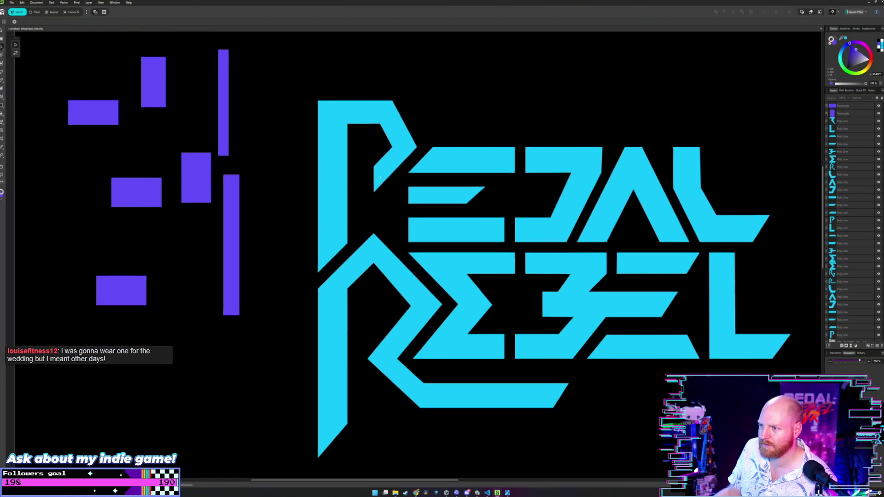
{"action": "left_click_drag", "start_coordinate": [381, 177], "coordinate": [346, 158]}
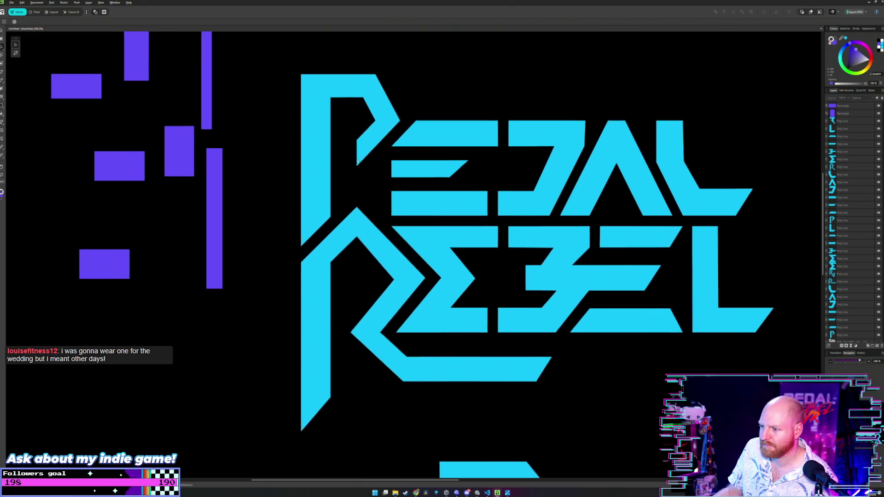
{"action": "scroll", "coordinate": [347, 203], "scroll_direction": "up", "scroll_amount": 2}
{"action": "scroll", "coordinate": [347, 203], "scroll_direction": "up", "scroll_amount": 1}
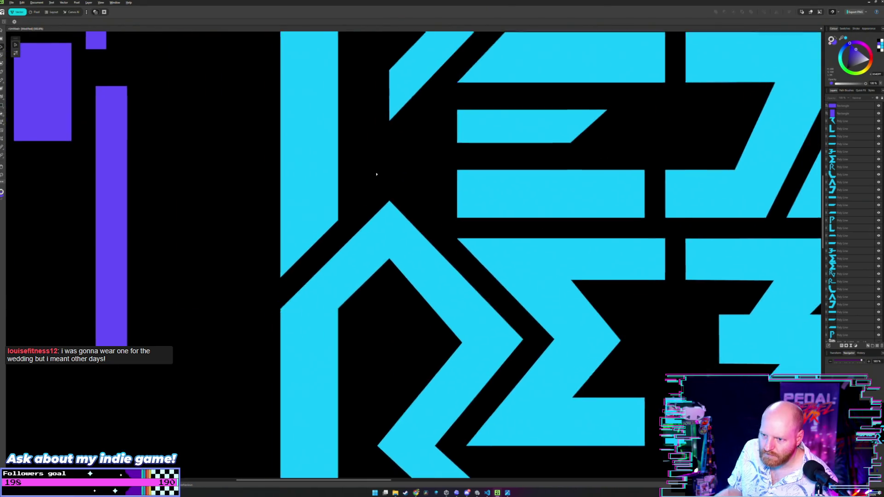
{"action": "left_click_drag", "start_coordinate": [375, 173], "coordinate": [440, 144]}
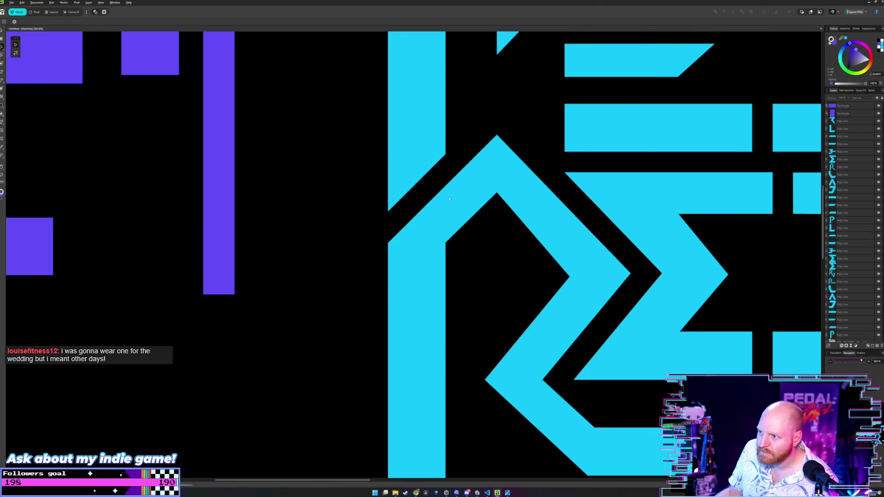
{"action": "scroll", "coordinate": [470, 97], "scroll_direction": "down", "scroll_amount": 2}
{"action": "scroll", "coordinate": [399, 178], "scroll_direction": "down", "scroll_amount": 1}
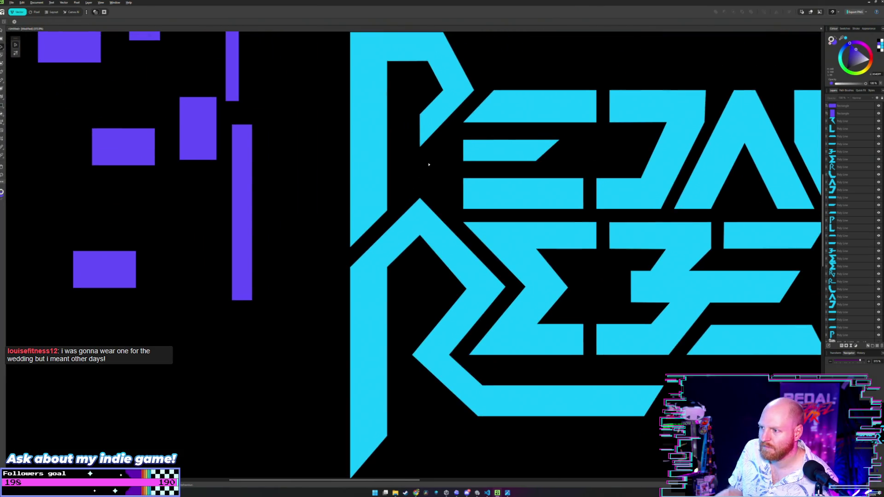
{"action": "scroll", "coordinate": [387, 187], "scroll_direction": "up", "scroll_amount": 1}
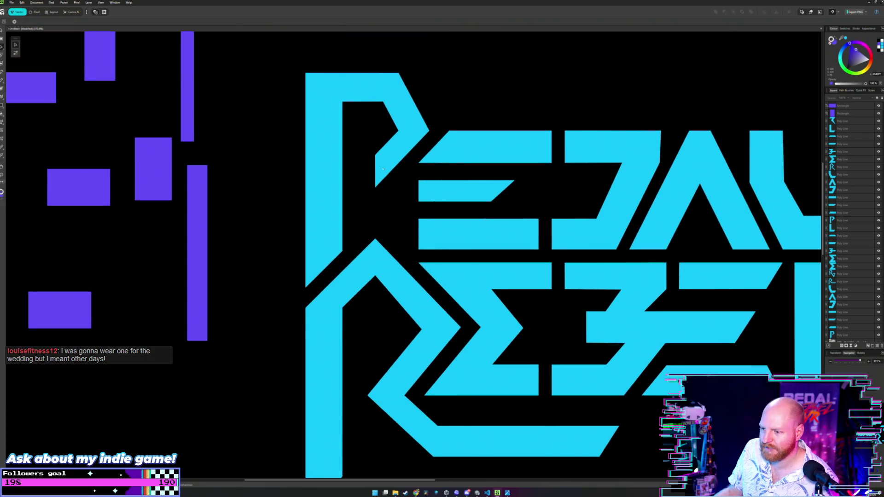
{"action": "scroll", "coordinate": [378, 194], "scroll_direction": "down", "scroll_amount": 4}
{"action": "scroll", "coordinate": [365, 214], "scroll_direction": "down", "scroll_amount": 1}
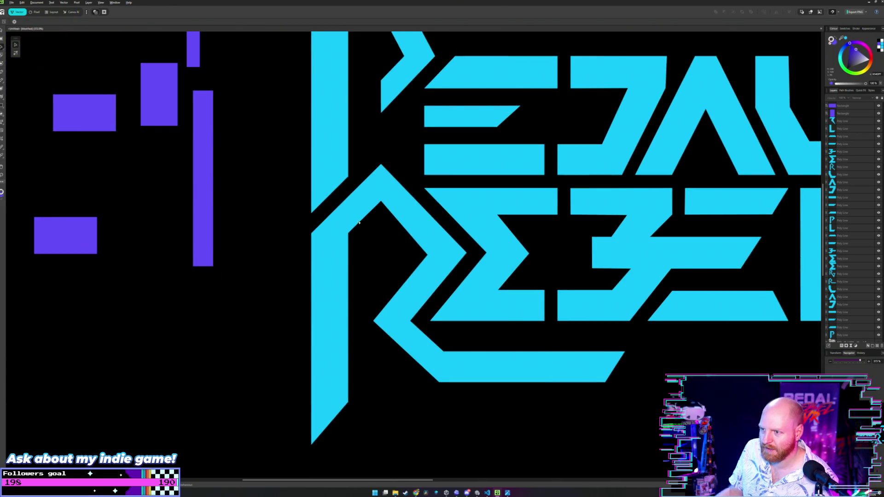
{"action": "scroll", "coordinate": [358, 230], "scroll_direction": "down", "scroll_amount": 1}
{"action": "scroll", "coordinate": [360, 159], "scroll_direction": "up", "scroll_amount": 1}
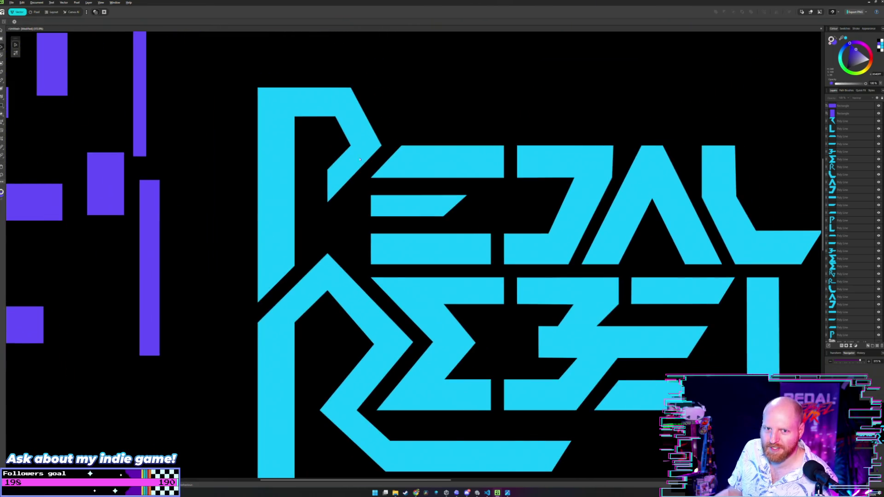
{"action": "scroll", "coordinate": [360, 159], "scroll_direction": "down", "scroll_amount": 2}
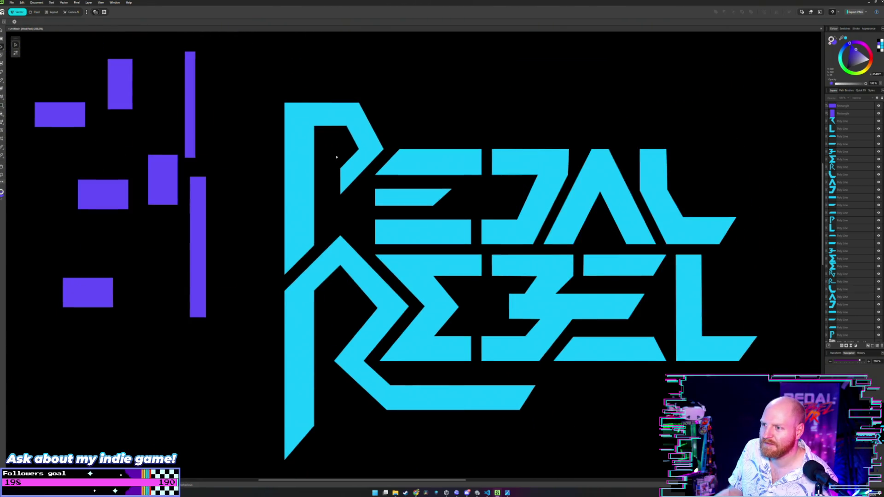
{"action": "scroll", "coordinate": [336, 156], "scroll_direction": "up", "scroll_amount": 1}
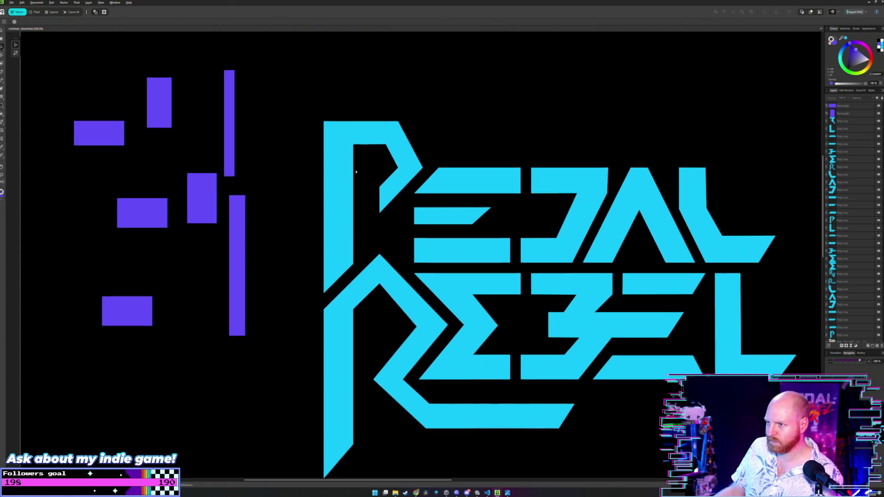
{"action": "scroll", "coordinate": [379, 168], "scroll_direction": "up", "scroll_amount": 2}
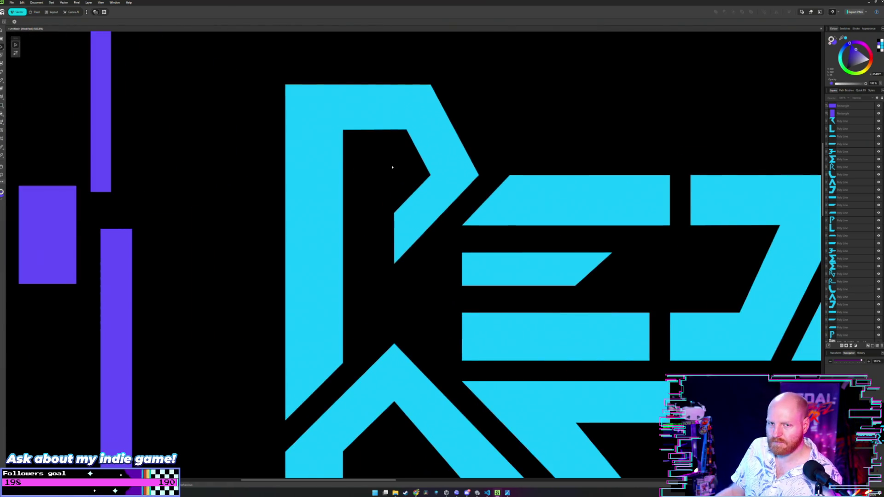
{"action": "scroll", "coordinate": [389, 164], "scroll_direction": "down", "scroll_amount": 2}
{"action": "scroll", "coordinate": [346, 170], "scroll_direction": "up", "scroll_amount": 1}
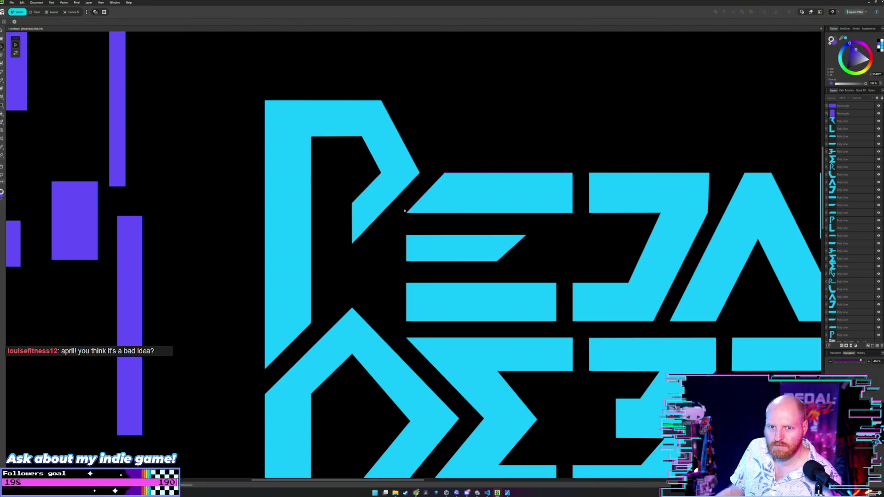
{"action": "left_click_drag", "start_coordinate": [267, 192], "coordinate": [299, 201]}
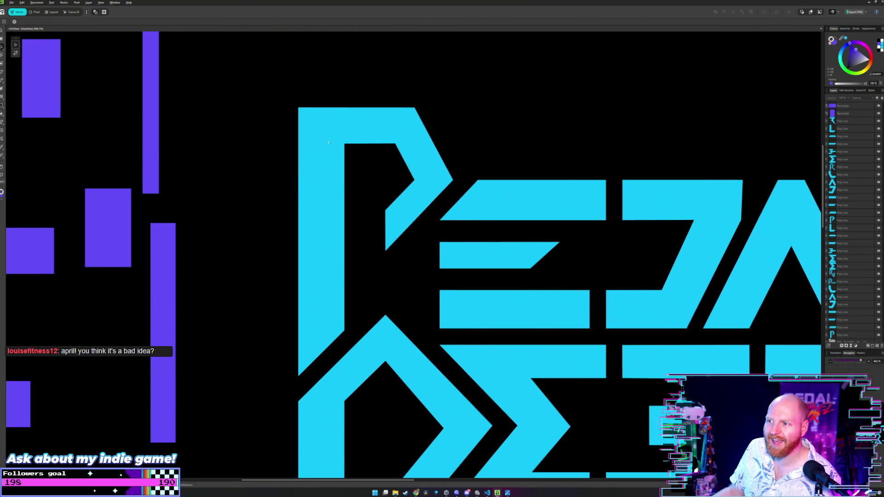
{"action": "scroll", "coordinate": [399, 103], "scroll_direction": "down", "scroll_amount": 4}
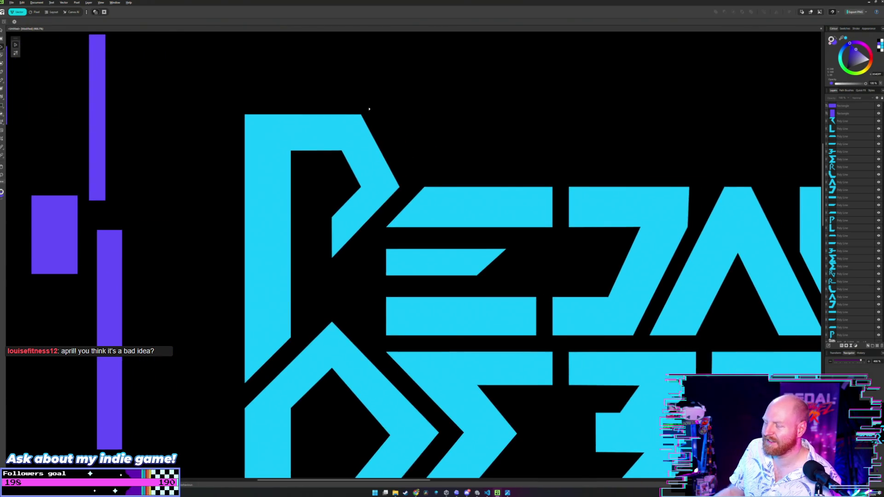
{"action": "scroll", "coordinate": [420, 117], "scroll_direction": "up", "scroll_amount": 2}
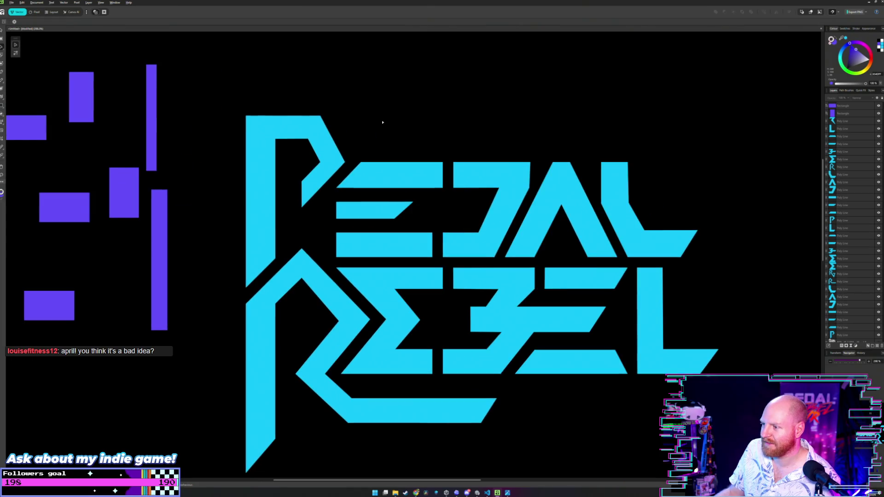
{"action": "scroll", "coordinate": [455, 232], "scroll_direction": "up", "scroll_amount": 1}
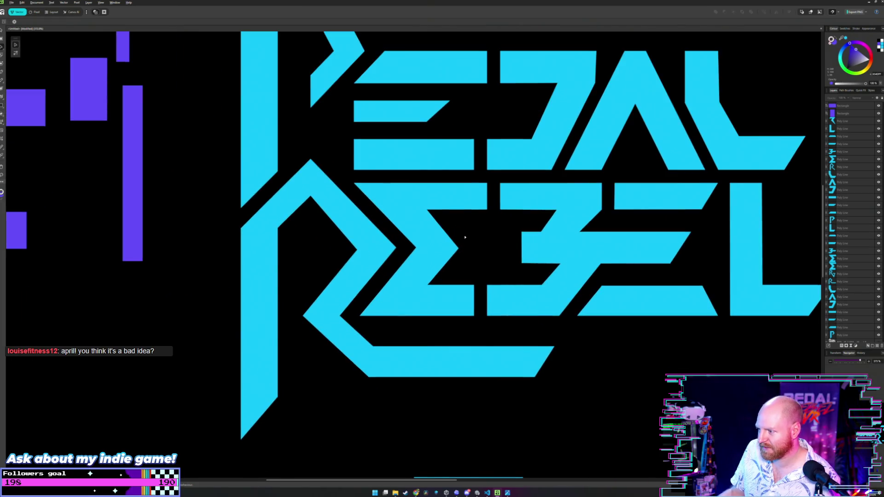
{"action": "scroll", "coordinate": [455, 232], "scroll_direction": "down", "scroll_amount": 3}
Step: Drag the right-end nodes of the R's bottom bar left to shorten it
{"action": "left_click", "coordinate": [455, 232]}
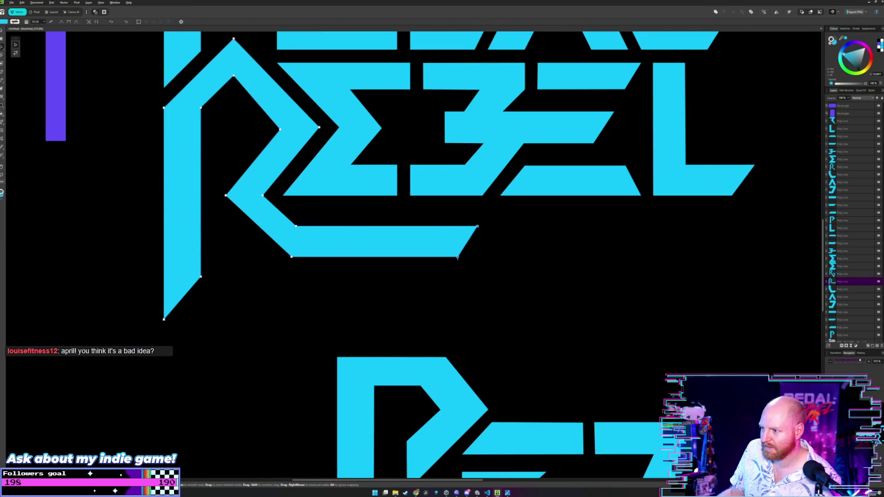
{"action": "left_click_drag", "start_coordinate": [457, 258], "coordinate": [448, 256]}
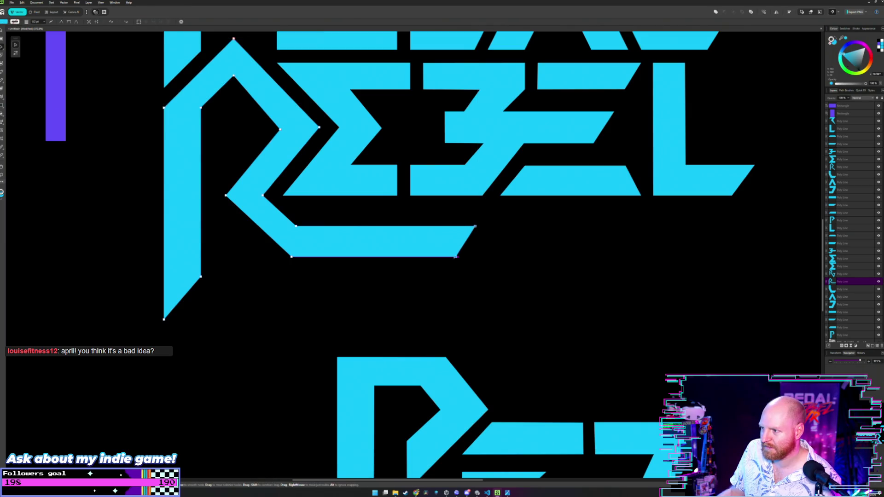
{"action": "left_click", "coordinate": [508, 224]}
{"action": "scroll", "coordinate": [423, 184], "scroll_direction": "down", "scroll_amount": 3}
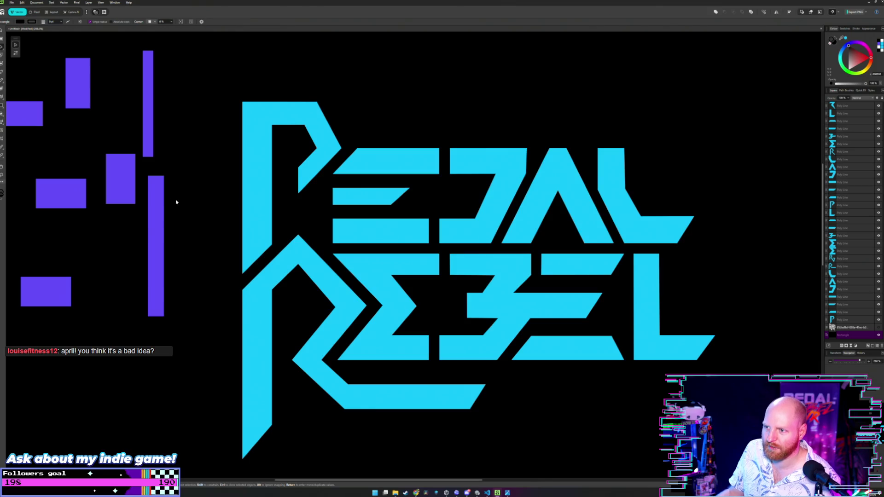
{"action": "scroll", "coordinate": [207, 151], "scroll_direction": "up", "scroll_amount": 2}
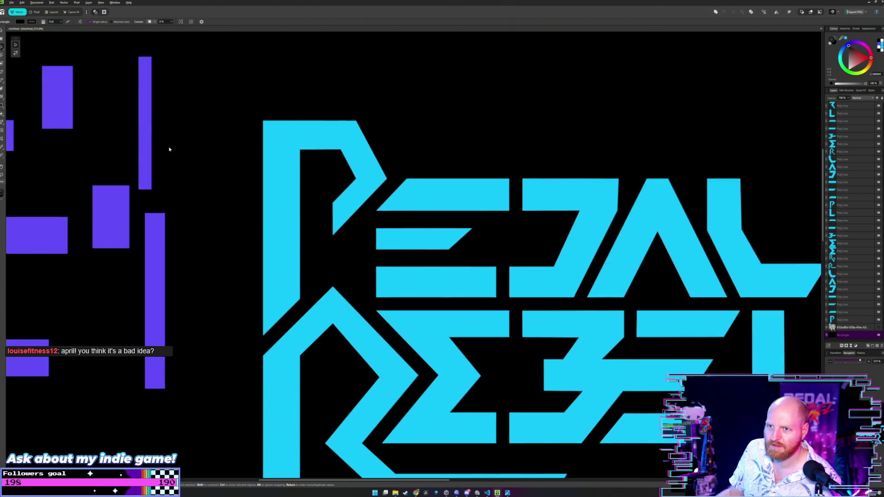
{"action": "left_click", "coordinate": [149, 119]}
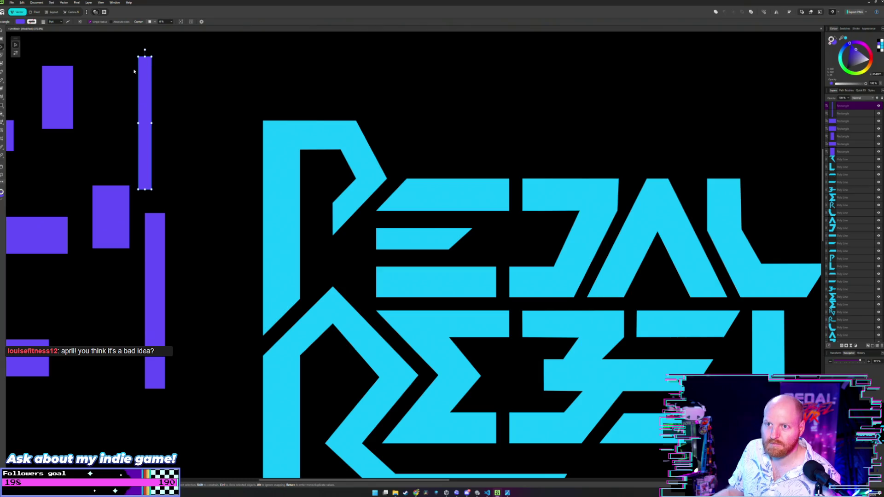
Step: Duplicate the tall purple rectangle as a diagonal bar and fit it along the P's slanted edge
{"action": "mouse_move", "coordinate": [142, 79]}
{"action": "left_mouse_down"}
{"action": "mouse_move", "coordinate": [215, 113]}
{"action": "mouse_move", "coordinate": [244, 98]}
{"action": "mouse_move", "coordinate": [266, 110]}
{"action": "mouse_move", "coordinate": [313, 164]}
{"action": "mouse_move", "coordinate": [395, 184]}
{"action": "left_mouse_up"}
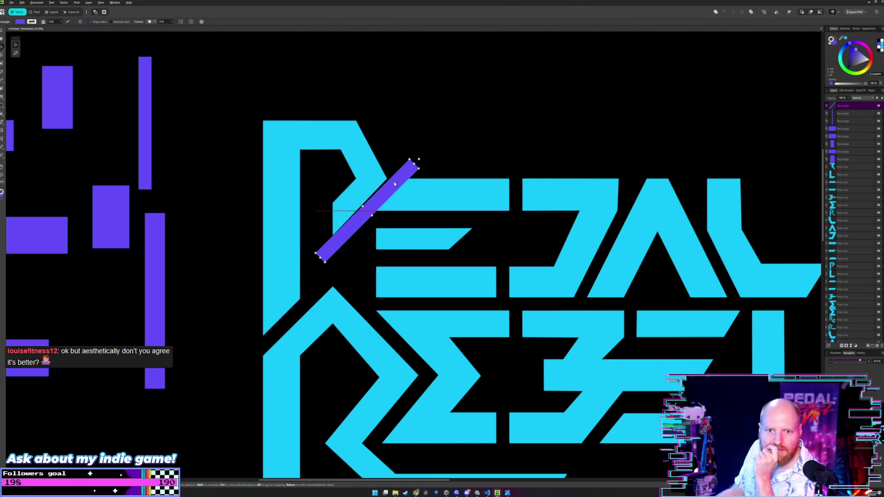
{"action": "left_click_drag", "start_coordinate": [395, 184], "coordinate": [390, 184]}
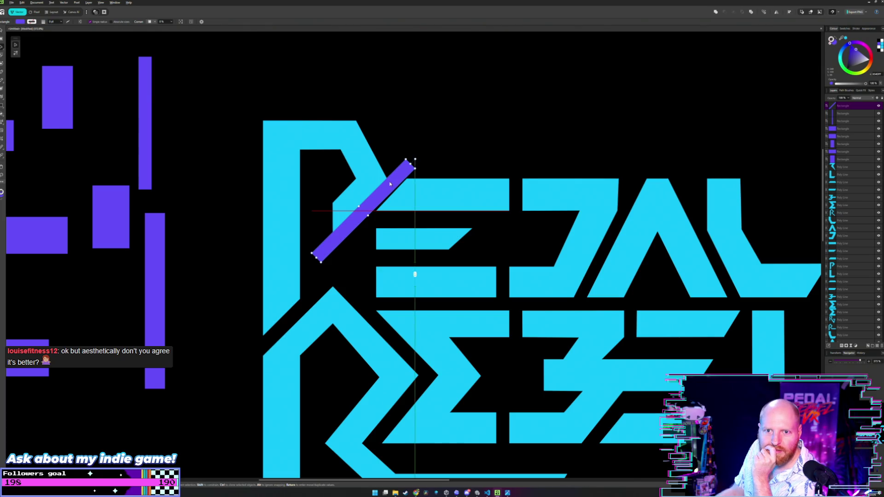
{"action": "left_click_drag", "start_coordinate": [391, 184], "coordinate": [389, 190]}
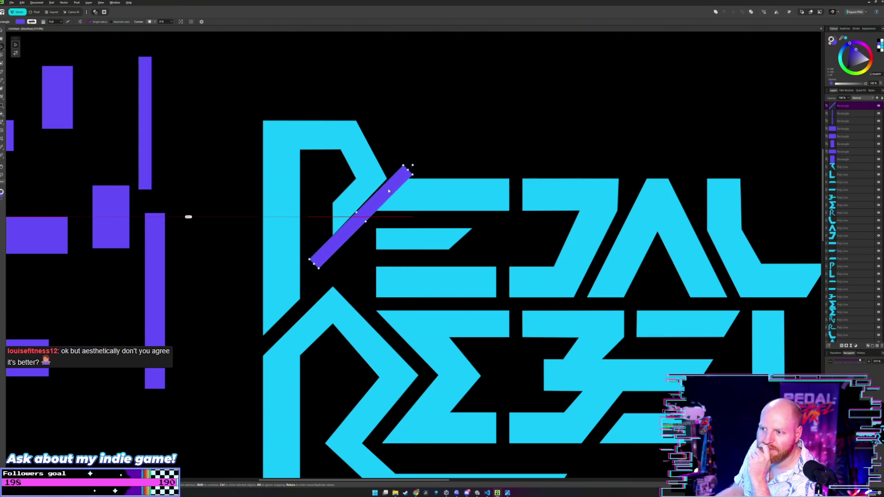
{"action": "scroll", "coordinate": [429, 148], "scroll_direction": "up", "scroll_amount": 2}
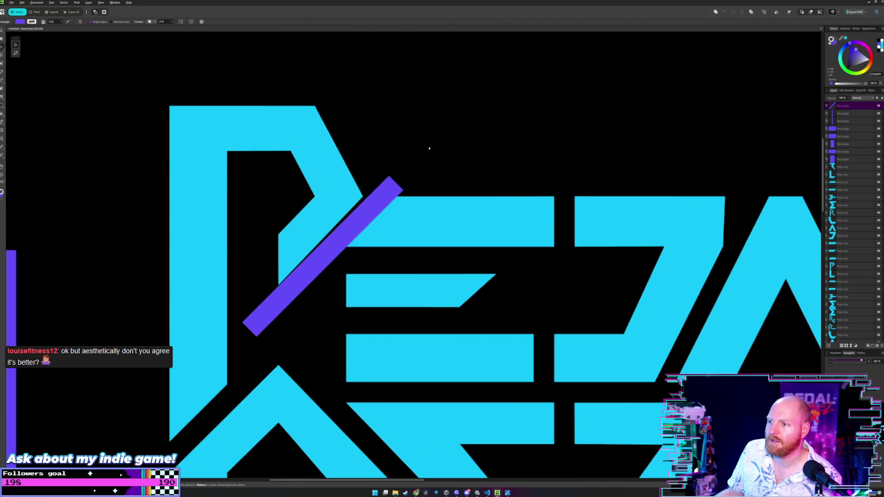
{"action": "scroll", "coordinate": [429, 148], "scroll_direction": "up", "scroll_amount": 1}
{"action": "scroll", "coordinate": [478, 143], "scroll_direction": "up", "scroll_amount": 1}
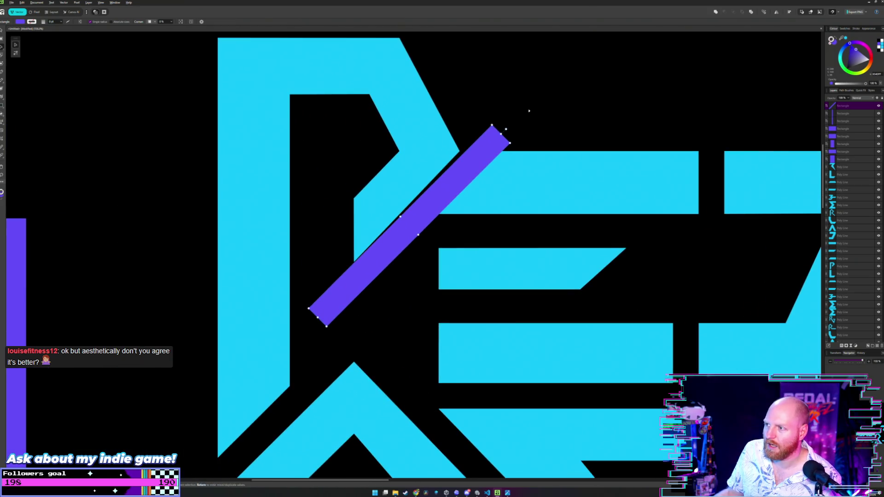
{"action": "left_click_drag", "start_coordinate": [458, 178], "coordinate": [456, 178]}
{"action": "key", "text": "ctrl+shift+bracketleft"}
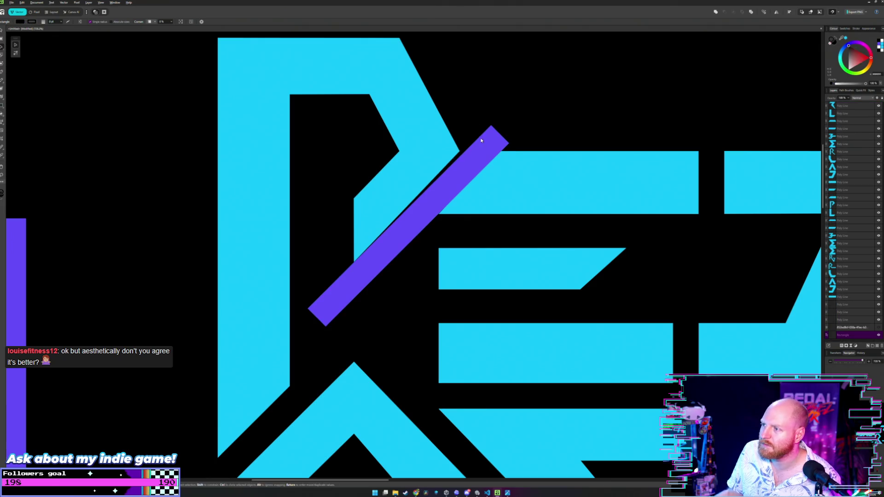
Step: Nudge the diagonal purple bar left and right into the gap between P and E
{"action": "left_click", "coordinate": [481, 140]}
{"action": "scroll", "coordinate": [481, 140], "scroll_direction": "up", "scroll_amount": 3}
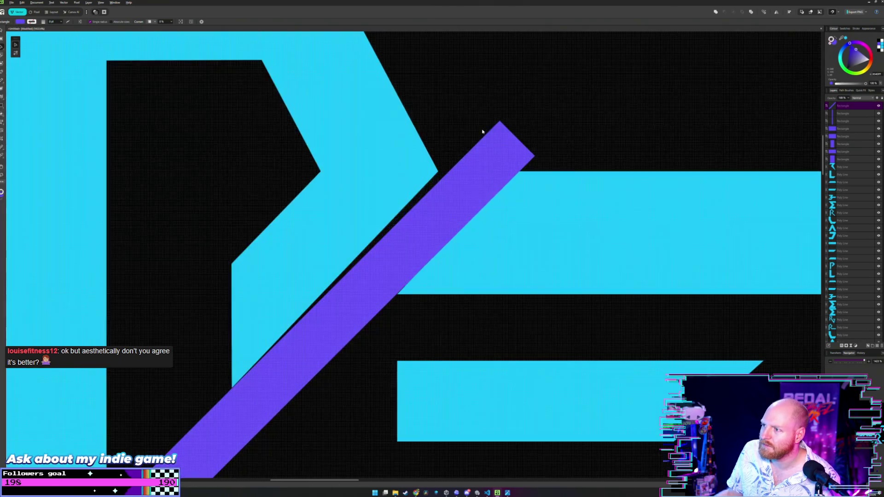
{"action": "left_click", "coordinate": [469, 163]}
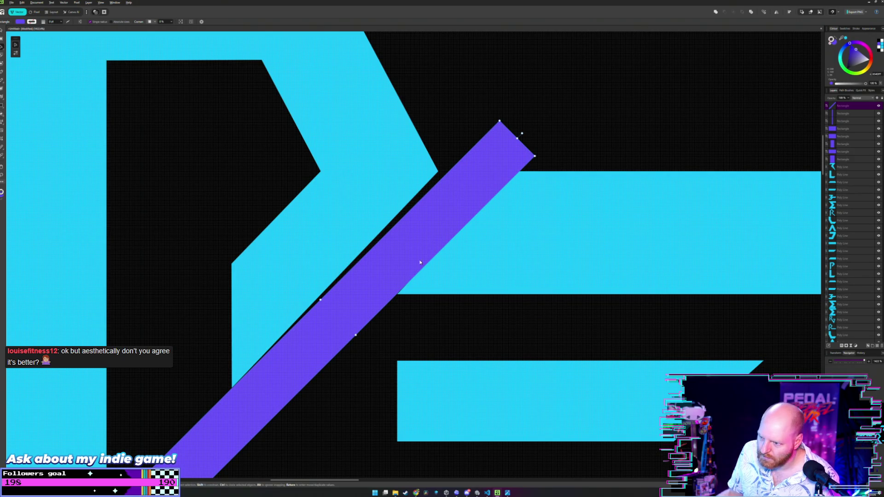
{"action": "left_click_drag", "start_coordinate": [421, 248], "coordinate": [421, 248]}
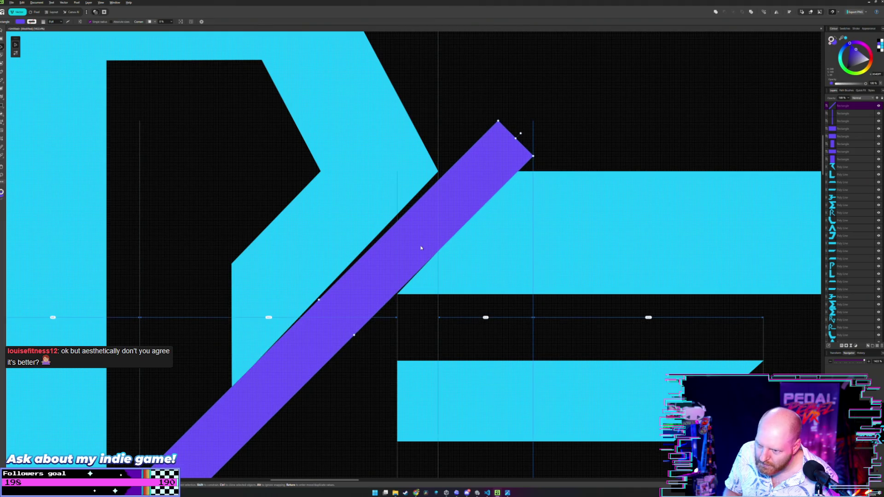
{"action": "left_click_drag", "start_coordinate": [420, 247], "coordinate": [421, 248]}
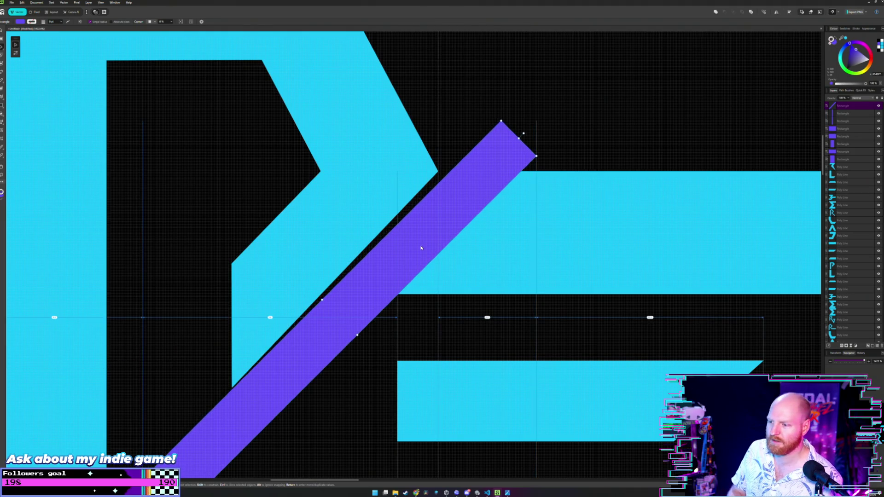
{"action": "key", "text": "Right"}
{"action": "key", "text": "Left"}
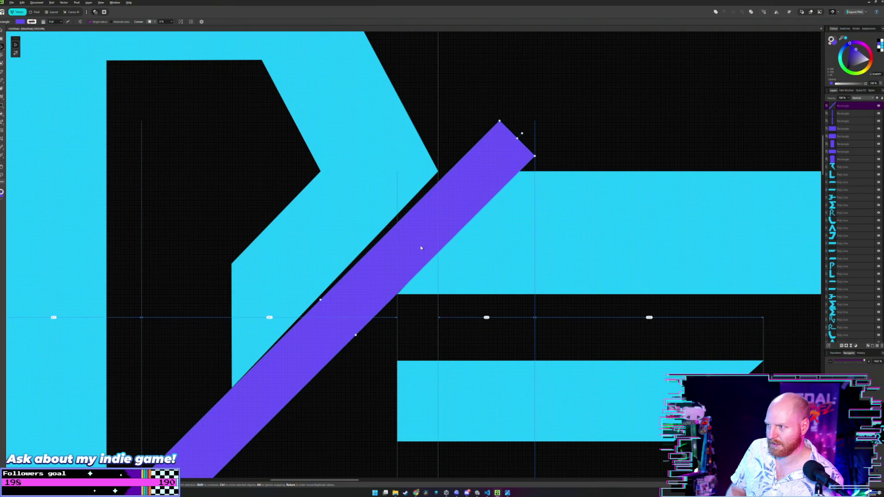
{"action": "key", "text": "Right"}
{"action": "key", "text": "Left"}
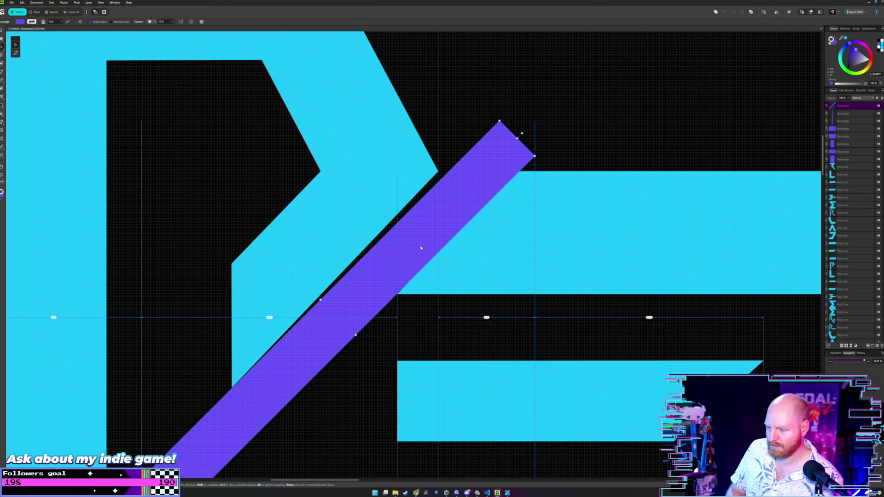
{"action": "key", "text": "Left"}
{"action": "key", "text": "Right"}
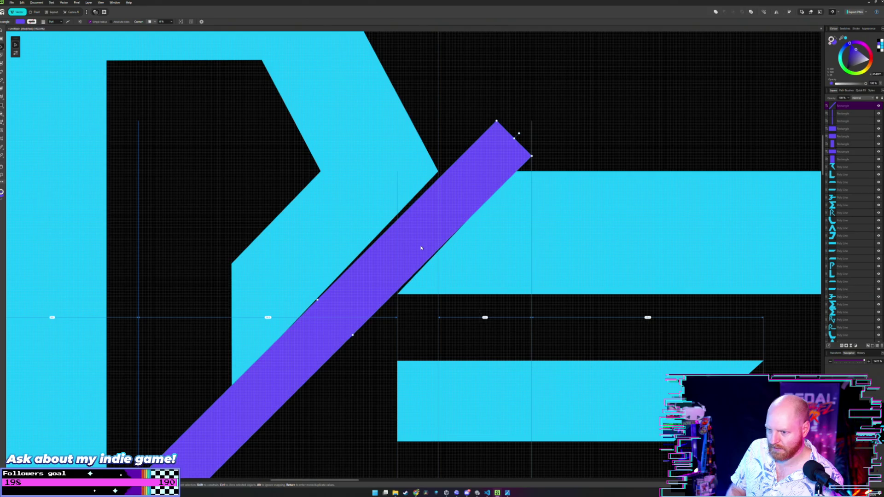
{"action": "key", "text": "Left"}
{"action": "key", "text": "Right"}
{"action": "key", "text": "Right"}
{"action": "key", "text": "Left"}
{"action": "key", "text": "Right"}
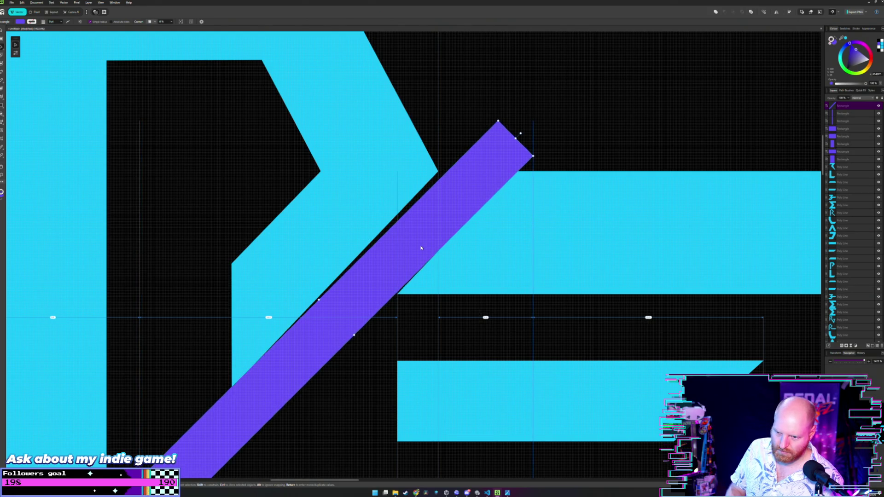
{"action": "key", "text": "Left"}
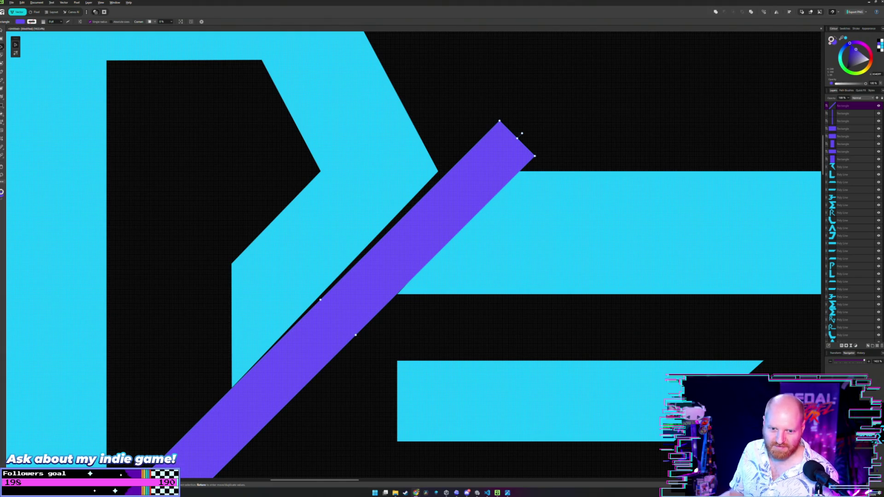
Step: Deselect the bar and pan around it to check its fit against the P
{"action": "scroll", "coordinate": [239, 245], "scroll_direction": "down", "scroll_amount": 3}
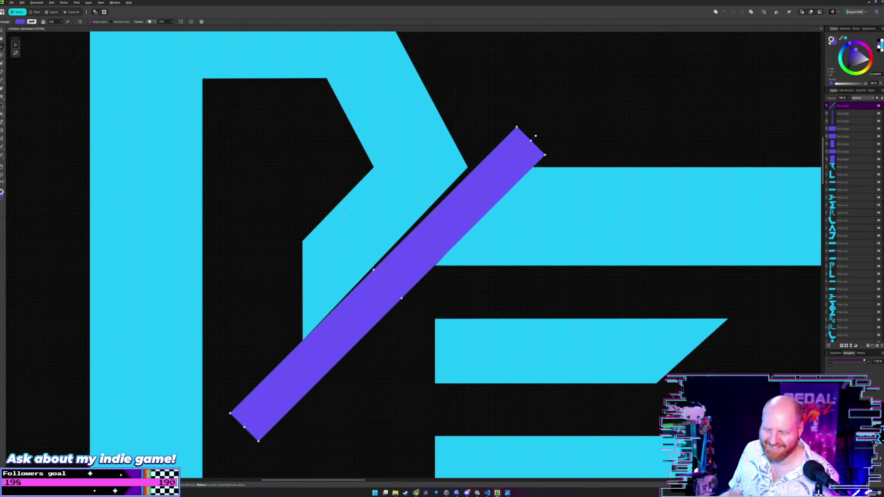
{"action": "left_click", "coordinate": [317, 180]}
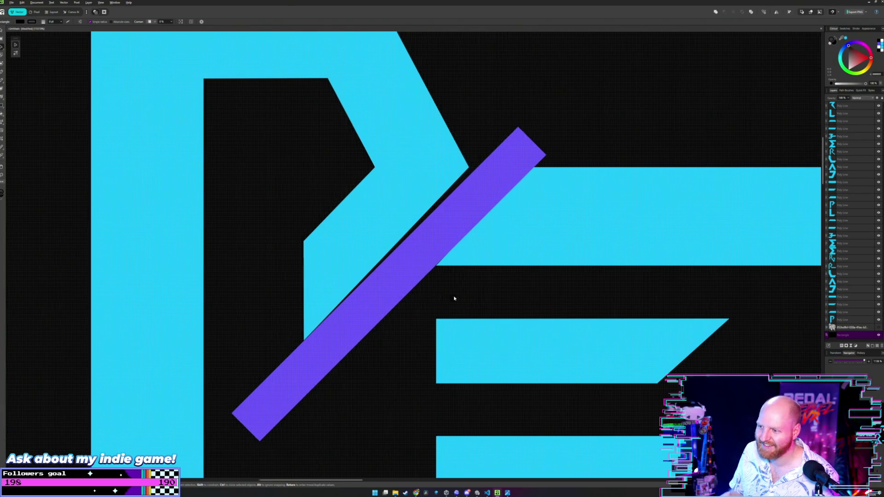
{"action": "scroll", "coordinate": [460, 299], "scroll_direction": "left", "scroll_amount": 2}
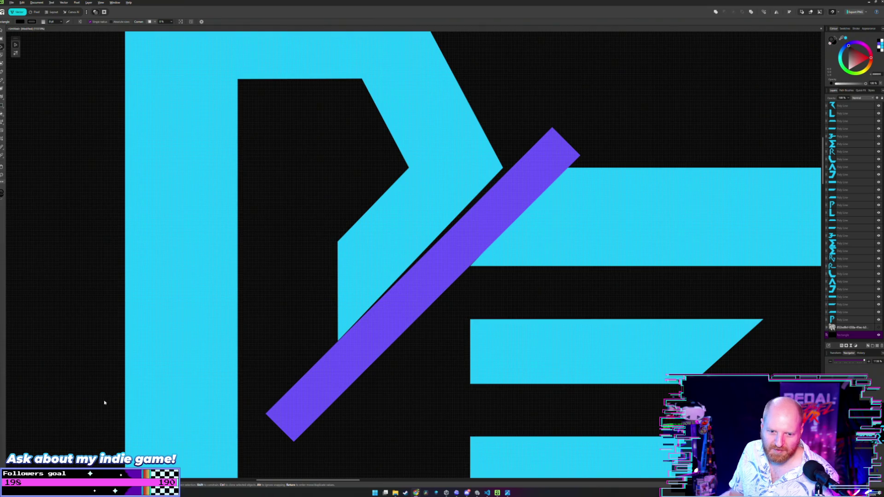
{"action": "scroll", "coordinate": [449, 268], "scroll_direction": "down", "scroll_amount": 2}
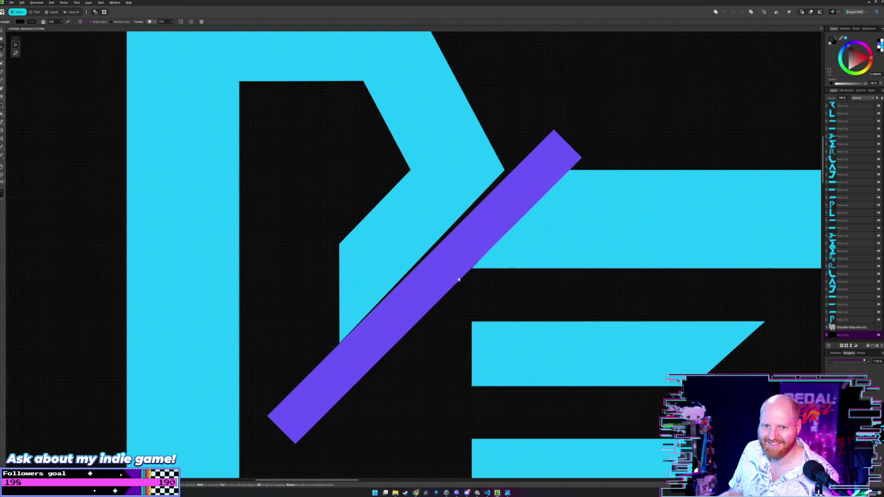
{"action": "scroll", "coordinate": [457, 278], "scroll_direction": "up", "scroll_amount": 2}
{"action": "scroll", "coordinate": [454, 286], "scroll_direction": "up", "scroll_amount": 1}
{"action": "scroll", "coordinate": [434, 266], "scroll_direction": "down", "scroll_amount": 1}
{"action": "scroll", "coordinate": [427, 269], "scroll_direction": "right", "scroll_amount": 1}
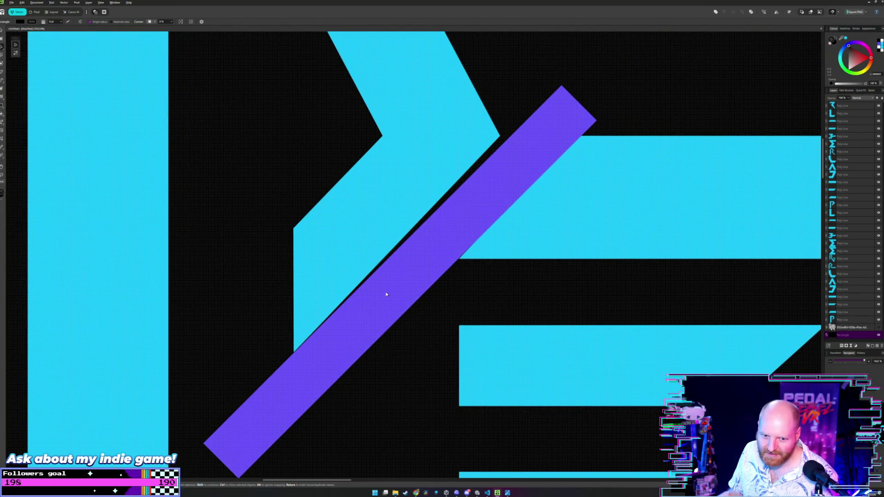
{"action": "scroll", "coordinate": [386, 292], "scroll_direction": "up", "scroll_amount": 1}
{"action": "scroll", "coordinate": [385, 291], "scroll_direction": "left", "scroll_amount": 1}
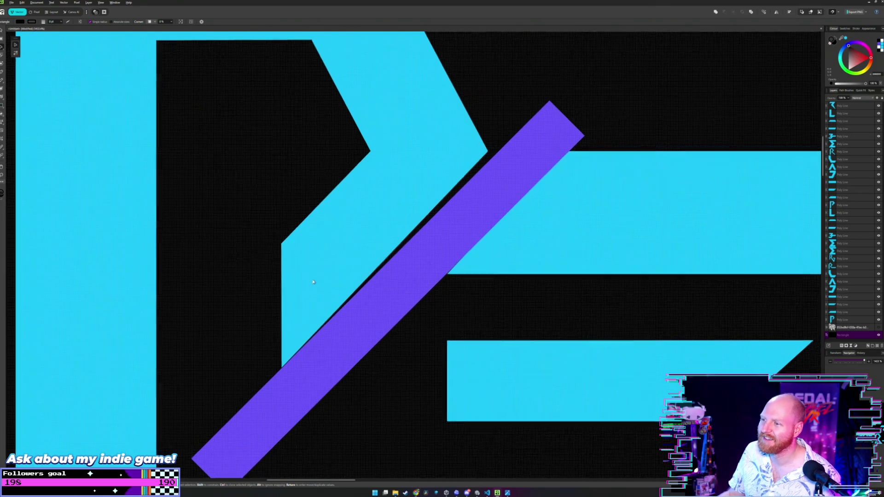
{"action": "scroll", "coordinate": [405, 243], "scroll_direction": "right", "scroll_amount": 3}
{"action": "scroll", "coordinate": [404, 234], "scroll_direction": "up", "scroll_amount": 2}
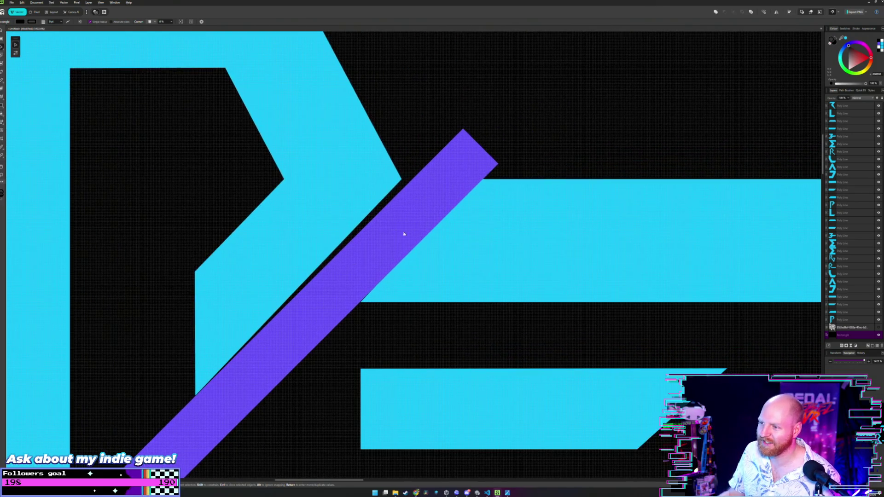
Step: Settle the diagonal purple bar along the P's slant with back-and-forth nudges, then zoom out
{"action": "left_click", "coordinate": [440, 208]}
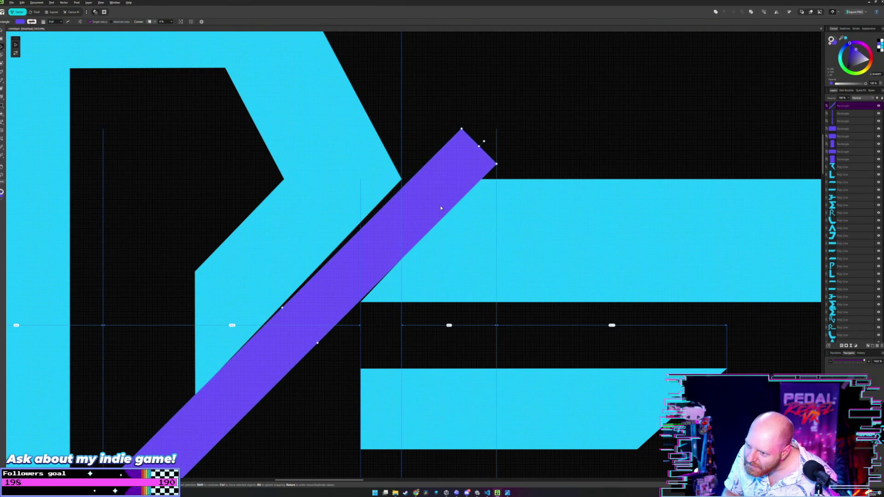
{"action": "key", "text": "Right"}
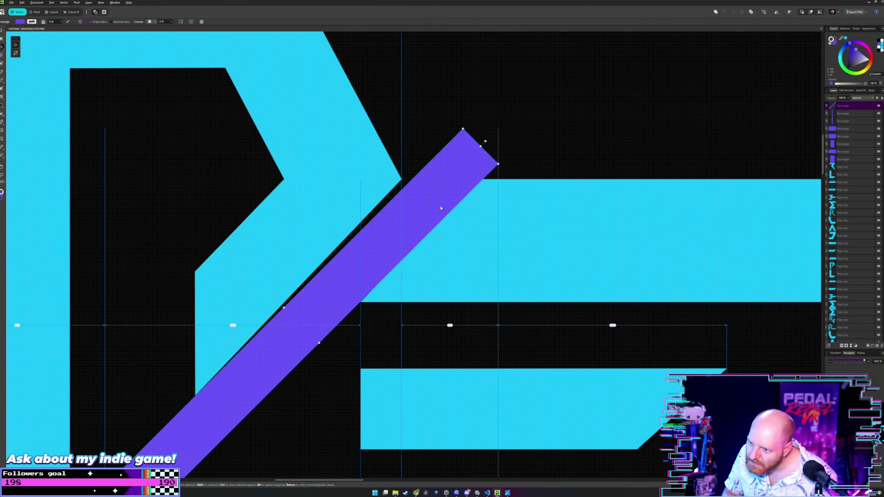
{"action": "key", "text": "Left"}
{"action": "key", "text": "Left"}
{"action": "key", "text": "Left"}
{"action": "key", "text": "Left"}
{"action": "key", "text": "Left"}
{"action": "key", "text": "Left"}
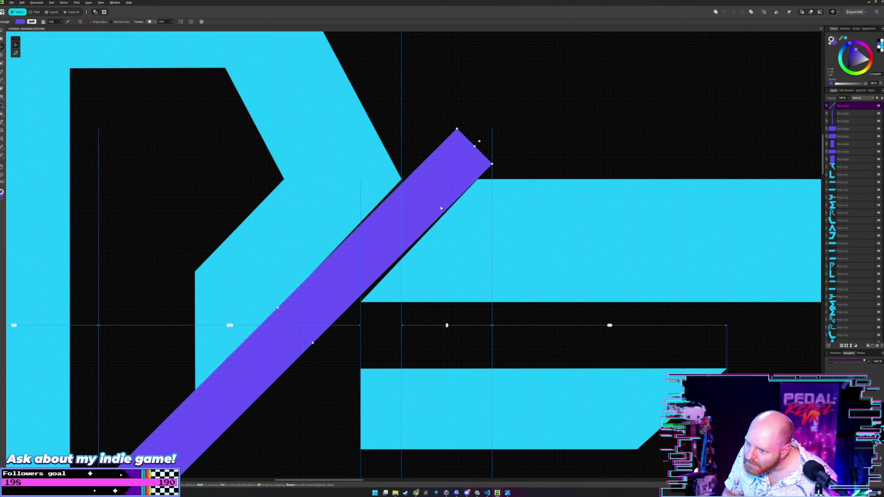
{"action": "key", "text": "Right"}
{"action": "key", "text": "Right"}
{"action": "key", "text": "Right"}
{"action": "key", "text": "Right"}
{"action": "key", "text": "Right"}
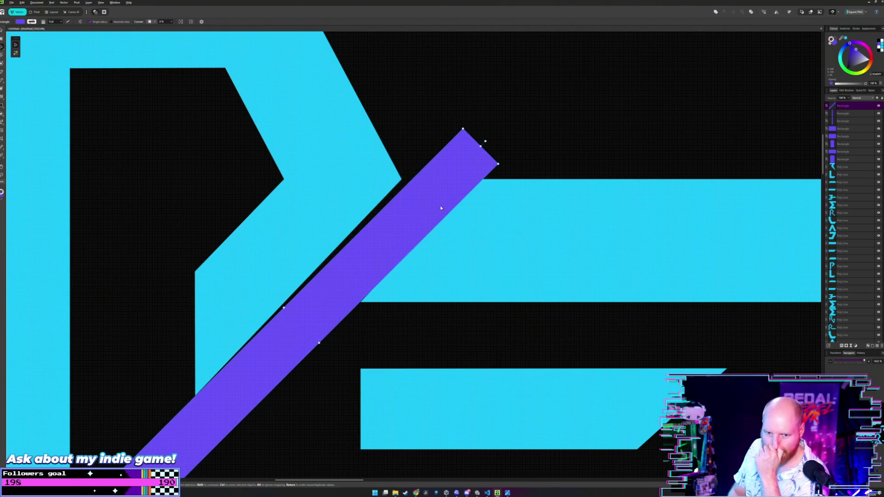
{"action": "key", "text": "Right"}
{"action": "key", "text": "Left"}
{"action": "key", "text": "Right"}
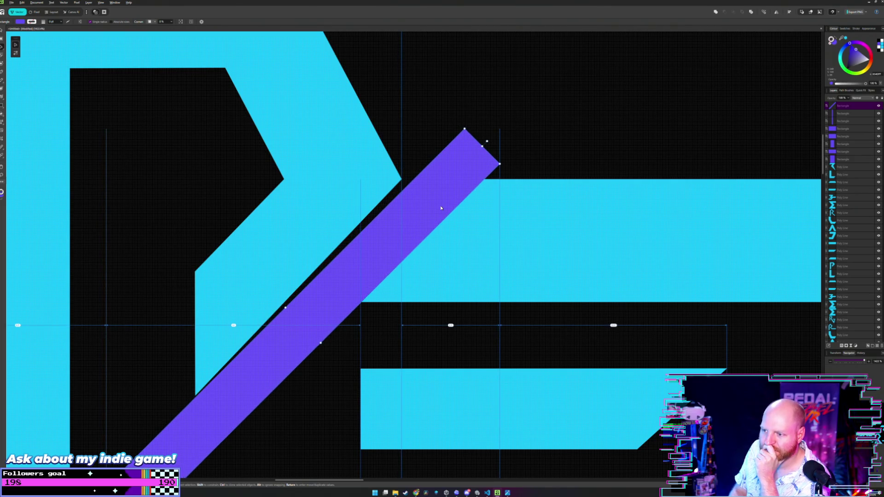
{"action": "key", "text": "Left"}
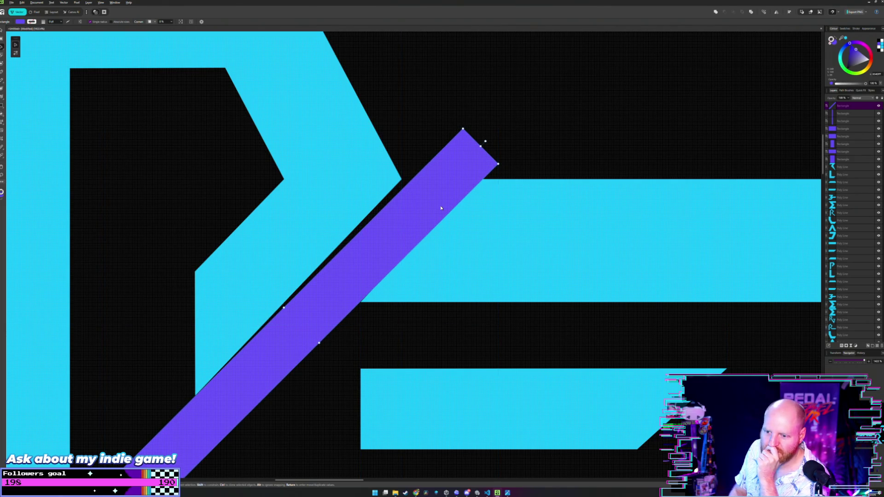
{"action": "key", "text": "Left"}
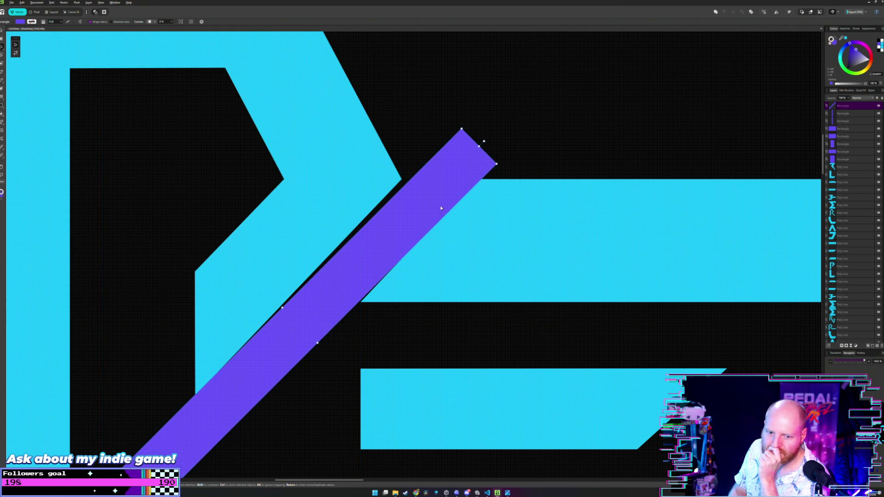
{"action": "key", "text": "Right"}
{"action": "key", "text": "Left"}
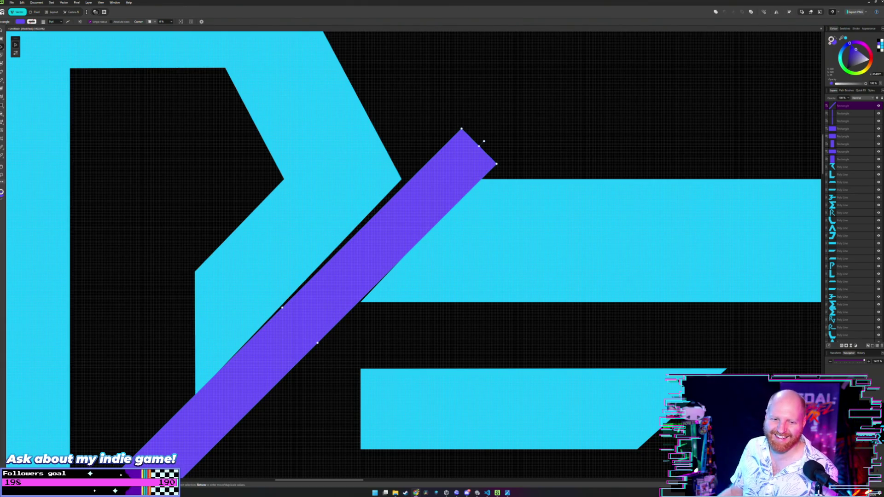
{"action": "scroll", "coordinate": [417, 229], "scroll_direction": "down", "scroll_amount": 10}
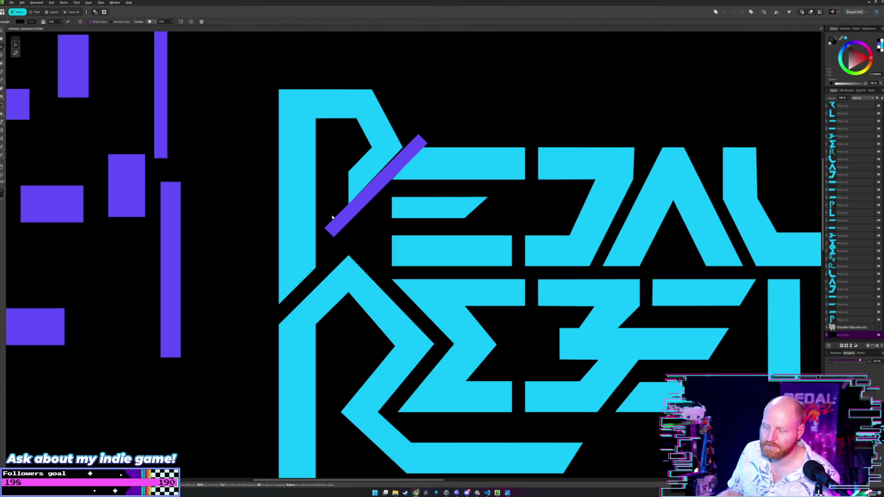
Step: Bring the left purple bars into view and drag the tall top-left bar toward the logo
{"action": "scroll", "coordinate": [305, 207], "scroll_direction": "up", "scroll_amount": 3}
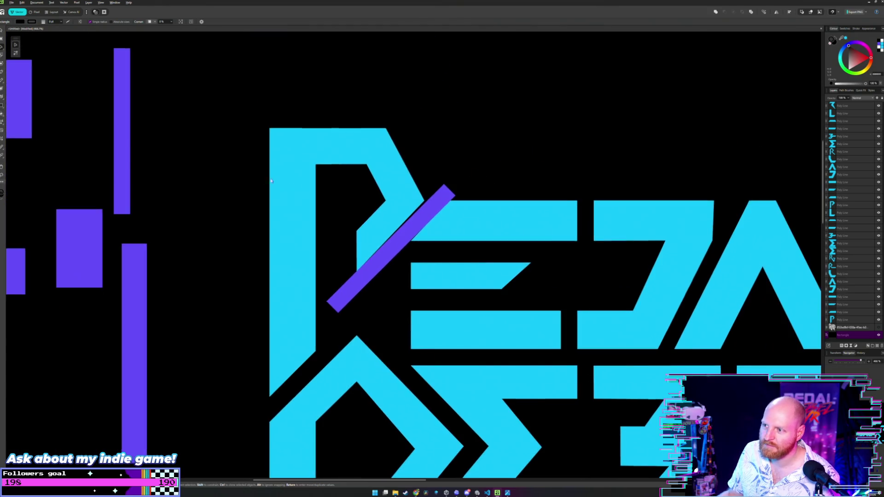
{"action": "left_click_drag", "start_coordinate": [160, 169], "coordinate": [114, 137]}
{"action": "left_click", "coordinate": [81, 109]}
{"action": "mouse_move", "coordinate": [76, 104]}
{"action": "left_mouse_down"}
{"action": "mouse_move", "coordinate": [421, 482]}
{"action": "mouse_move", "coordinate": [357, 370]}
{"action": "mouse_move", "coordinate": [164, 172]}
{"action": "left_mouse_up"}
Step: Duplicate the tall purple bar onto the stem of REBEL's R
{"action": "key", "text": "a"}
{"action": "scroll", "coordinate": [202, 178], "scroll_direction": "down", "scroll_amount": 2}
{"action": "scroll", "coordinate": [250, 255], "scroll_direction": "down", "scroll_amount": 2}
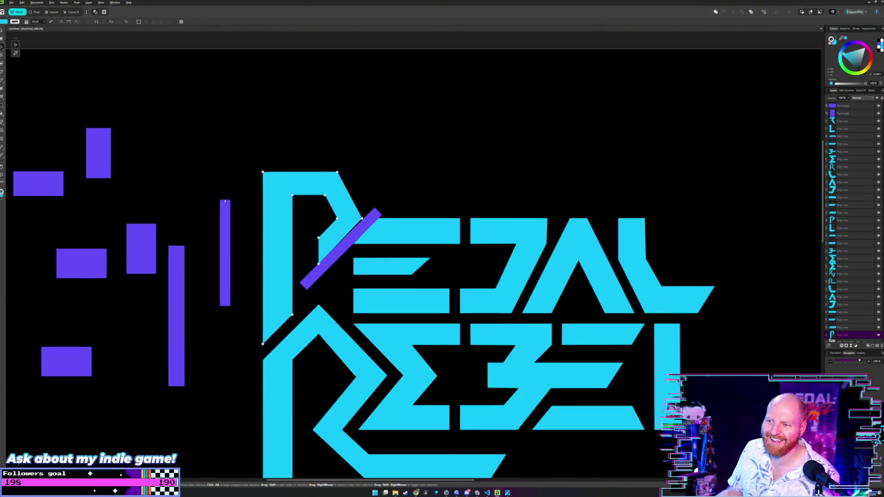
{"action": "scroll", "coordinate": [351, 213], "scroll_direction": "down", "scroll_amount": 1}
{"action": "scroll", "coordinate": [359, 208], "scroll_direction": "down", "scroll_amount": 1}
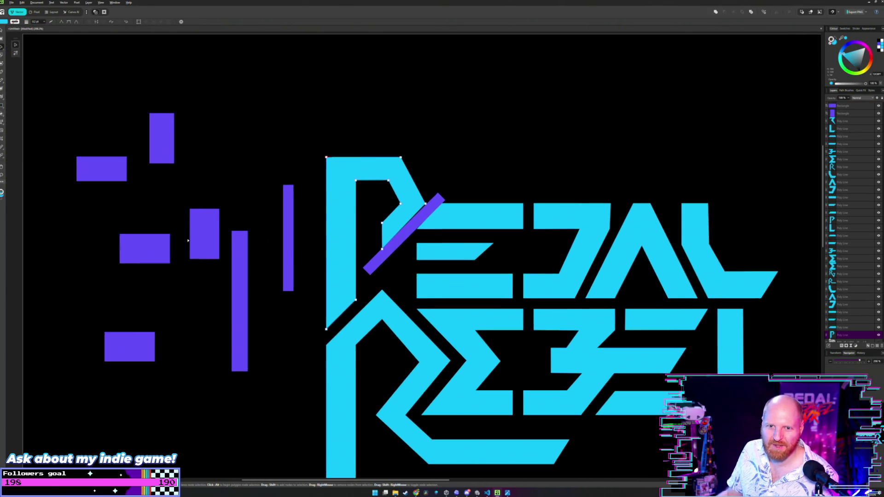
{"action": "left_click", "coordinate": [237, 275]}
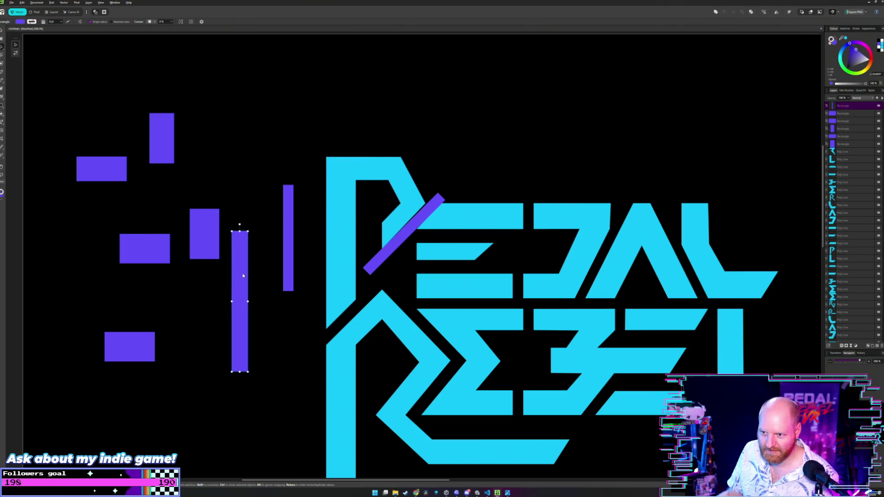
{"action": "mouse_move", "coordinate": [243, 275]}
{"action": "left_mouse_down"}
{"action": "mouse_move", "coordinate": [388, 357]}
{"action": "mouse_move", "coordinate": [415, 338]}
{"action": "left_mouse_up"}
{"action": "scroll", "coordinate": [411, 322], "scroll_direction": "up", "scroll_amount": 2}
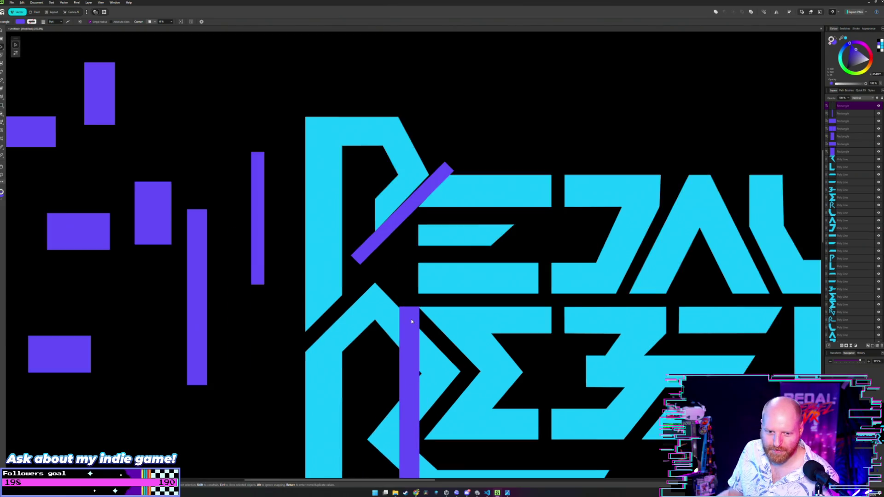
Step: Shift the copied purple bar on the R slightly left and check its fit
{"action": "scroll", "coordinate": [412, 322], "scroll_direction": "up", "scroll_amount": 1}
{"action": "scroll", "coordinate": [417, 331], "scroll_direction": "up", "scroll_amount": 1}
{"action": "scroll", "coordinate": [426, 378], "scroll_direction": "up", "scroll_amount": 2}
{"action": "left_click_drag", "start_coordinate": [426, 378], "coordinate": [424, 378]}
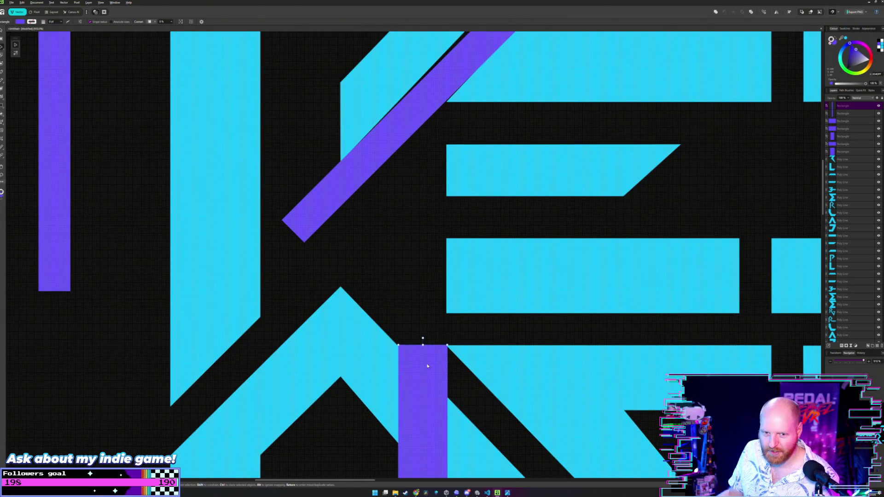
{"action": "scroll", "coordinate": [433, 303], "scroll_direction": "up", "scroll_amount": 1}
{"action": "scroll", "coordinate": [418, 292], "scroll_direction": "up", "scroll_amount": 1}
{"action": "scroll", "coordinate": [393, 289], "scroll_direction": "up", "scroll_amount": 1}
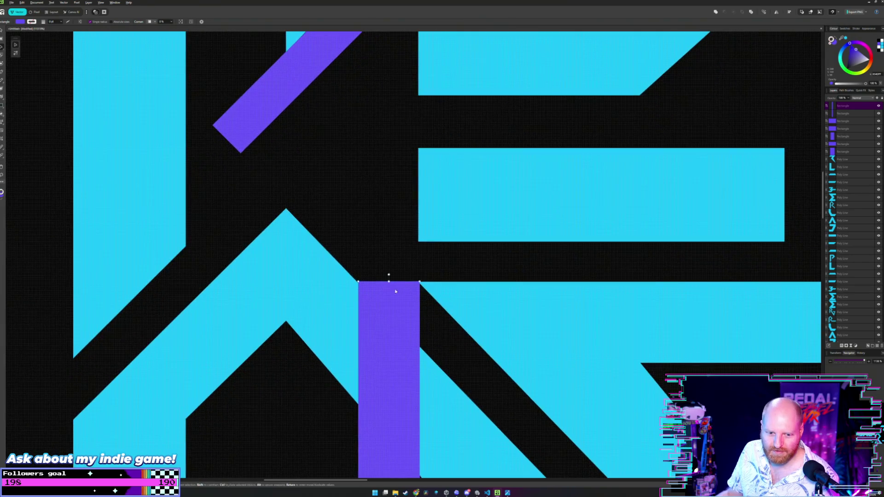
{"action": "left_click", "coordinate": [386, 251]}
Step: Shift the bar over the R slightly right, then undo that adjustment
{"action": "scroll", "coordinate": [412, 298], "scroll_direction": "up", "scroll_amount": 1}
{"action": "scroll", "coordinate": [416, 304], "scroll_direction": "up", "scroll_amount": 1}
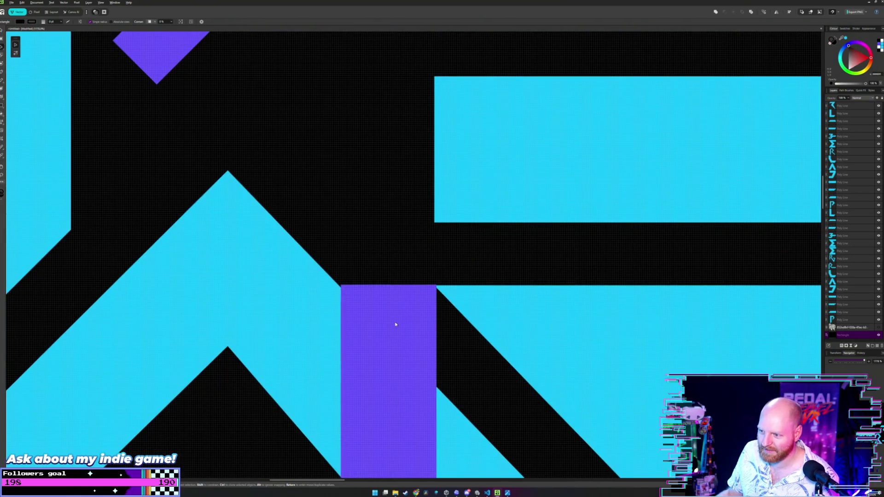
{"action": "left_click", "coordinate": [395, 325]}
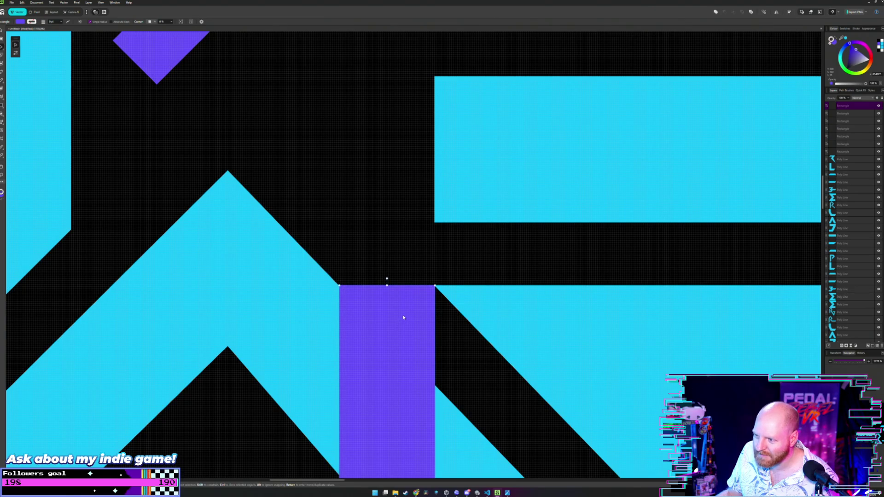
{"action": "left_click_drag", "start_coordinate": [403, 317], "coordinate": [405, 318]}
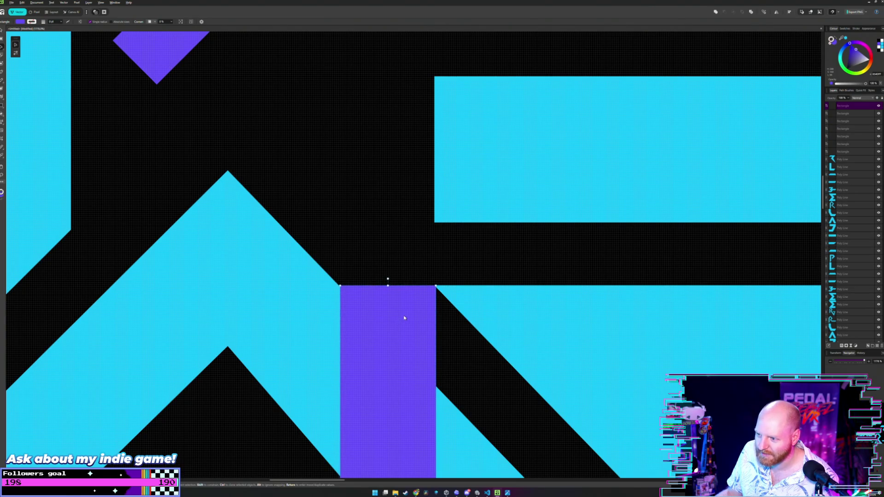
{"action": "left_click", "coordinate": [404, 248]}
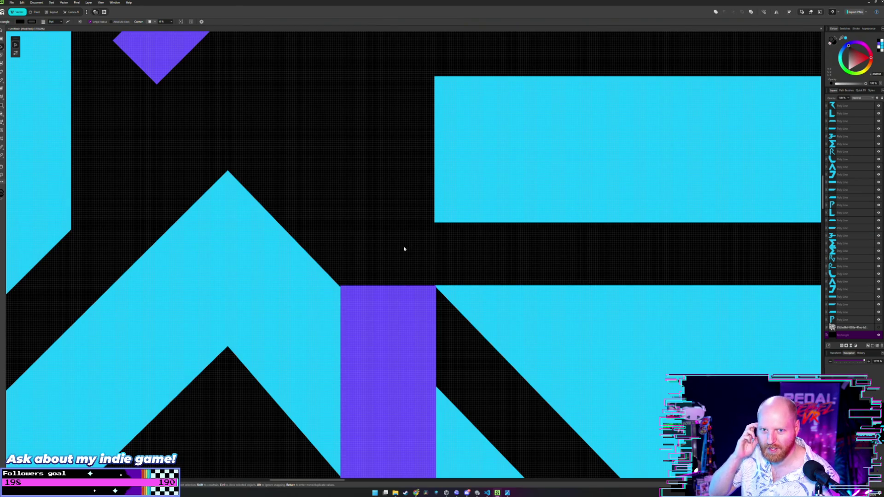
{"action": "scroll", "coordinate": [389, 276], "scroll_direction": "up", "scroll_amount": 1}
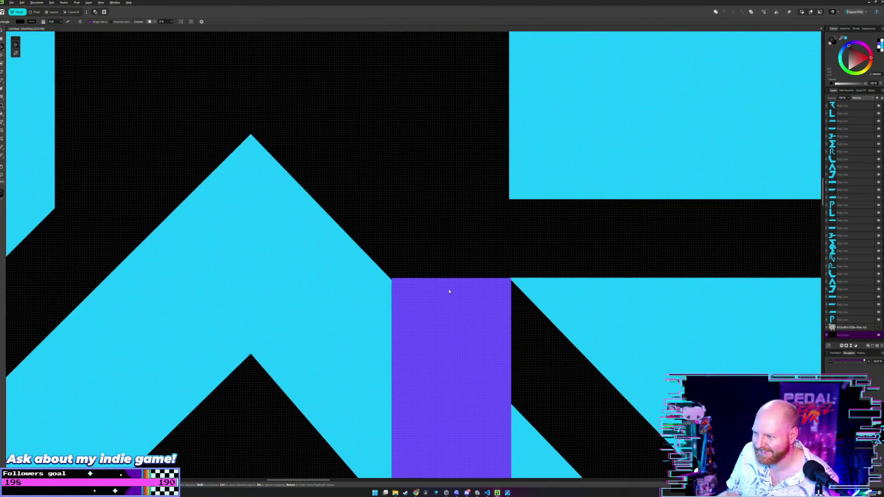
{"action": "left_click", "coordinate": [451, 299]}
{"action": "key", "text": "ctrl+z"}
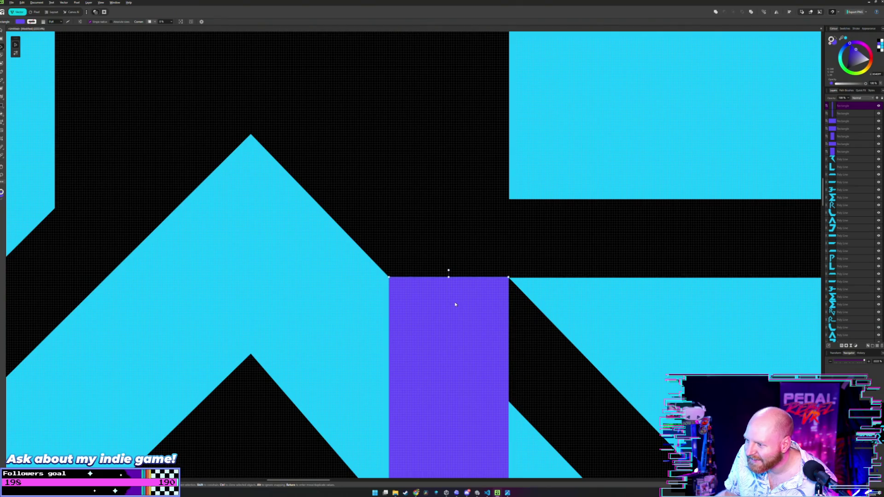
{"action": "left_click", "coordinate": [457, 246]}
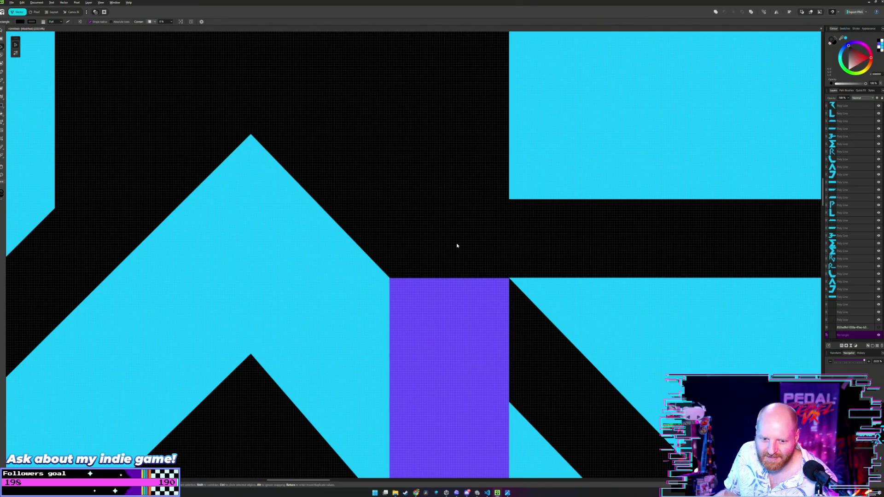
Step: Zoom out and move the tall purple bar left beside the other purple bars
{"action": "scroll", "coordinate": [457, 246], "scroll_direction": "down", "scroll_amount": 3}
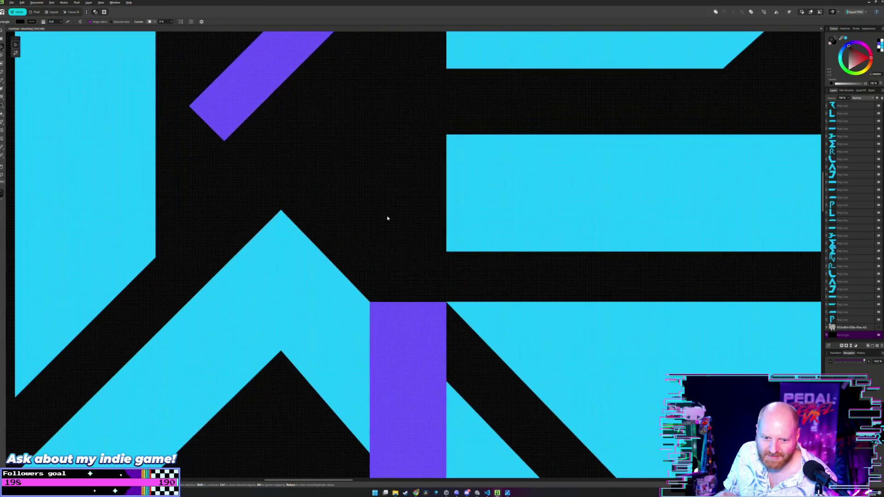
{"action": "scroll", "coordinate": [387, 216], "scroll_direction": "down", "scroll_amount": 2}
{"action": "scroll", "coordinate": [382, 212], "scroll_direction": "up", "scroll_amount": 1}
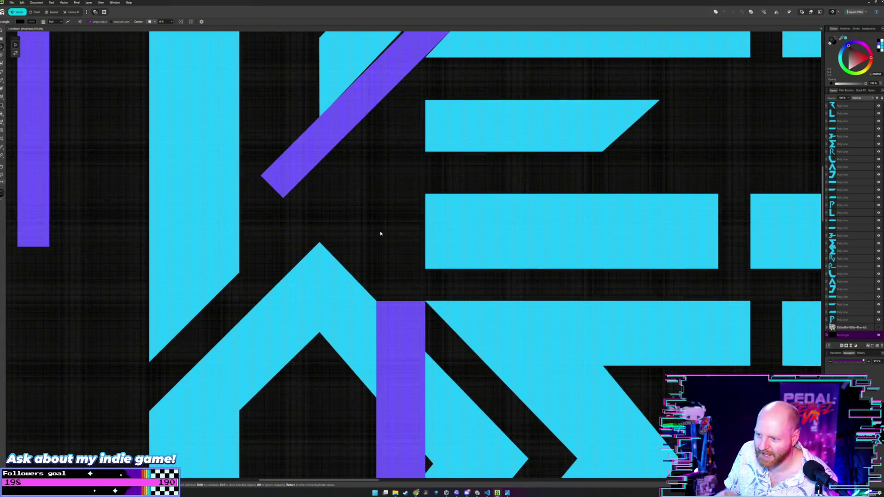
{"action": "scroll", "coordinate": [380, 233], "scroll_direction": "up", "scroll_amount": 3}
{"action": "scroll", "coordinate": [397, 191], "scroll_direction": "down", "scroll_amount": 2}
{"action": "scroll", "coordinate": [422, 328], "scroll_direction": "down", "scroll_amount": 1}
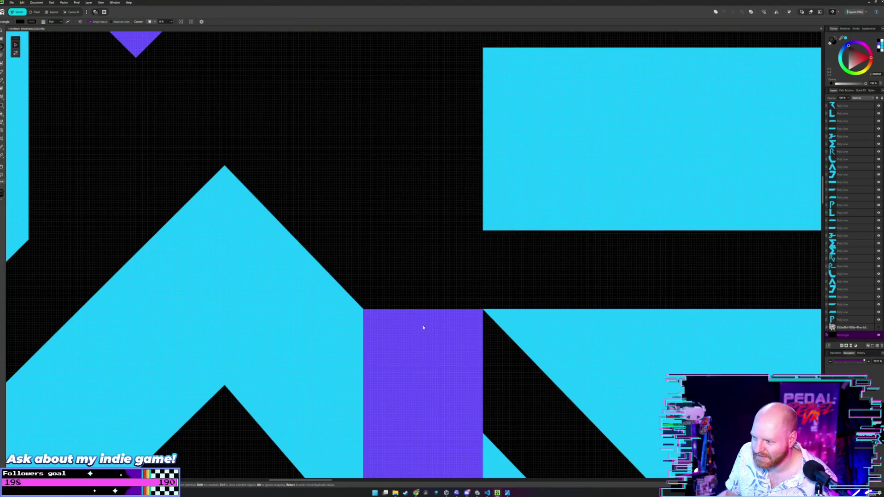
{"action": "scroll", "coordinate": [409, 255], "scroll_direction": "down", "scroll_amount": 2}
{"action": "scroll", "coordinate": [402, 240], "scroll_direction": "down", "scroll_amount": 1}
{"action": "scroll", "coordinate": [391, 203], "scroll_direction": "down", "scroll_amount": 1}
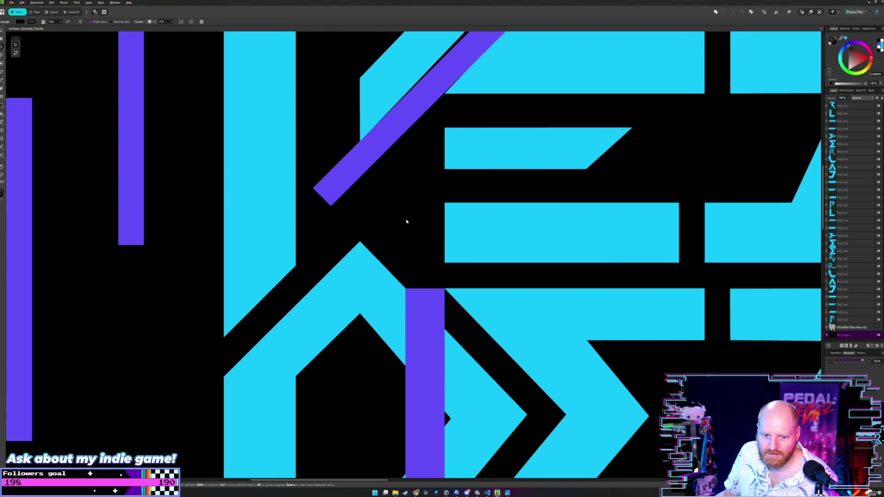
{"action": "scroll", "coordinate": [406, 221], "scroll_direction": "down", "scroll_amount": 1}
{"action": "scroll", "coordinate": [405, 216], "scroll_direction": "down", "scroll_amount": 1}
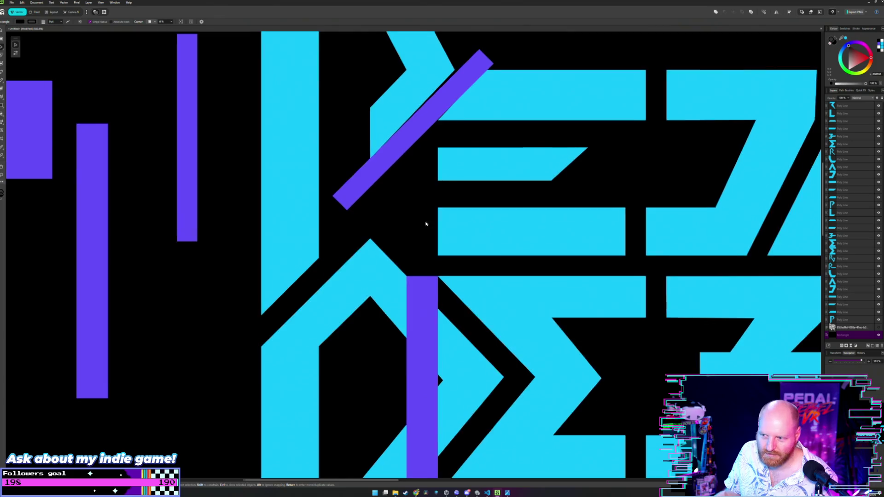
{"action": "scroll", "coordinate": [418, 221], "scroll_direction": "down", "scroll_amount": 1}
{"action": "scroll", "coordinate": [452, 223], "scroll_direction": "down", "scroll_amount": 1}
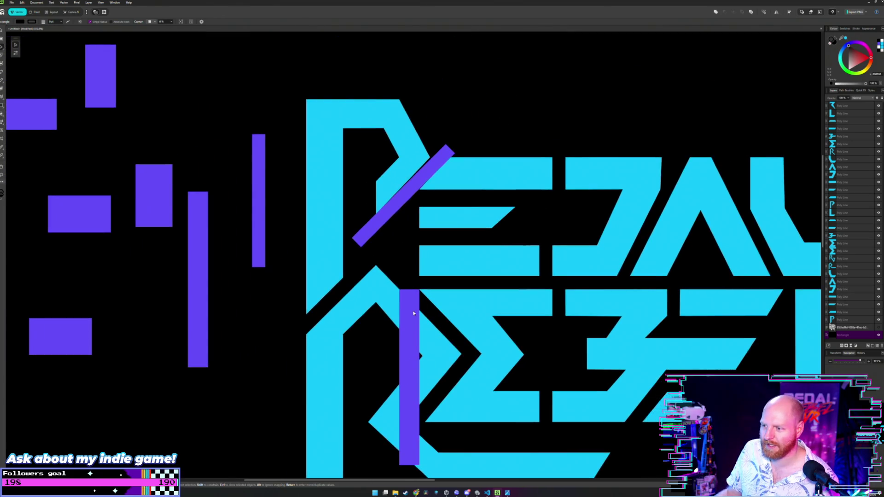
{"action": "left_click_drag", "start_coordinate": [415, 313], "coordinate": [251, 296]}
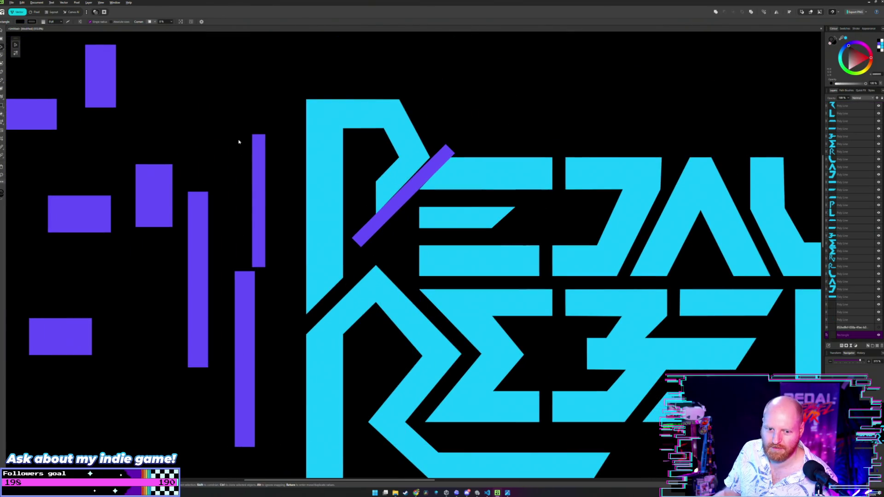
{"action": "left_click_drag", "start_coordinate": [239, 142], "coordinate": [201, 186]}
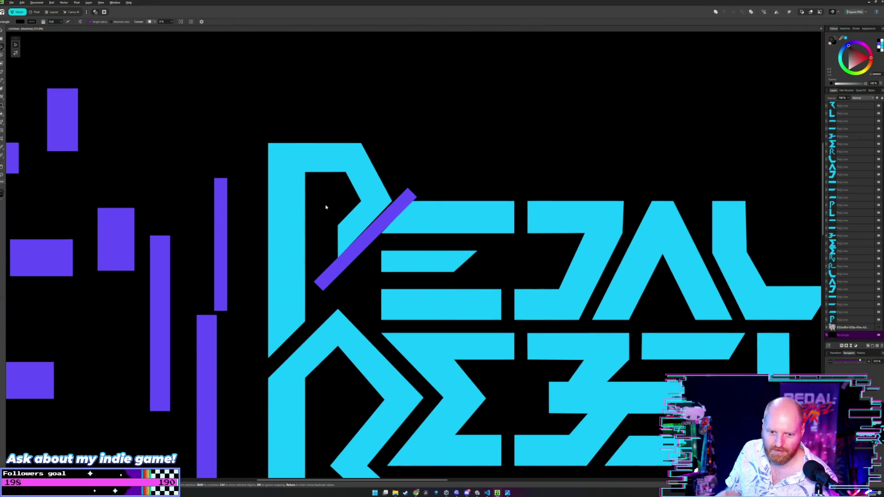
{"action": "scroll", "coordinate": [325, 207], "scroll_direction": "up", "scroll_amount": 1}
{"action": "scroll", "coordinate": [326, 203], "scroll_direction": "up", "scroll_amount": 1}
{"action": "scroll", "coordinate": [350, 216], "scroll_direction": "up", "scroll_amount": 1}
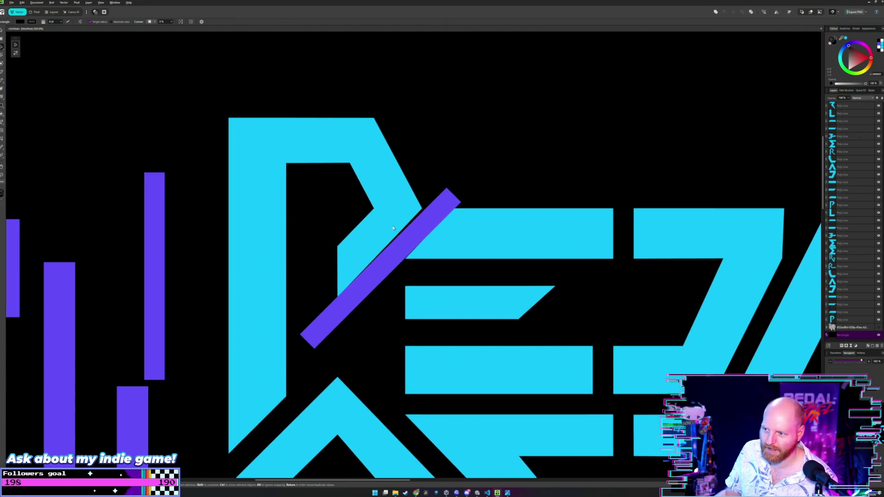
{"action": "scroll", "coordinate": [408, 230], "scroll_direction": "up", "scroll_amount": 3}
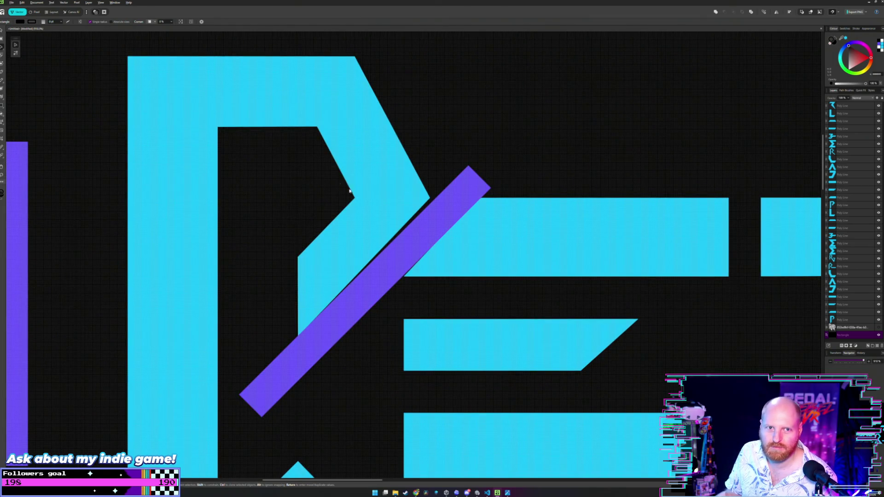
Step: Move the diagonal purple bar a pixel left, snug against the P's slanted edge
{"action": "left_click", "coordinate": [456, 217]}
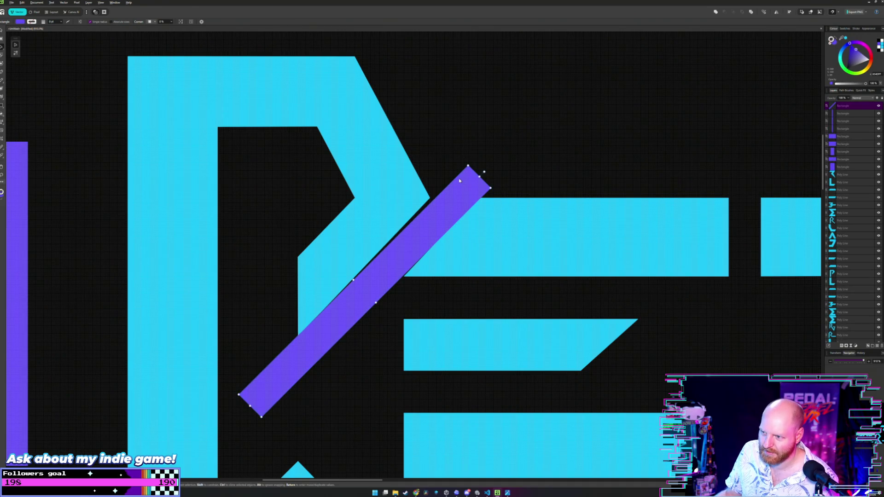
{"action": "scroll", "coordinate": [459, 181], "scroll_direction": "up", "scroll_amount": 3}
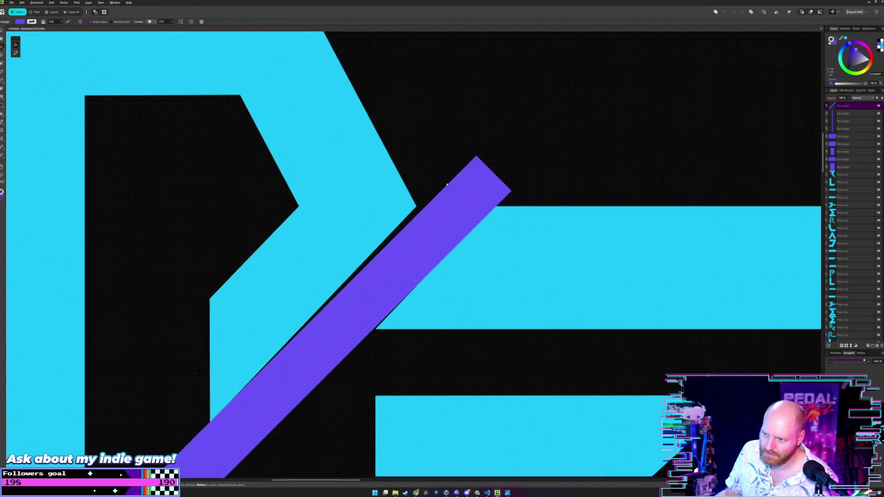
{"action": "left_click_drag", "start_coordinate": [423, 206], "coordinate": [479, 166]}
{"action": "scroll", "coordinate": [478, 165], "scroll_direction": "down", "scroll_amount": 3}
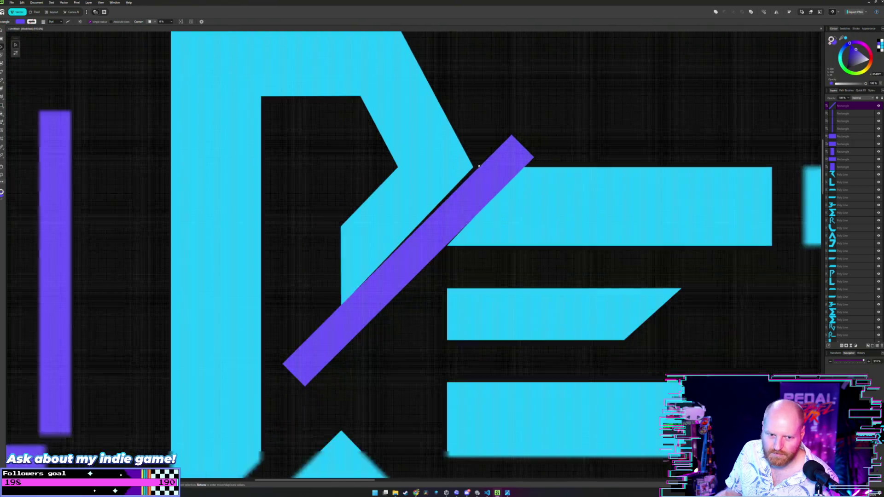
{"action": "left_click", "coordinate": [486, 196]}
{"action": "left_click_drag", "start_coordinate": [487, 195], "coordinate": [487, 195]}
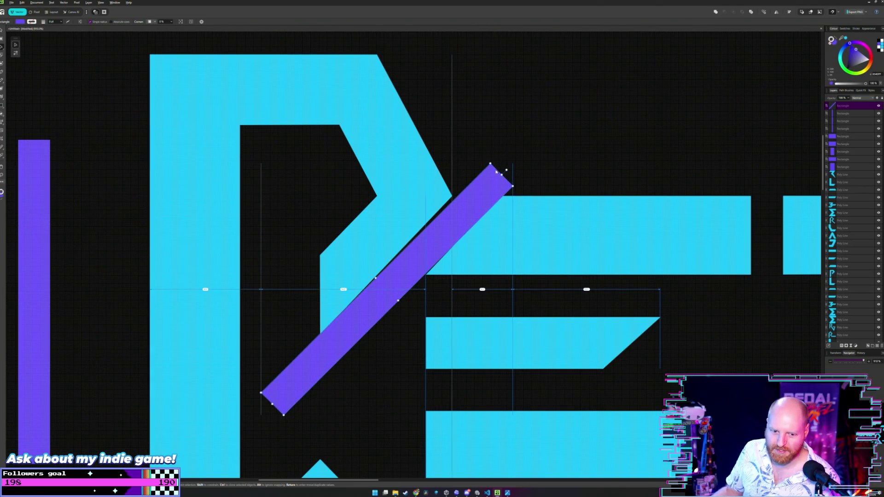
{"action": "left_click", "coordinate": [520, 126]}
Step: Reselect the diagonal purple bar and zoom out to review its position
{"action": "scroll", "coordinate": [521, 126], "scroll_direction": "up", "scroll_amount": 1}
{"action": "scroll", "coordinate": [462, 237], "scroll_direction": "up", "scroll_amount": 1}
{"action": "scroll", "coordinate": [489, 145], "scroll_direction": "up", "scroll_amount": 1}
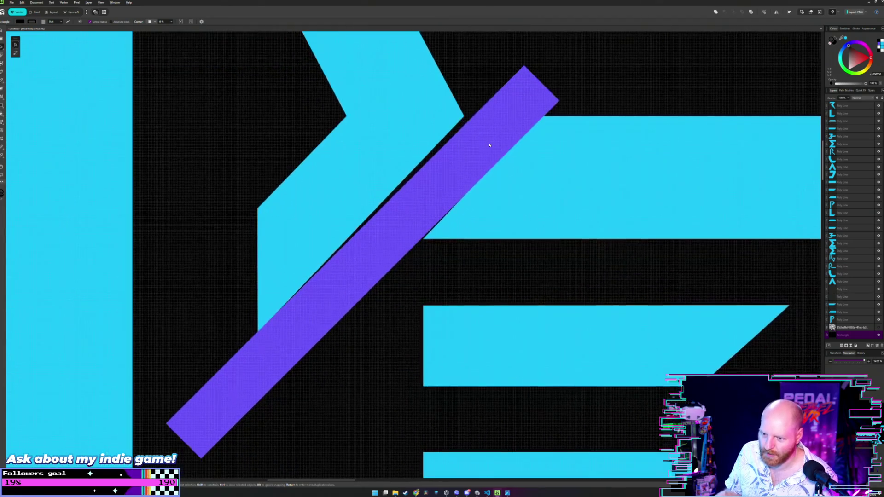
{"action": "left_click", "coordinate": [448, 187]}
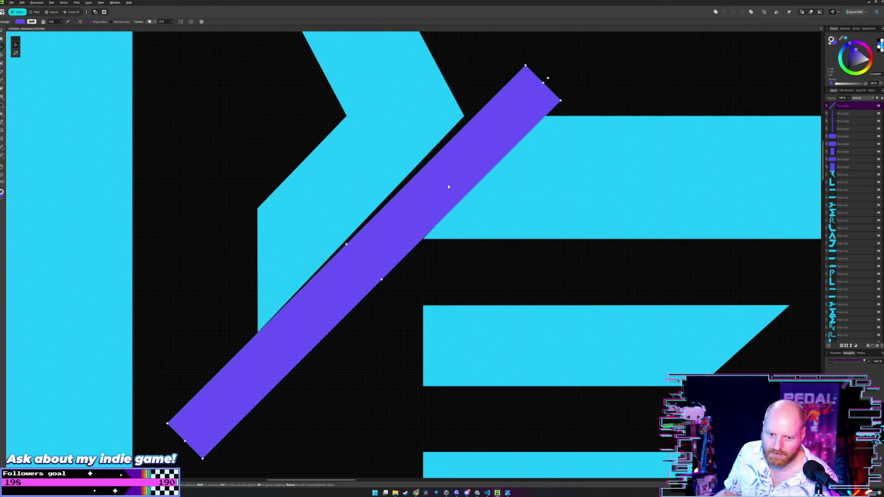
{"action": "scroll", "coordinate": [540, 107], "scroll_direction": "down", "scroll_amount": 2}
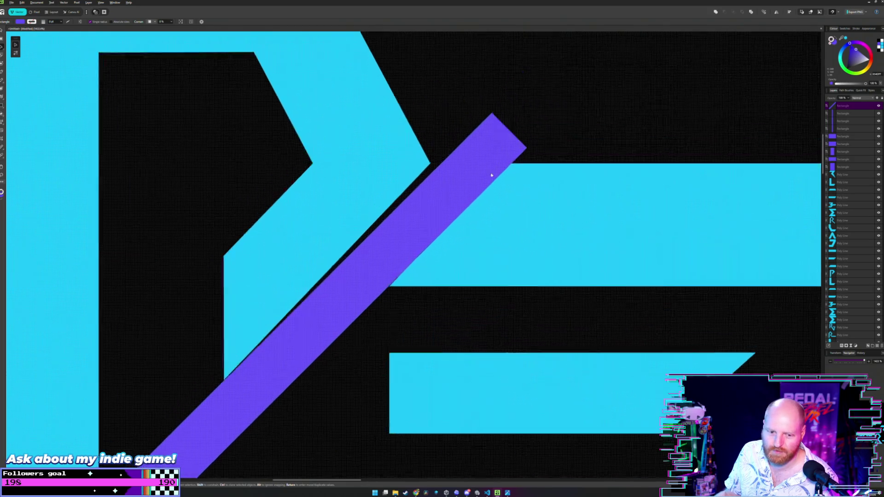
{"action": "scroll", "coordinate": [534, 138], "scroll_direction": "down", "scroll_amount": 1}
{"action": "scroll", "coordinate": [525, 172], "scroll_direction": "down", "scroll_amount": 1}
{"action": "scroll", "coordinate": [524, 172], "scroll_direction": "down", "scroll_amount": 2}
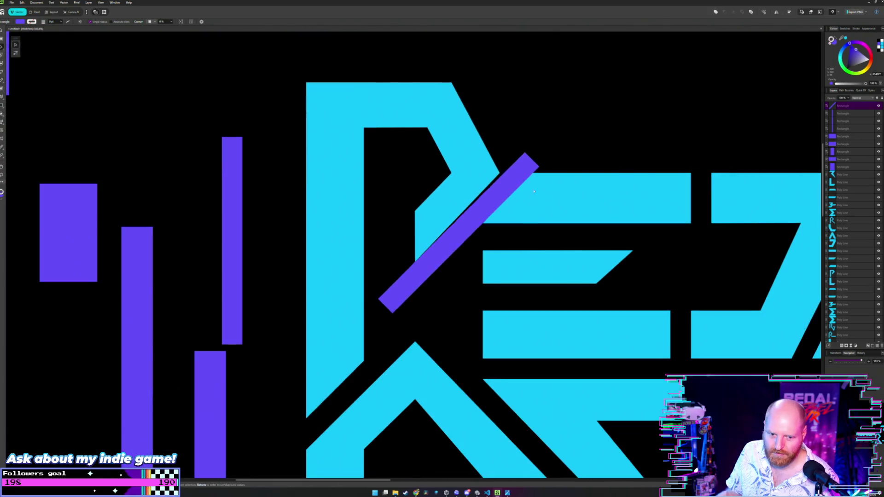
{"action": "scroll", "coordinate": [556, 158], "scroll_direction": "down", "scroll_amount": 2}
{"action": "scroll", "coordinate": [555, 158], "scroll_direction": "down", "scroll_amount": 2}
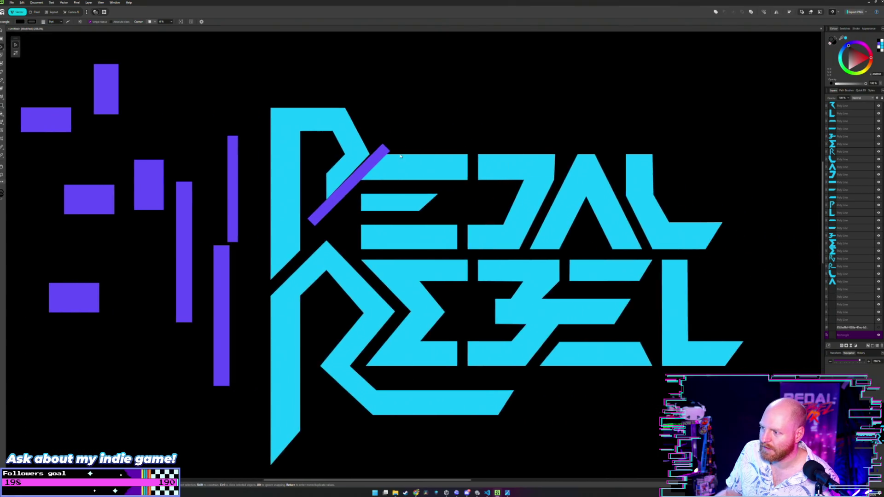
{"action": "scroll", "coordinate": [373, 171], "scroll_direction": "down", "scroll_amount": 2}
Step: Drag the diagonal purple bar up-left into the purple cluster and recentre the logo
{"action": "left_click", "coordinate": [372, 171]}
{"action": "left_click_drag", "start_coordinate": [372, 171], "coordinate": [286, 113]}
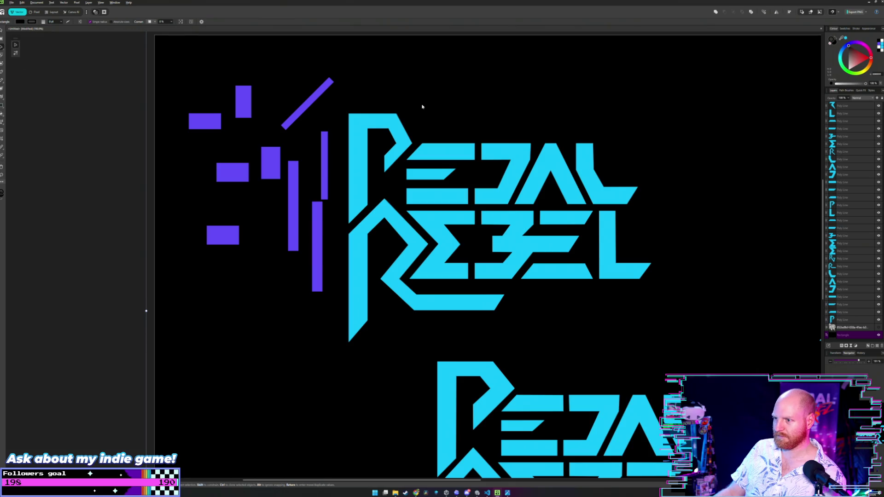
{"action": "scroll", "coordinate": [428, 107], "scroll_direction": "right", "scroll_amount": 1}
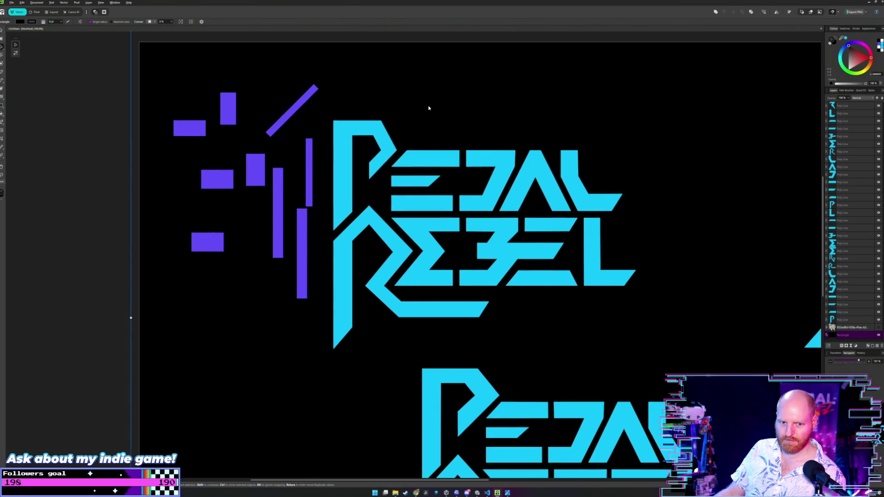
{"action": "scroll", "coordinate": [428, 108], "scroll_direction": "down", "scroll_amount": 1}
{"action": "scroll", "coordinate": [393, 120], "scroll_direction": "down", "scroll_amount": 2}
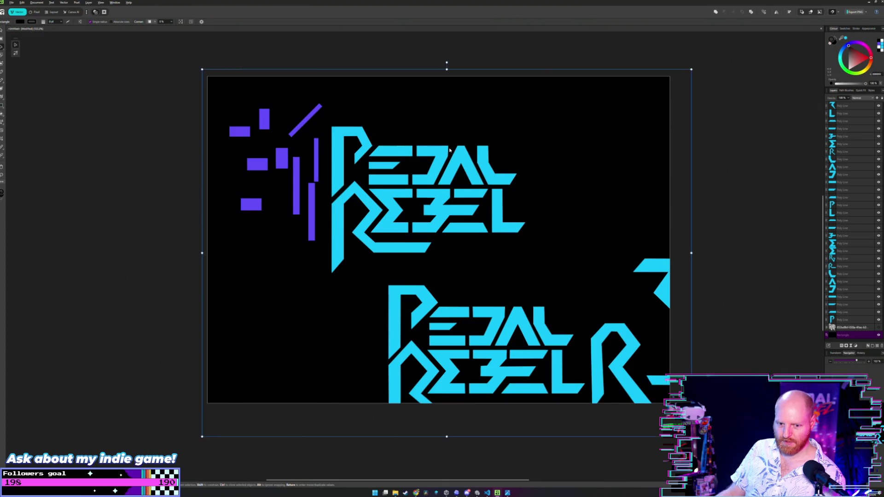
{"action": "scroll", "coordinate": [450, 151], "scroll_direction": "right", "scroll_amount": 1}
{"action": "scroll", "coordinate": [442, 166], "scroll_direction": "up", "scroll_amount": 1}
{"action": "scroll", "coordinate": [431, 187], "scroll_direction": "left", "scroll_amount": 2}
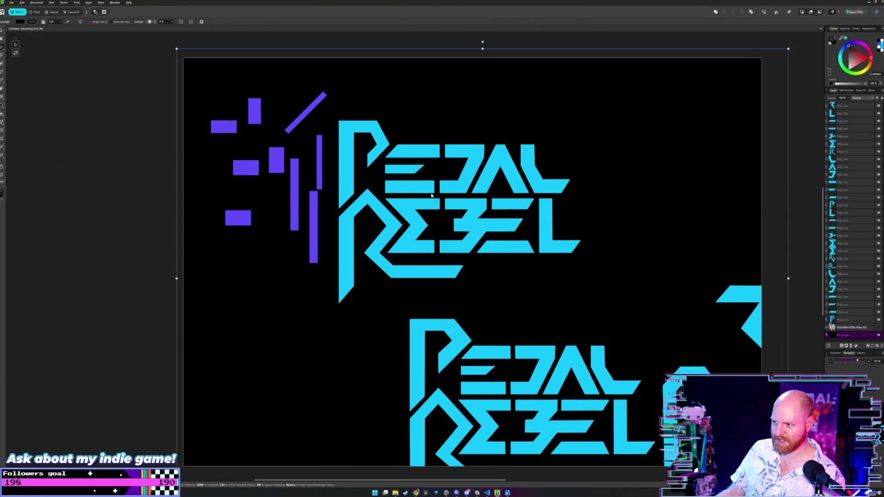
{"action": "scroll", "coordinate": [432, 187], "scroll_direction": "up", "scroll_amount": 1}
{"action": "scroll", "coordinate": [435, 187], "scroll_direction": "up", "scroll_amount": 1}
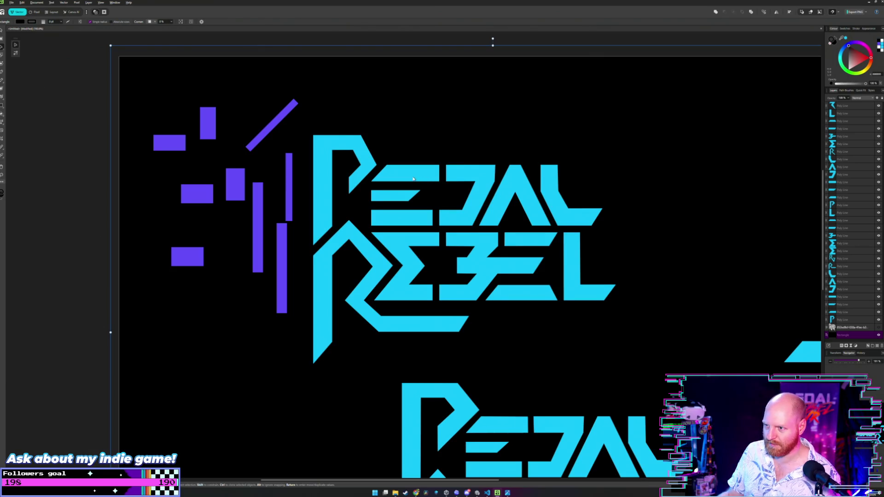
{"action": "scroll", "coordinate": [410, 178], "scroll_direction": "right", "scroll_amount": 1}
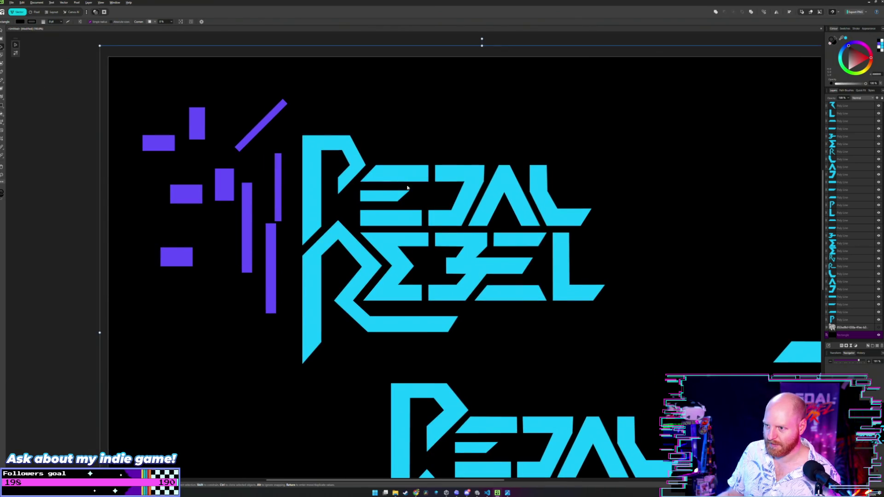
{"action": "scroll", "coordinate": [444, 210], "scroll_direction": "left", "scroll_amount": 2}
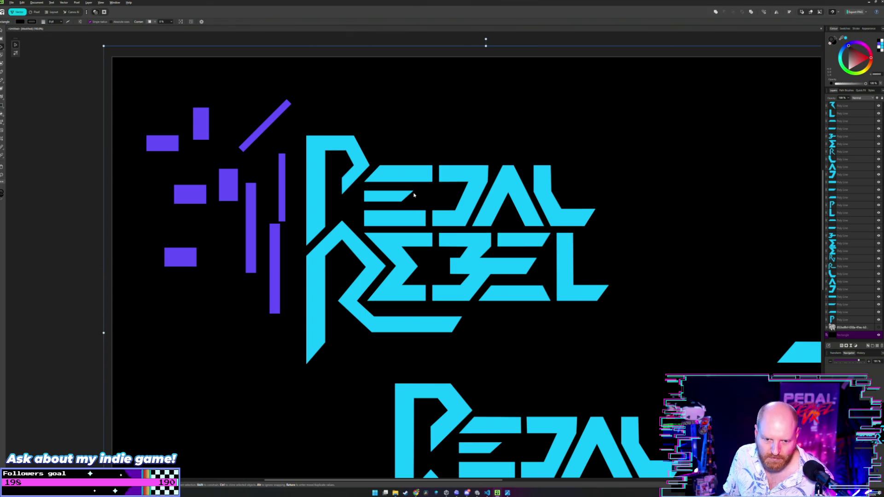
{"action": "left_click_drag", "start_coordinate": [408, 193], "coordinate": [448, 202]}
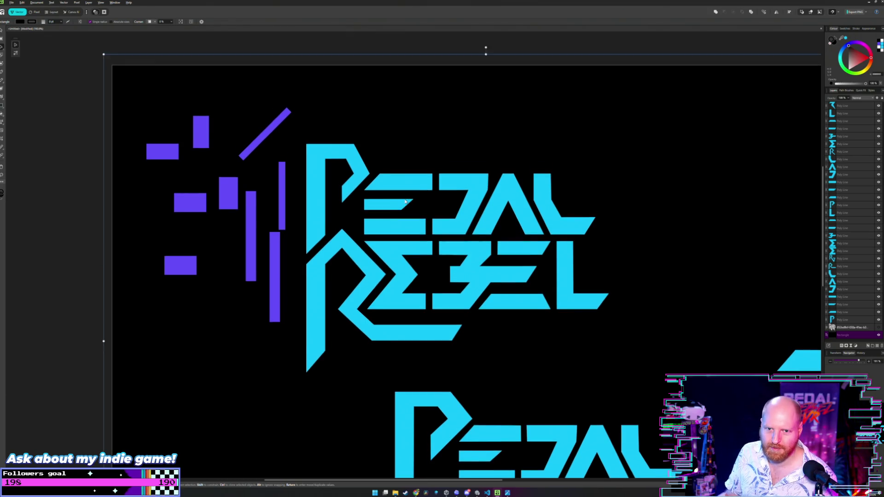
{"action": "scroll", "coordinate": [448, 203], "scroll_direction": "down", "scroll_amount": 5}
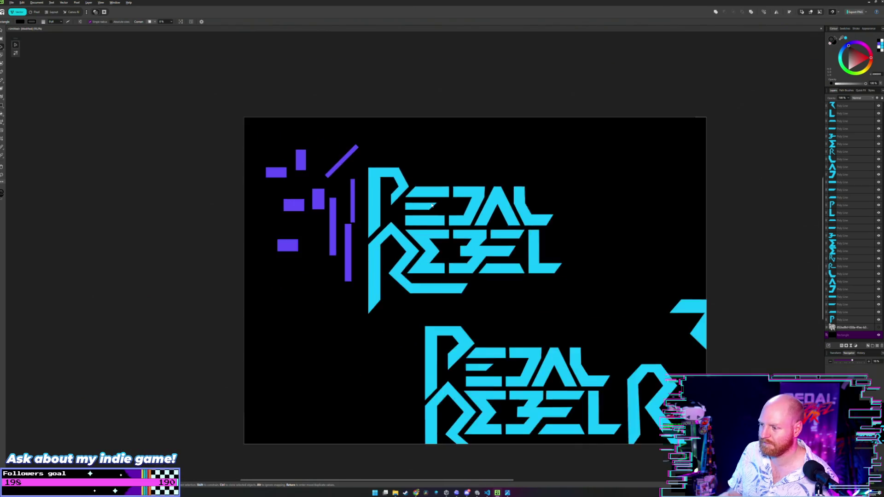
Step: Undo the accidental shift of the black background and clear the selection
{"action": "key", "text": "ctrl+a"}
{"action": "scroll", "coordinate": [453, 212], "scroll_direction": "up", "scroll_amount": 2}
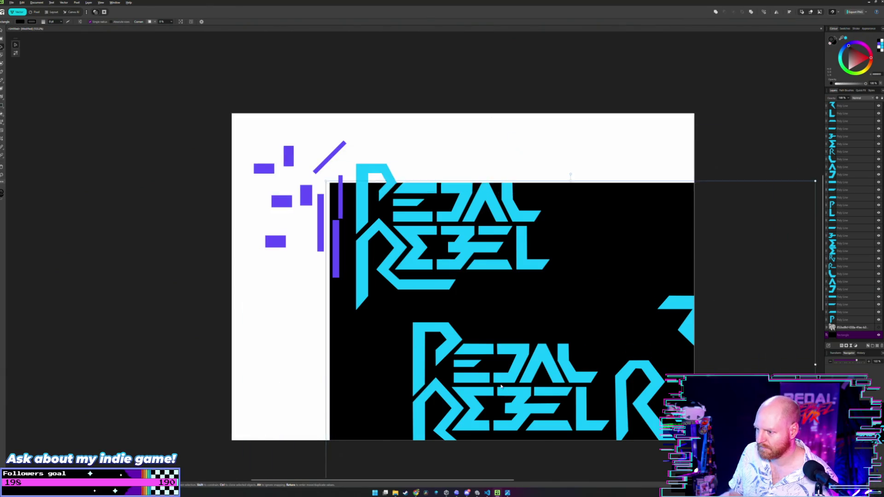
{"action": "left_click", "coordinate": [719, 257]}
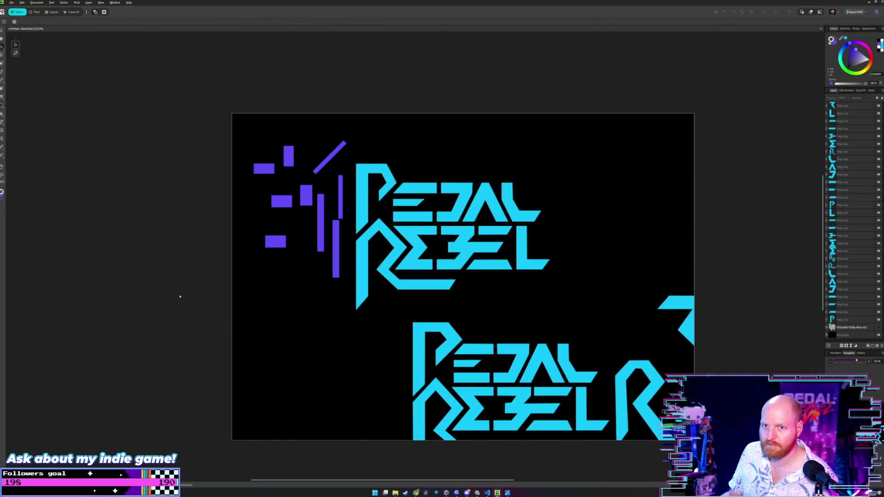
{"action": "key", "text": "v"}
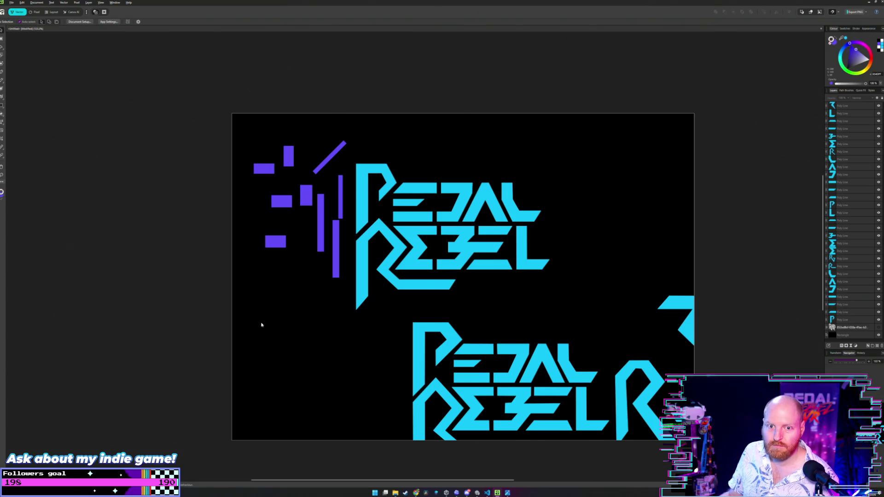
{"action": "left_click_drag", "start_coordinate": [397, 309], "coordinate": [488, 308]}
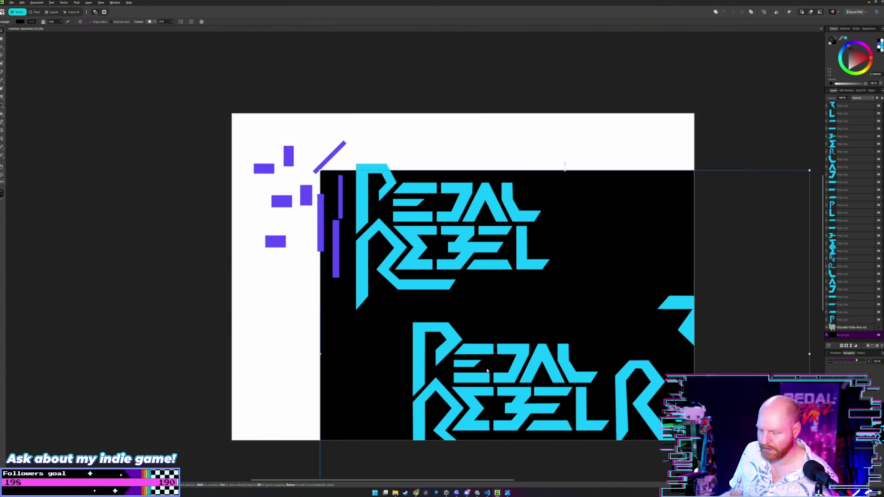
{"action": "key", "text": "ctrl+z"}
{"action": "left_click", "coordinate": [222, 306]}
{"action": "left_click_drag", "start_coordinate": [188, 314], "coordinate": [588, 433]}
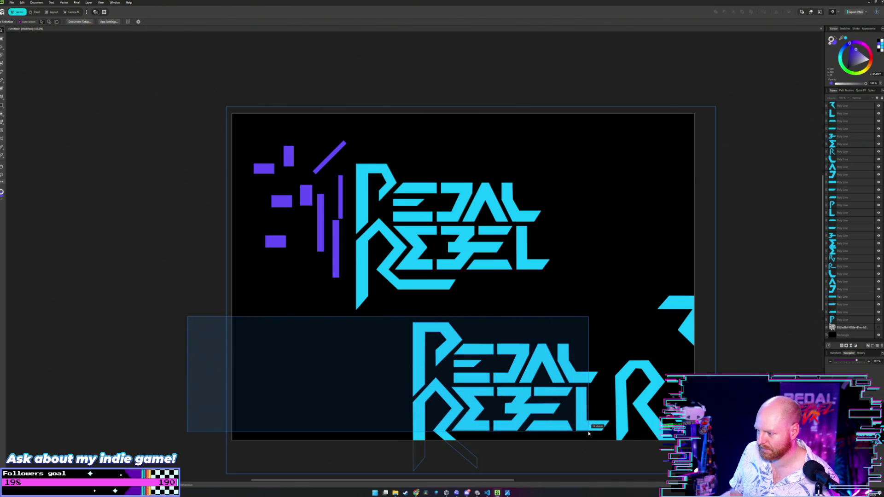
Step: Drag the lower PEDAL REBEL group over the upper logo to compare, then undo
{"action": "left_click_drag", "start_coordinate": [589, 433], "coordinate": [600, 433]}
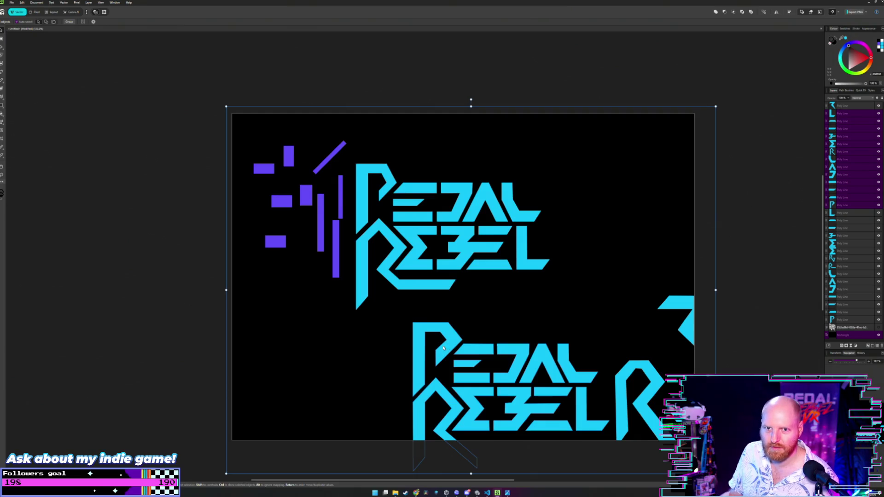
{"action": "left_click", "coordinate": [474, 349]}
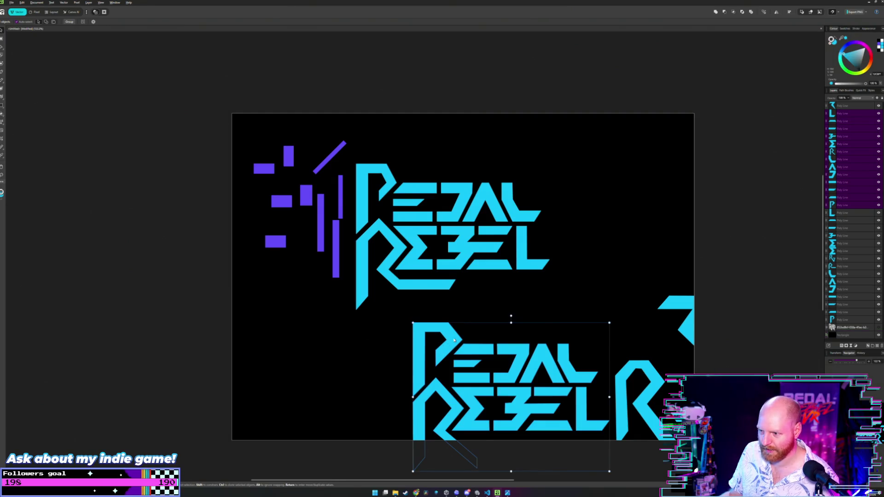
{"action": "mouse_move", "coordinate": [489, 331]}
{"action": "left_mouse_down"}
{"action": "mouse_move", "coordinate": [366, 300]}
{"action": "mouse_move", "coordinate": [418, 191]}
{"action": "left_mouse_up"}
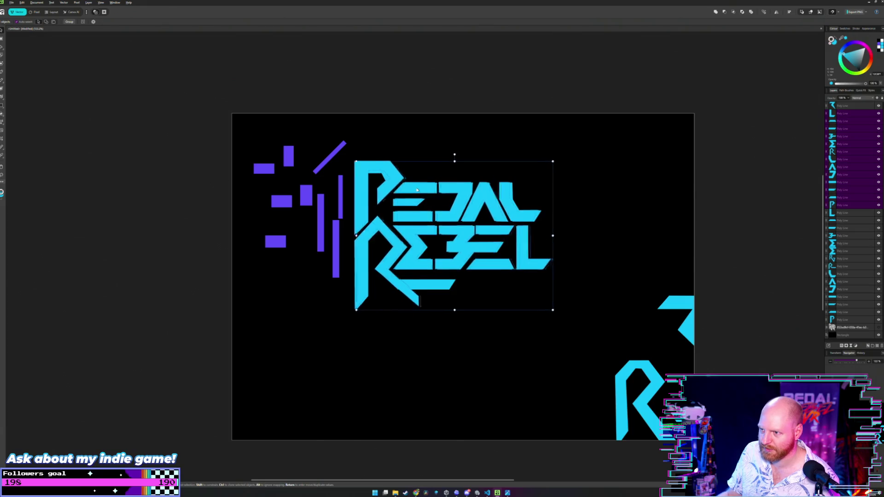
{"action": "left_click_drag", "start_coordinate": [418, 192], "coordinate": [417, 344]}
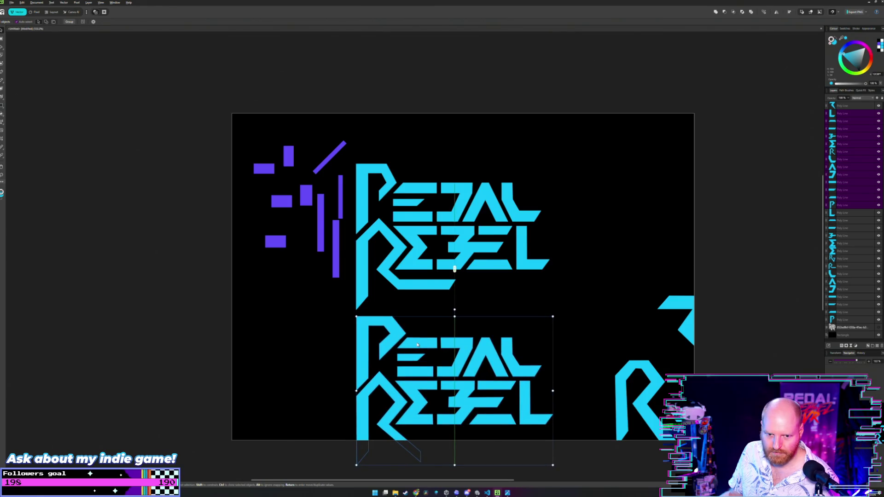
{"action": "left_click_drag", "start_coordinate": [417, 344], "coordinate": [439, 320]}
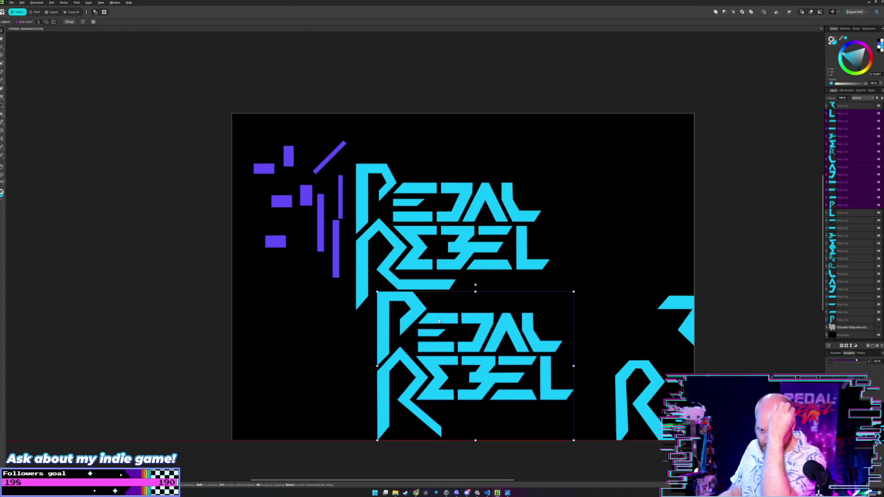
{"action": "left_click_drag", "start_coordinate": [438, 321], "coordinate": [417, 188]}
{"action": "key", "text": "ctrl+z"}
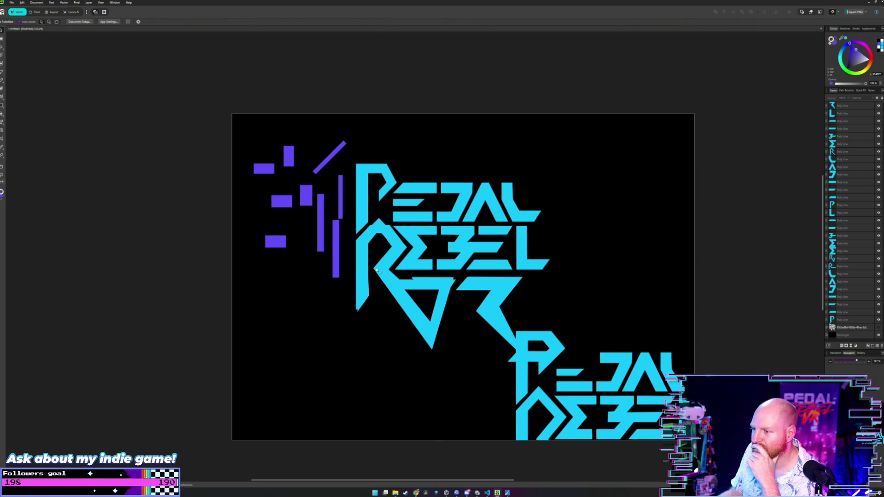
Step: Drag the stray R piece down to the canvas's lower-left edge
{"action": "left_click", "coordinate": [388, 237]}
{"action": "left_click_drag", "start_coordinate": [388, 233], "coordinate": [439, 399]}
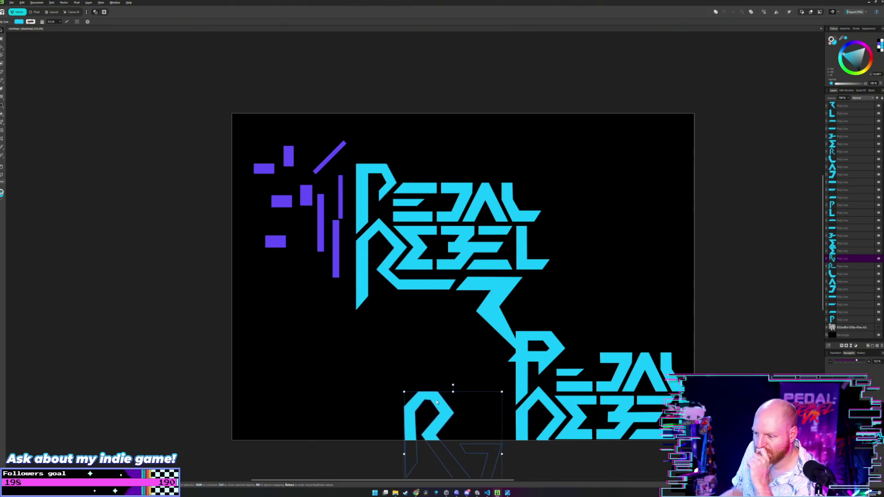
{"action": "mouse_move", "coordinate": [439, 400]}
{"action": "left_mouse_down"}
{"action": "mouse_move", "coordinate": [243, 352]}
{"action": "mouse_move", "coordinate": [191, 373]}
{"action": "left_mouse_up"}
Step: Move the Z-shaped connector onto the bottom edge, then select the black background rectangle
{"action": "left_click_drag", "start_coordinate": [500, 290], "coordinate": [321, 409]}
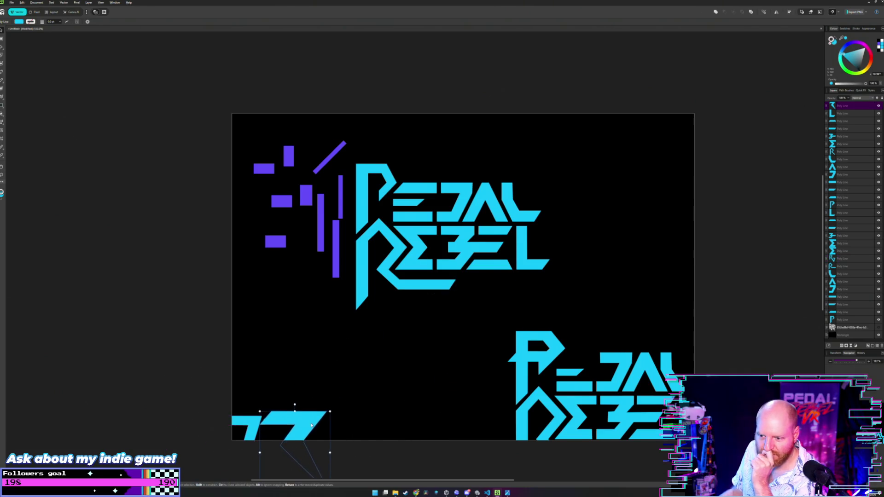
{"action": "left_click_drag", "start_coordinate": [321, 409], "coordinate": [309, 432]}
{"action": "left_click", "coordinate": [189, 376]}
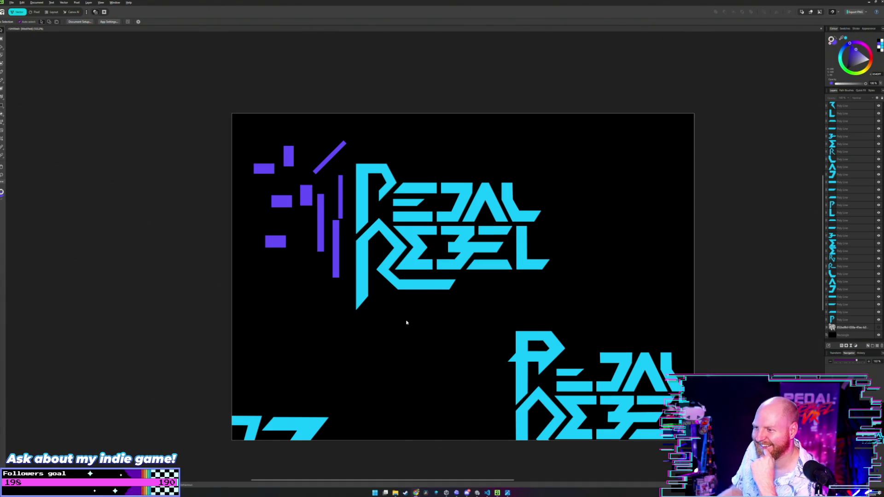
{"action": "left_click", "coordinate": [405, 277]}
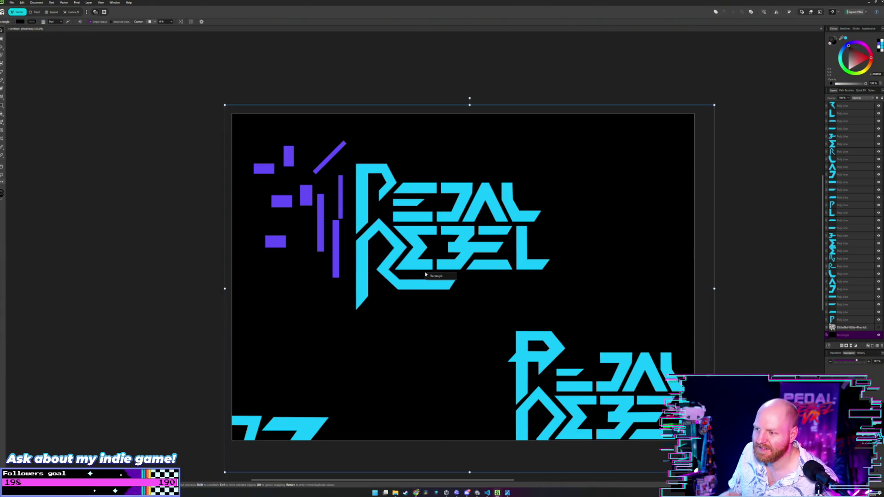
{"action": "left_click", "coordinate": [178, 275]}
{"action": "scroll", "coordinate": [371, 257], "scroll_direction": "up", "scroll_amount": 2}
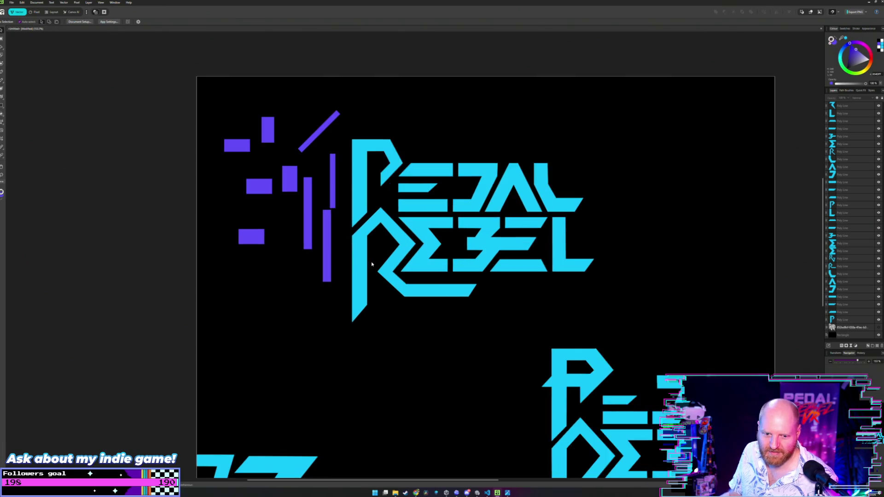
{"action": "scroll", "coordinate": [371, 256], "scroll_direction": "up", "scroll_amount": 2}
{"action": "scroll", "coordinate": [389, 296], "scroll_direction": "up", "scroll_amount": 2}
{"action": "scroll", "coordinate": [389, 295], "scroll_direction": "up", "scroll_amount": 1}
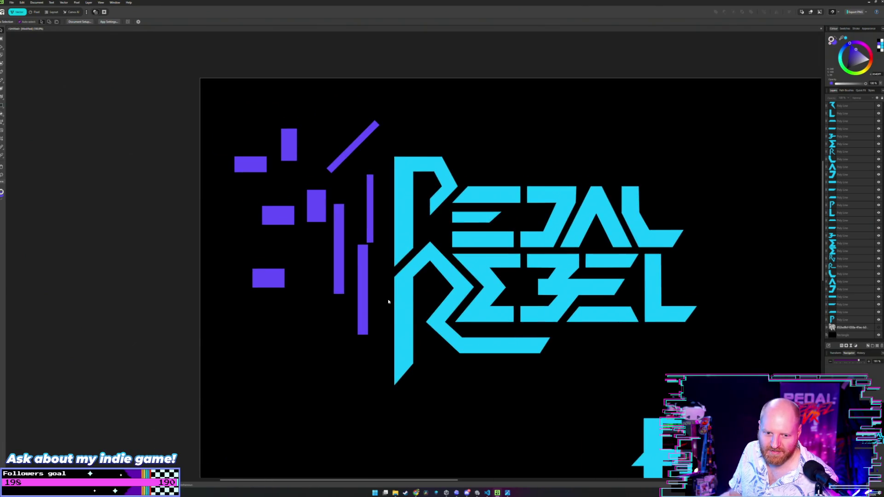
{"action": "scroll", "coordinate": [421, 296], "scroll_direction": "right", "scroll_amount": 1}
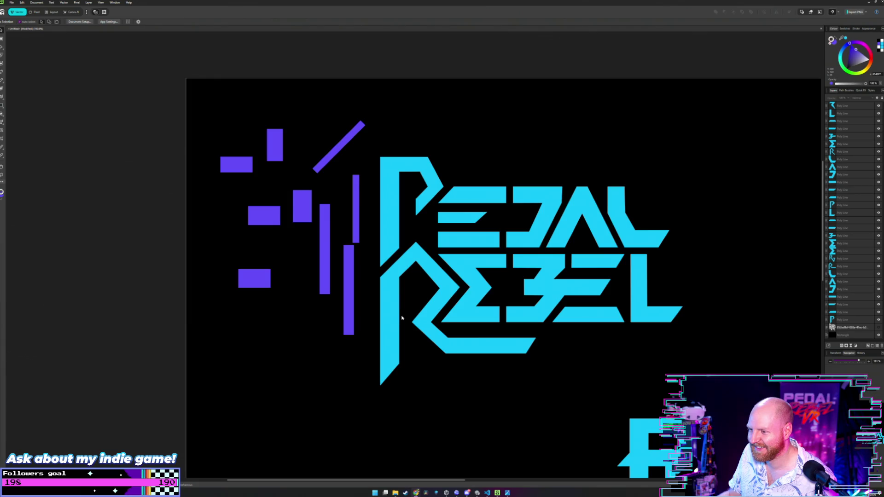
{"action": "scroll", "coordinate": [396, 306], "scroll_direction": "up", "scroll_amount": 1}
{"action": "scroll", "coordinate": [399, 305], "scroll_direction": "down", "scroll_amount": 1}
{"action": "scroll", "coordinate": [399, 305], "scroll_direction": "right", "scroll_amount": 2}
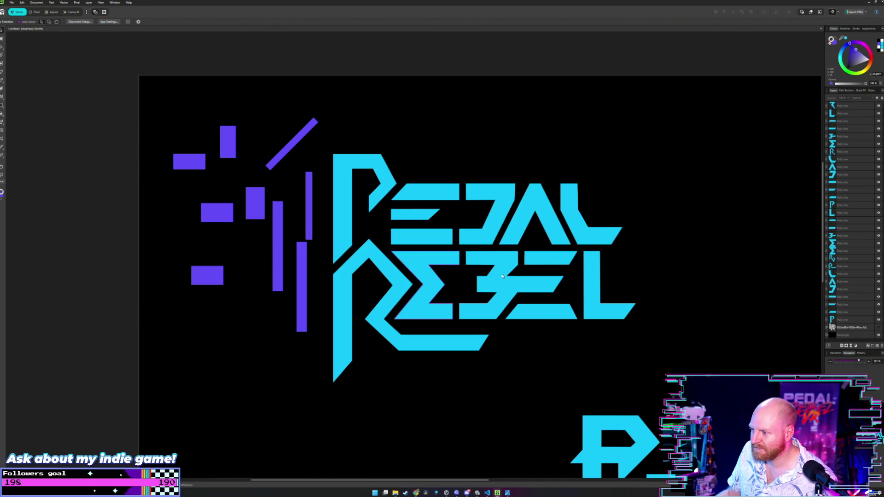
{"action": "scroll", "coordinate": [502, 276], "scroll_direction": "up", "scroll_amount": 1}
{"action": "scroll", "coordinate": [500, 274], "scroll_direction": "up", "scroll_amount": 1}
{"action": "scroll", "coordinate": [495, 271], "scroll_direction": "up", "scroll_amount": 1}
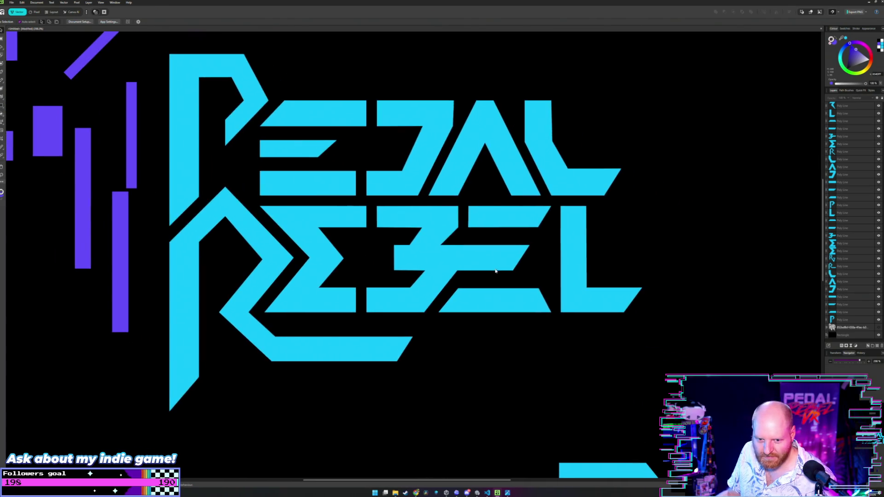
{"action": "scroll", "coordinate": [497, 271], "scroll_direction": "up", "scroll_amount": 1}
{"action": "scroll", "coordinate": [502, 273], "scroll_direction": "up", "scroll_amount": 1}
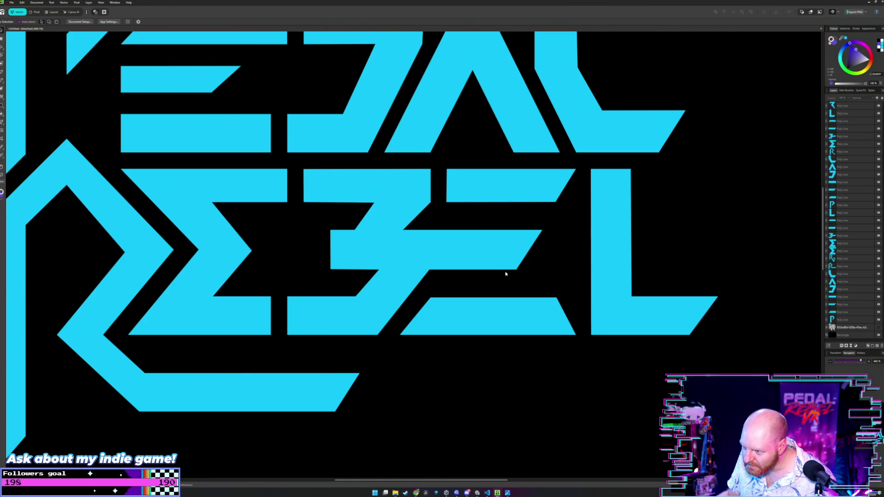
{"action": "scroll", "coordinate": [505, 273], "scroll_direction": "down", "scroll_amount": 1}
{"action": "scroll", "coordinate": [504, 273], "scroll_direction": "down", "scroll_amount": 1}
{"action": "scroll", "coordinate": [502, 281], "scroll_direction": "down", "scroll_amount": 2}
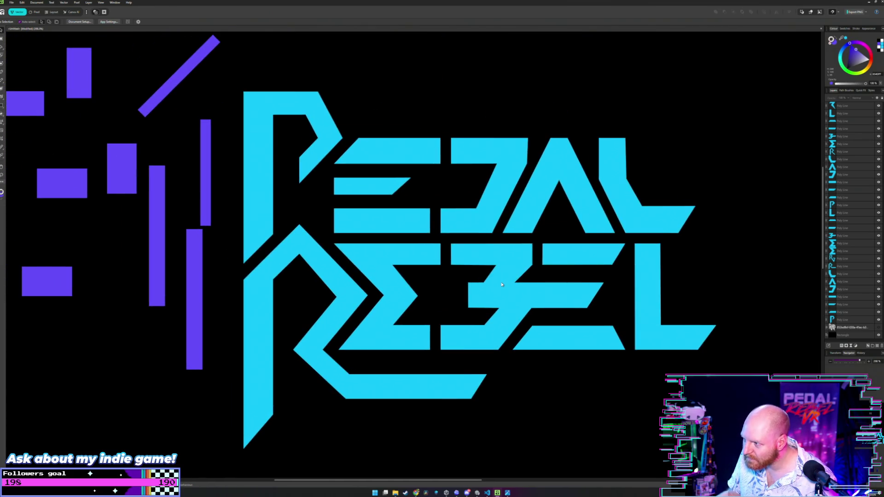
{"action": "scroll", "coordinate": [502, 284], "scroll_direction": "down", "scroll_amount": 1}
{"action": "scroll", "coordinate": [483, 276], "scroll_direction": "down", "scroll_amount": 1}
{"action": "scroll", "coordinate": [456, 263], "scroll_direction": "up", "scroll_amount": 1}
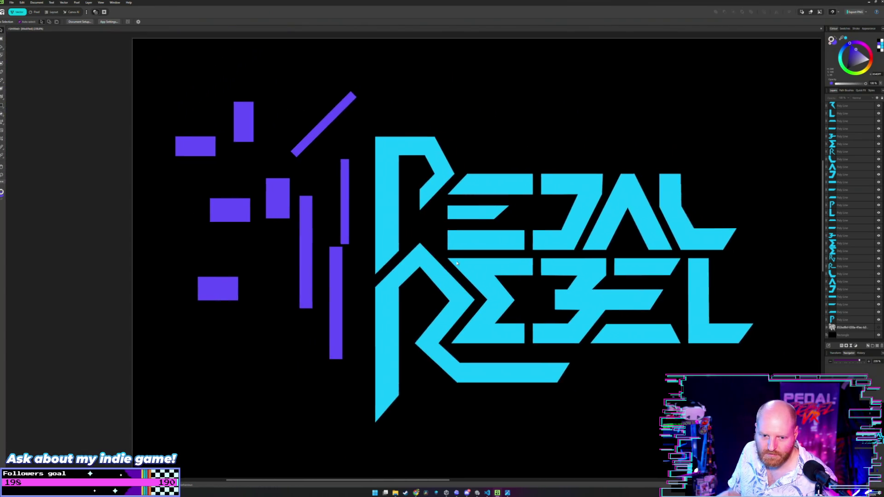
{"action": "scroll", "coordinate": [457, 263], "scroll_direction": "right", "scroll_amount": 2}
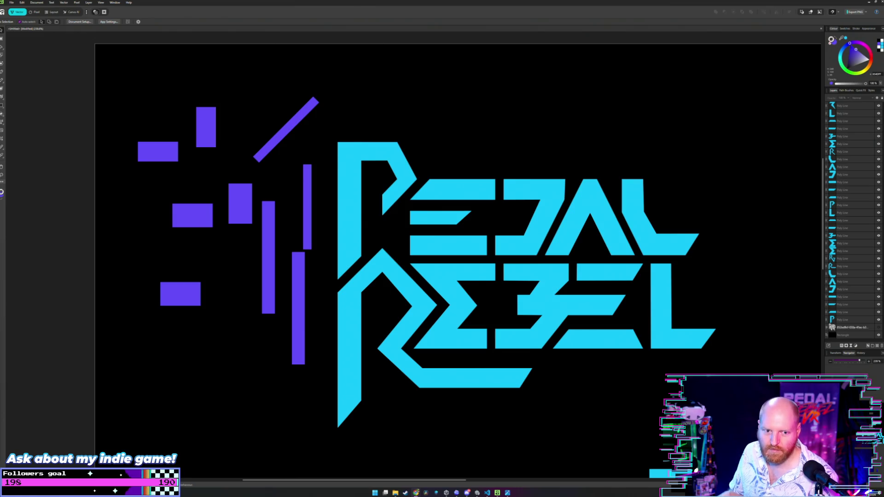
{"action": "scroll", "coordinate": [322, 276], "scroll_direction": "down", "scroll_amount": 3}
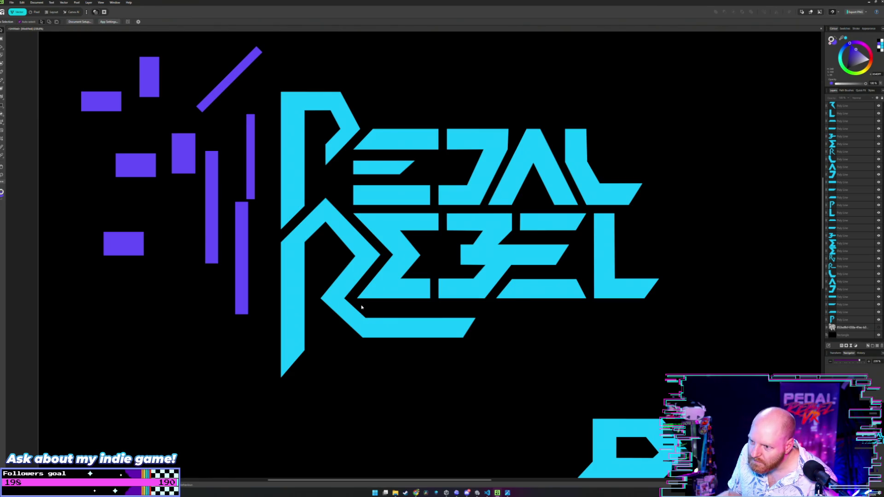
{"action": "scroll", "coordinate": [343, 233], "scroll_direction": "up", "scroll_amount": 2}
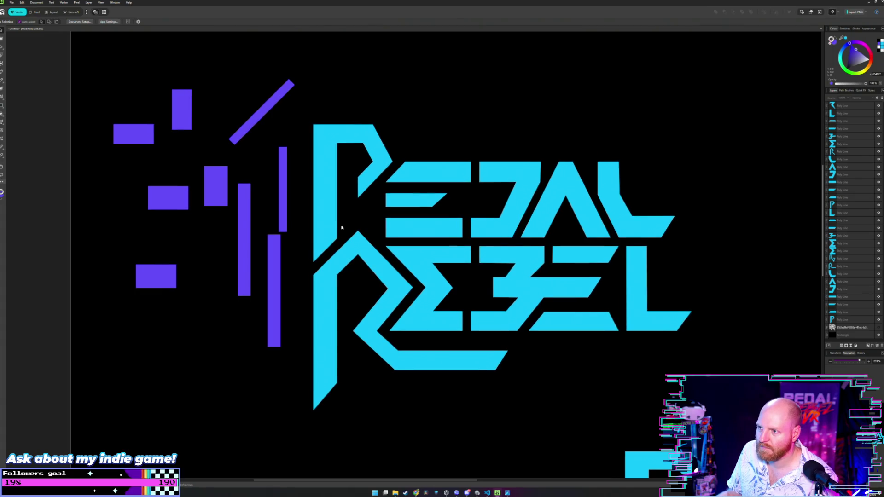
{"action": "scroll", "coordinate": [368, 212], "scroll_direction": "up", "scroll_amount": 1}
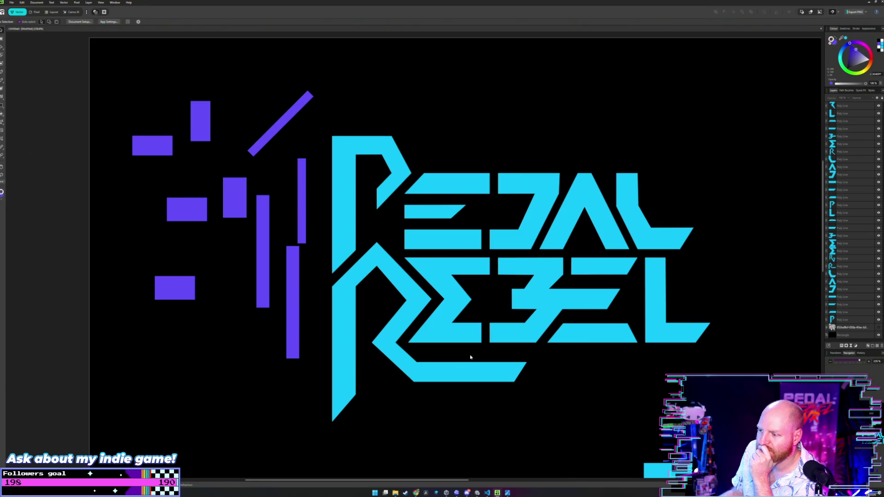
Step: Move the tall purple rectangle down beside the cyan lettering
{"action": "right_click", "coordinate": [481, 355]}
{"action": "left_click", "coordinate": [267, 245]}
{"action": "scroll", "coordinate": [322, 304], "scroll_direction": "right", "scroll_amount": 3}
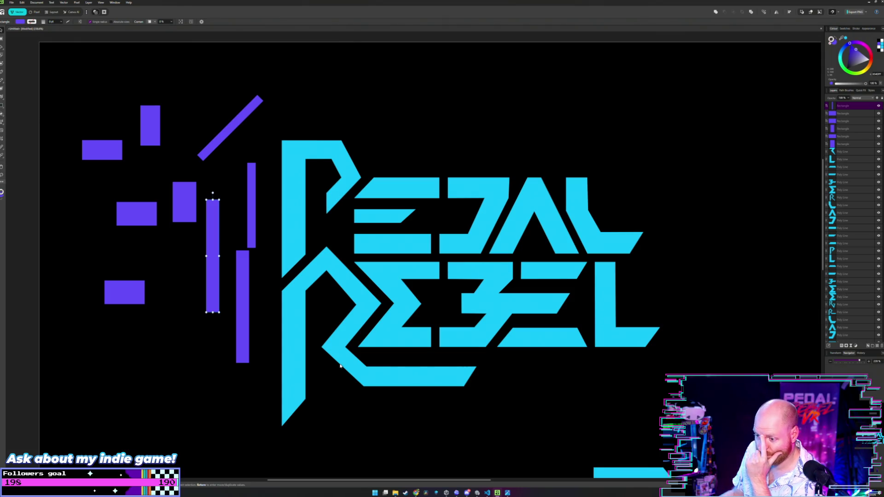
{"action": "mouse_move", "coordinate": [361, 242]}
{"action": "left_mouse_down"}
{"action": "mouse_move", "coordinate": [368, 262]}
{"action": "mouse_move", "coordinate": [358, 271]}
{"action": "left_mouse_up"}
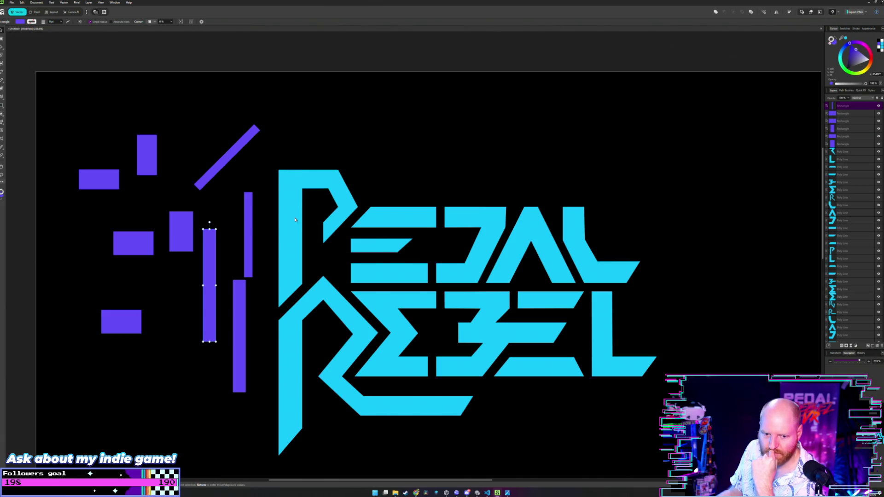
Step: Nudge the black background rectangle slightly left while panning around the logo
{"action": "scroll", "coordinate": [295, 220], "scroll_direction": "down", "scroll_amount": 1}
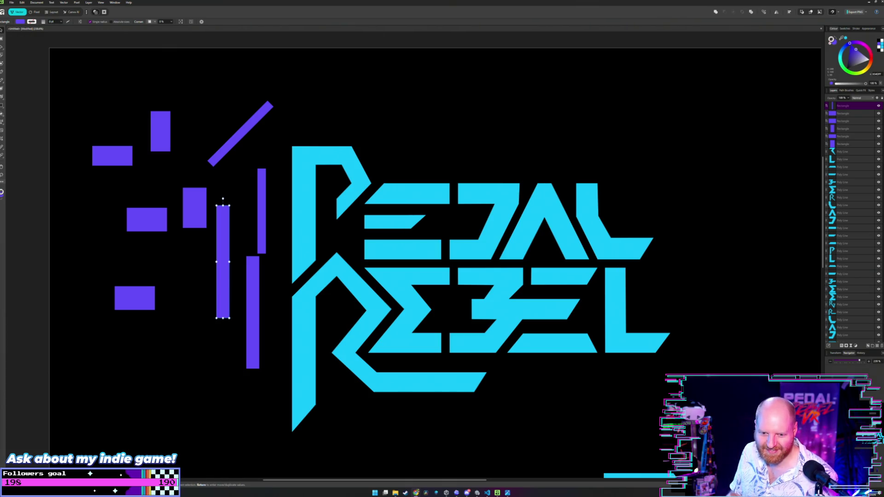
{"action": "scroll", "coordinate": [244, 255], "scroll_direction": "left", "scroll_amount": 2}
{"action": "scroll", "coordinate": [245, 254], "scroll_direction": "down", "scroll_amount": 2}
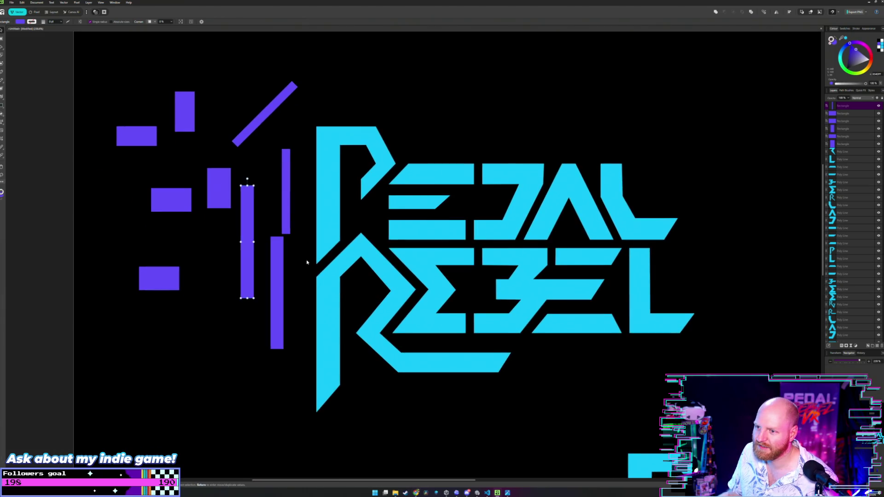
{"action": "scroll", "coordinate": [267, 250], "scroll_direction": "right", "scroll_amount": 3}
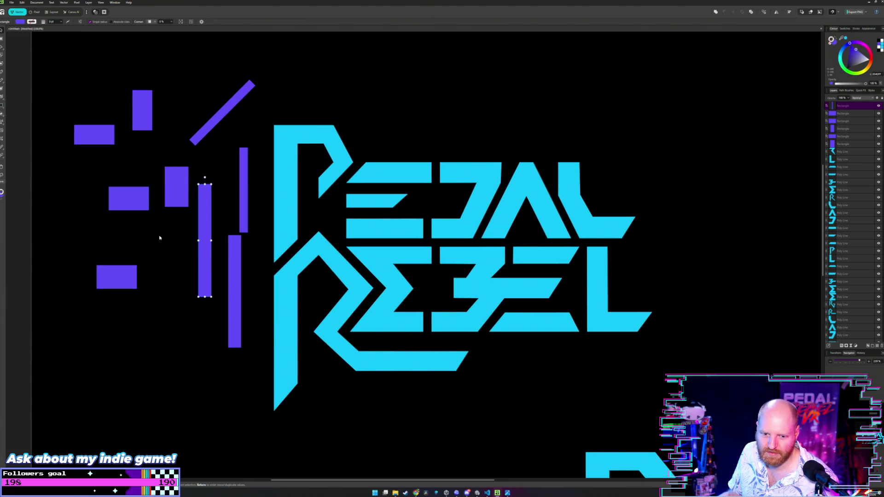
{"action": "left_click", "coordinate": [230, 215]}
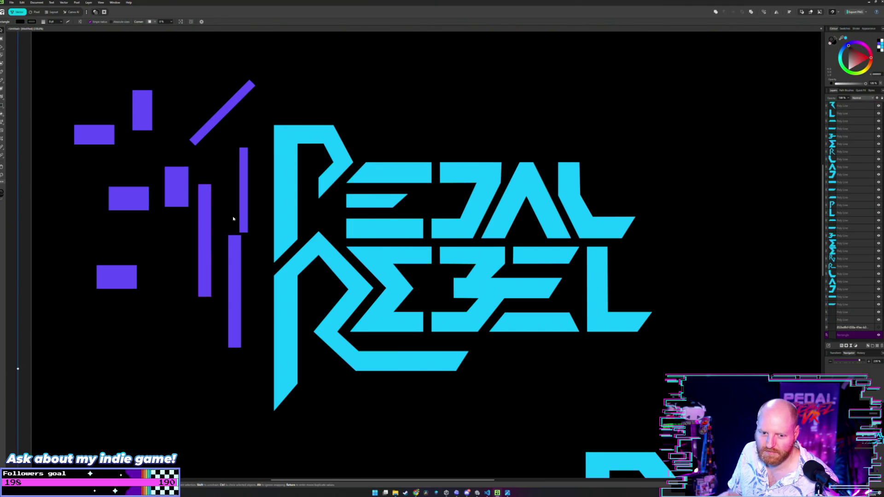
{"action": "left_click_drag", "start_coordinate": [233, 216], "coordinate": [213, 223]}
{"action": "scroll", "coordinate": [212, 225], "scroll_direction": "up", "scroll_amount": 1}
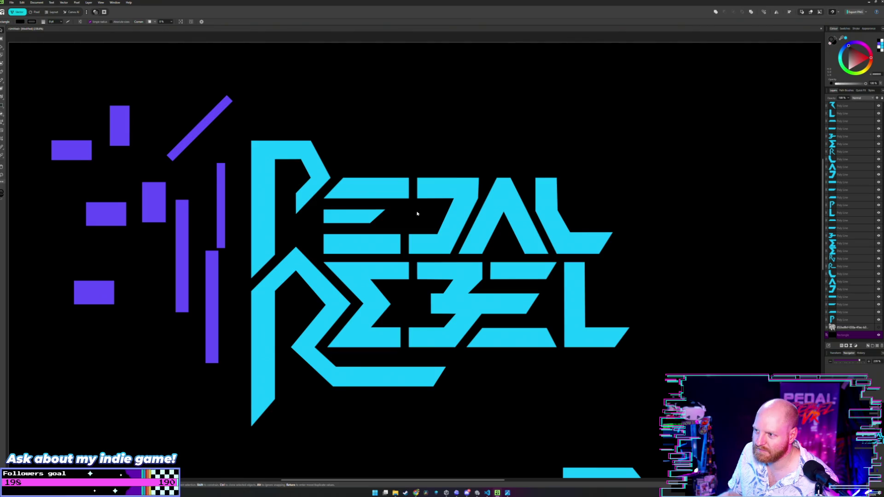
{"action": "scroll", "coordinate": [417, 214], "scroll_direction": "left", "scroll_amount": 2}
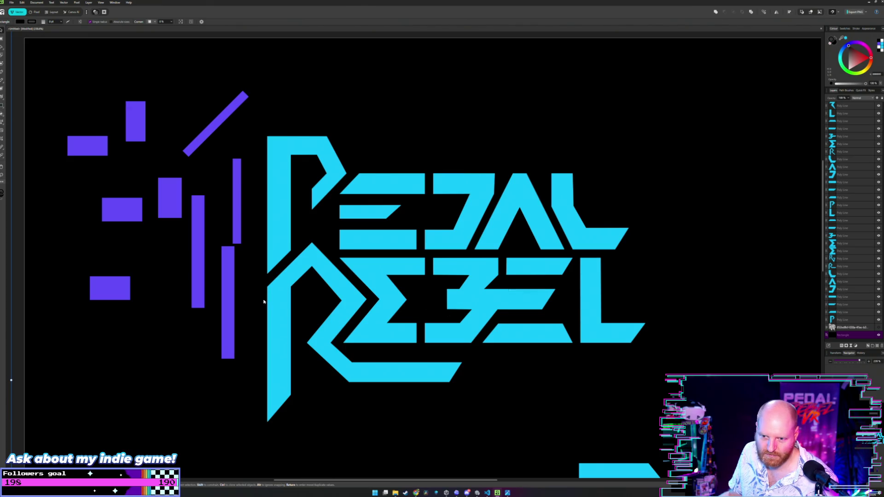
{"action": "scroll", "coordinate": [264, 301], "scroll_direction": "left", "scroll_amount": 1}
{"action": "scroll", "coordinate": [230, 190], "scroll_direction": "left", "scroll_amount": 3}
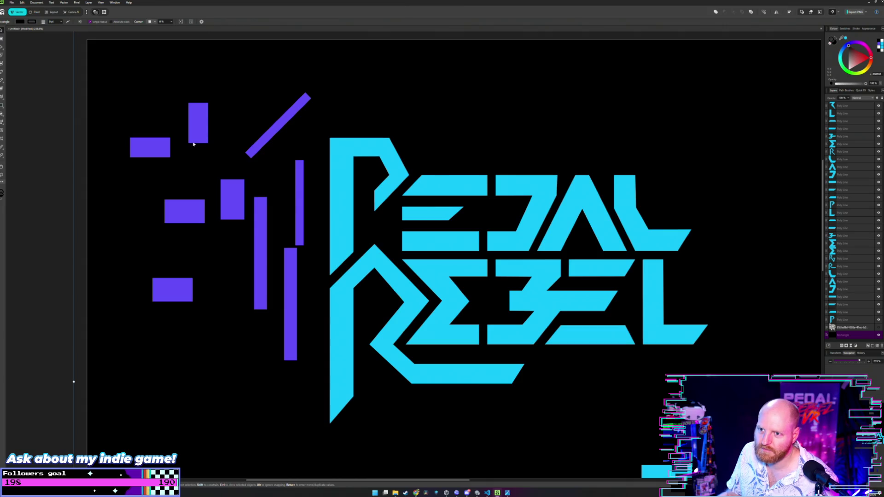
Step: Pull the four purple rectangles up-left into a tight group
{"action": "left_click_drag", "start_coordinate": [146, 146], "coordinate": [111, 141]}
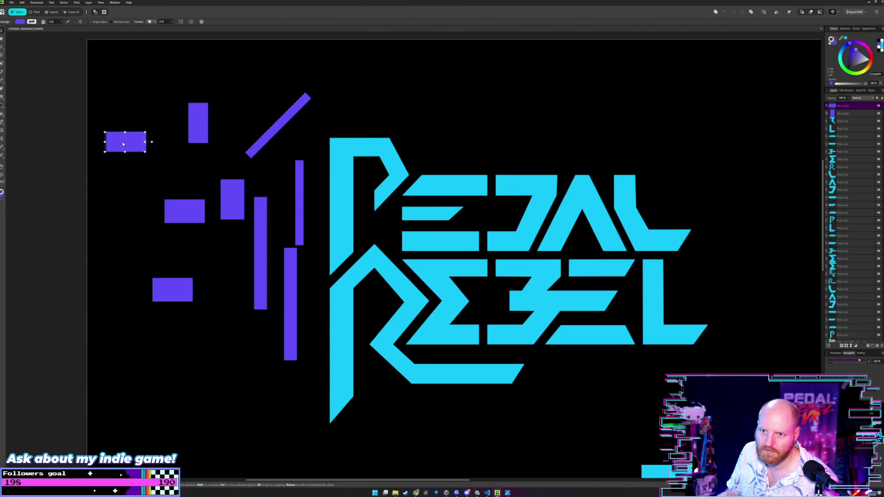
{"action": "left_click_drag", "start_coordinate": [197, 124], "coordinate": [157, 120]}
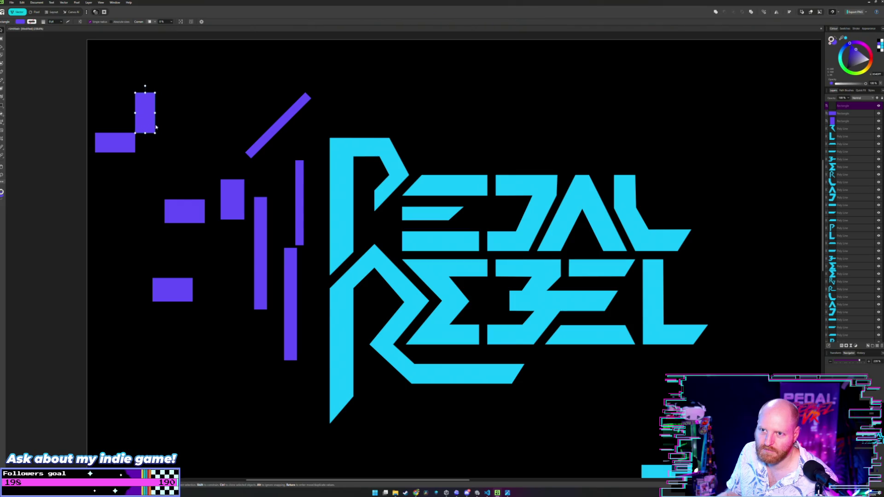
{"action": "left_click_drag", "start_coordinate": [184, 211], "coordinate": [146, 175]}
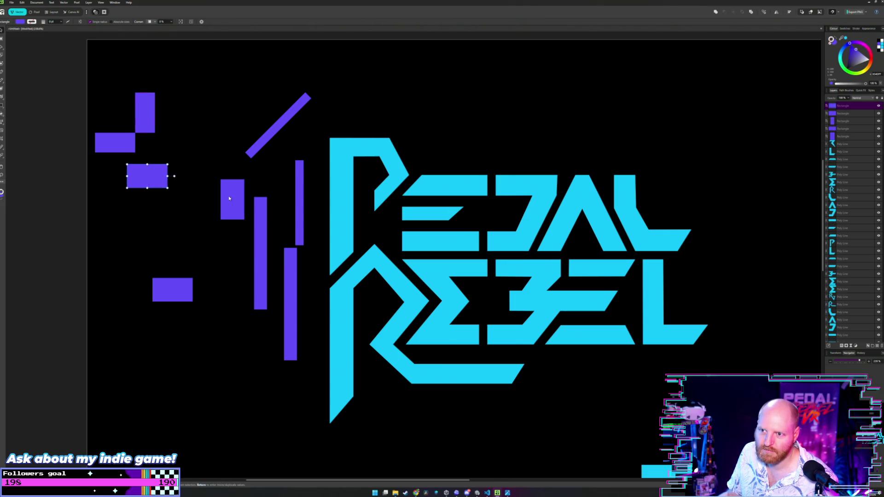
{"action": "left_click_drag", "start_coordinate": [229, 199], "coordinate": [181, 157]}
Step: Move the thin diagonal purple bar up-left above the cluster, undoing its accidental widening
{"action": "left_click", "coordinate": [278, 125]}
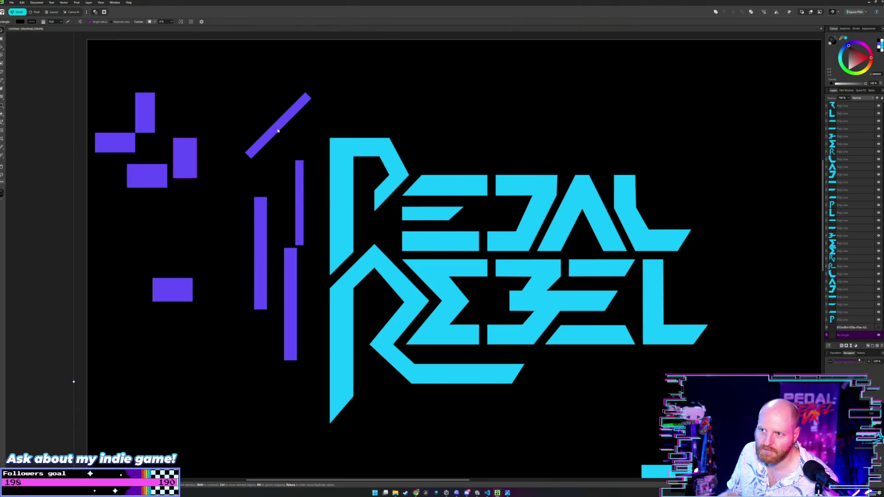
{"action": "left_click_drag", "start_coordinate": [275, 122], "coordinate": [213, 110]}
{"action": "key", "text": "ctrl+z"}
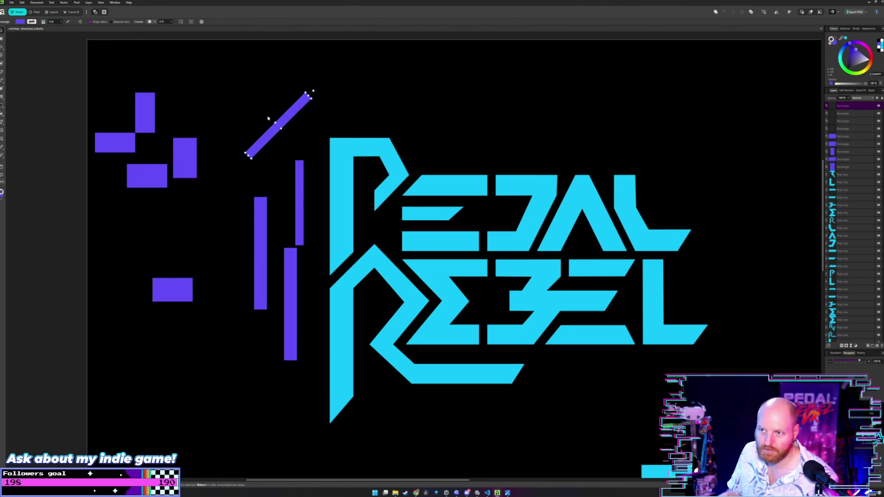
{"action": "left_click_drag", "start_coordinate": [286, 117], "coordinate": [209, 92]}
{"action": "left_click", "coordinate": [267, 156]}
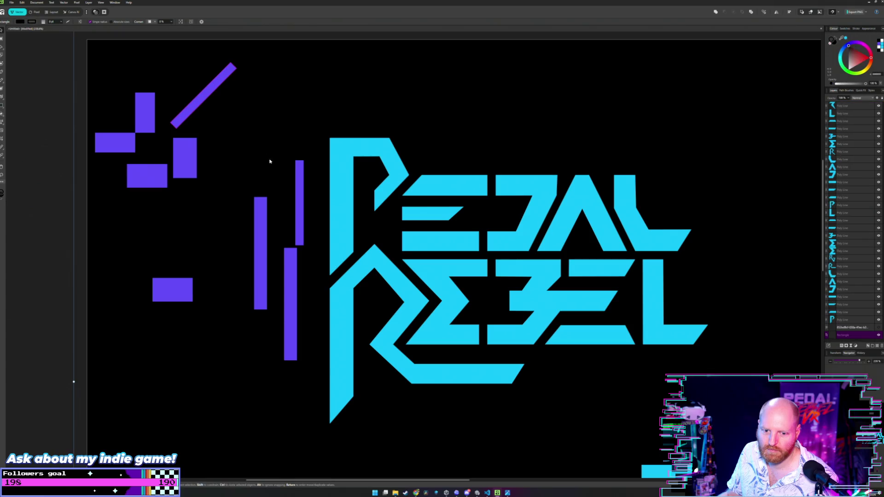
Step: Move the three vertical purple bars and the small lower rectangle up-left into the cluster
{"action": "key", "text": "v"}
{"action": "left_click", "coordinate": [299, 190]}
{"action": "left_click", "coordinate": [264, 230], "text": "shift"}
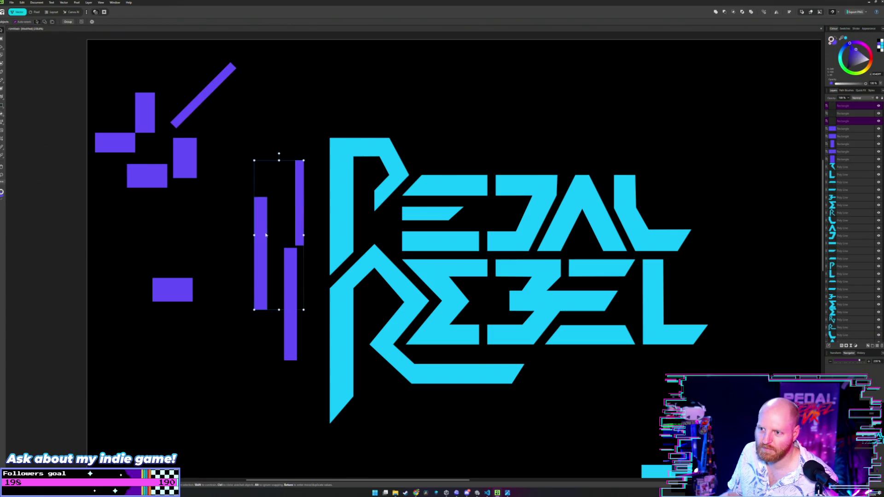
{"action": "left_click", "coordinate": [293, 293], "text": "shift"}
{"action": "left_click_drag", "start_coordinate": [254, 232], "coordinate": [203, 175]}
{"action": "left_click", "coordinate": [176, 283]}
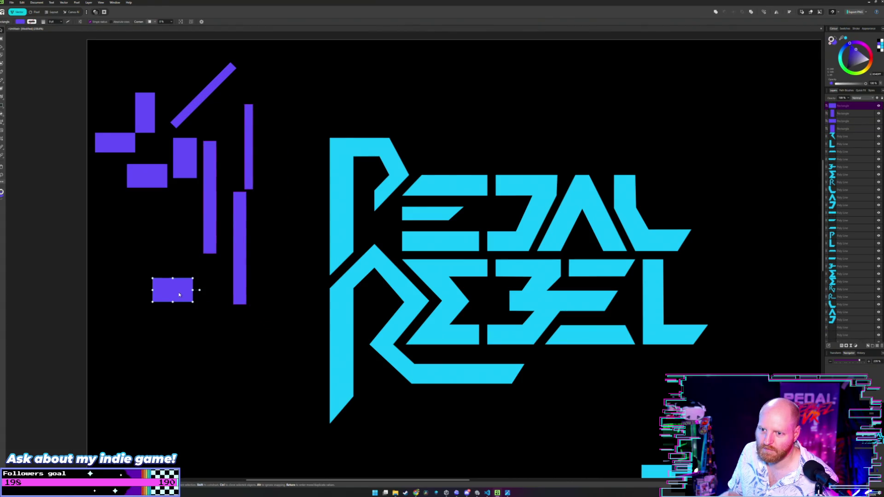
{"action": "left_click_drag", "start_coordinate": [176, 284], "coordinate": [151, 225]}
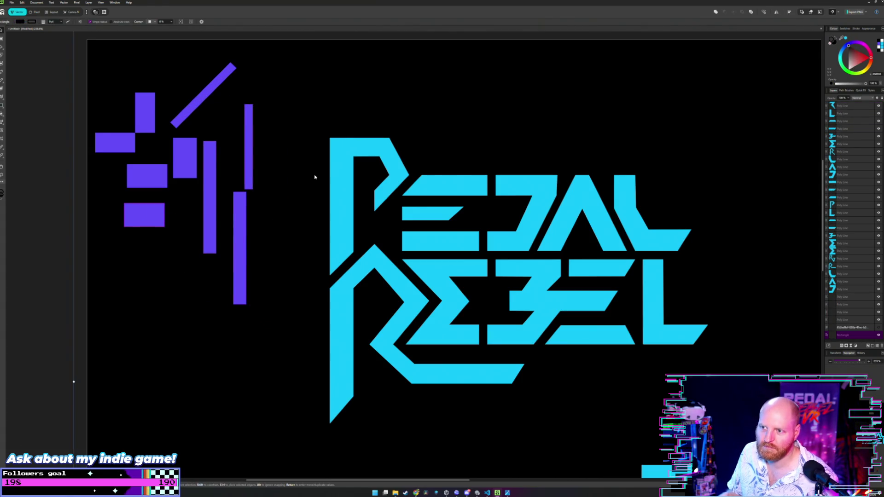
Step: Duplicate the upper PEDAL REBEL logo and place the copy along the artboard's bottom
{"action": "scroll", "coordinate": [265, 187], "scroll_direction": "down", "scroll_amount": 1}
{"action": "scroll", "coordinate": [256, 179], "scroll_direction": "down", "scroll_amount": 1}
{"action": "scroll", "coordinate": [256, 179], "scroll_direction": "down", "scroll_amount": 2}
{"action": "scroll", "coordinate": [257, 180], "scroll_direction": "down", "scroll_amount": 1}
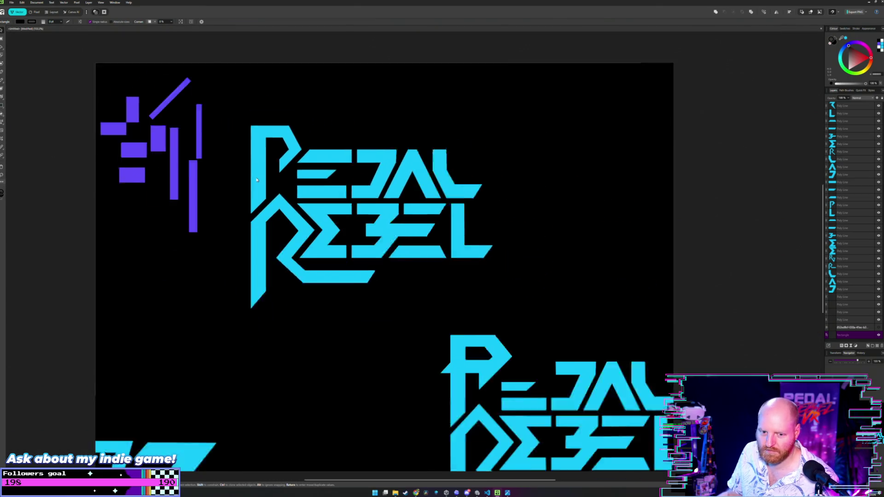
{"action": "scroll", "coordinate": [256, 180], "scroll_direction": "down", "scroll_amount": 1}
{"action": "scroll", "coordinate": [313, 161], "scroll_direction": "down", "scroll_amount": 1}
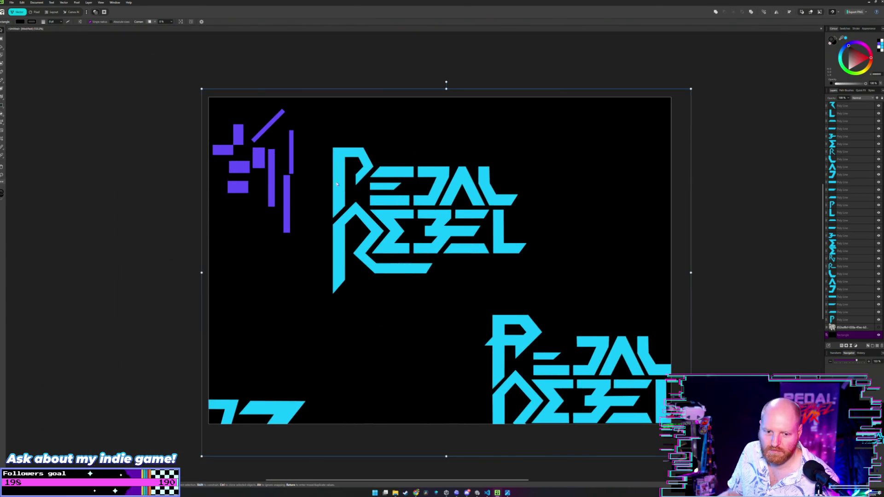
{"action": "key", "text": "v"}
{"action": "left_click", "coordinate": [705, 147]}
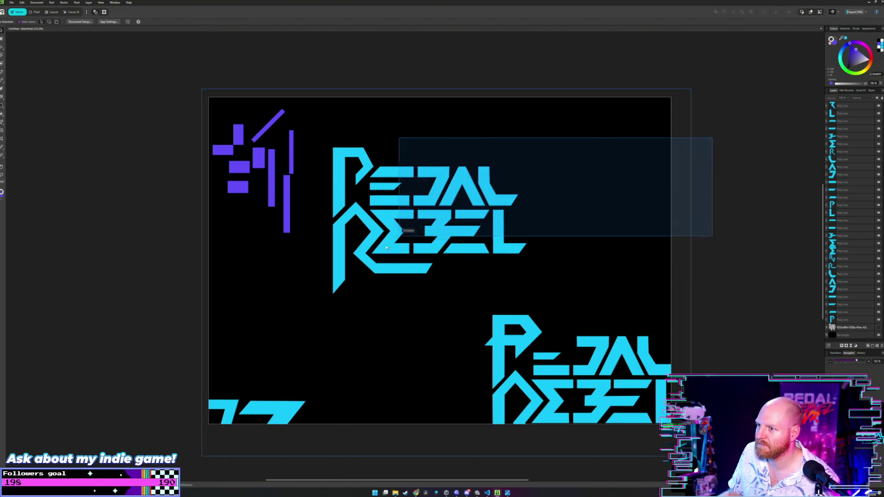
{"action": "left_click_drag", "start_coordinate": [712, 137], "coordinate": [325, 292]}
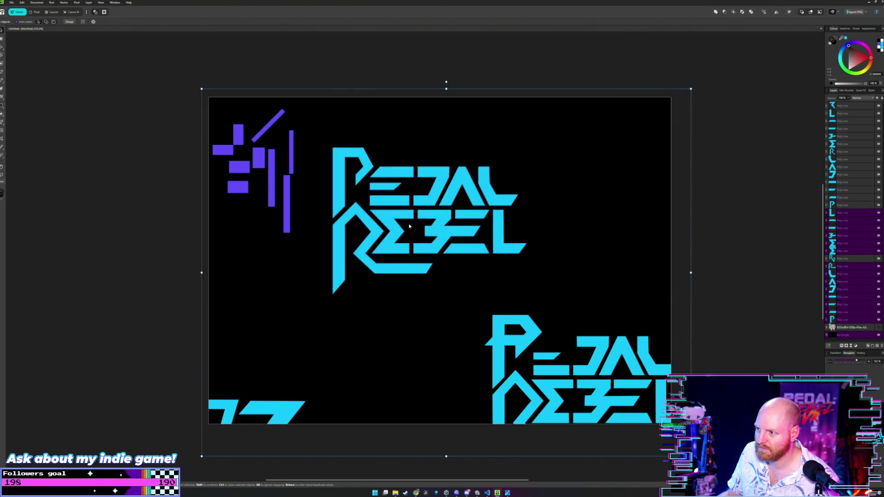
{"action": "left_click", "coordinate": [613, 199], "text": "shift"}
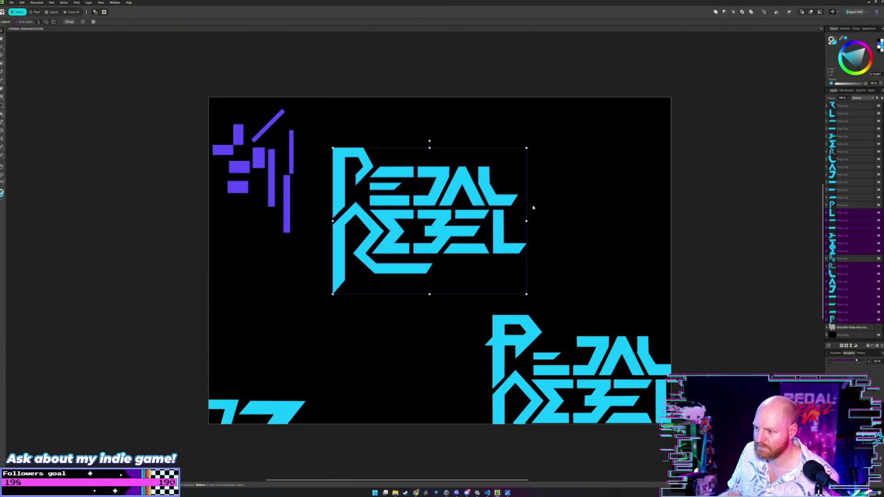
{"action": "key", "text": "ctrl+j"}
{"action": "left_click_drag", "start_coordinate": [442, 174], "coordinate": [392, 339]}
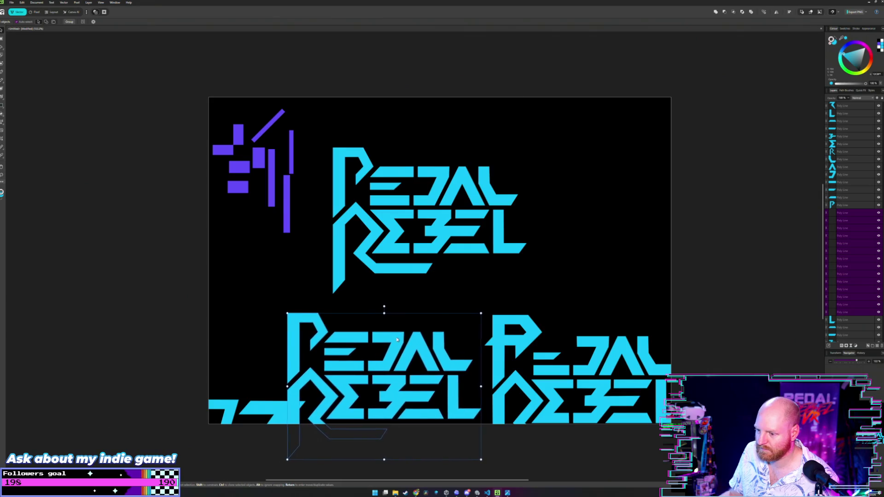
{"action": "left_click_drag", "start_coordinate": [391, 340], "coordinate": [399, 342]}
{"action": "key", "text": "ctrl+d"}
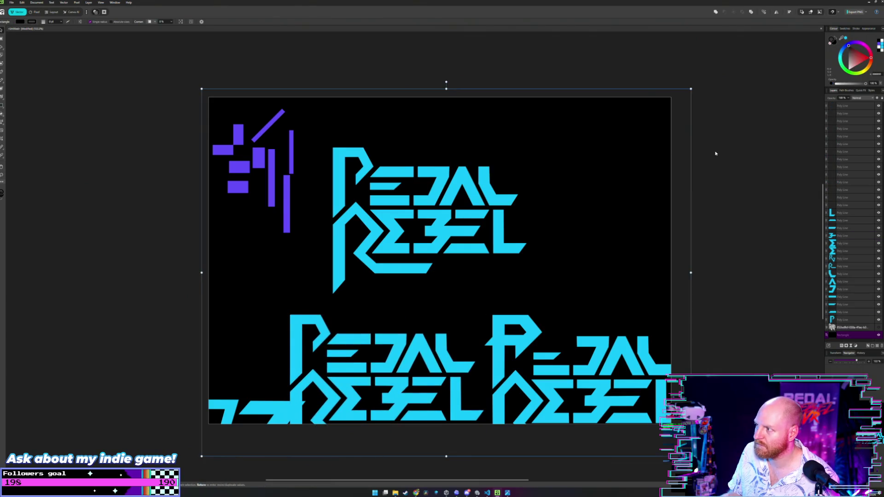
Step: Shift the original logo slightly up and to the right
{"action": "left_click_drag", "start_coordinate": [737, 137], "coordinate": [334, 275]}
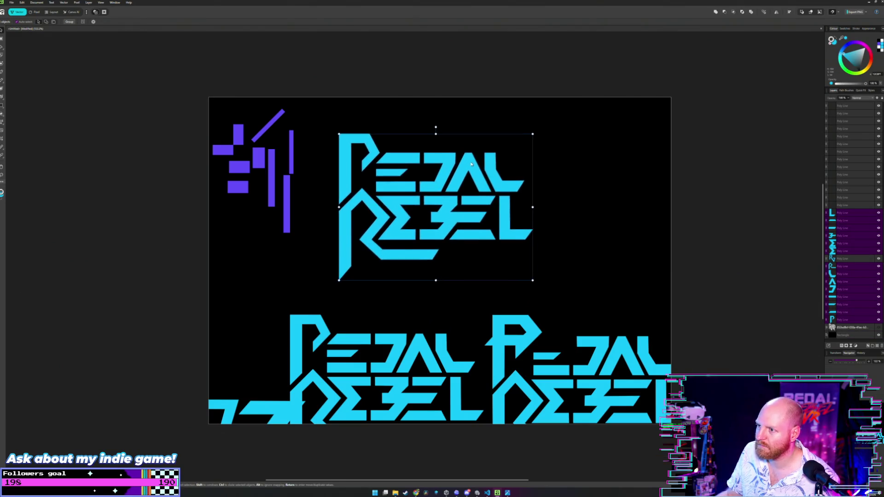
{"action": "left_click_drag", "start_coordinate": [462, 182], "coordinate": [480, 153]}
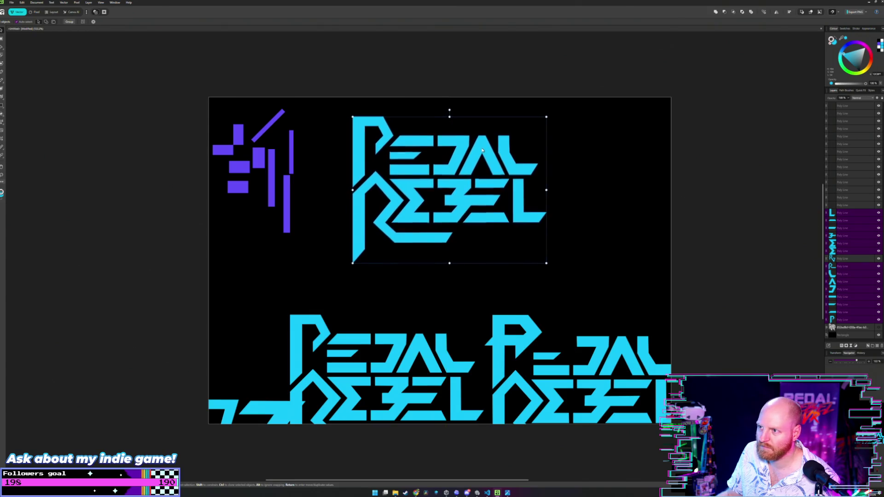
{"action": "left_click_drag", "start_coordinate": [480, 153], "coordinate": [479, 148]}
{"action": "left_click", "coordinate": [710, 158]}
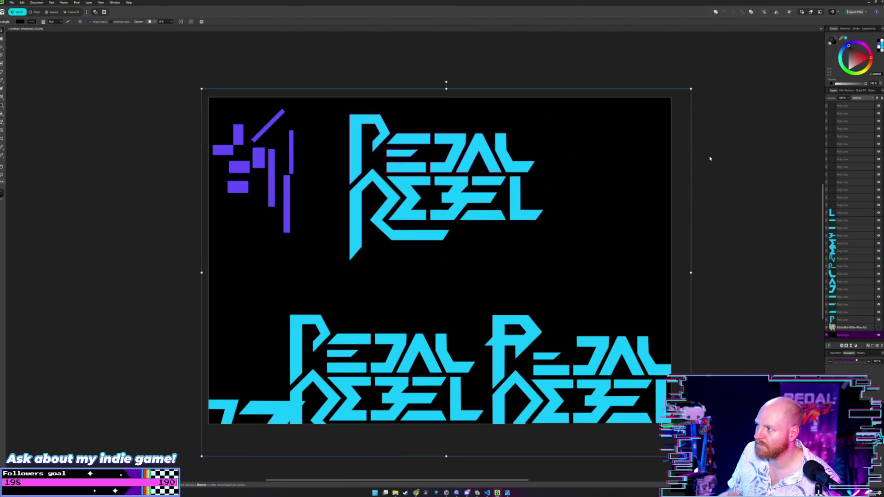
{"action": "left_click_drag", "start_coordinate": [543, 148], "coordinate": [540, 185]}
{"action": "scroll", "coordinate": [539, 185], "scroll_direction": "left", "scroll_amount": 2}
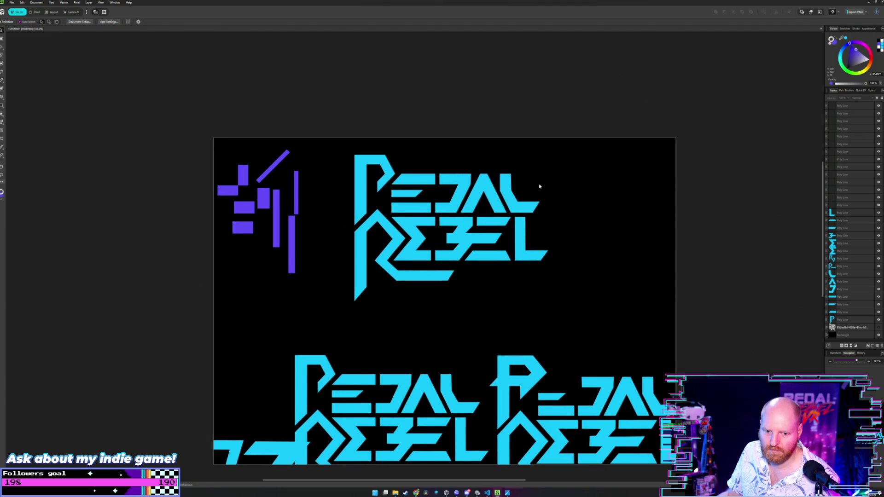
{"action": "scroll", "coordinate": [541, 189], "scroll_direction": "up", "scroll_amount": 3}
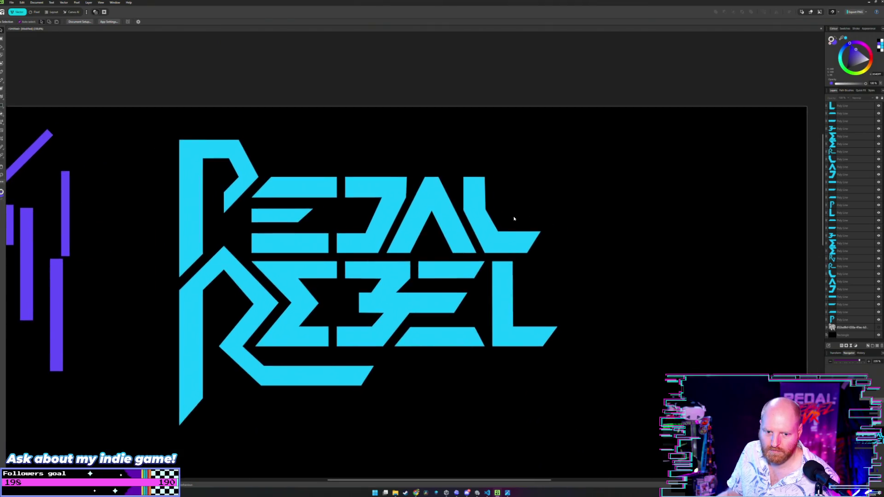
{"action": "left_click_drag", "start_coordinate": [426, 207], "coordinate": [466, 230]}
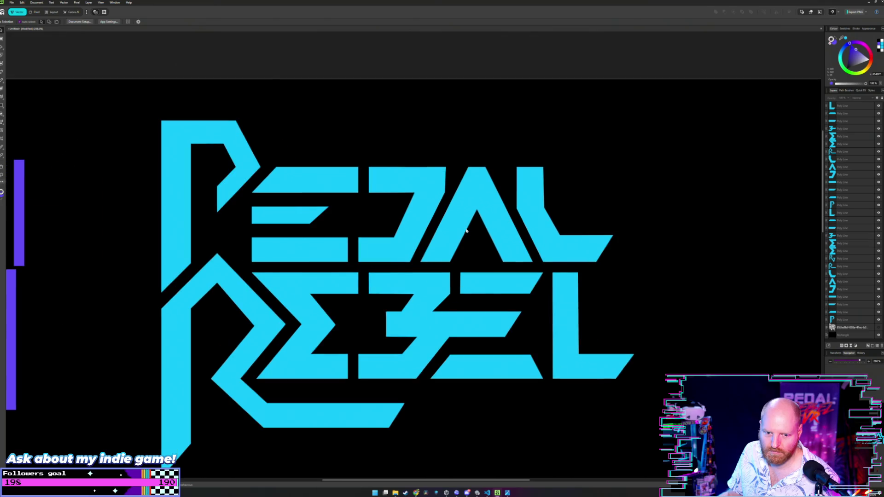
{"action": "scroll", "coordinate": [298, 292], "scroll_direction": "left", "scroll_amount": 2}
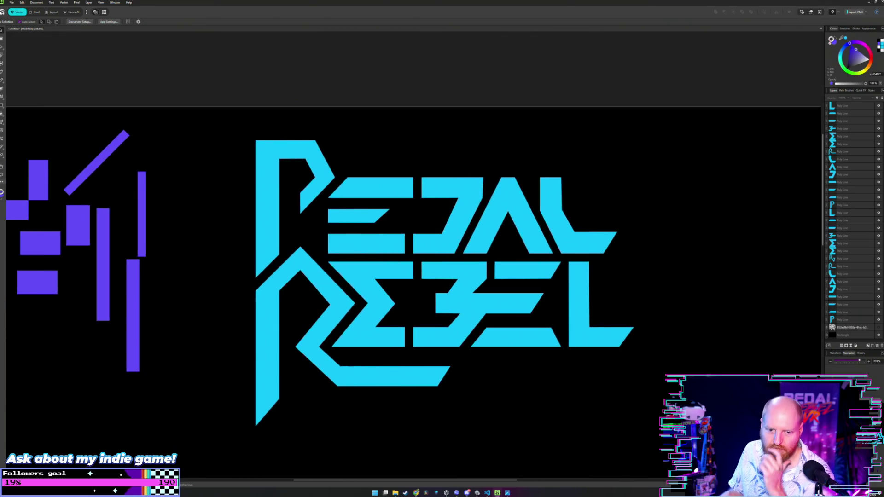
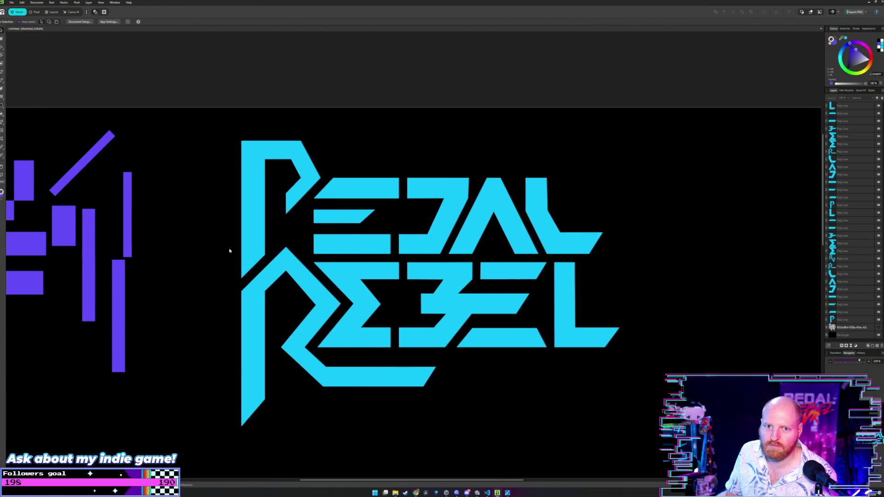
Step: Move REBEL's E shape up and back down into REBEL, resizing it slightly larger down and right
{"action": "scroll", "coordinate": [244, 250], "scroll_direction": "down", "scroll_amount": 2}
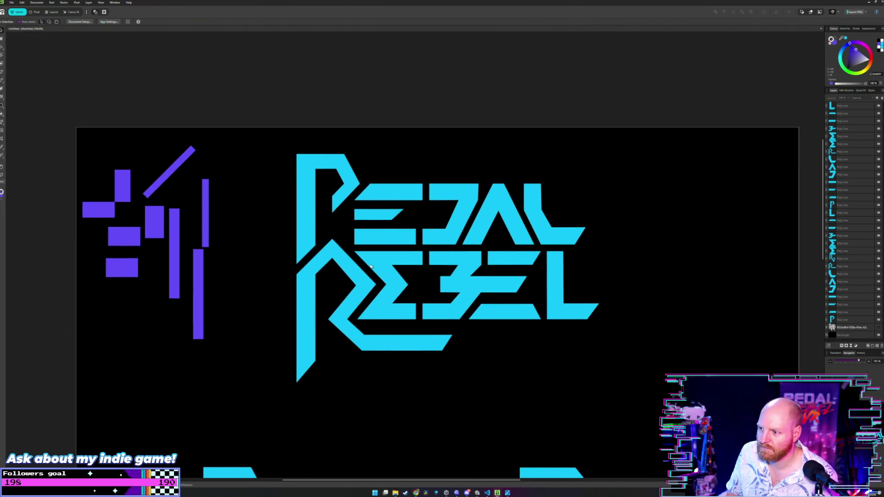
{"action": "scroll", "coordinate": [279, 290], "scroll_direction": "up", "scroll_amount": 2}
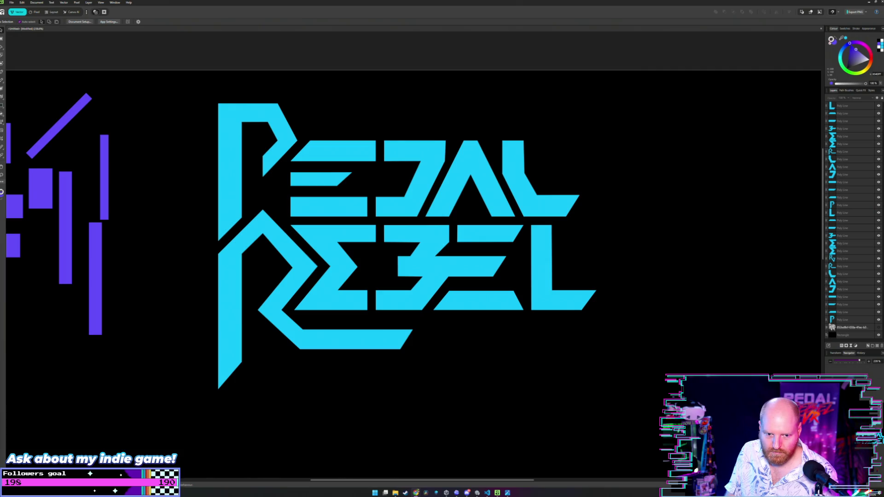
{"action": "scroll", "coordinate": [340, 231], "scroll_direction": "left", "scroll_amount": 2}
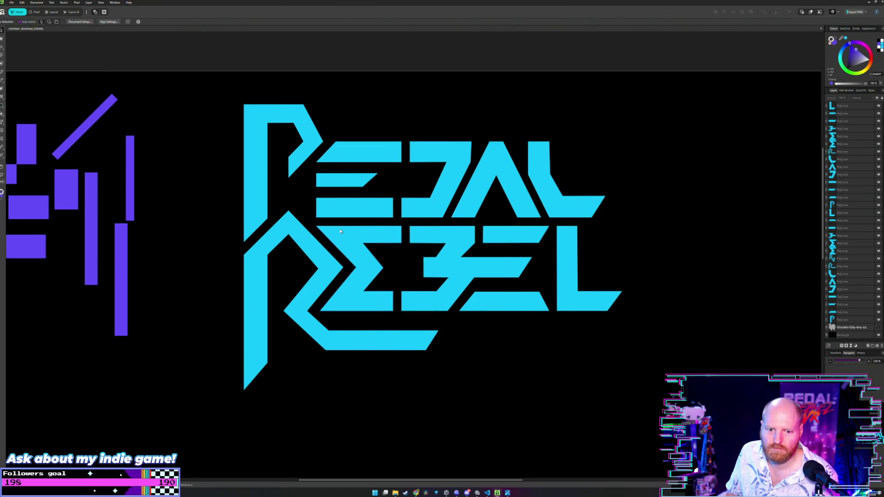
{"action": "scroll", "coordinate": [341, 227], "scroll_direction": "left", "scroll_amount": 2}
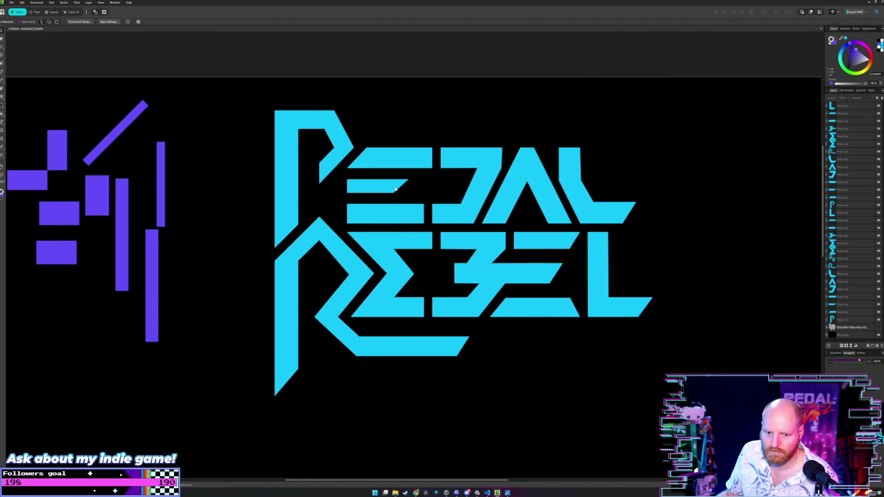
{"action": "left_click_drag", "start_coordinate": [395, 189], "coordinate": [388, 195]}
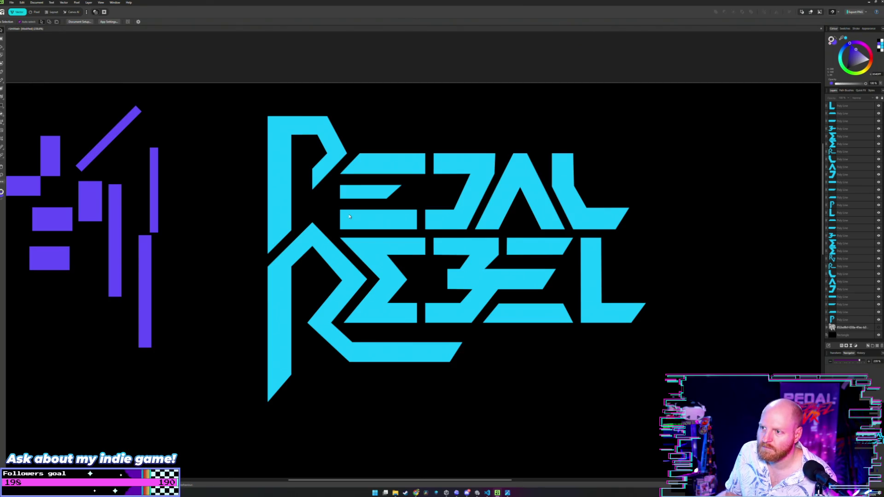
{"action": "scroll", "coordinate": [322, 223], "scroll_direction": "left", "scroll_amount": 1}
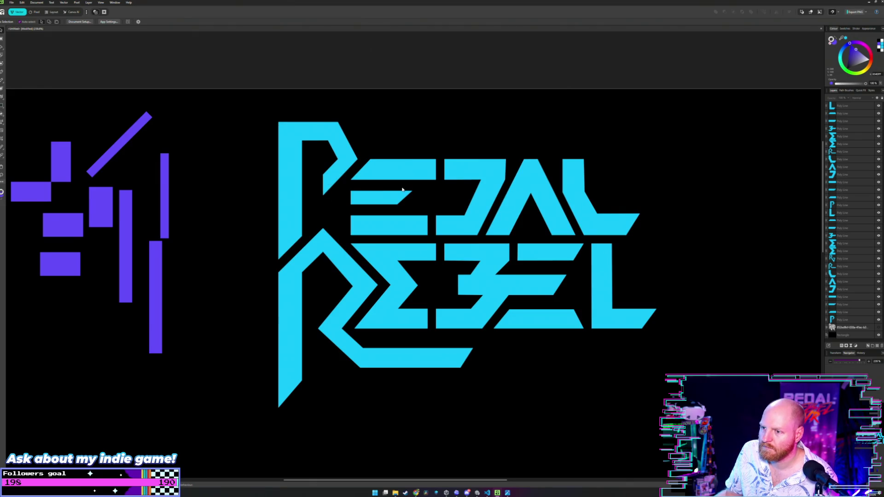
{"action": "scroll", "coordinate": [402, 189], "scroll_direction": "down", "scroll_amount": 5}
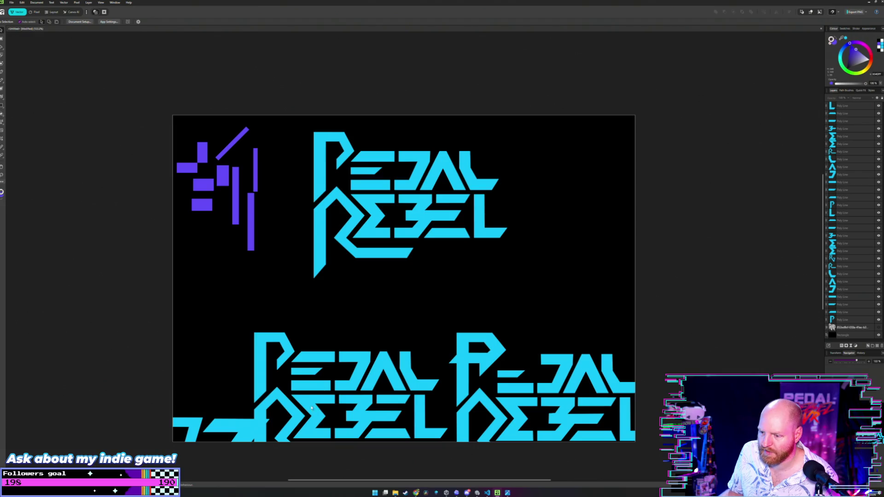
{"action": "scroll", "coordinate": [351, 178], "scroll_direction": "up", "scroll_amount": 5}
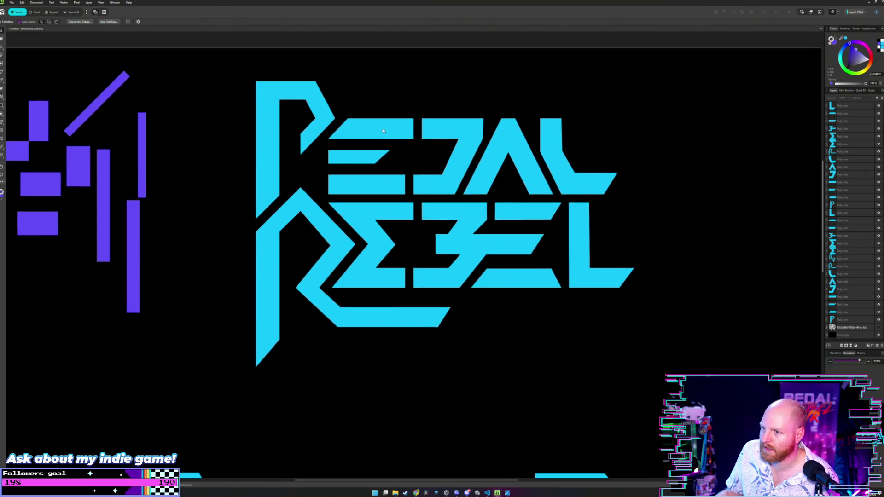
{"action": "scroll", "coordinate": [413, 146], "scroll_direction": "left", "scroll_amount": 2}
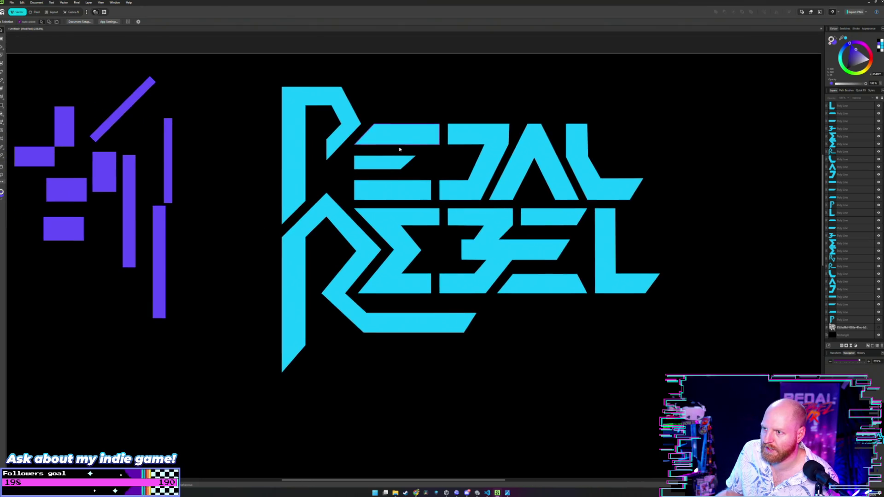
{"action": "scroll", "coordinate": [415, 148], "scroll_direction": "down", "scroll_amount": 1}
{"action": "scroll", "coordinate": [401, 147], "scroll_direction": "down", "scroll_amount": 2}
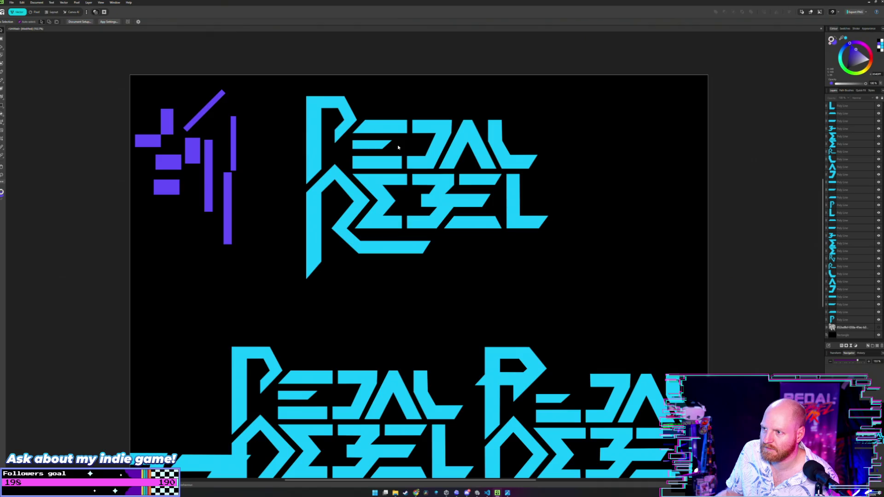
{"action": "scroll", "coordinate": [377, 145], "scroll_direction": "up", "scroll_amount": 1}
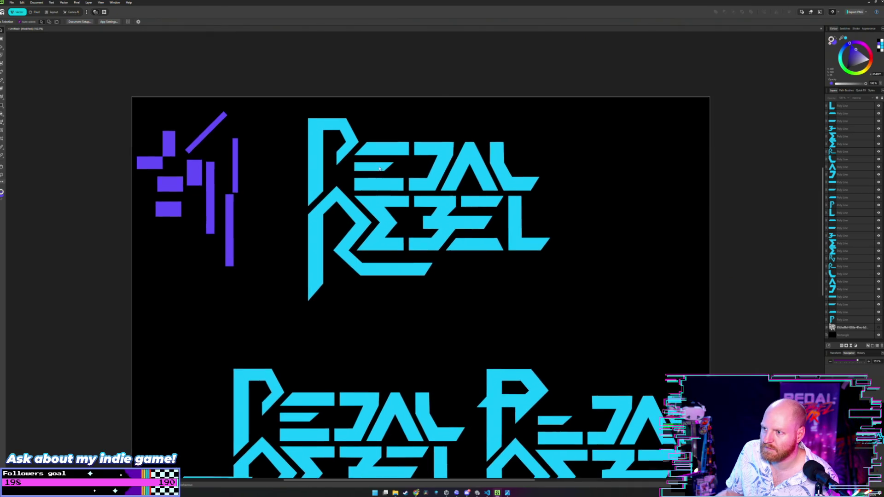
{"action": "scroll", "coordinate": [375, 220], "scroll_direction": "up", "scroll_amount": 1}
{"action": "left_click_drag", "start_coordinate": [374, 220], "coordinate": [378, 160]}
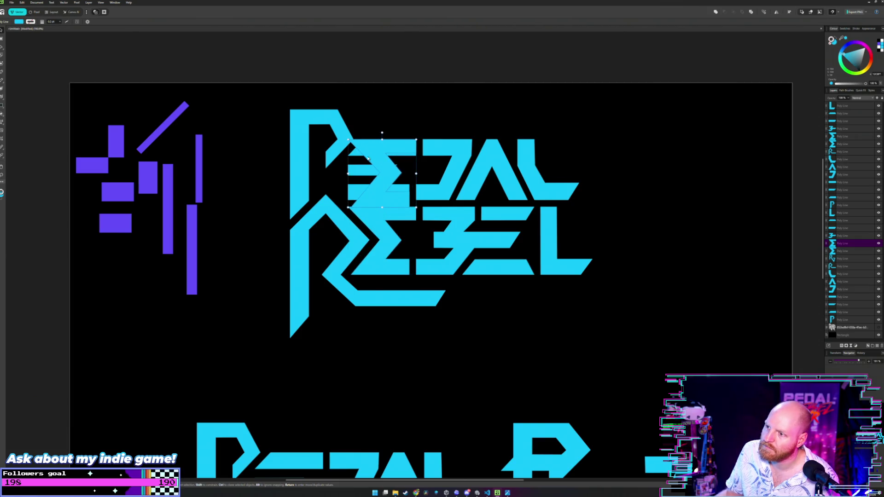
{"action": "left_click_drag", "start_coordinate": [347, 139], "coordinate": [382, 155]}
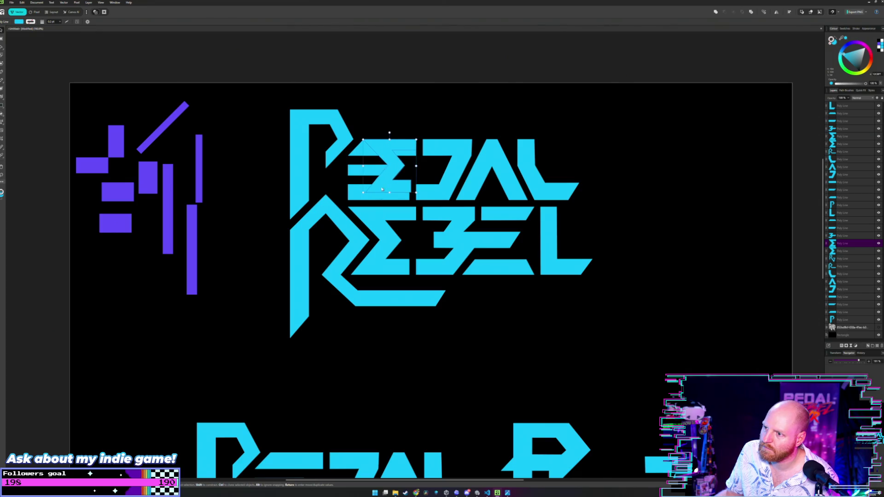
{"action": "left_click_drag", "start_coordinate": [363, 193], "coordinate": [355, 199]}
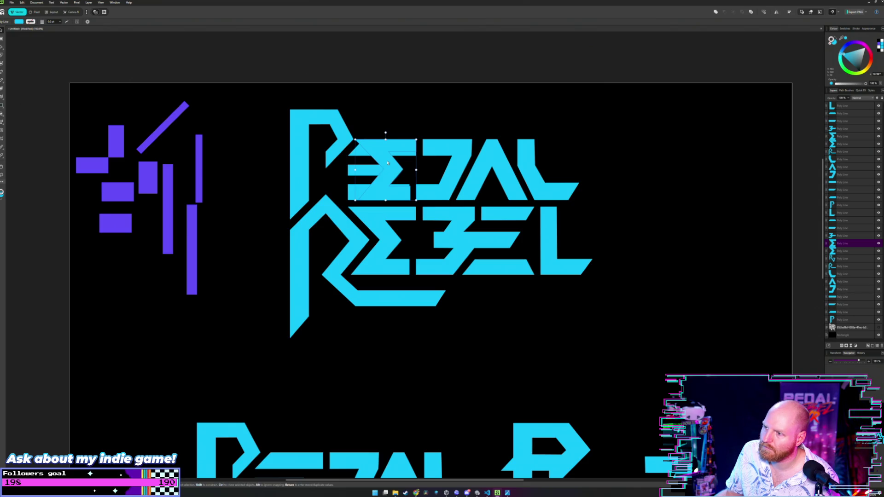
{"action": "mouse_move", "coordinate": [387, 159]}
{"action": "left_mouse_down"}
{"action": "mouse_move", "coordinate": [501, 329]}
{"action": "mouse_move", "coordinate": [378, 227]}
{"action": "left_mouse_up"}
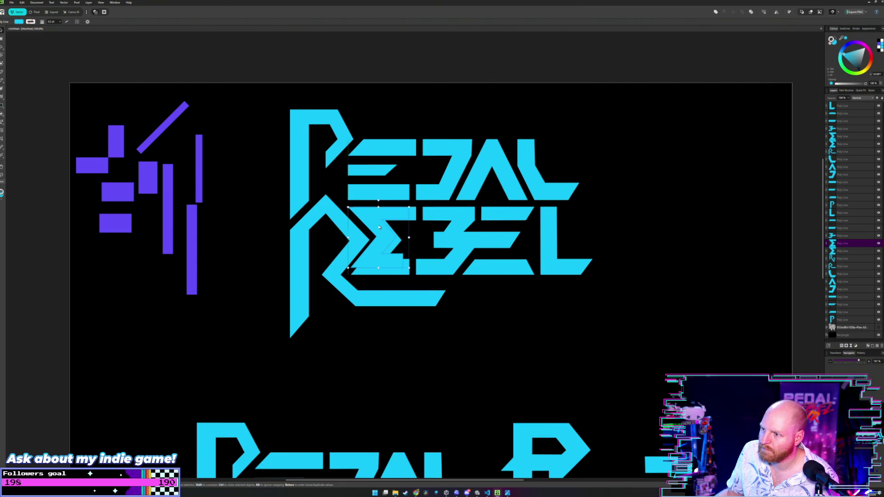
{"action": "left_click_drag", "start_coordinate": [410, 217], "coordinate": [414, 217]}
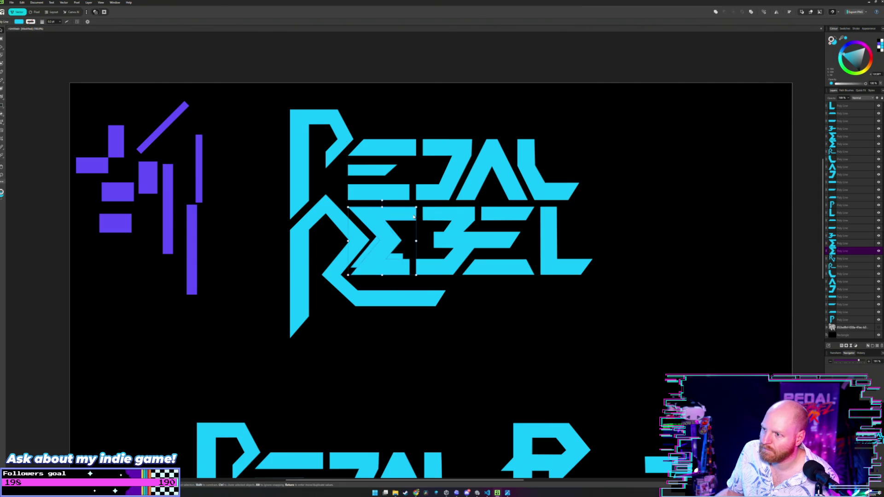
Step: Duplicate the 3-shaped B, shrink the copy, and fine-tune its position over REBEL's B
{"action": "left_click", "coordinate": [462, 223]}
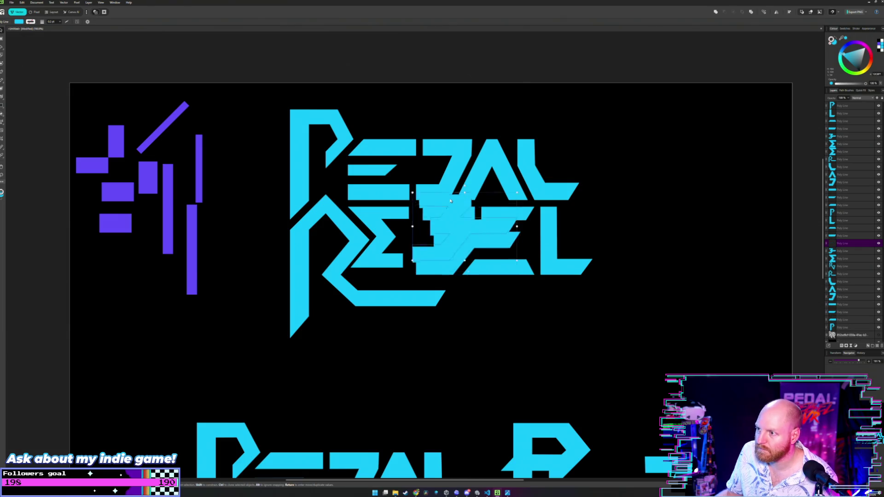
{"action": "left_click_drag", "start_coordinate": [461, 221], "coordinate": [456, 156]}
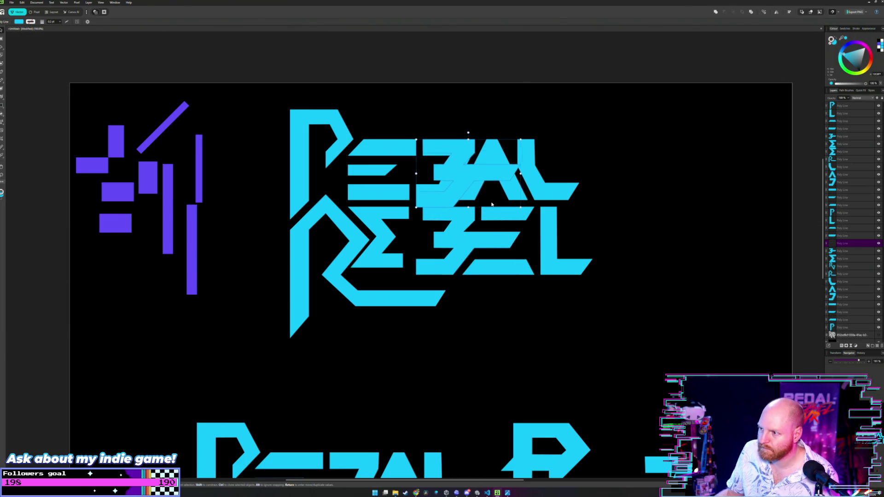
{"action": "left_click_drag", "start_coordinate": [520, 206], "coordinate": [511, 195]}
{"action": "left_click_drag", "start_coordinate": [450, 157], "coordinate": [443, 226]}
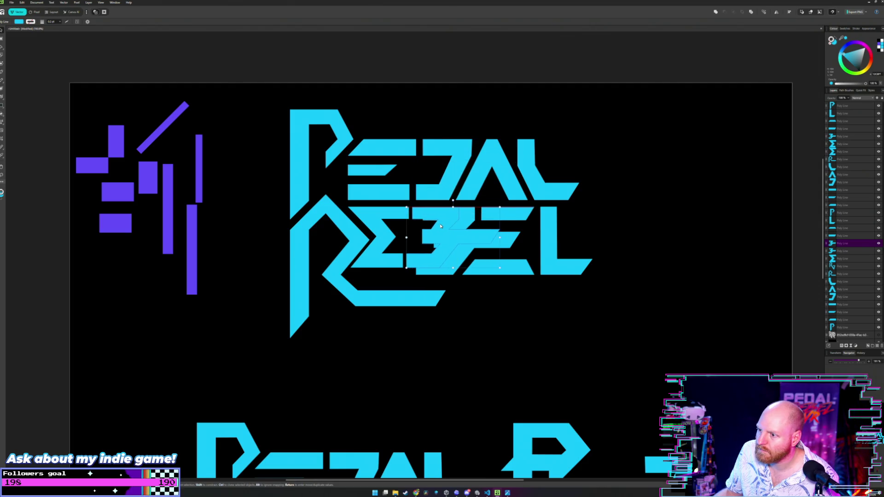
{"action": "left_click_drag", "start_coordinate": [443, 226], "coordinate": [451, 228]}
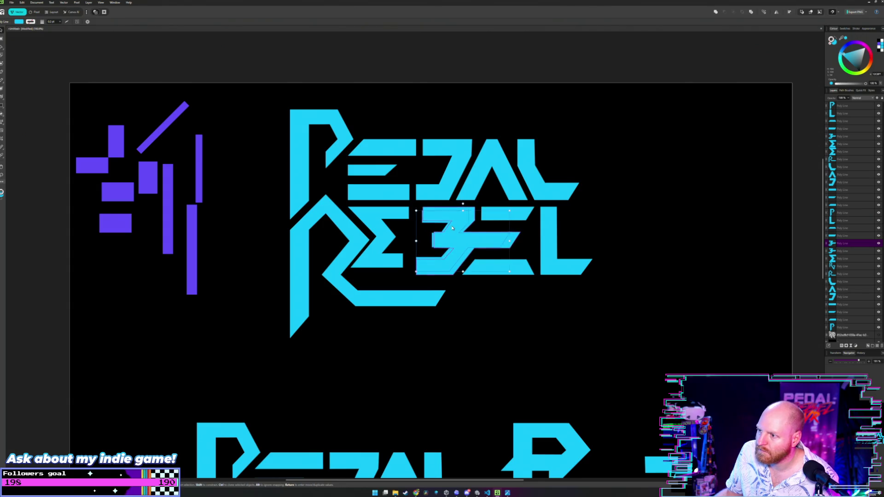
{"action": "scroll", "coordinate": [451, 225], "scroll_direction": "up", "scroll_amount": 2}
{"action": "left_click_drag", "start_coordinate": [451, 226], "coordinate": [442, 211]}
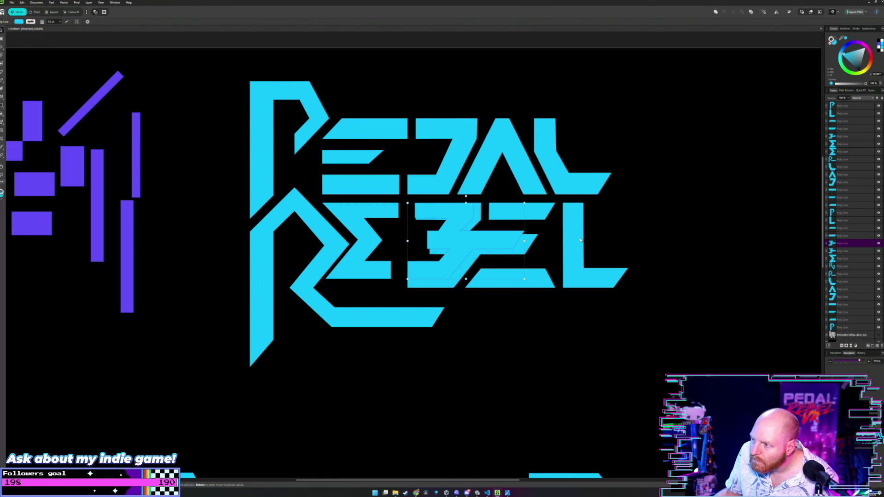
Step: Remove the extra E piece, then shrink the second E's two bars and place them by the B
{"action": "left_click", "coordinate": [531, 248]}
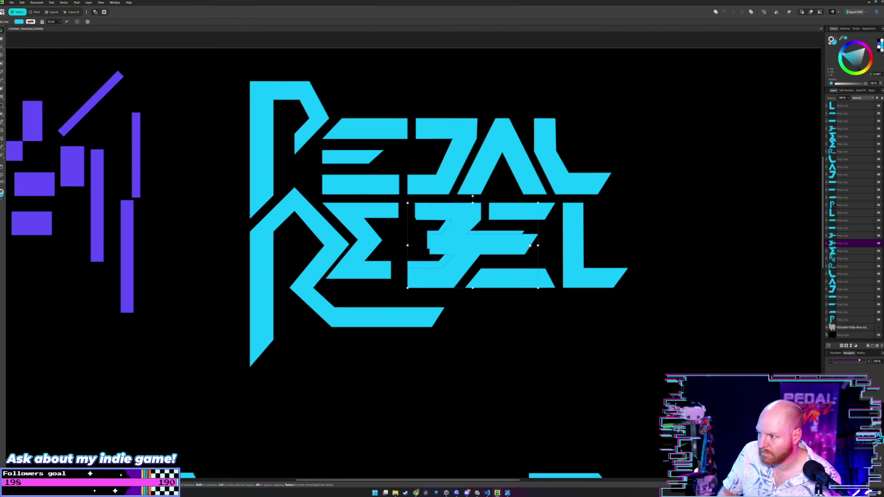
{"action": "key", "text": "ctrl+z"}
{"action": "left_click", "coordinate": [522, 214]}
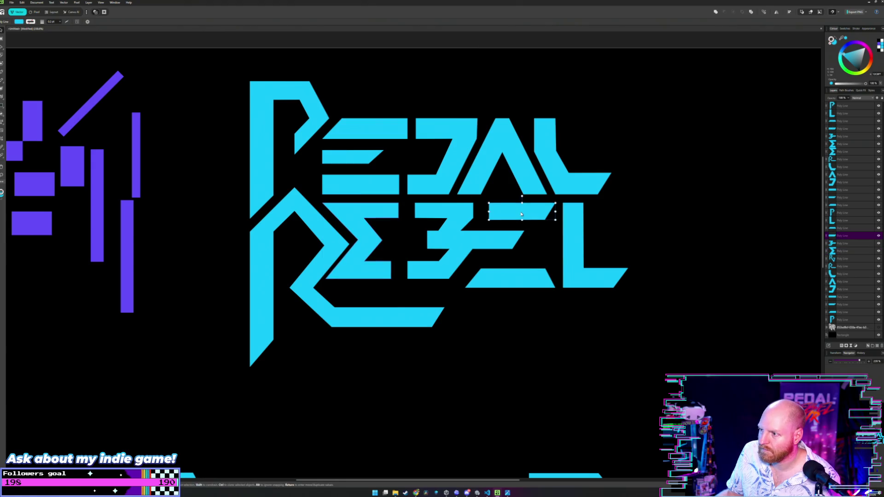
{"action": "left_click", "coordinate": [513, 280], "text": "shift"}
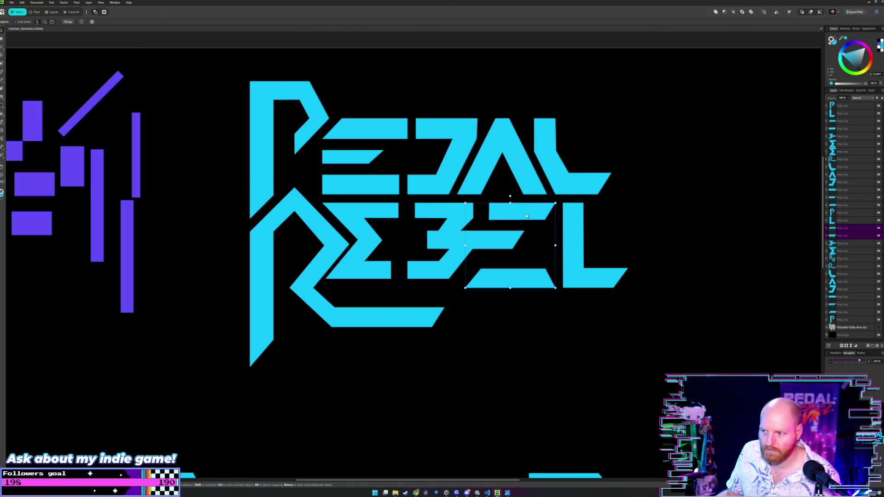
{"action": "left_click_drag", "start_coordinate": [526, 216], "coordinate": [459, 131]}
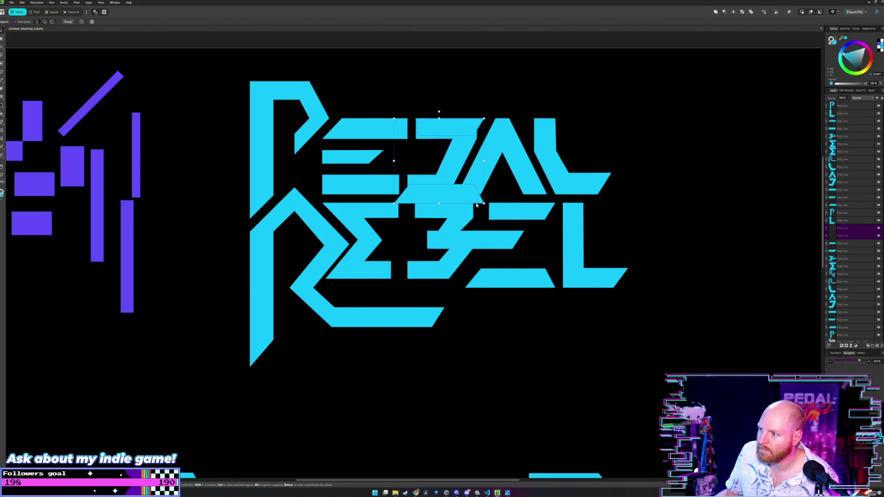
{"action": "left_click_drag", "start_coordinate": [484, 203], "coordinate": [475, 195]}
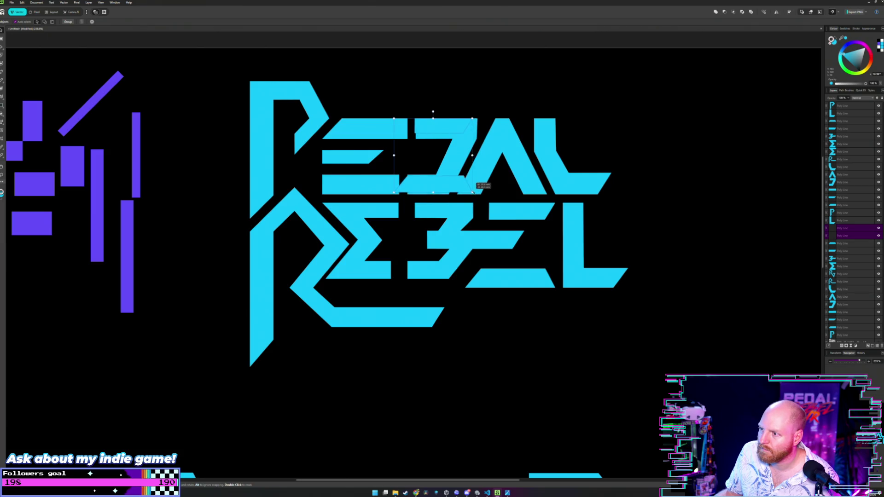
{"action": "left_click_drag", "start_coordinate": [436, 130], "coordinate": [511, 214]}
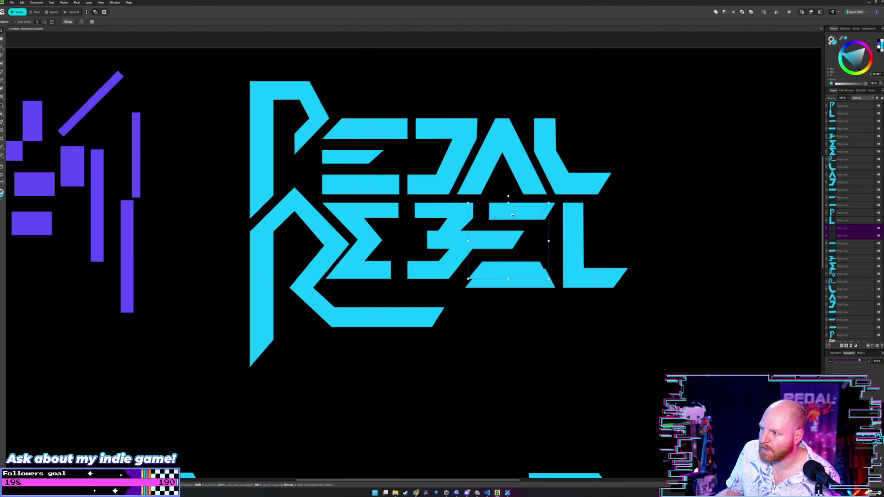
Step: Shorten the bottom bar of REBEL's B upward
{"action": "left_click", "coordinate": [550, 213]}
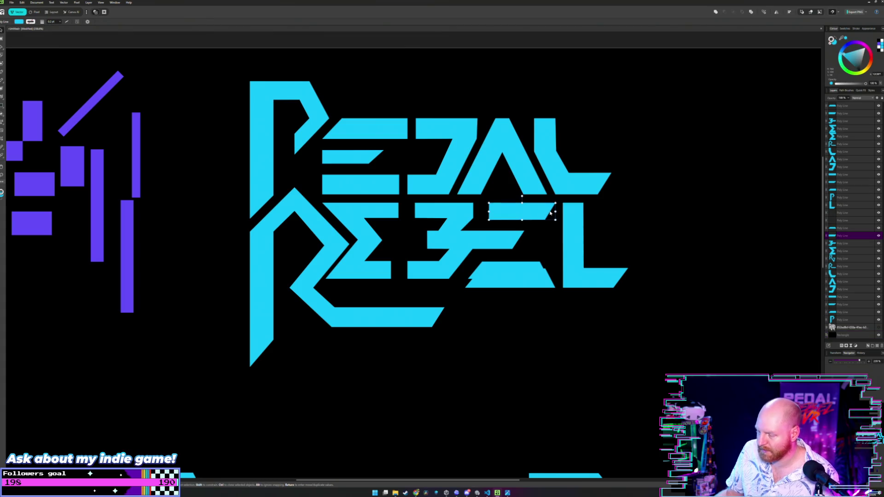
{"action": "left_click", "coordinate": [518, 242]}
{"action": "left_click", "coordinate": [547, 287]}
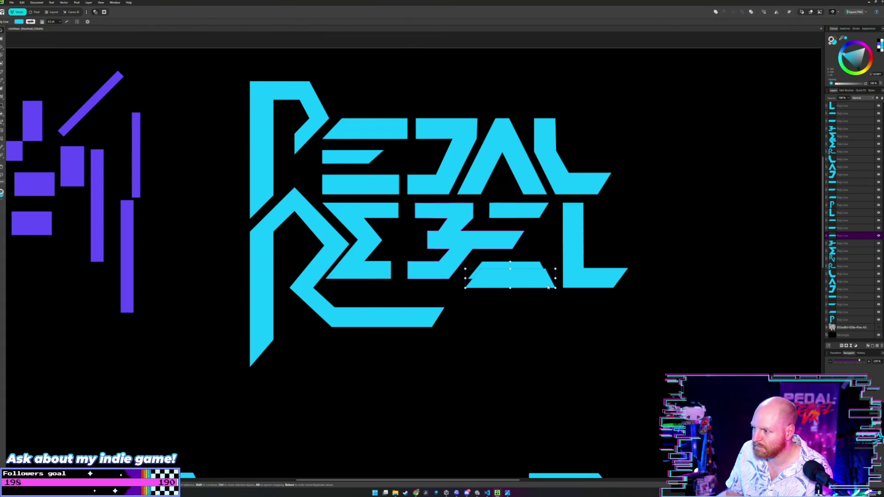
{"action": "left_click_drag", "start_coordinate": [551, 289], "coordinate": [545, 279]}
Step: Put a slightly smaller copy of REBEL's L over the original and delete the full-size L
{"action": "left_click", "coordinate": [573, 243]}
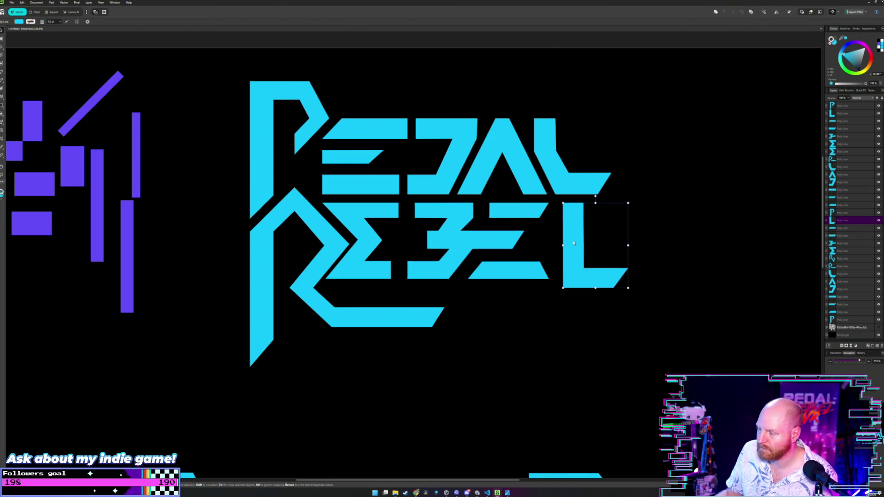
{"action": "left_click_drag", "start_coordinate": [578, 245], "coordinate": [469, 146]}
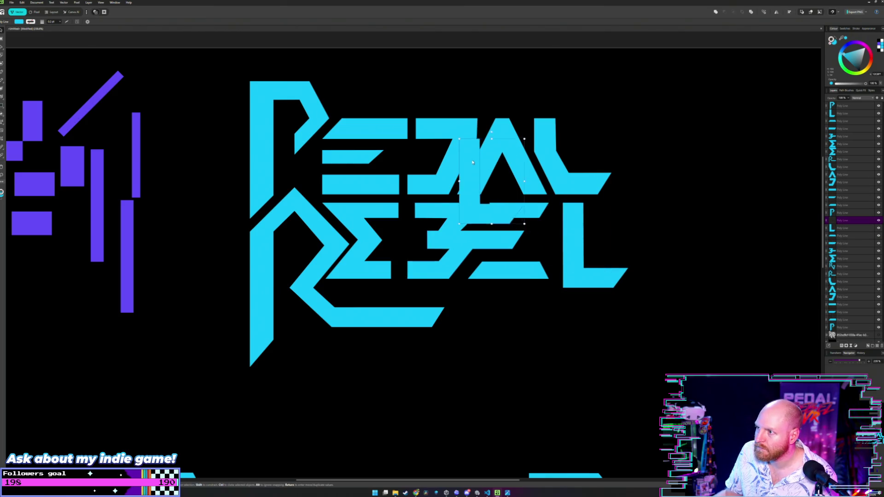
{"action": "left_click_drag", "start_coordinate": [522, 202], "coordinate": [515, 195]}
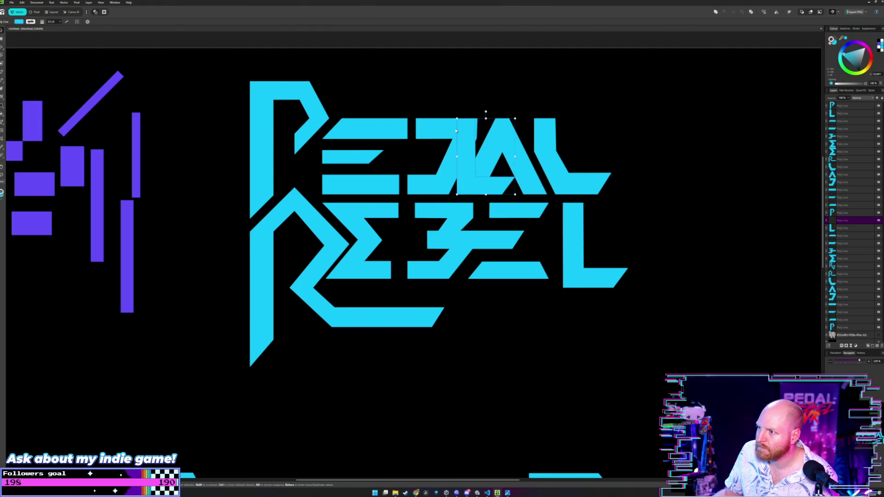
{"action": "left_click_drag", "start_coordinate": [456, 133], "coordinate": [572, 218]}
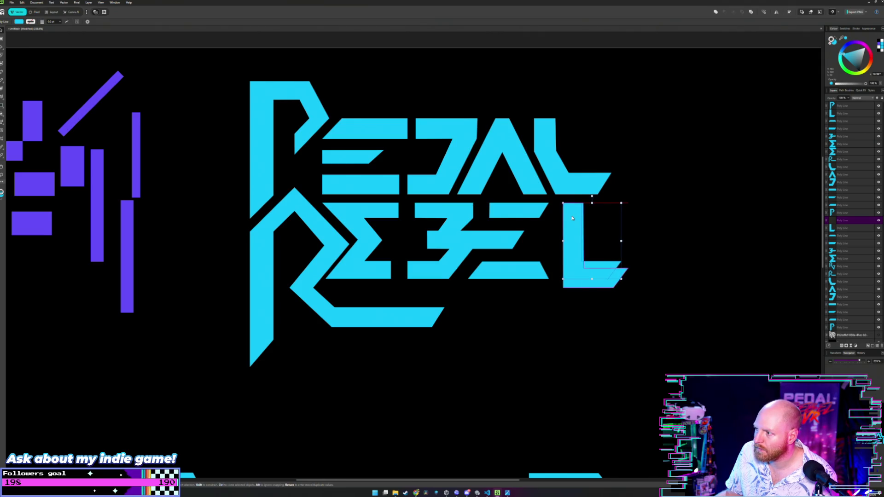
{"action": "left_click", "coordinate": [620, 282]}
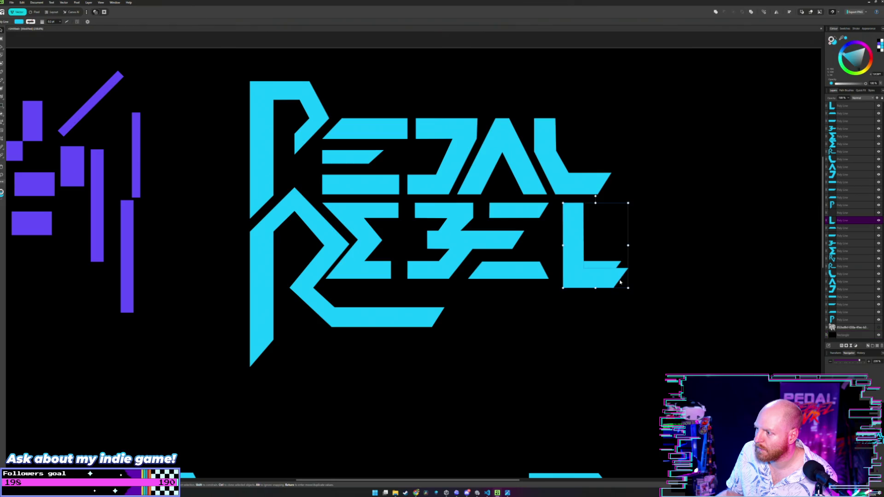
{"action": "key", "text": "Delete"}
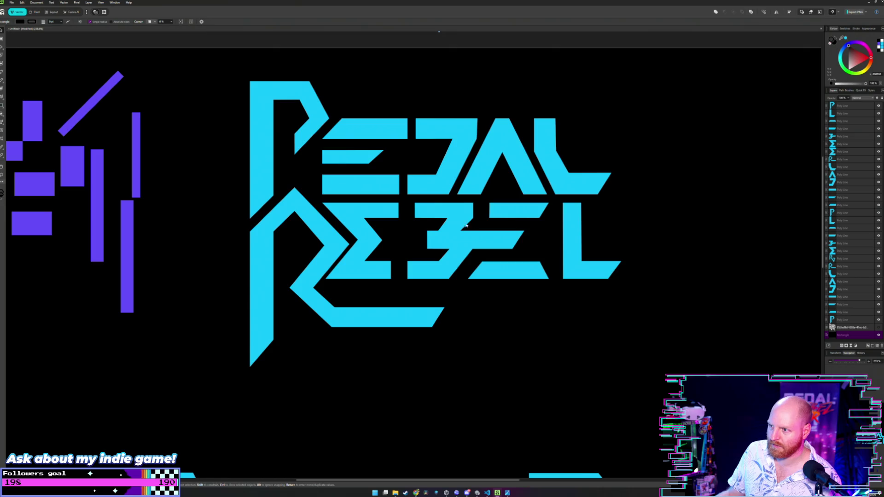
Step: Try shifting REBEL's B left on its own, then undo it
{"action": "left_click_drag", "start_coordinate": [452, 214], "coordinate": [442, 215]}
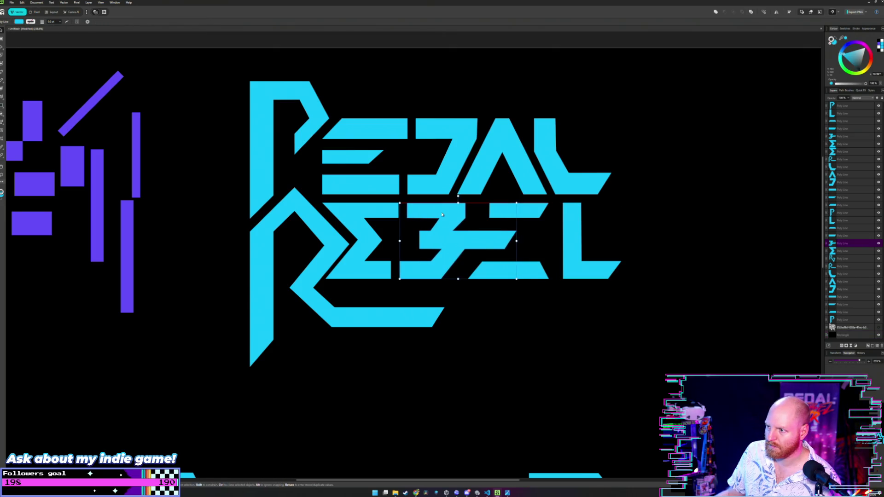
{"action": "left_click", "coordinate": [603, 207]}
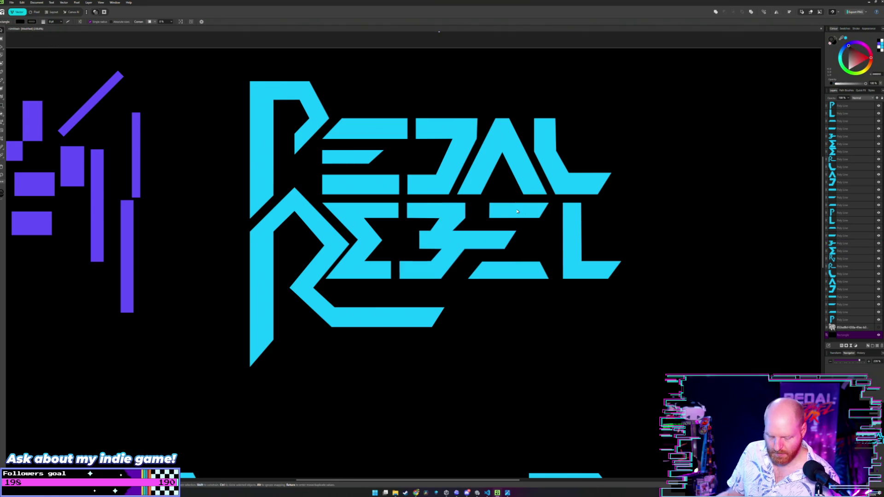
{"action": "key", "text": "ctrl+z"}
{"action": "key", "text": "ctrl+z"}
{"action": "left_click", "coordinate": [637, 207]}
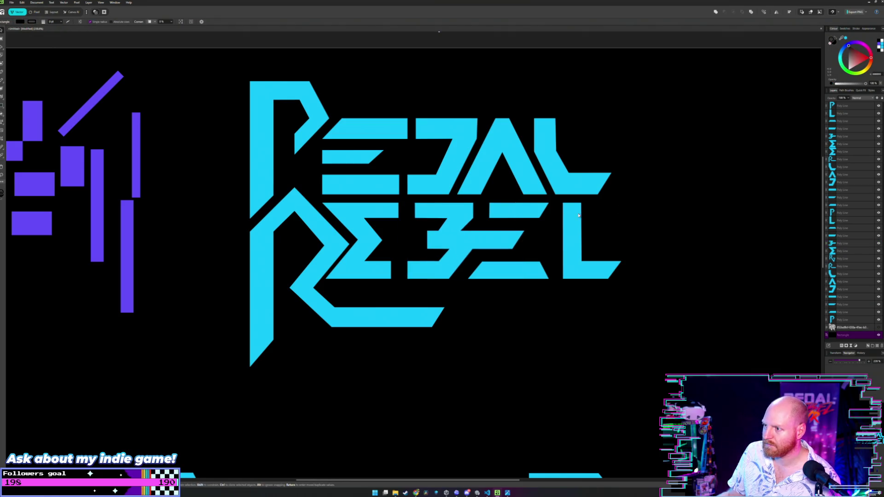
Step: Move the 3, E and L pieces of REBEL left together, fine-tuning the nudge
{"action": "left_click", "coordinate": [579, 214]}
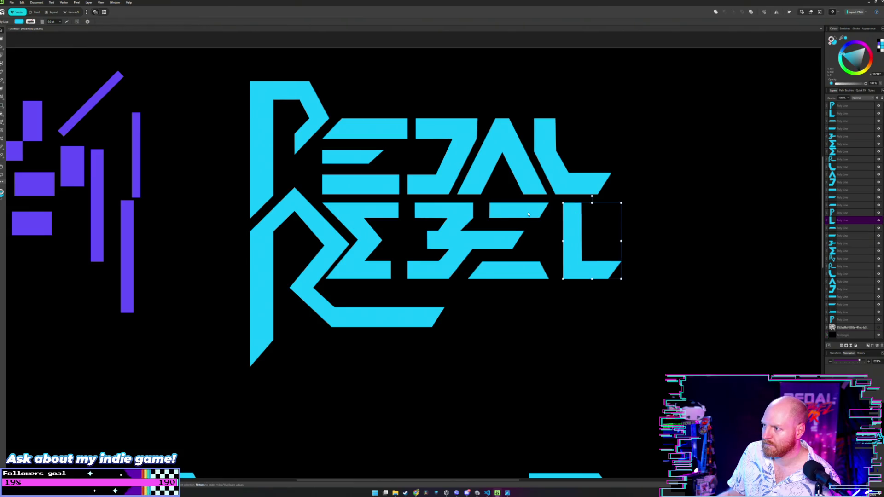
{"action": "left_click", "coordinate": [516, 209], "text": "shift"}
{"action": "left_click", "coordinate": [506, 270], "text": "shift"}
{"action": "left_click", "coordinate": [449, 215], "text": "shift"}
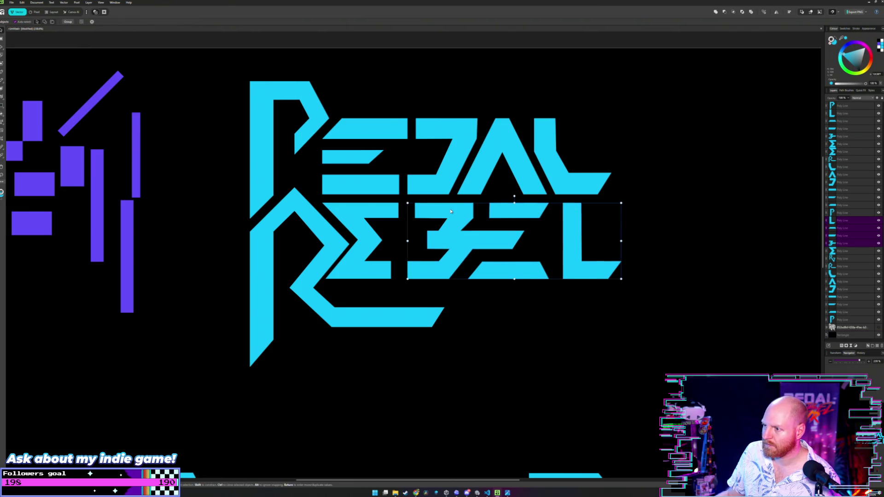
{"action": "left_click_drag", "start_coordinate": [450, 212], "coordinate": [439, 211]}
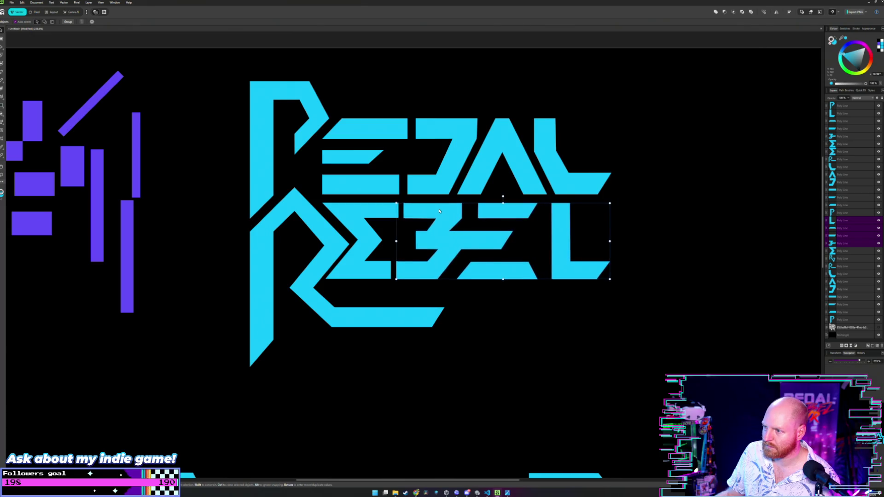
{"action": "scroll", "coordinate": [414, 217], "scroll_direction": "up", "scroll_amount": 2}
{"action": "scroll", "coordinate": [464, 227], "scroll_direction": "up", "scroll_amount": 1}
{"action": "scroll", "coordinate": [478, 228], "scroll_direction": "up", "scroll_amount": 1}
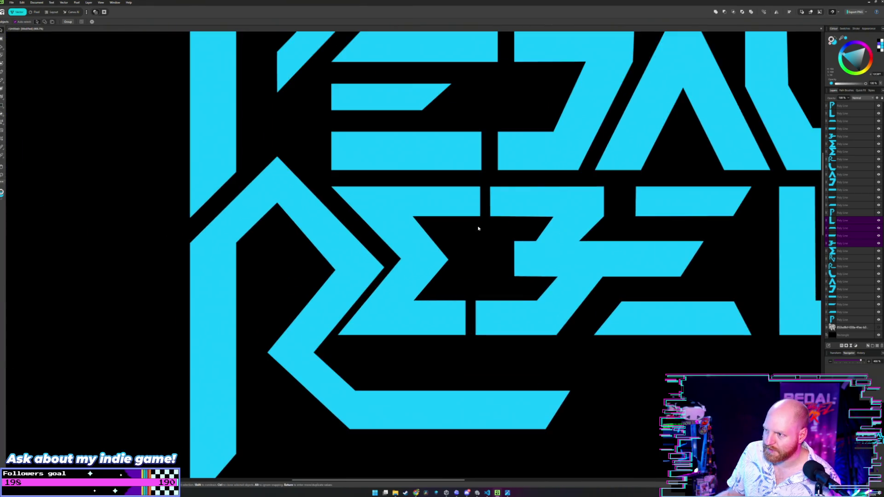
{"action": "left_click_drag", "start_coordinate": [532, 209], "coordinate": [534, 208]}
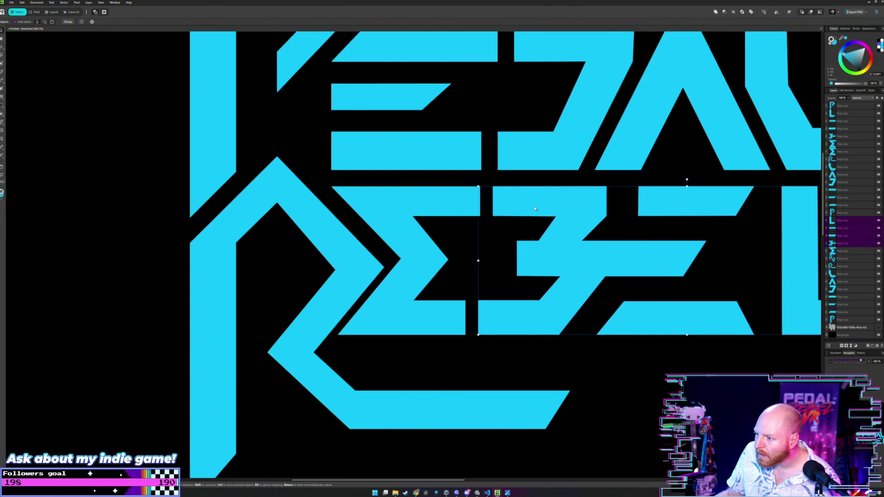
{"action": "left_click_drag", "start_coordinate": [535, 209], "coordinate": [534, 208]}
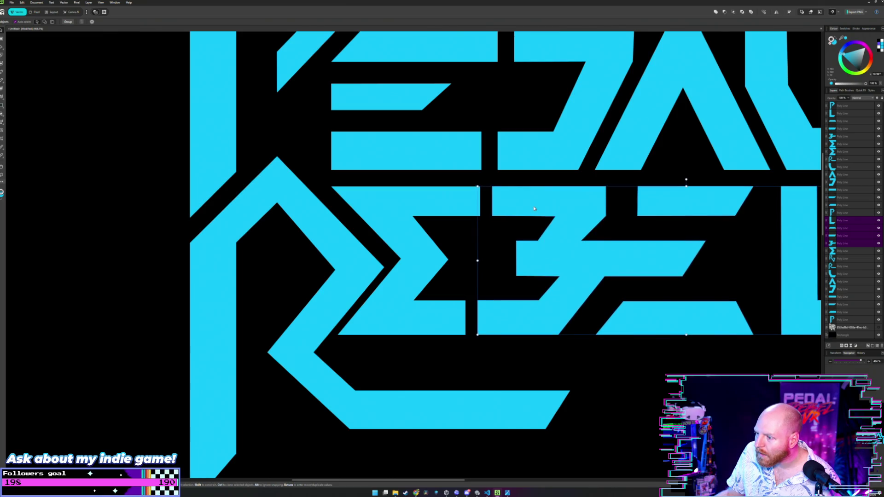
Step: Move the second E's bars and the L further left
{"action": "left_click", "coordinate": [518, 231]}
{"action": "left_click_drag", "start_coordinate": [519, 230], "coordinate": [443, 226]}
{"action": "scroll", "coordinate": [443, 226], "scroll_direction": "down", "scroll_amount": 2}
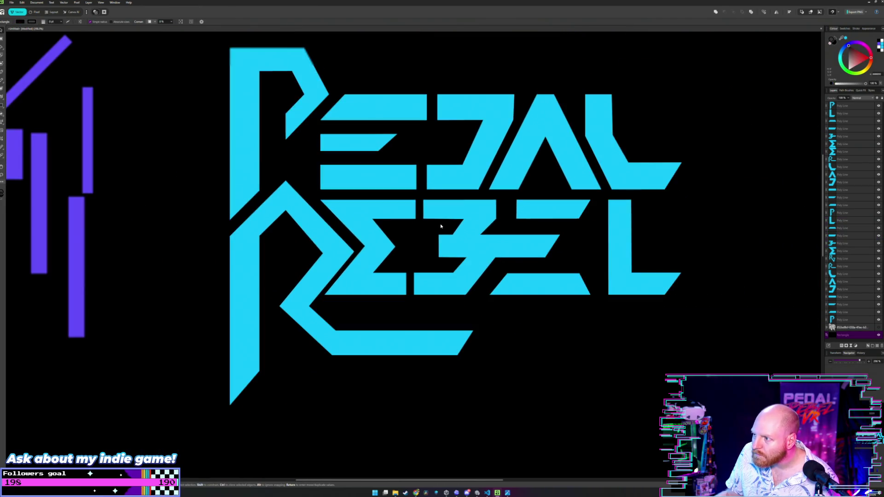
{"action": "left_click", "coordinate": [584, 215]}
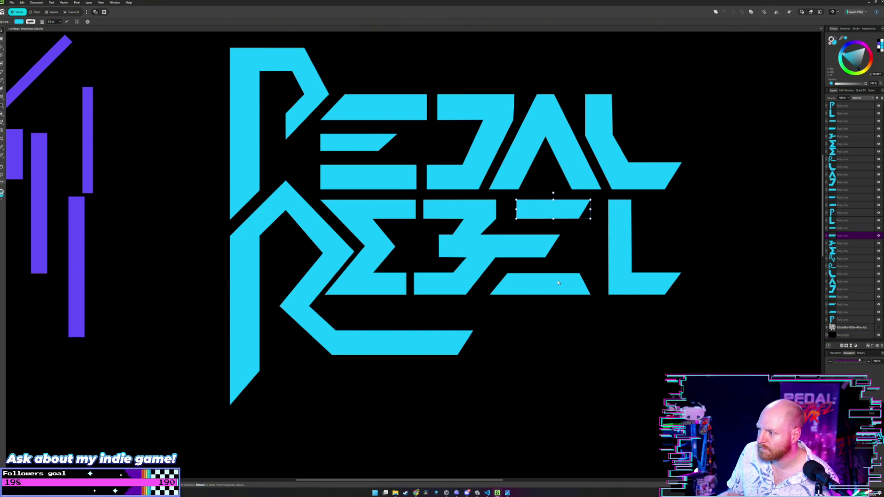
{"action": "left_click", "coordinate": [575, 286], "text": "shift"}
{"action": "left_click", "coordinate": [622, 239], "text": "shift"}
{"action": "left_click_drag", "start_coordinate": [555, 209], "coordinate": [543, 209]}
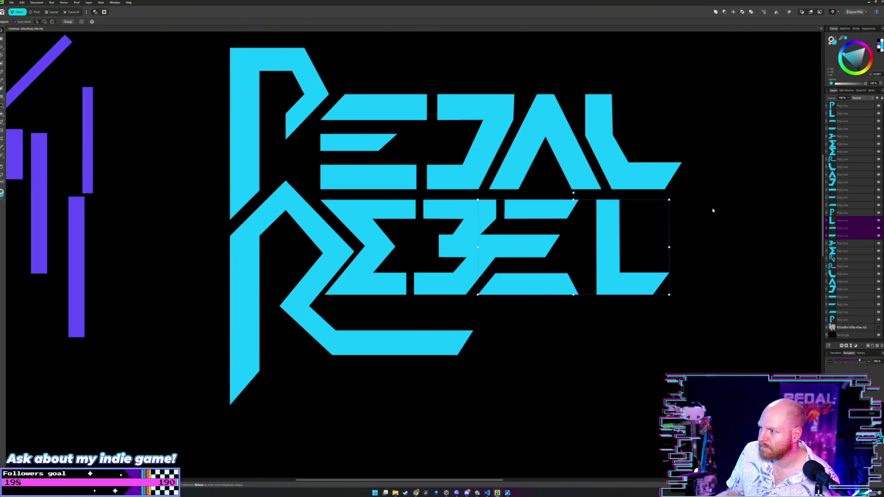
Step: Shift REBEL's L further left on its own
{"action": "left_click", "coordinate": [685, 214]}
{"action": "scroll", "coordinate": [644, 230], "scroll_direction": "right", "scroll_amount": 2}
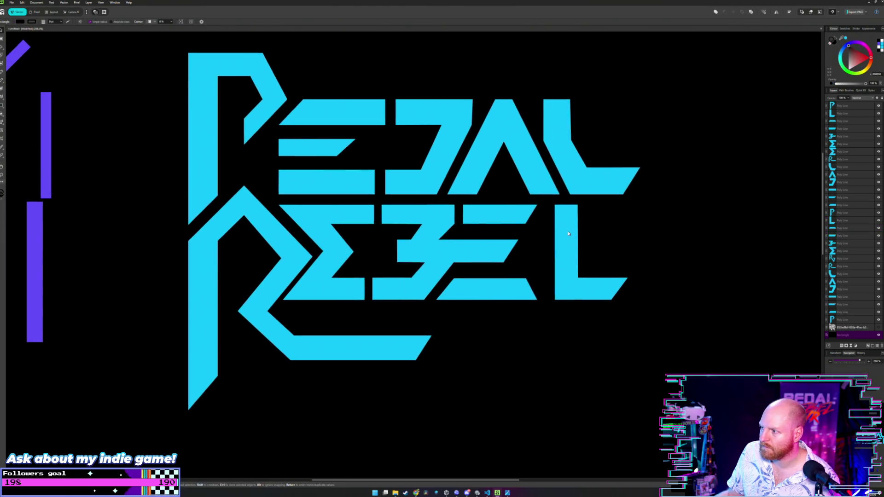
{"action": "left_click_drag", "start_coordinate": [569, 234], "coordinate": [554, 235]}
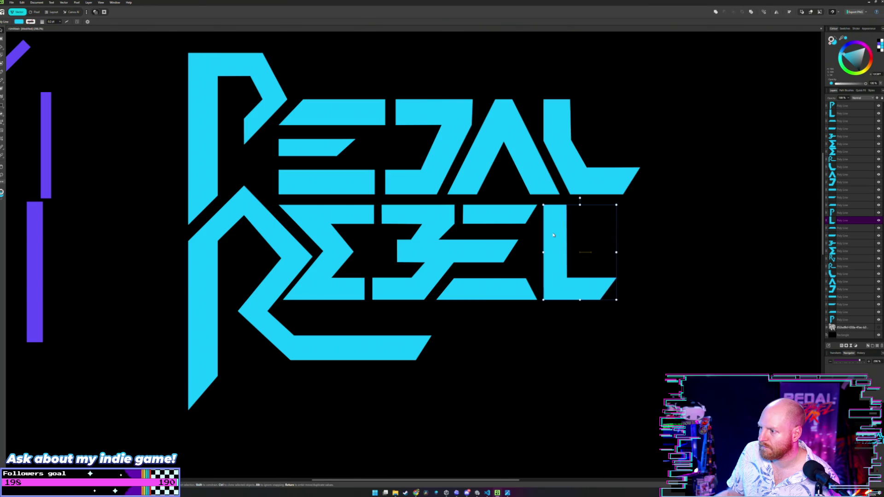
{"action": "left_click", "coordinate": [698, 244]}
{"action": "scroll", "coordinate": [641, 239], "scroll_direction": "down", "scroll_amount": 1}
{"action": "scroll", "coordinate": [598, 237], "scroll_direction": "down", "scroll_amount": 1}
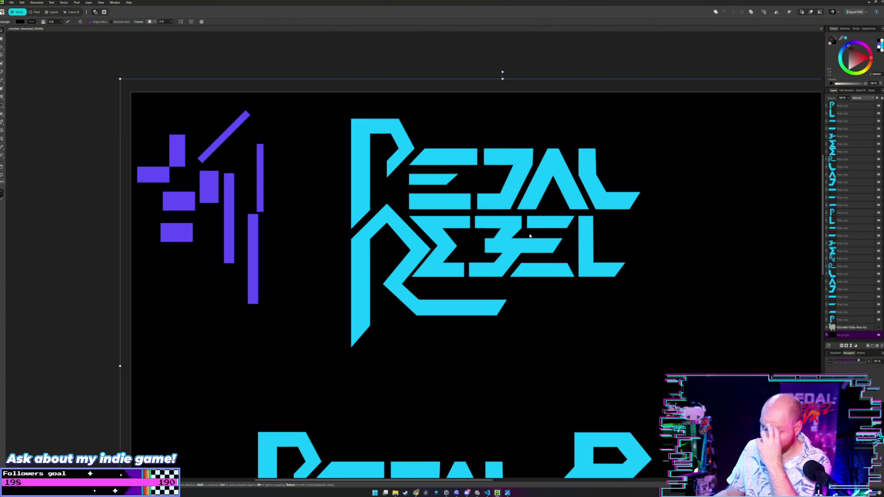
{"action": "left_click", "coordinate": [388, 221]}
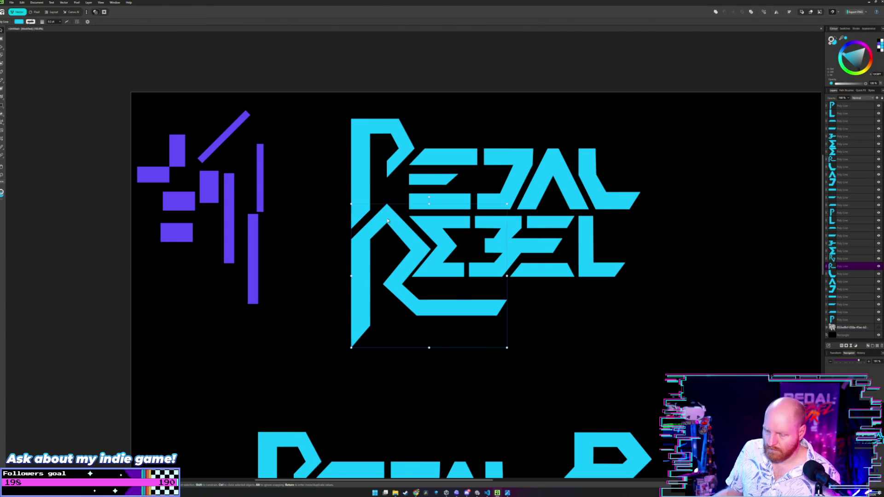
Step: Put a scaled-down copy of the R over the original, delete the long-legged R, and adjust it
{"action": "left_click_drag", "start_coordinate": [388, 221], "coordinate": [387, 131]}
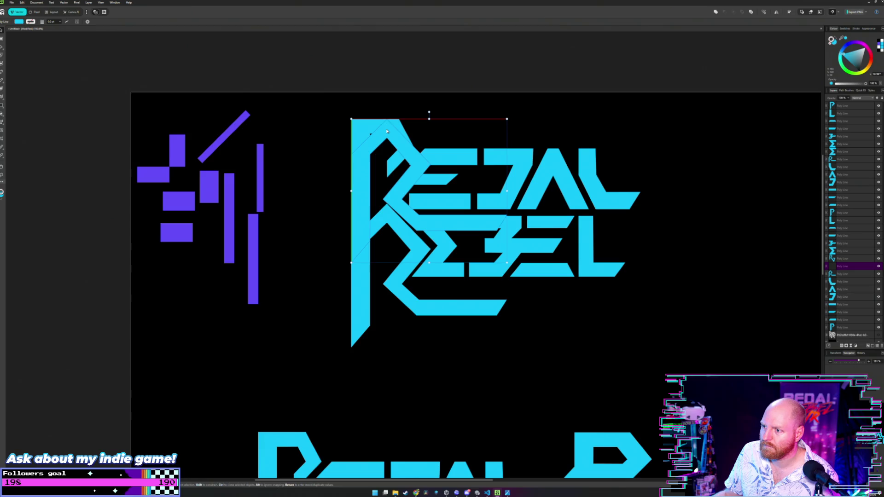
{"action": "left_click_drag", "start_coordinate": [387, 131], "coordinate": [386, 131]}
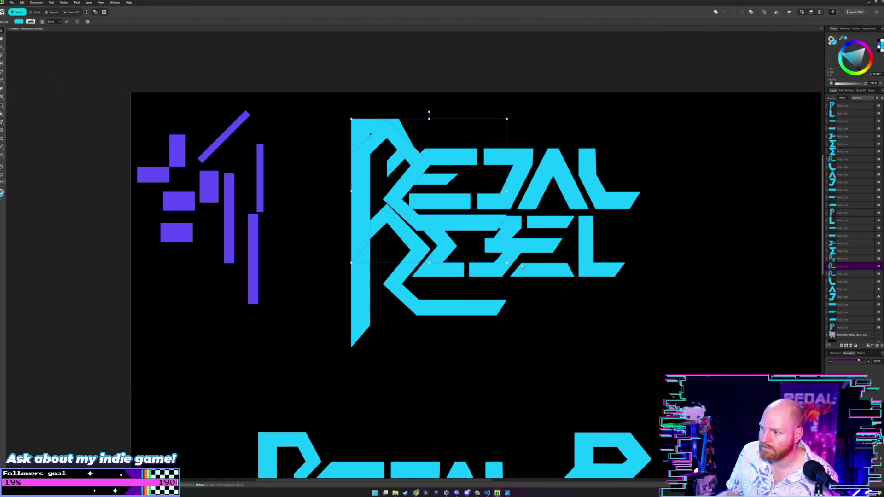
{"action": "left_click_drag", "start_coordinate": [507, 263], "coordinate": [470, 228]}
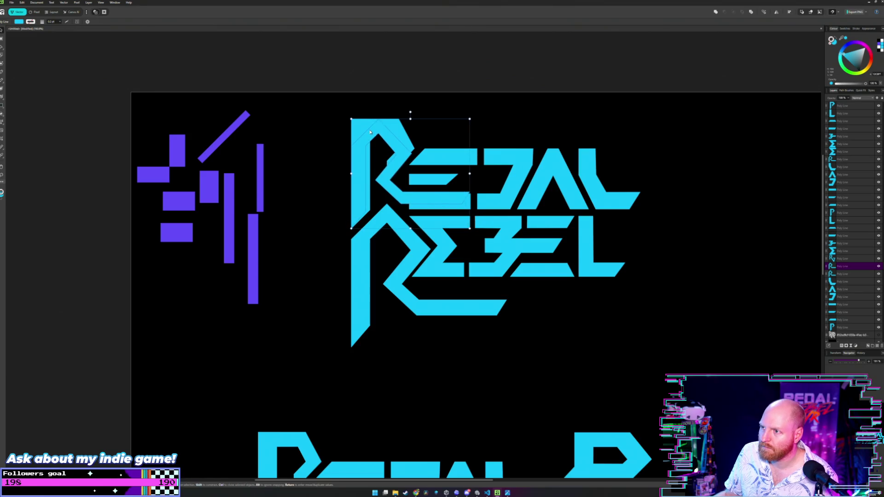
{"action": "left_click_drag", "start_coordinate": [369, 133], "coordinate": [378, 216]}
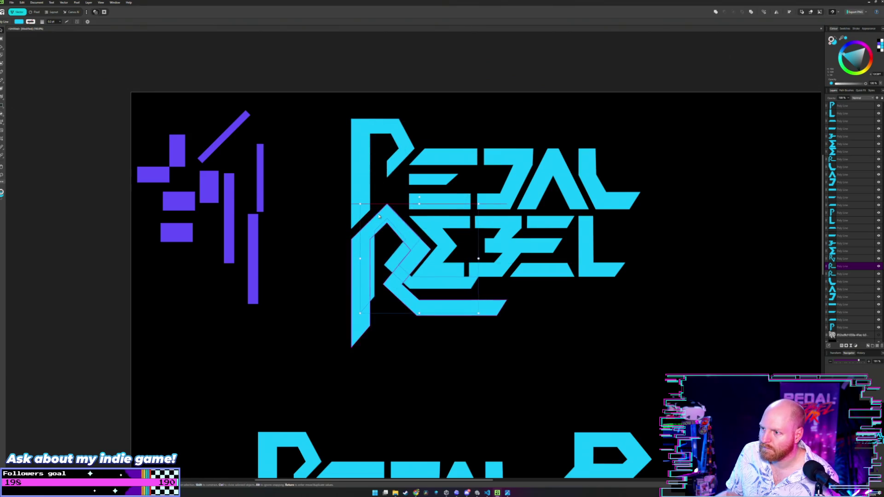
{"action": "mouse_move", "coordinate": [379, 216]}
{"action": "left_mouse_down"}
{"action": "mouse_move", "coordinate": [370, 225]}
{"action": "mouse_move", "coordinate": [379, 217]}
{"action": "left_mouse_up"}
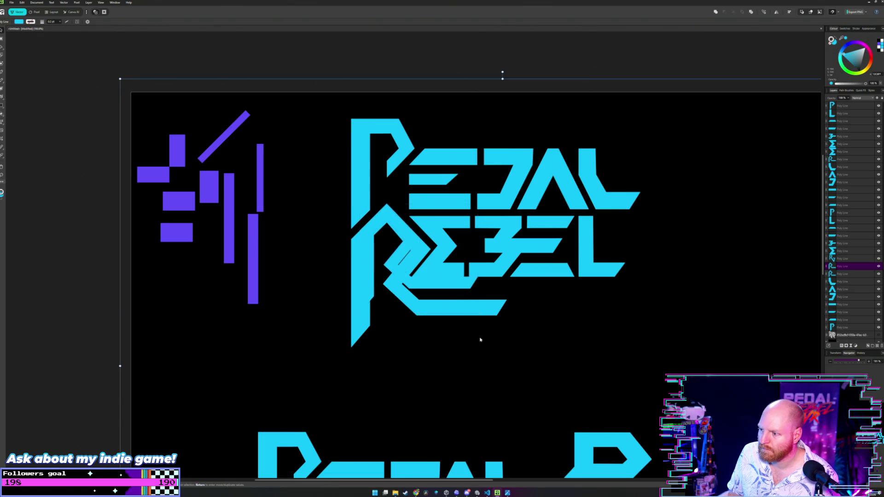
{"action": "key", "text": "Delete"}
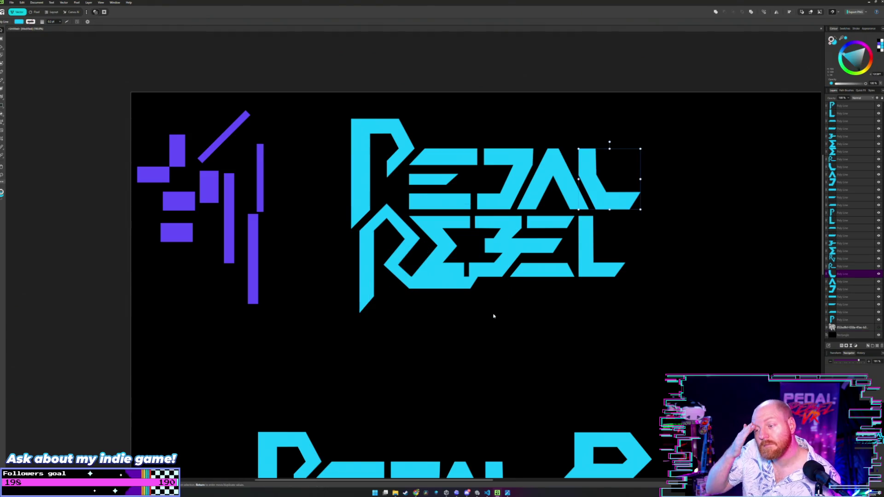
{"action": "left_click_drag", "start_coordinate": [394, 213], "coordinate": [381, 220]}
{"action": "left_click", "coordinate": [320, 227]}
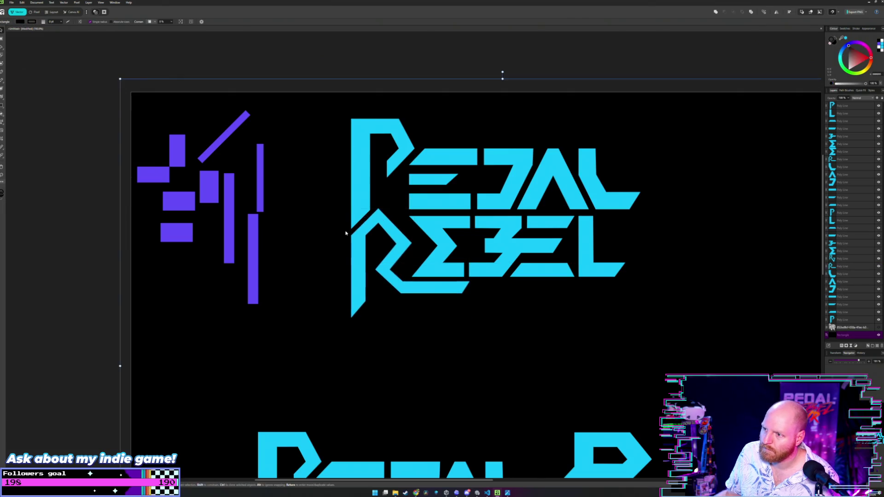
Step: Nudge REBEL's Σ letter into a new position, fine-tuning it against snapping
{"action": "scroll", "coordinate": [345, 230], "scroll_direction": "up", "scroll_amount": 3}
{"action": "scroll", "coordinate": [377, 223], "scroll_direction": "left", "scroll_amount": 1}
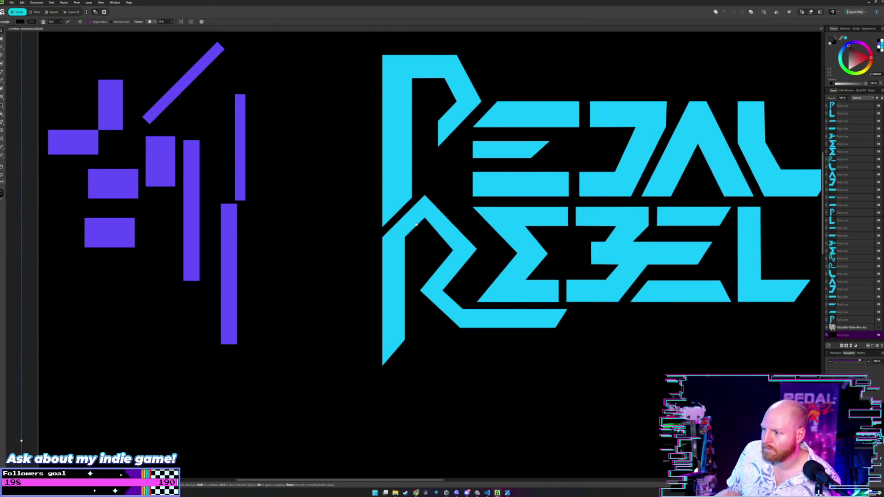
{"action": "scroll", "coordinate": [416, 224], "scroll_direction": "down", "scroll_amount": 2}
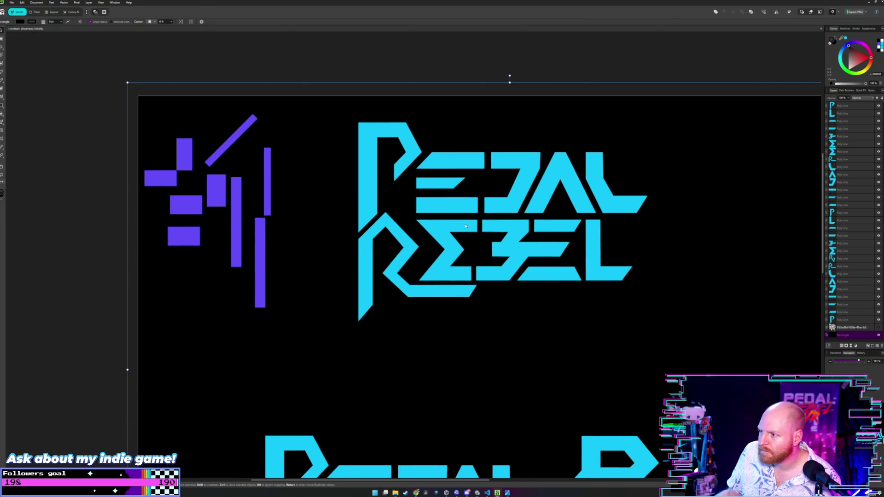
{"action": "scroll", "coordinate": [413, 224], "scroll_direction": "up", "scroll_amount": 3}
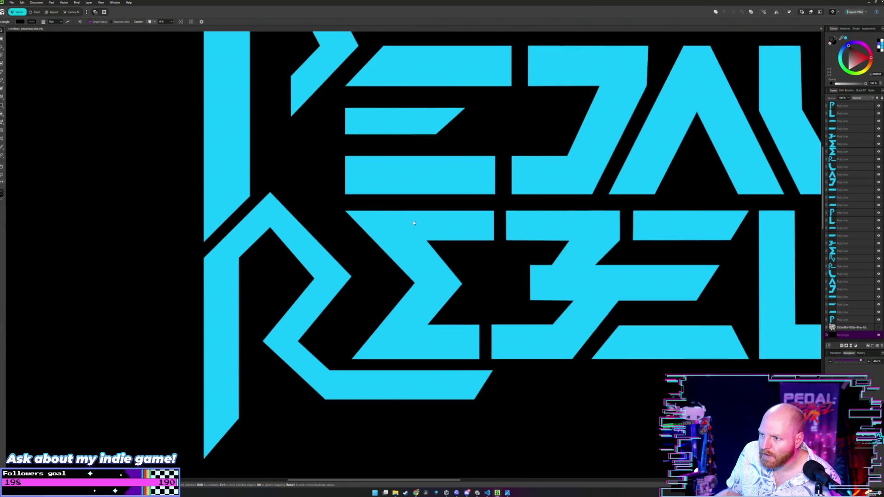
{"action": "left_click_drag", "start_coordinate": [416, 224], "coordinate": [419, 223]}
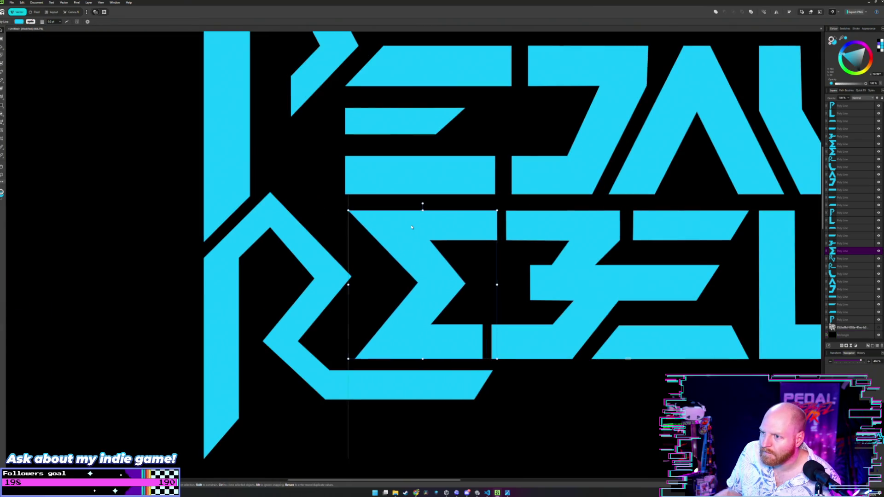
{"action": "left_click_drag", "start_coordinate": [410, 227], "coordinate": [410, 227]}
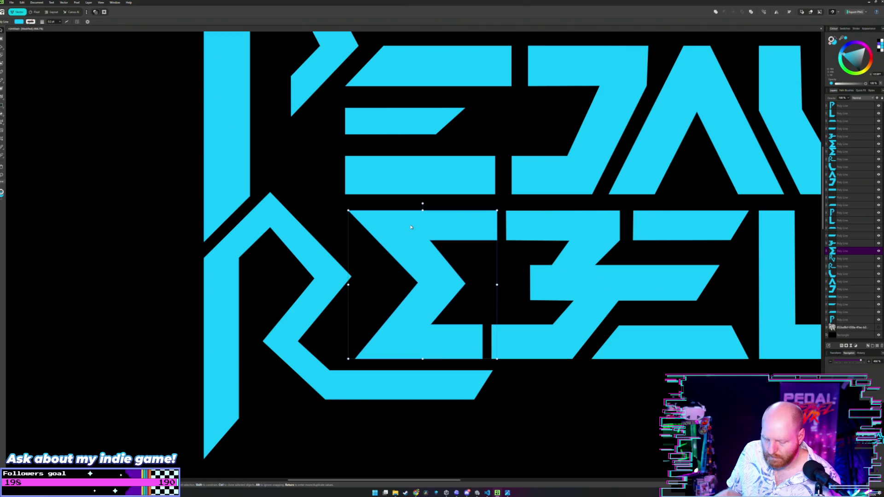
{"action": "key", "text": "a"}
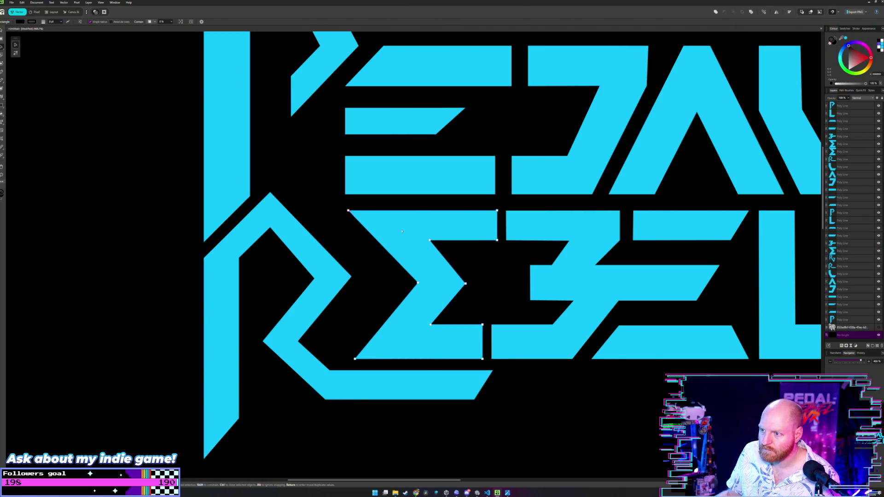
{"action": "left_click", "coordinate": [343, 239]}
{"action": "left_click_drag", "start_coordinate": [420, 228], "coordinate": [431, 229]}
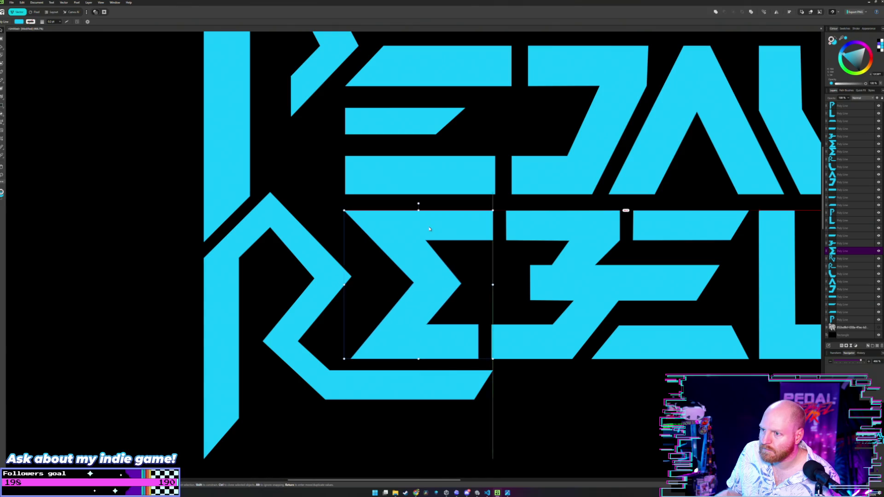
{"action": "left_click_drag", "start_coordinate": [431, 228], "coordinate": [431, 228]}
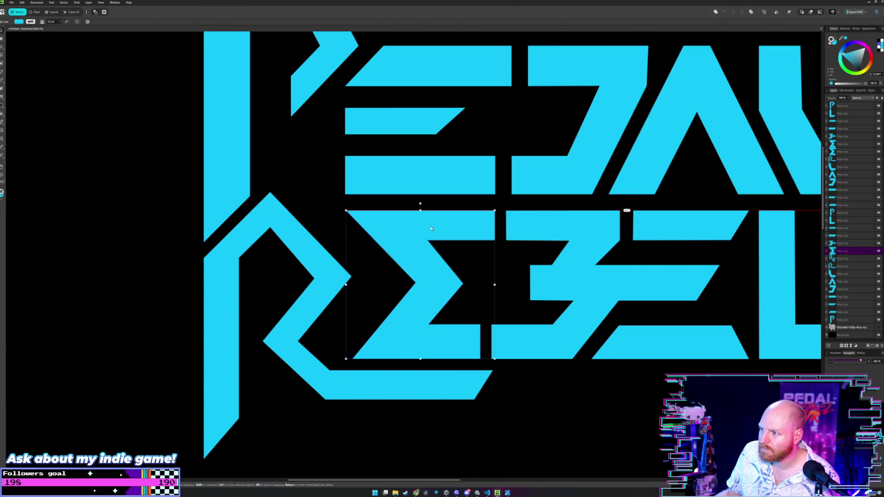
{"action": "left_click", "coordinate": [334, 198]}
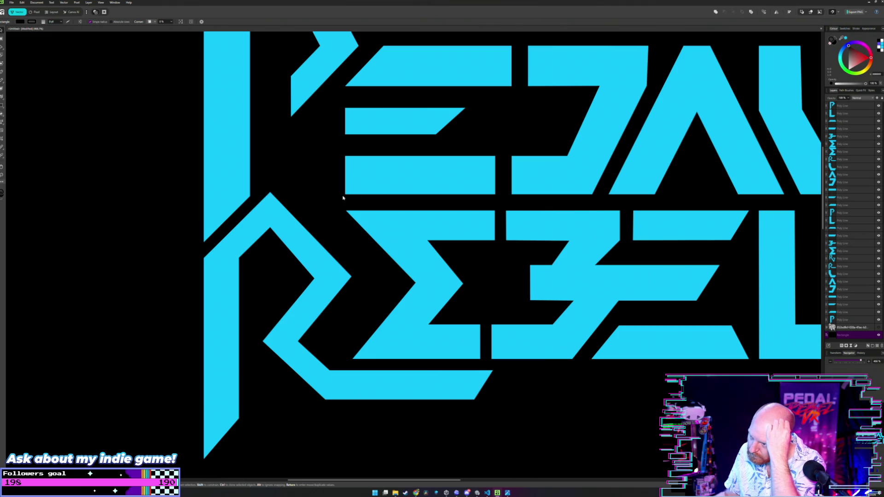
Step: Move the 3 slightly, then shift the second E's top and bottom bars and the L right
{"action": "scroll", "coordinate": [445, 222], "scroll_direction": "right", "scroll_amount": 2}
{"action": "left_click_drag", "start_coordinate": [470, 229], "coordinate": [470, 227]}
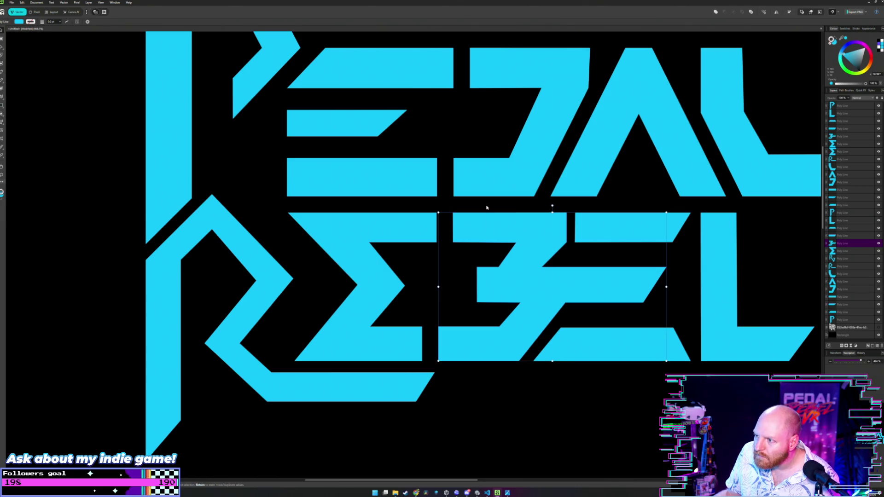
{"action": "left_click", "coordinate": [455, 206]}
{"action": "scroll", "coordinate": [454, 206], "scroll_direction": "right", "scroll_amount": 1}
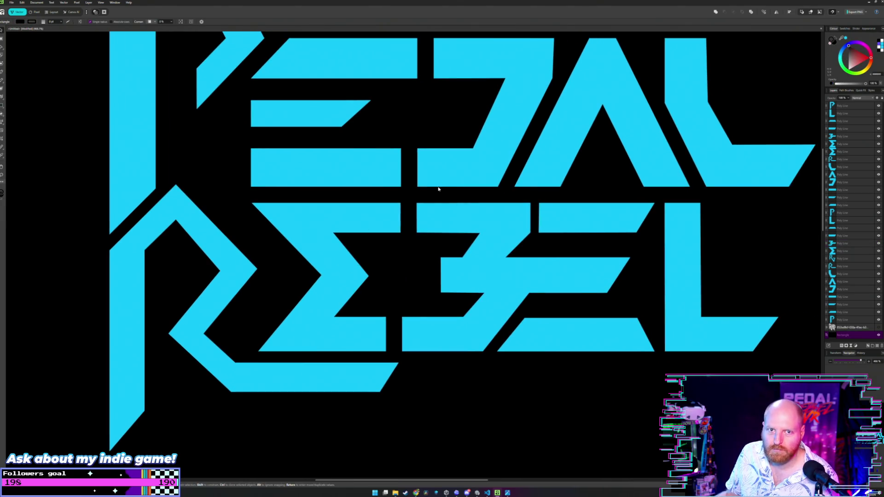
{"action": "scroll", "coordinate": [550, 212], "scroll_direction": "right", "scroll_amount": 5}
{"action": "key", "text": "v"}
{"action": "left_click", "coordinate": [529, 217]}
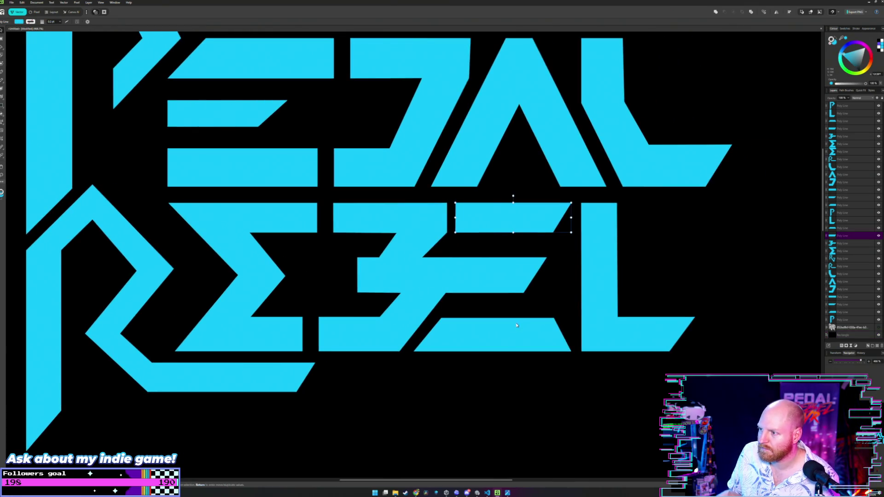
{"action": "left_click", "coordinate": [551, 329], "text": "shift"}
{"action": "left_click", "coordinate": [594, 230], "text": "shift"}
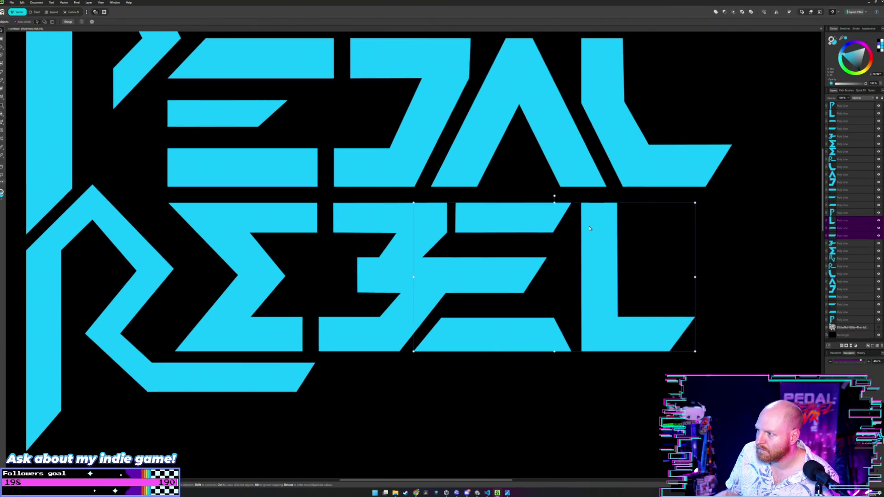
{"action": "left_click_drag", "start_coordinate": [524, 217], "coordinate": [528, 217]}
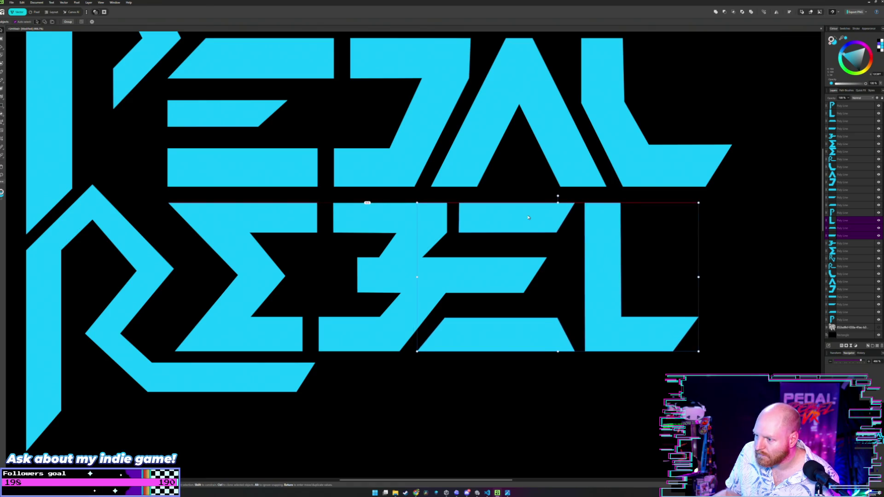
{"action": "left_click", "coordinate": [482, 397]}
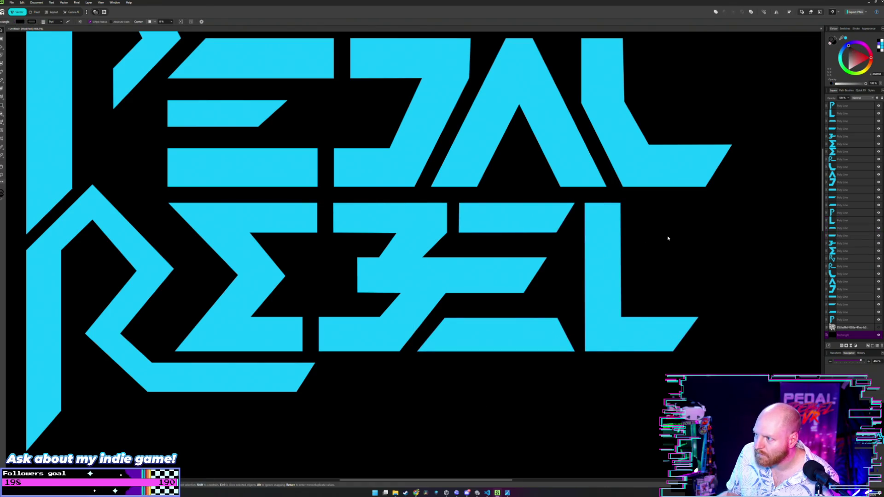
{"action": "scroll", "coordinate": [549, 227], "scroll_direction": "down", "scroll_amount": 5}
{"action": "scroll", "coordinate": [483, 170], "scroll_direction": "left", "scroll_amount": 3}
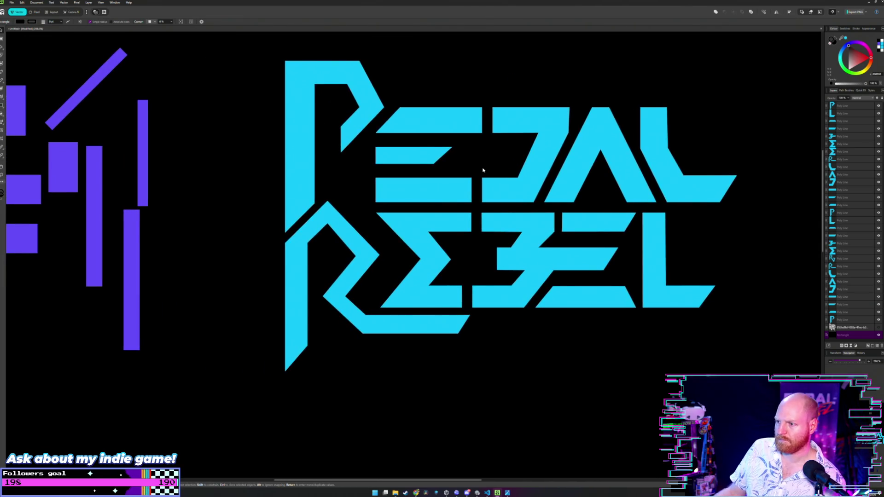
Step: Drag REBEL's R right and down, then pull it back up and left toward the Σ
{"action": "scroll", "coordinate": [483, 171], "scroll_direction": "down", "scroll_amount": 1}
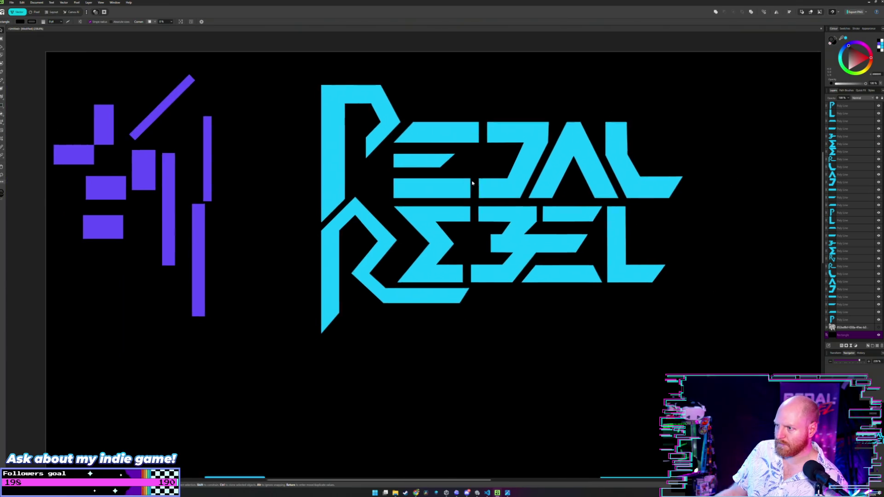
{"action": "left_click_drag", "start_coordinate": [482, 170], "coordinate": [459, 199]}
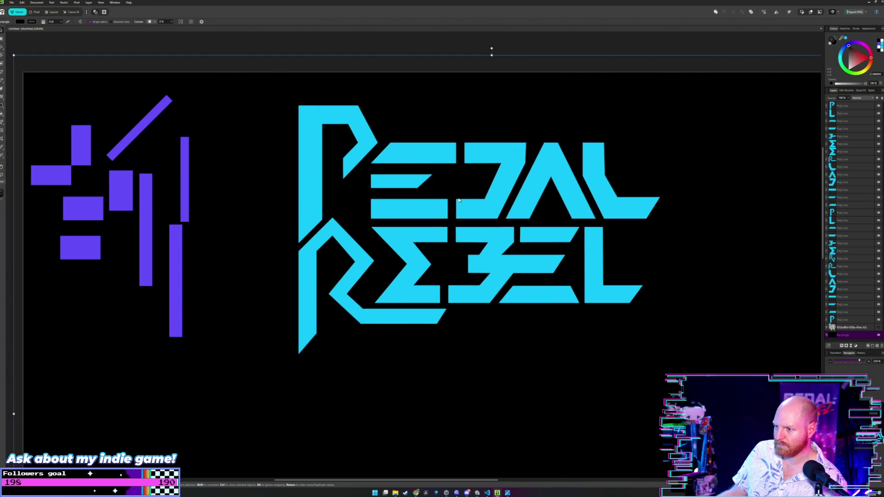
{"action": "scroll", "coordinate": [446, 211], "scroll_direction": "up", "scroll_amount": 1}
{"action": "scroll", "coordinate": [449, 198], "scroll_direction": "up", "scroll_amount": 1}
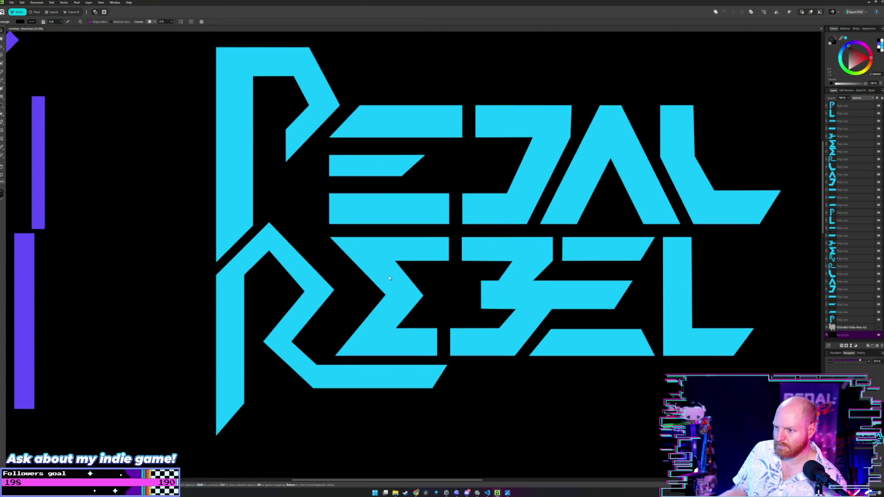
{"action": "scroll", "coordinate": [454, 169], "scroll_direction": "up", "scroll_amount": 1}
{"action": "left_click_drag", "start_coordinate": [366, 172], "coordinate": [395, 185]}
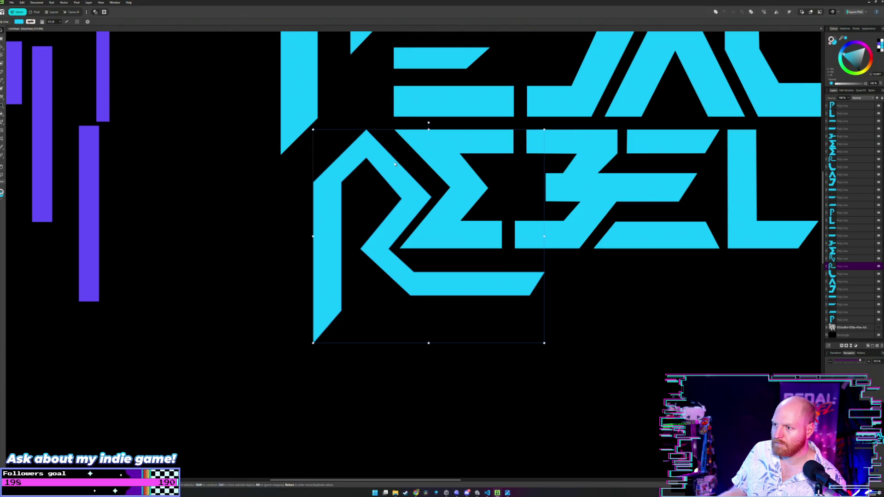
{"action": "scroll", "coordinate": [395, 163], "scroll_direction": "down", "scroll_amount": 5}
{"action": "scroll", "coordinate": [392, 180], "scroll_direction": "up", "scroll_amount": 1}
{"action": "left_click_drag", "start_coordinate": [388, 188], "coordinate": [379, 179]}
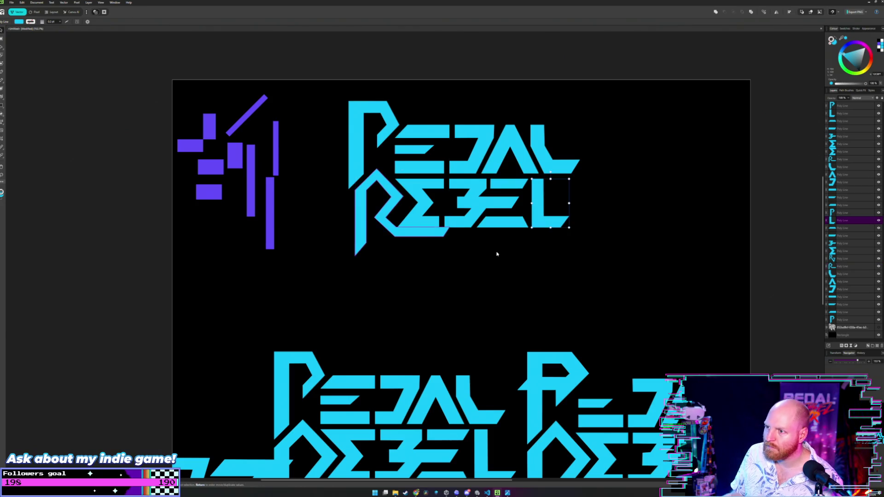
{"action": "left_click", "coordinate": [485, 271]}
Step: Zoom in and nudge the R slightly right with the arrow key to meet the Σ's bottom bar
{"action": "scroll", "coordinate": [467, 286], "scroll_direction": "up", "scroll_amount": 2}
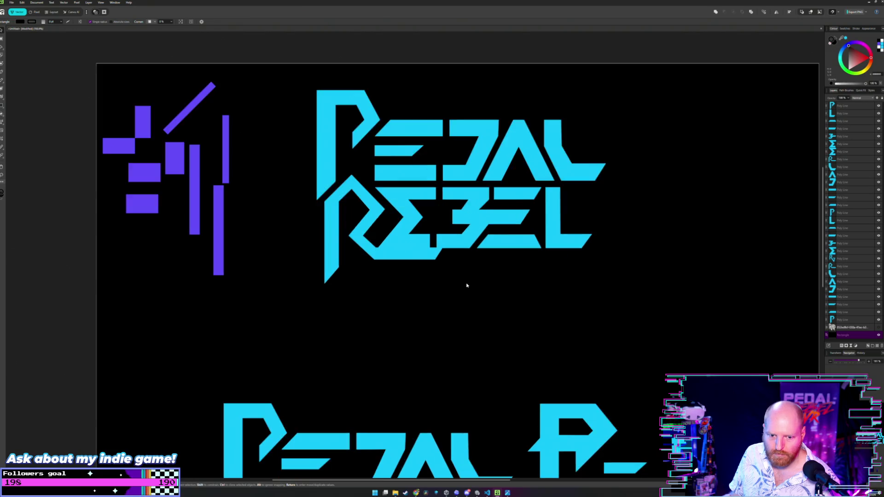
{"action": "scroll", "coordinate": [465, 286], "scroll_direction": "up", "scroll_amount": 3}
{"action": "scroll", "coordinate": [446, 275], "scroll_direction": "up", "scroll_amount": 3}
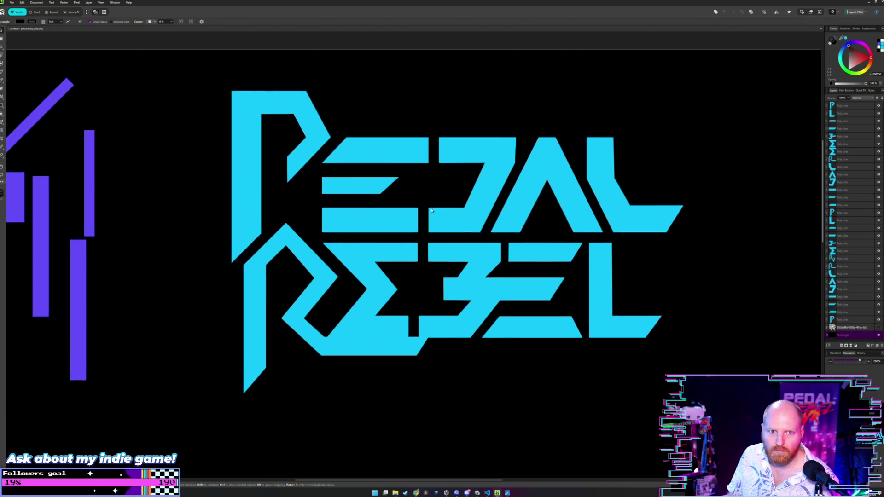
{"action": "scroll", "coordinate": [431, 206], "scroll_direction": "down", "scroll_amount": 1}
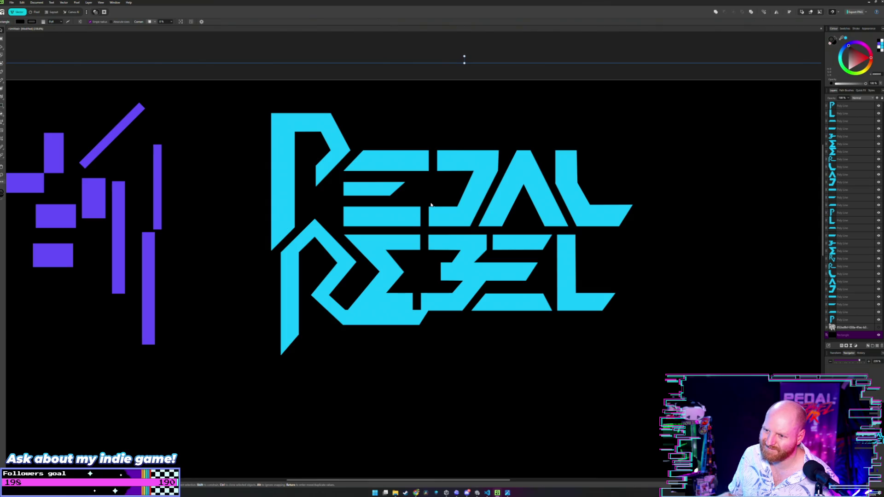
{"action": "scroll", "coordinate": [405, 198], "scroll_direction": "up", "scroll_amount": 1}
{"action": "scroll", "coordinate": [392, 222], "scroll_direction": "up", "scroll_amount": 1}
{"action": "scroll", "coordinate": [396, 220], "scroll_direction": "up", "scroll_amount": 1}
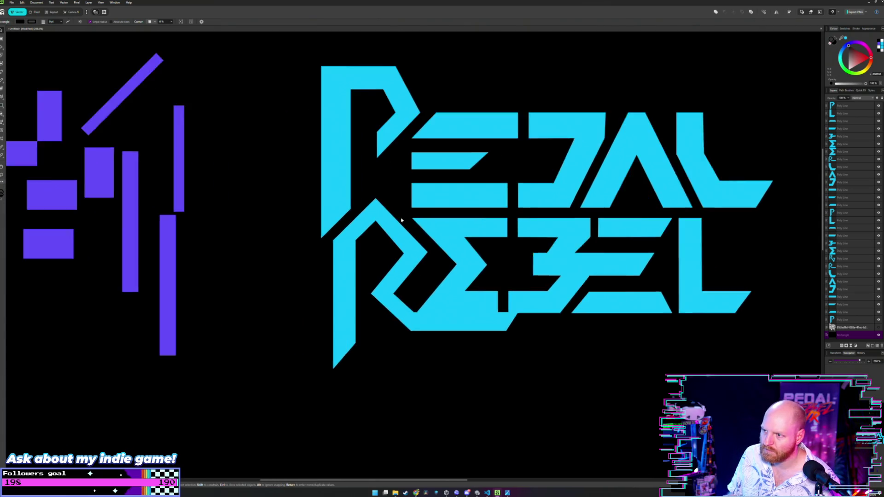
{"action": "scroll", "coordinate": [400, 218], "scroll_direction": "up", "scroll_amount": 1}
{"action": "scroll", "coordinate": [414, 217], "scroll_direction": "left", "scroll_amount": 2}
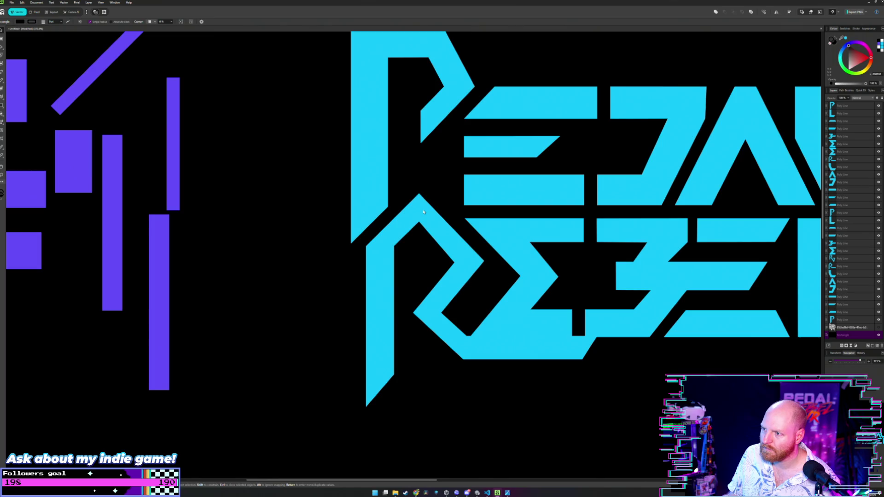
{"action": "left_click", "coordinate": [424, 212]}
{"action": "key", "text": "Right"}
{"action": "key", "text": "Right"}
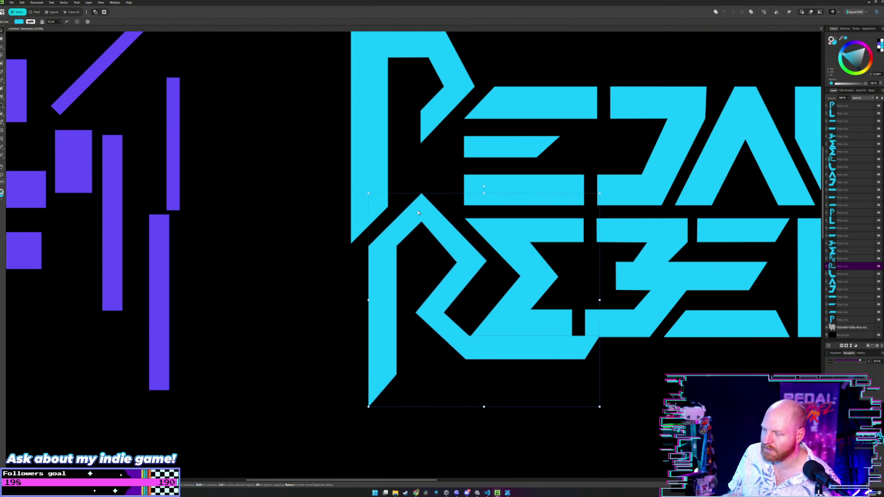
Step: Reposition the R of REBEL, trying it against the E, then lower it just below
{"action": "left_click", "coordinate": [443, 222]}
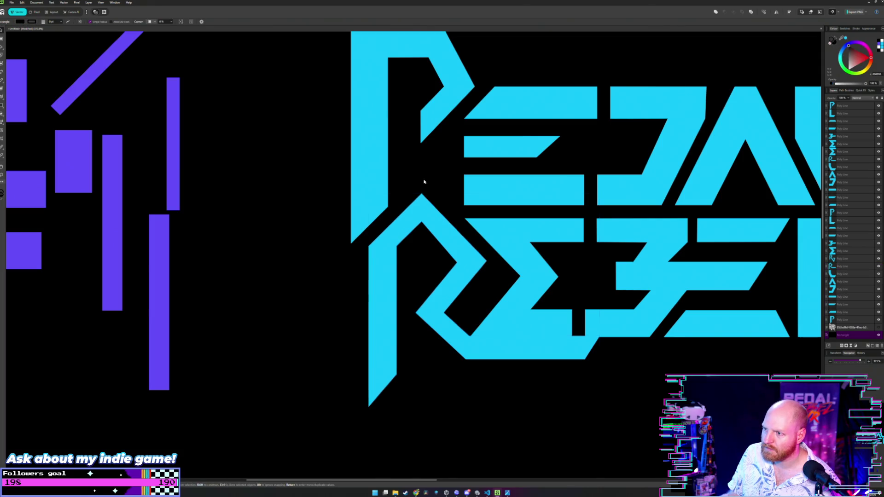
{"action": "scroll", "coordinate": [428, 222], "scroll_direction": "down", "scroll_amount": 2}
{"action": "scroll", "coordinate": [410, 222], "scroll_direction": "down", "scroll_amount": 2}
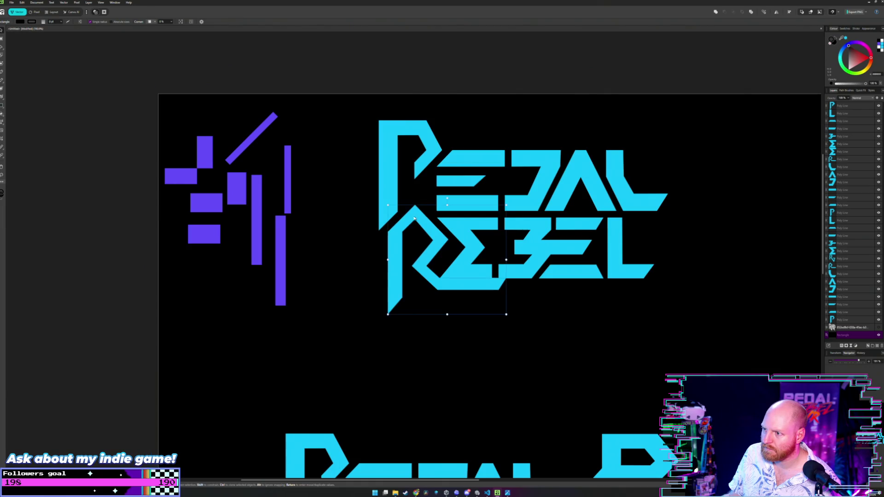
{"action": "left_click_drag", "start_coordinate": [421, 218], "coordinate": [420, 187]}
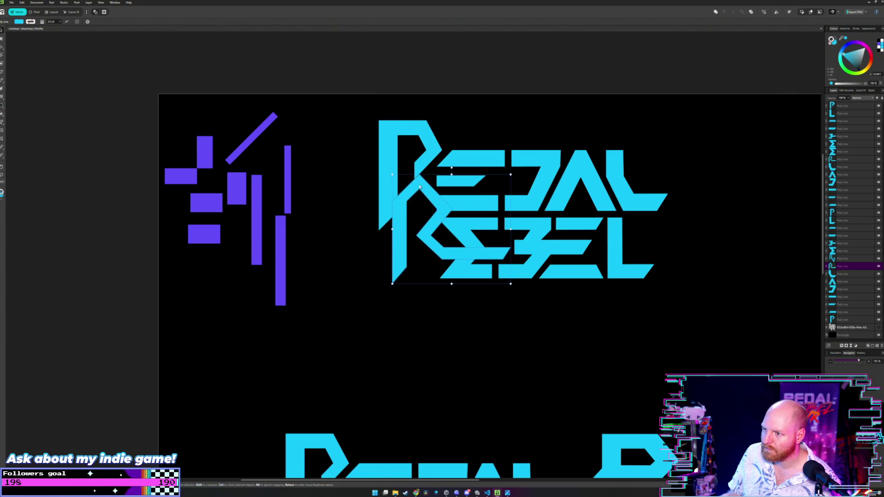
{"action": "left_click_drag", "start_coordinate": [419, 186], "coordinate": [407, 223]}
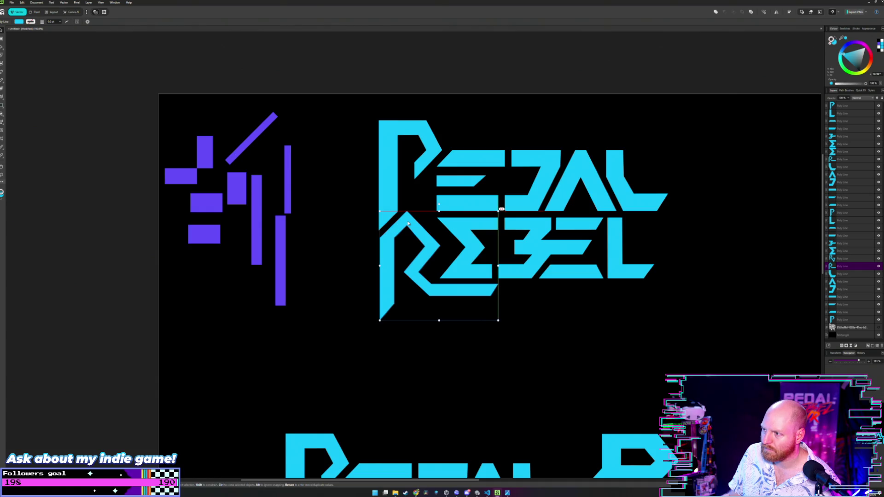
{"action": "left_click_drag", "start_coordinate": [408, 226], "coordinate": [415, 231]}
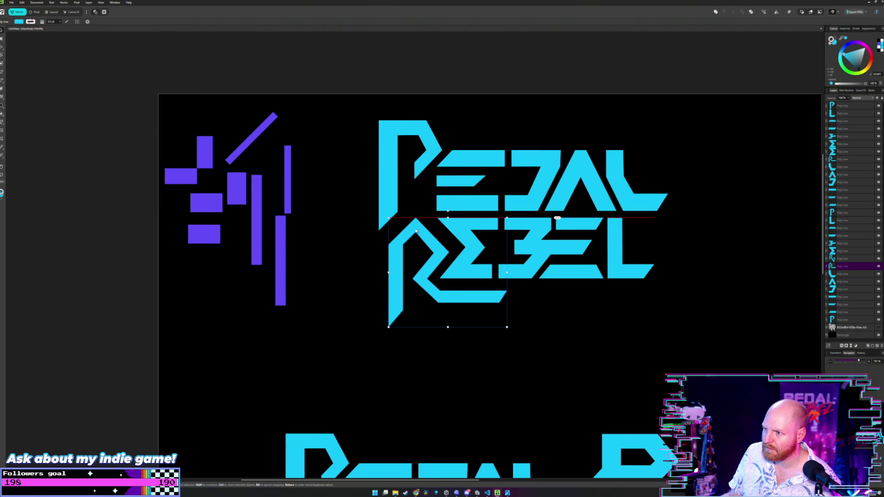
{"action": "left_click", "coordinate": [337, 240]}
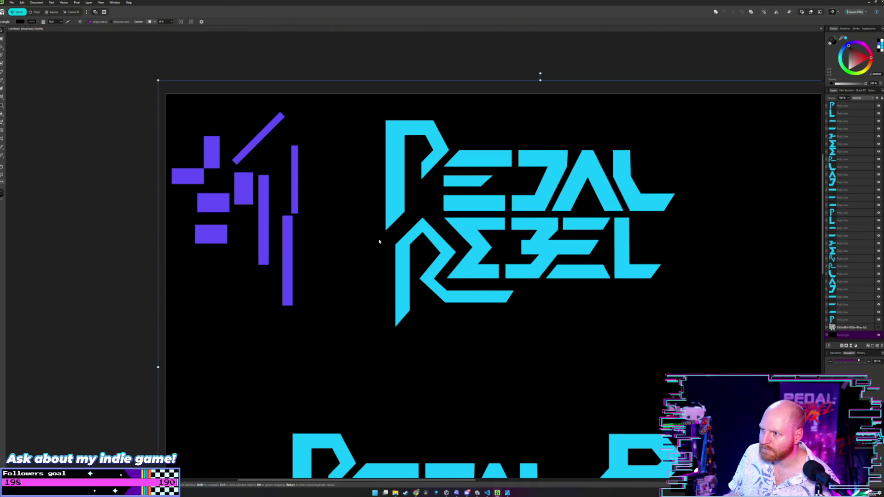
Step: Enlarge the R slightly from its top-left corner and nudge it right
{"action": "scroll", "coordinate": [379, 241], "scroll_direction": "up", "scroll_amount": 1}
{"action": "scroll", "coordinate": [379, 241], "scroll_direction": "up", "scroll_amount": 1}
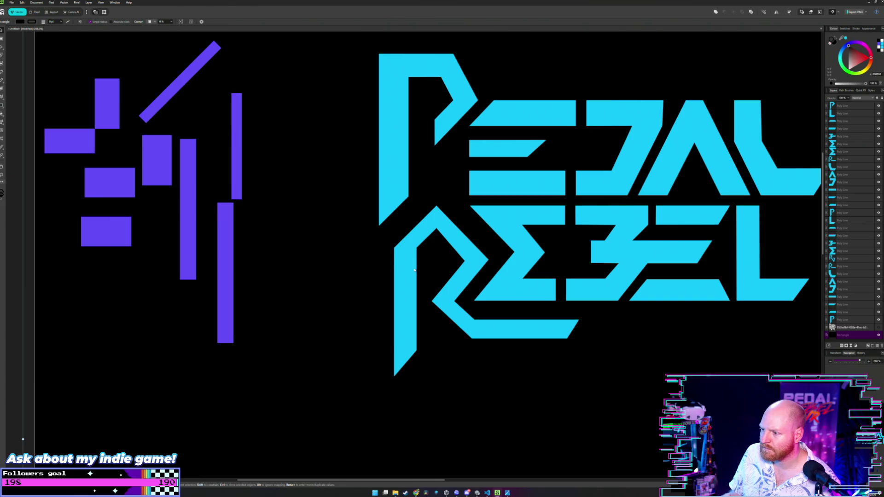
{"action": "left_click", "coordinate": [440, 215]}
{"action": "left_click_drag", "start_coordinate": [394, 206], "coordinate": [383, 191]}
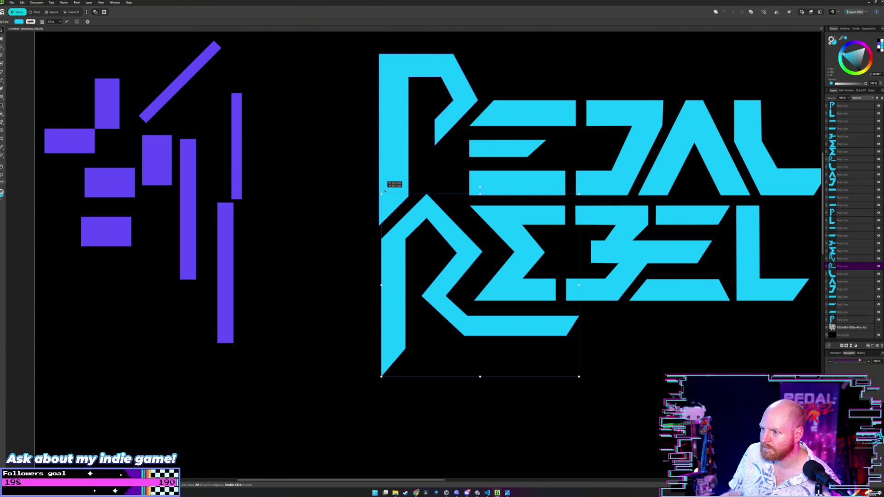
{"action": "scroll", "coordinate": [329, 250], "scroll_direction": "down", "scroll_amount": 3}
{"action": "left_click", "coordinate": [377, 236]}
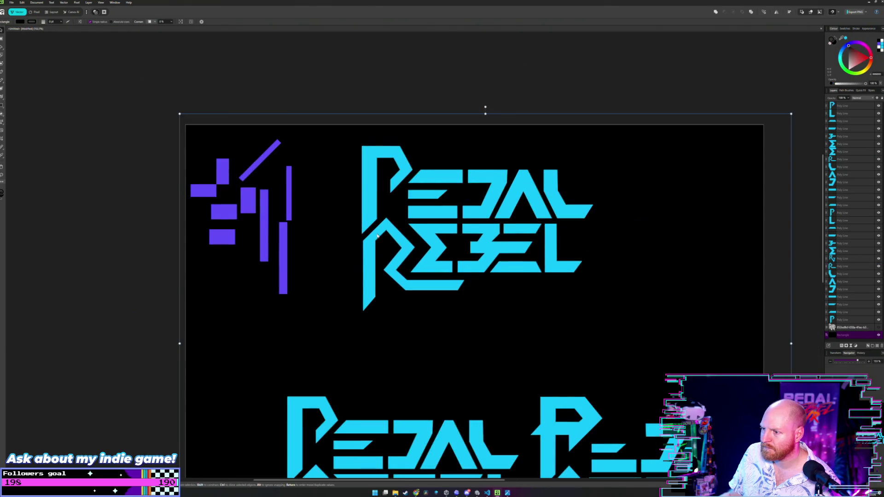
{"action": "left_click", "coordinate": [389, 239]}
{"action": "left_click_drag", "start_coordinate": [390, 240], "coordinate": [393, 234]}
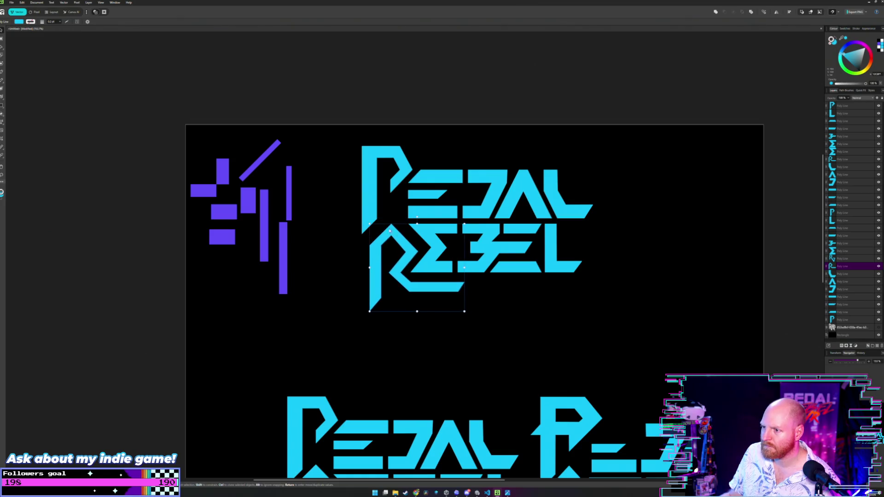
{"action": "left_click", "coordinate": [376, 235]}
Step: Compare the R against the P, then set it back in the second row
{"action": "scroll", "coordinate": [340, 246], "scroll_direction": "up", "scroll_amount": 1}
{"action": "scroll", "coordinate": [367, 266], "scroll_direction": "left", "scroll_amount": 1}
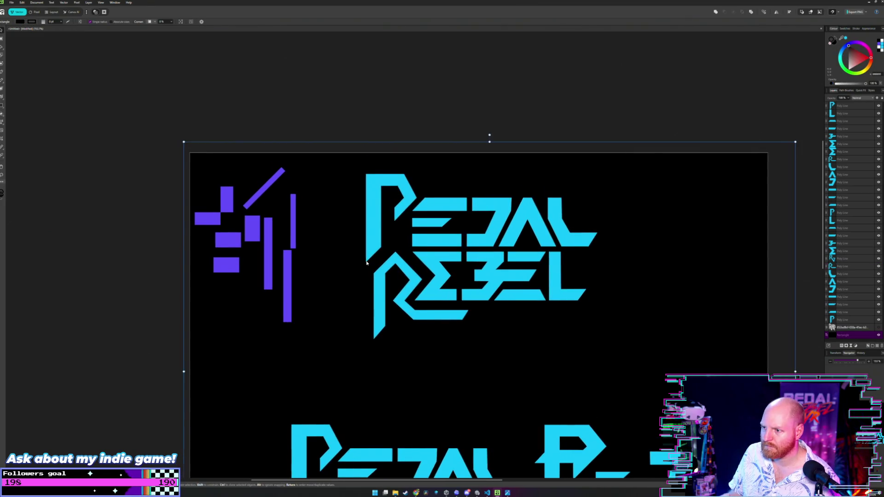
{"action": "scroll", "coordinate": [367, 263], "scroll_direction": "up", "scroll_amount": 3}
{"action": "mouse_move", "coordinate": [395, 287]}
{"action": "left_mouse_down"}
{"action": "mouse_move", "coordinate": [388, 113]}
{"action": "mouse_move", "coordinate": [388, 147]}
{"action": "left_mouse_up"}
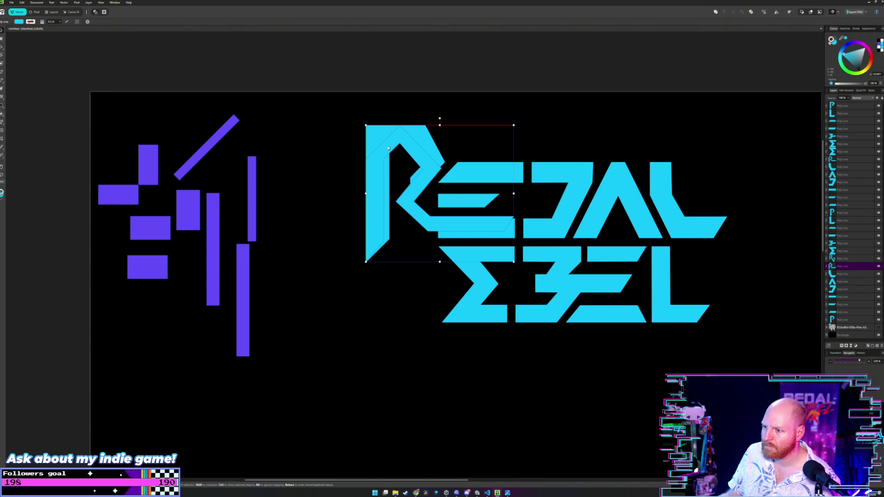
{"action": "left_click_drag", "start_coordinate": [388, 146], "coordinate": [387, 269]}
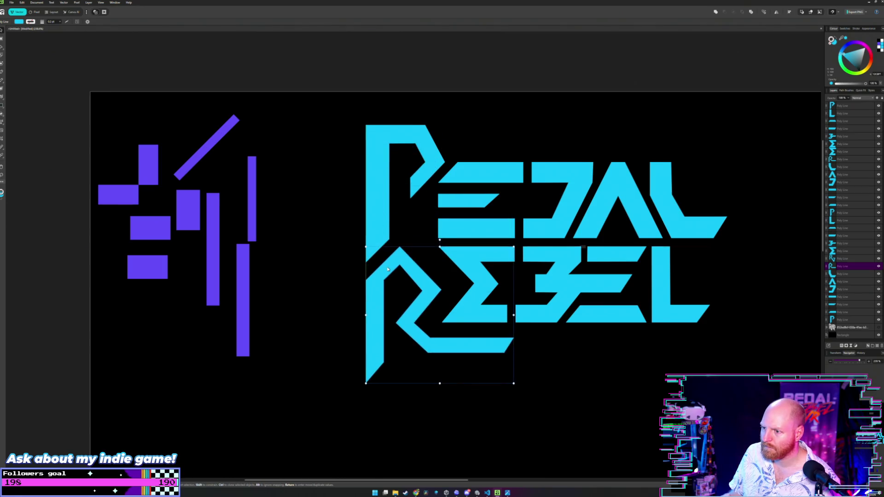
{"action": "left_click", "coordinate": [346, 267]}
{"action": "scroll", "coordinate": [361, 268], "scroll_direction": "up", "scroll_amount": 2}
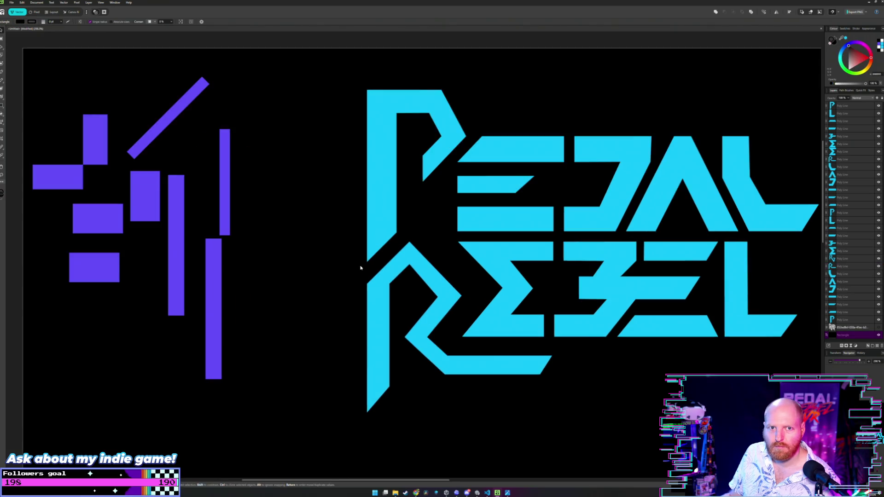
{"action": "scroll", "coordinate": [361, 268], "scroll_direction": "up", "scroll_amount": 2}
{"action": "scroll", "coordinate": [361, 268], "scroll_direction": "down", "scroll_amount": 1}
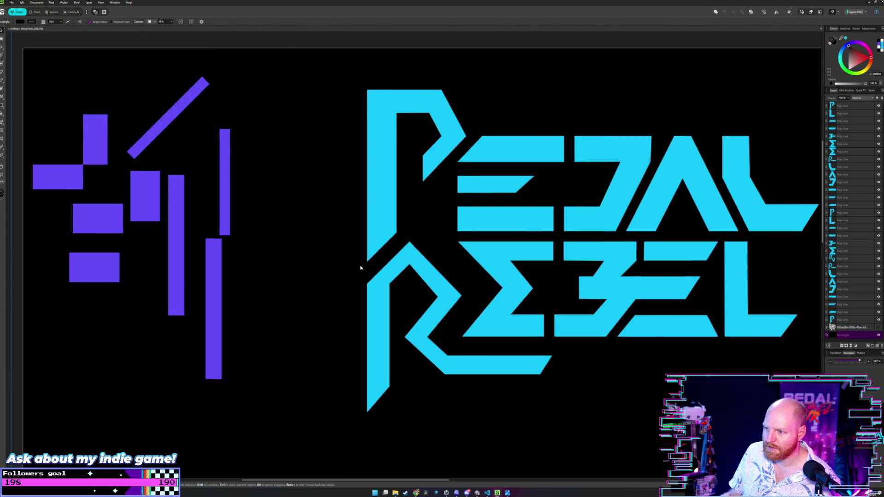
{"action": "scroll", "coordinate": [361, 268], "scroll_direction": "up", "scroll_amount": 1}
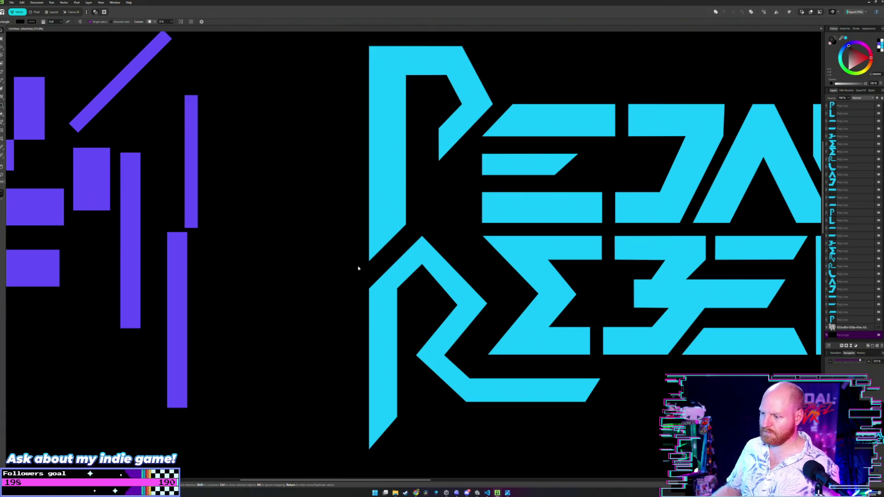
{"action": "mouse_move", "coordinate": [426, 305]}
{"action": "left_mouse_down"}
{"action": "mouse_move", "coordinate": [382, 243]}
{"action": "mouse_move", "coordinate": [359, 236]}
{"action": "left_mouse_up"}
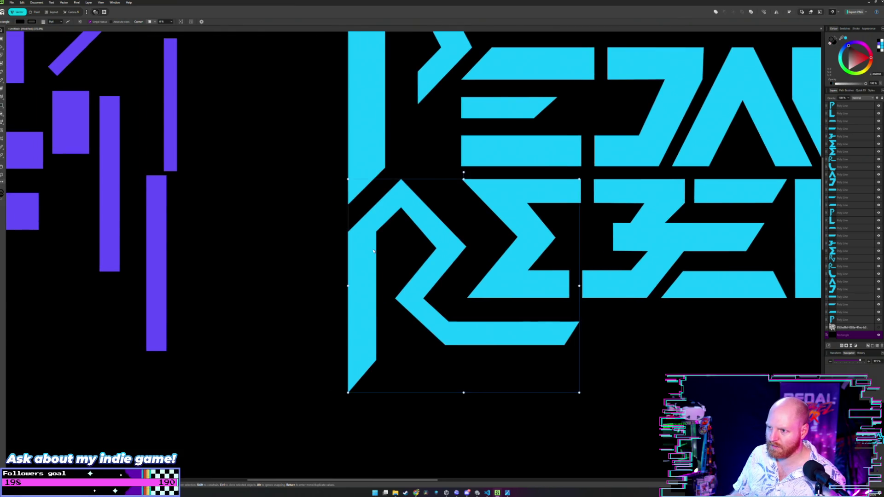
Step: Place the tall purple bar over the R's stem and nudge it slightly left
{"action": "key", "text": "a"}
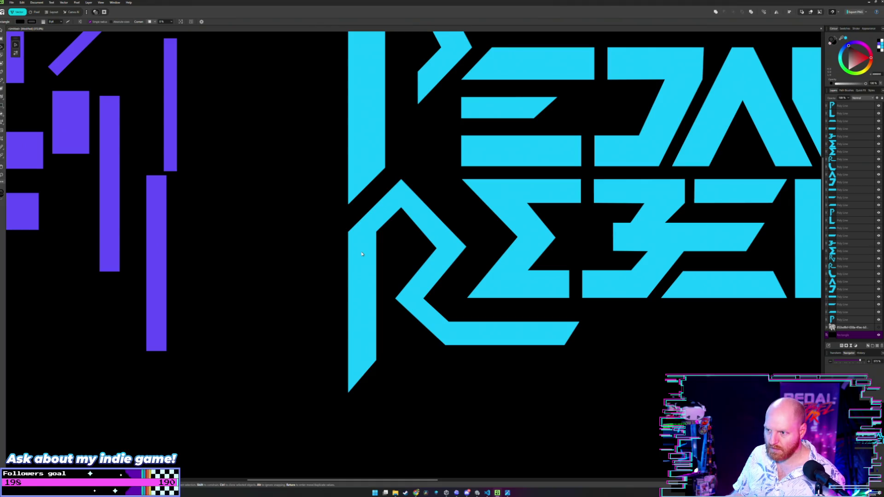
{"action": "left_click", "coordinate": [370, 243]}
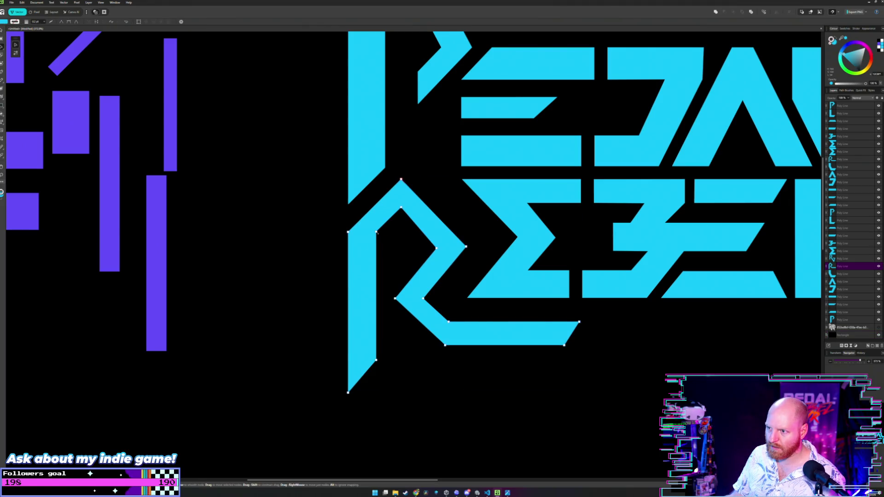
{"action": "key", "text": "v"}
{"action": "left_click", "coordinate": [158, 193]}
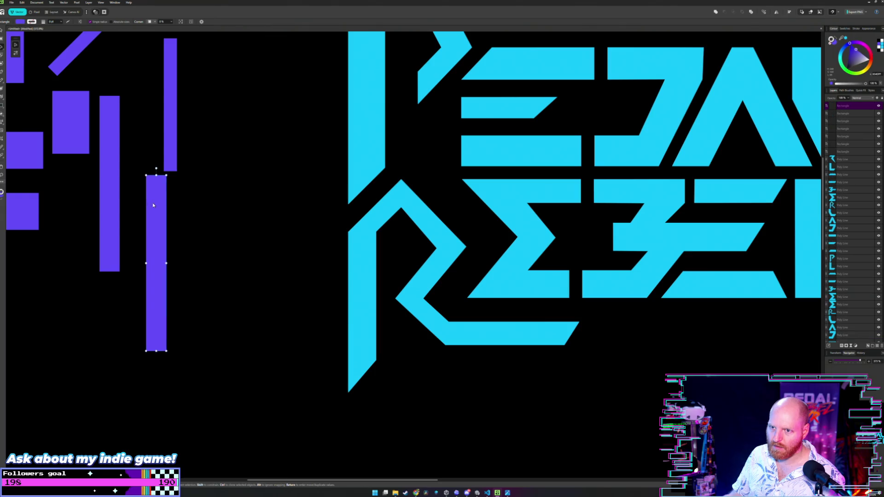
{"action": "left_click_drag", "start_coordinate": [153, 205], "coordinate": [392, 163]}
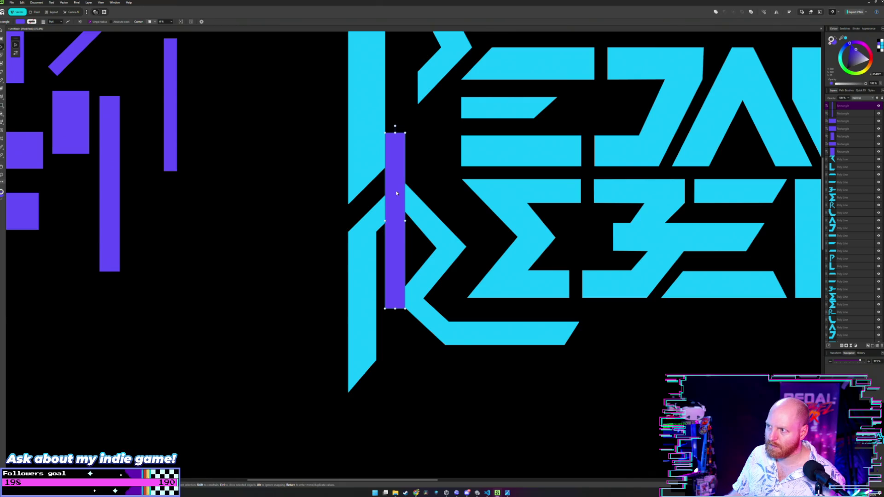
{"action": "scroll", "coordinate": [396, 194], "scroll_direction": "up", "scroll_amount": 2}
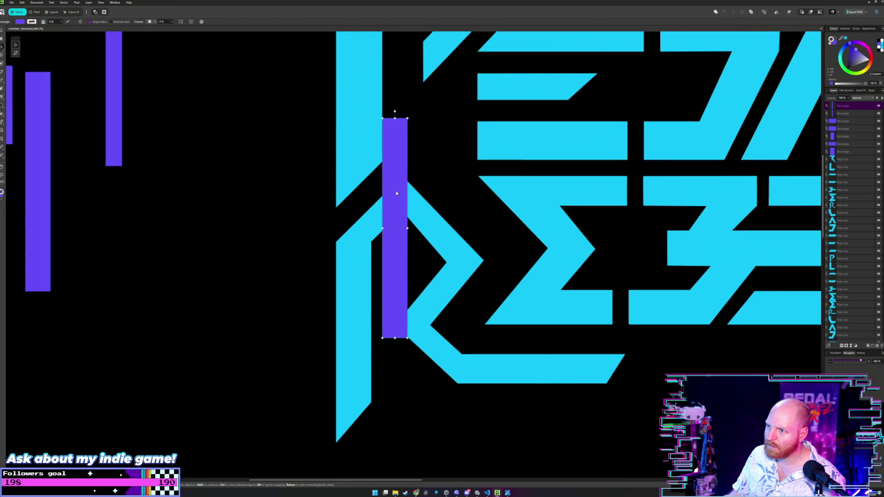
{"action": "left_click", "coordinate": [294, 191]}
{"action": "scroll", "coordinate": [297, 191], "scroll_direction": "down", "scroll_amount": 2}
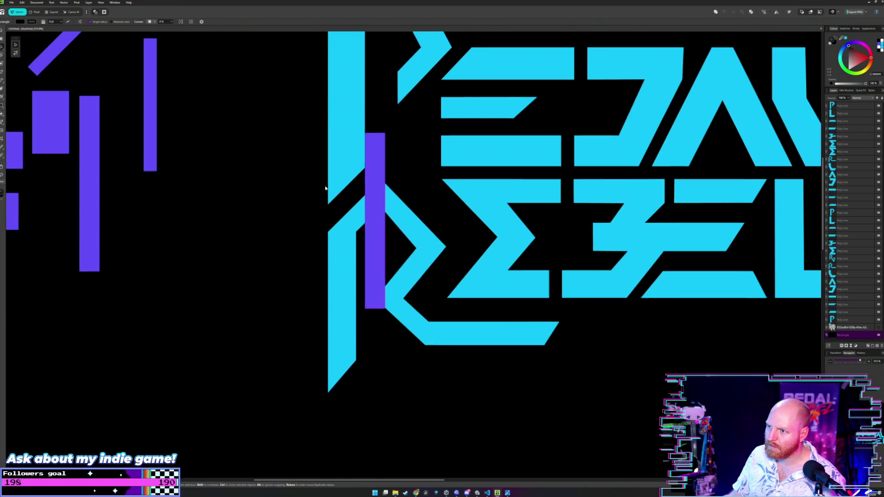
{"action": "left_click", "coordinate": [378, 174]}
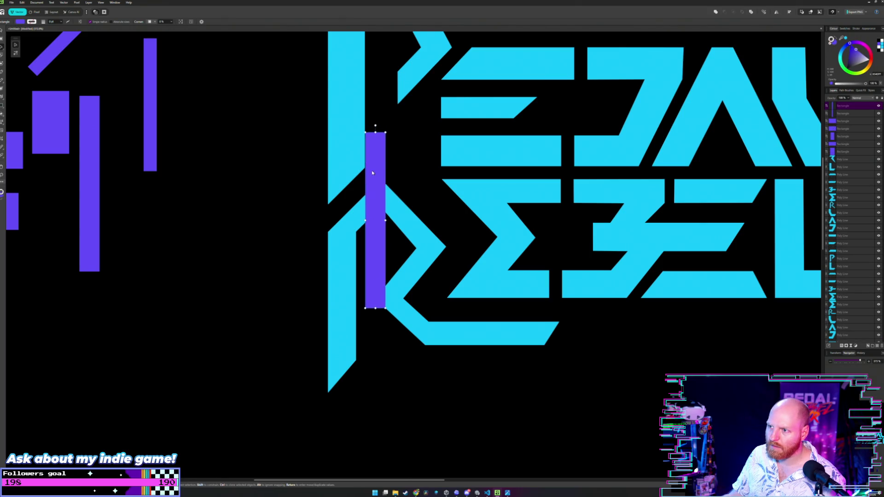
{"action": "left_click_drag", "start_coordinate": [373, 172], "coordinate": [371, 173]}
Step: Widen the R's stem to the right by dragging its nodes
{"action": "left_click", "coordinate": [292, 231]}
{"action": "left_click", "coordinate": [345, 250]}
{"action": "scroll", "coordinate": [345, 253], "scroll_direction": "up", "scroll_amount": 1}
{"action": "left_click", "coordinate": [345, 253]}
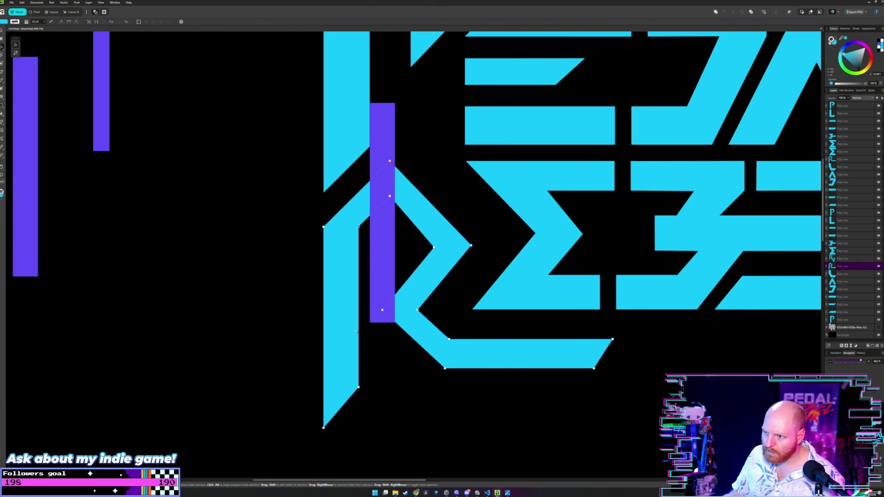
{"action": "left_click_drag", "start_coordinate": [359, 388], "coordinate": [369, 354]}
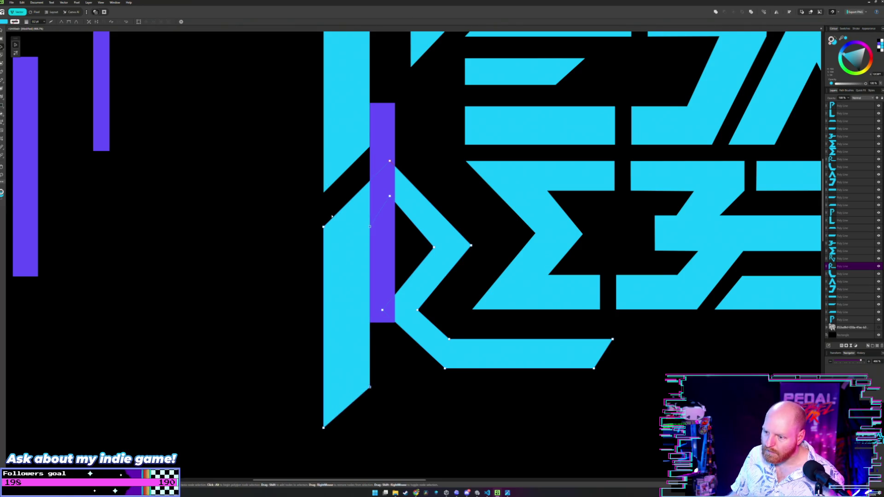
{"action": "left_click", "coordinate": [301, 210]}
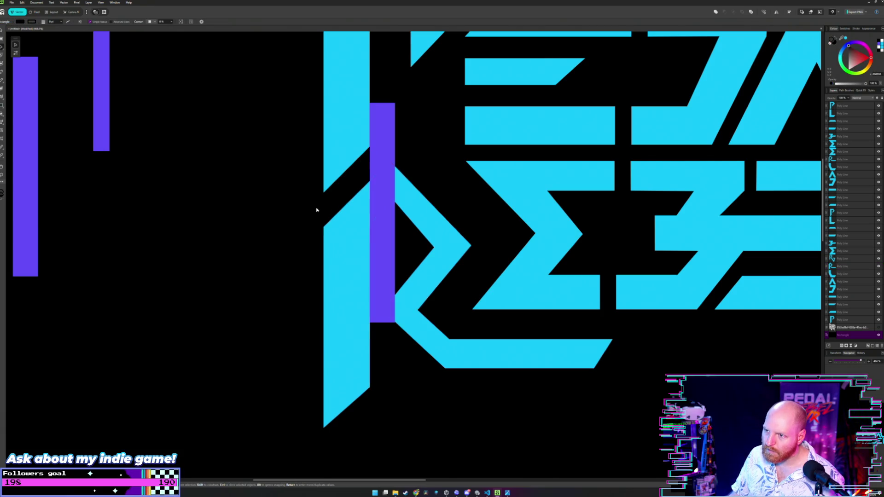
Step: Weave the purple bar through the gap between the P and the R
{"action": "left_click_drag", "start_coordinate": [380, 186], "coordinate": [248, 218]}
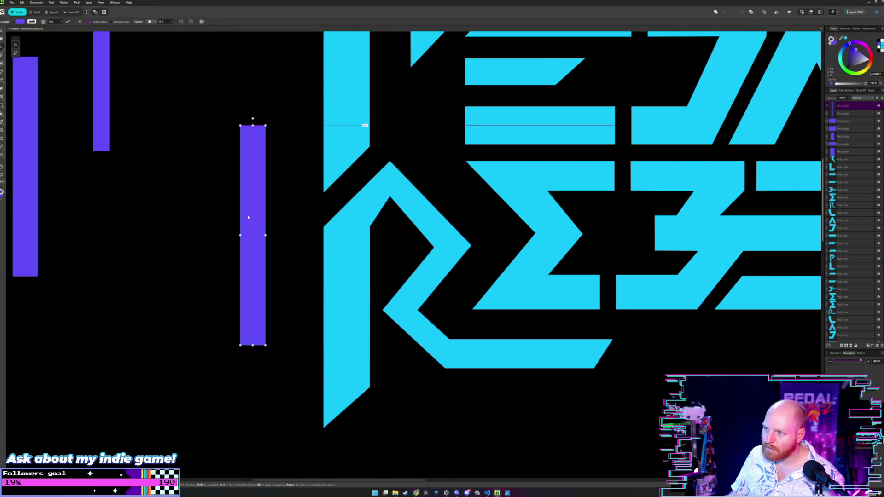
{"action": "scroll", "coordinate": [247, 218], "scroll_direction": "up", "scroll_amount": 3}
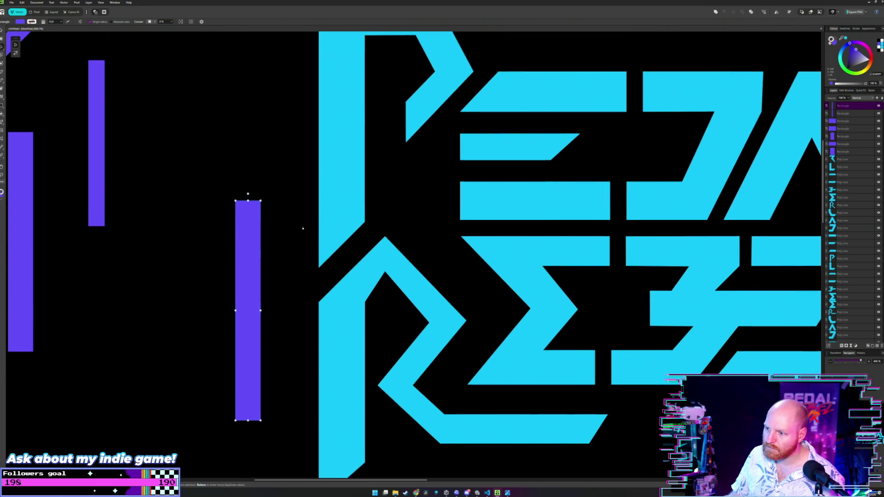
{"action": "left_click_drag", "start_coordinate": [247, 253], "coordinate": [418, 151]}
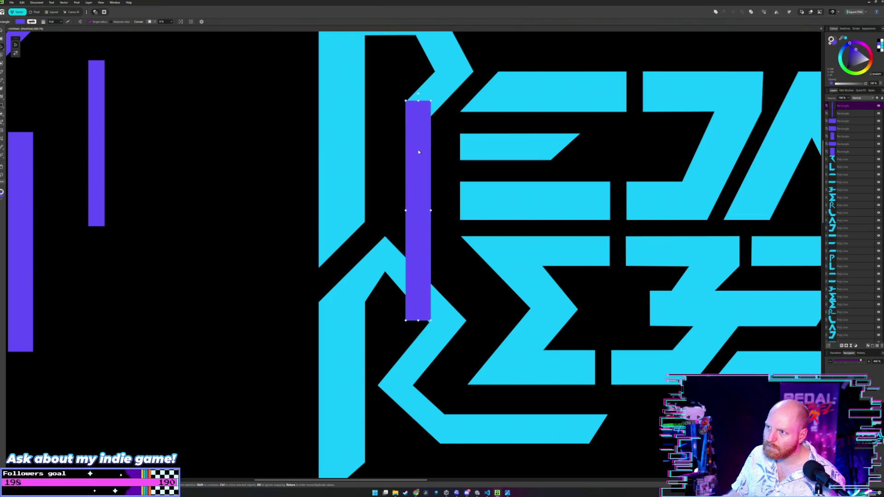
{"action": "key", "text": "a"}
{"action": "scroll", "coordinate": [418, 152], "scroll_direction": "up", "scroll_amount": 3}
{"action": "left_click", "coordinate": [362, 160]}
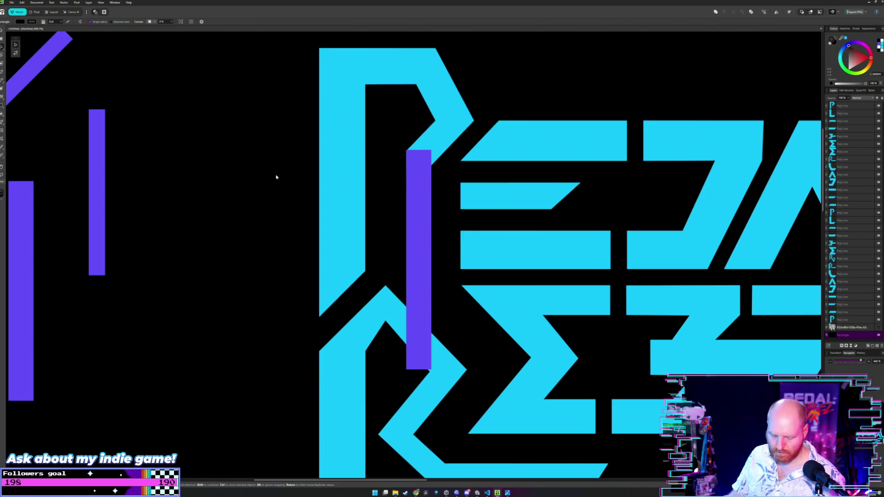
{"action": "key", "text": "v"}
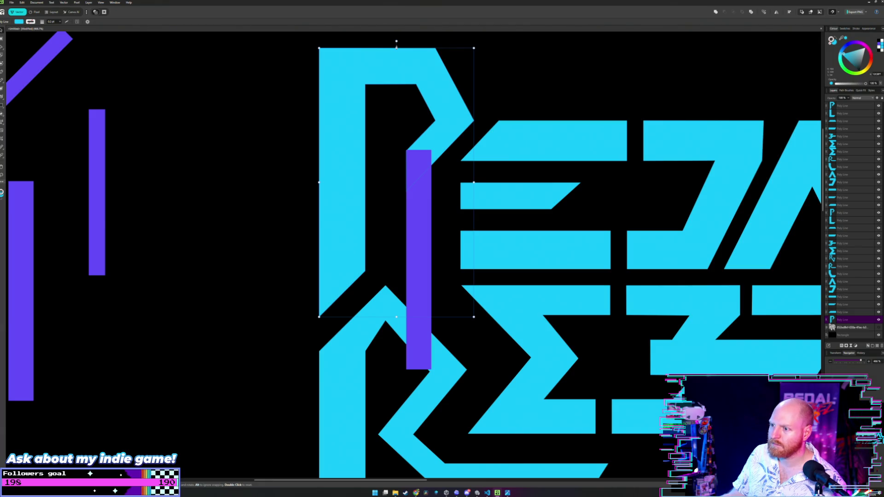
Step: Shift the purple bar right and up beside the P's bowl, above the R
{"action": "left_click", "coordinate": [305, 258]}
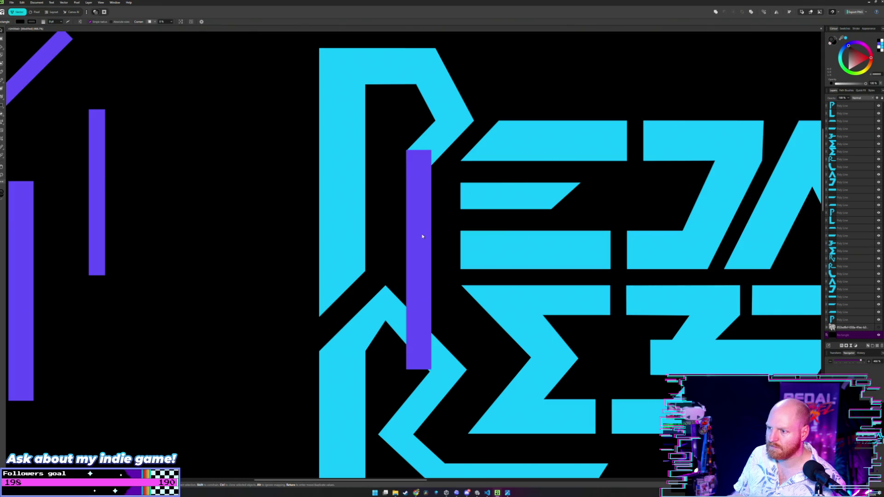
{"action": "left_click_drag", "start_coordinate": [422, 210], "coordinate": [463, 185]}
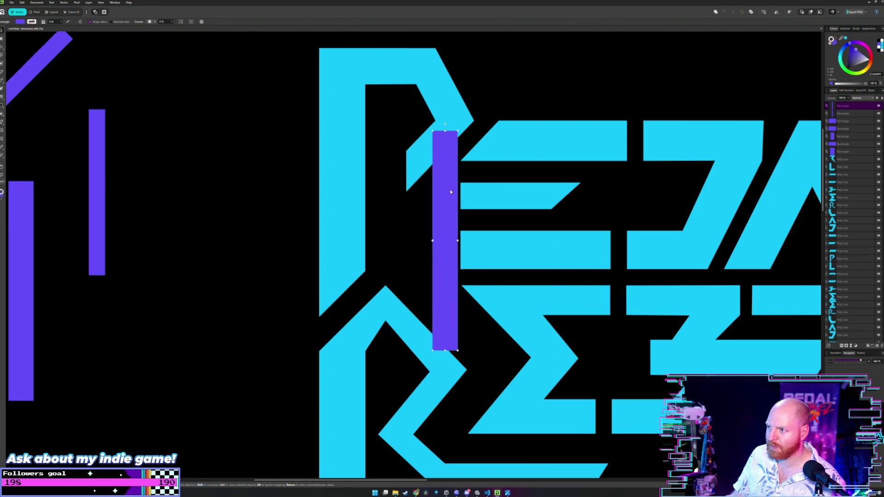
{"action": "left_click_drag", "start_coordinate": [434, 310], "coordinate": [426, 237]}
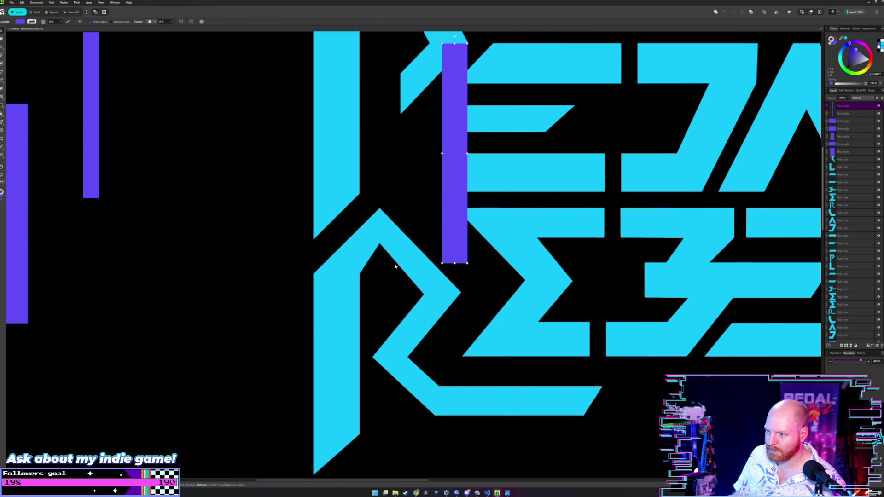
{"action": "scroll", "coordinate": [427, 229], "scroll_direction": "up", "scroll_amount": 3}
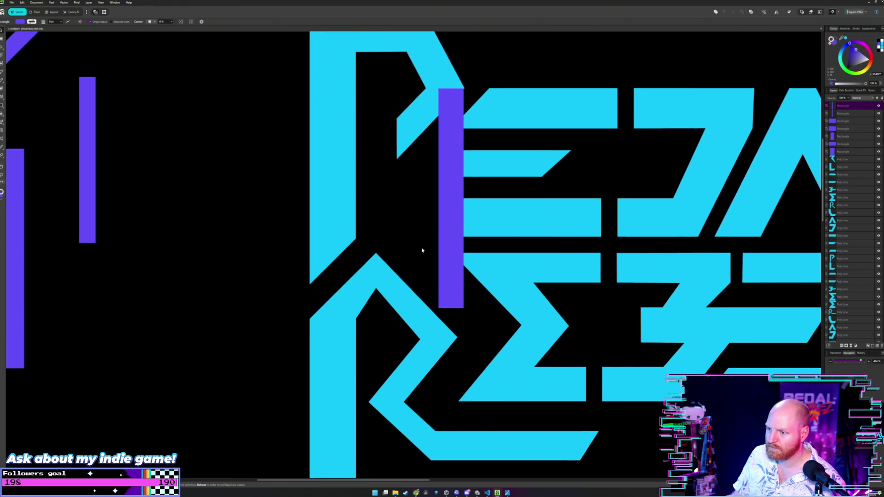
{"action": "scroll", "coordinate": [422, 230], "scroll_direction": "down", "scroll_amount": 2}
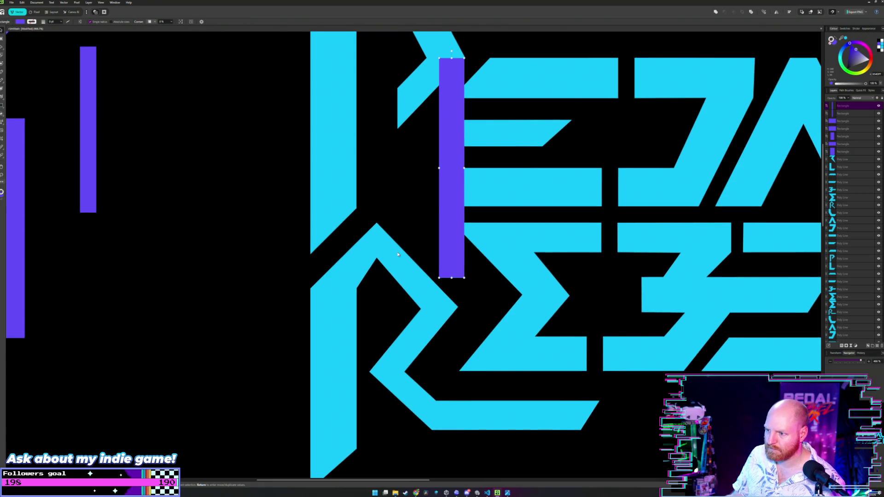
{"action": "left_click", "coordinate": [449, 288]}
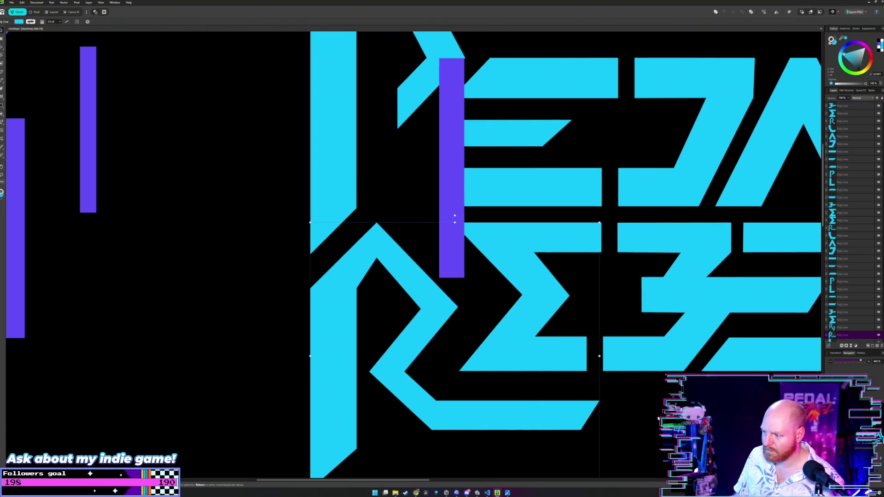
Step: Push the R's diagonal leg and bottom-stroke nodes slightly to the right
{"action": "key", "text": "a"}
{"action": "left_click", "coordinate": [599, 401]}
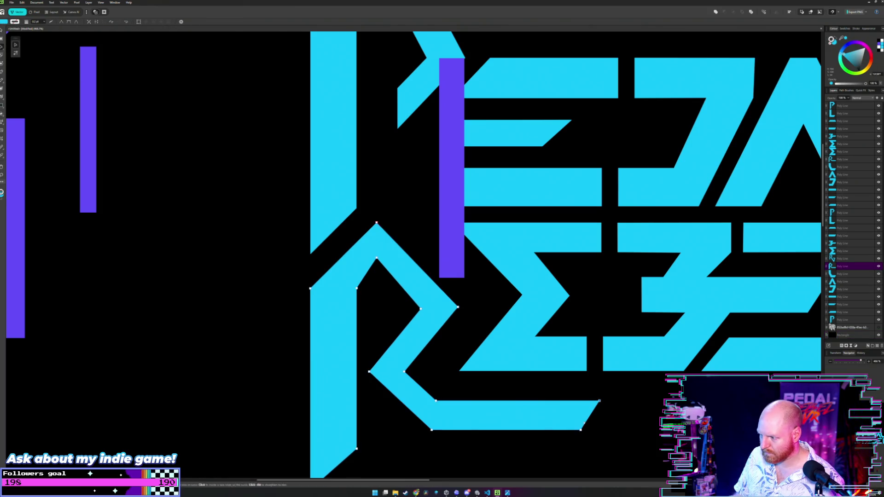
{"action": "left_click", "coordinate": [431, 430]}
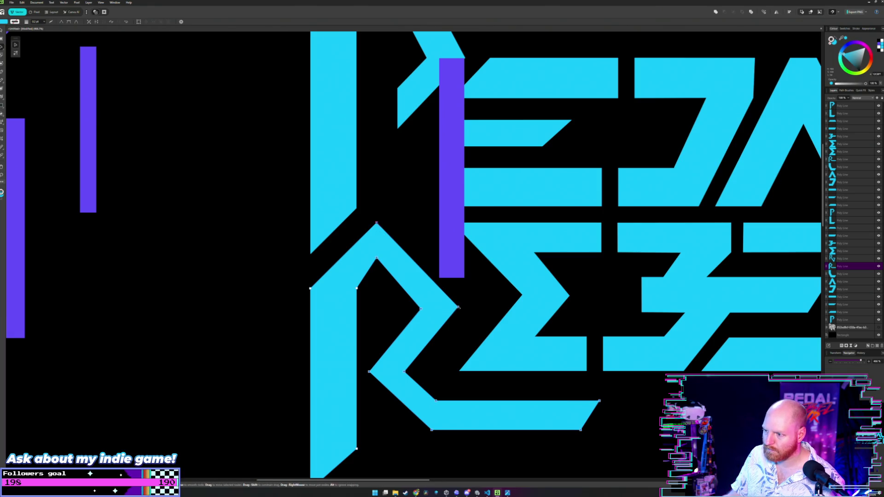
{"action": "left_click_drag", "start_coordinate": [458, 307], "coordinate": [477, 308]}
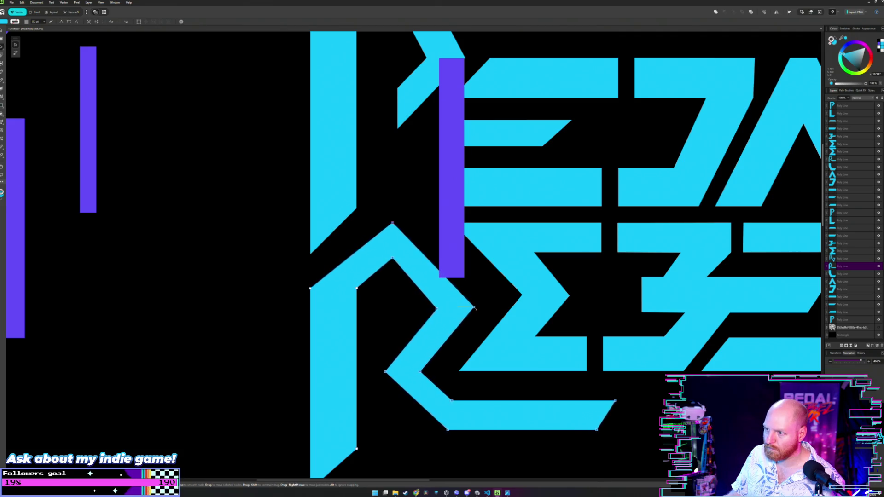
{"action": "left_click_drag", "start_coordinate": [476, 308], "coordinate": [467, 307]}
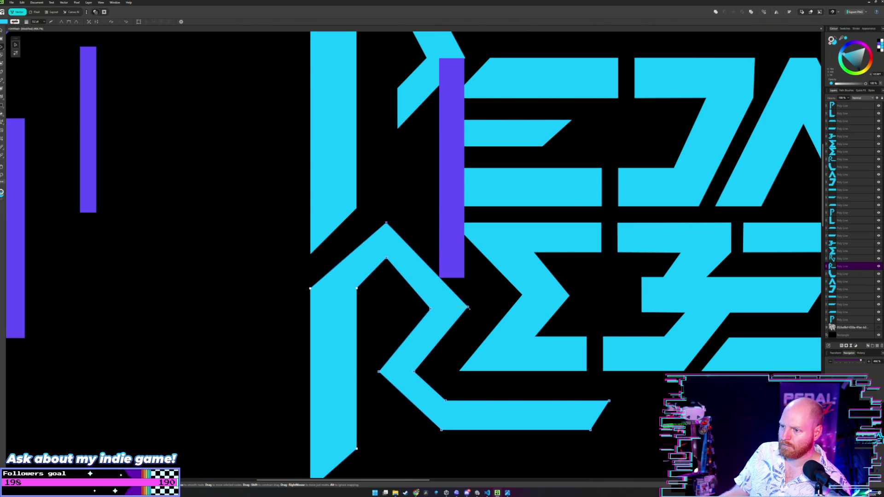
{"action": "key", "text": "v"}
{"action": "left_click", "coordinate": [499, 282]}
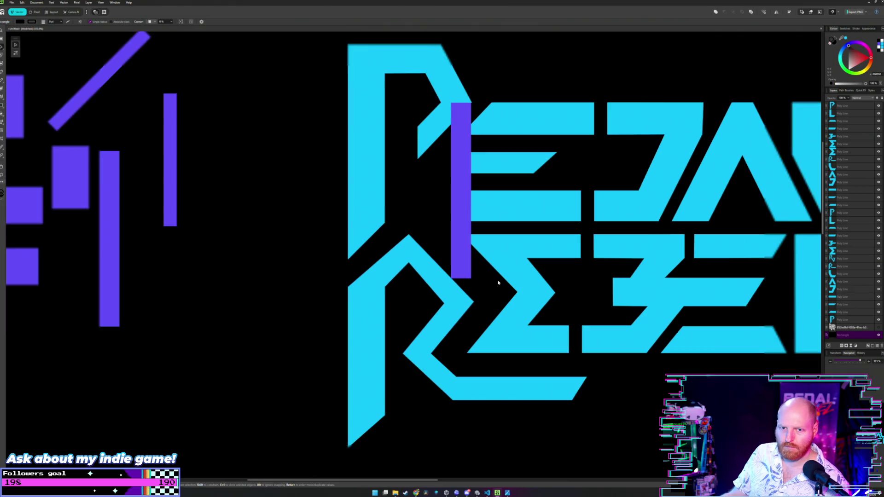
Step: Snap the purple bar right against the P's corner
{"action": "scroll", "coordinate": [495, 279], "scroll_direction": "down", "scroll_amount": 5}
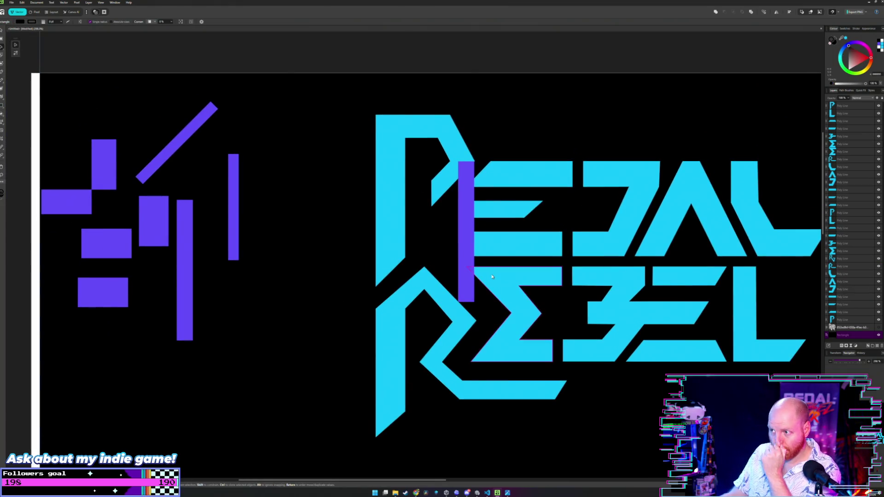
{"action": "scroll", "coordinate": [474, 147], "scroll_direction": "up", "scroll_amount": 2}
{"action": "scroll", "coordinate": [473, 151], "scroll_direction": "up", "scroll_amount": 2}
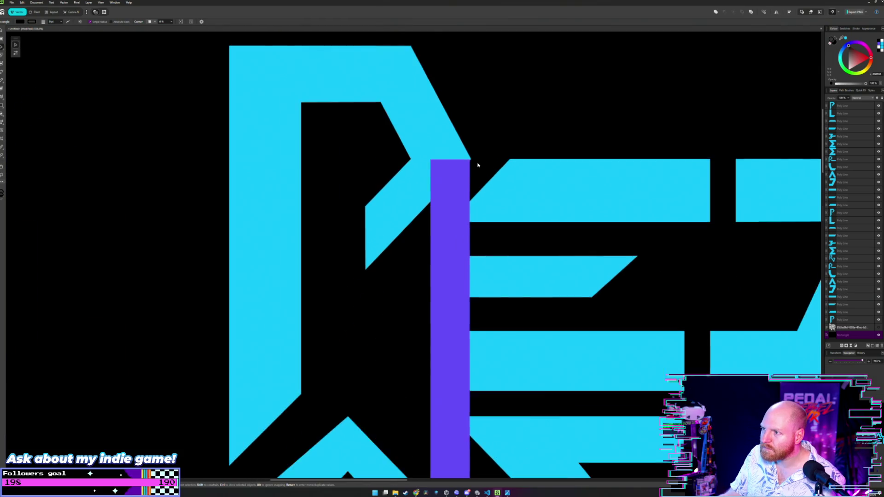
{"action": "scroll", "coordinate": [447, 174], "scroll_direction": "up", "scroll_amount": 2}
{"action": "left_click", "coordinate": [444, 187]}
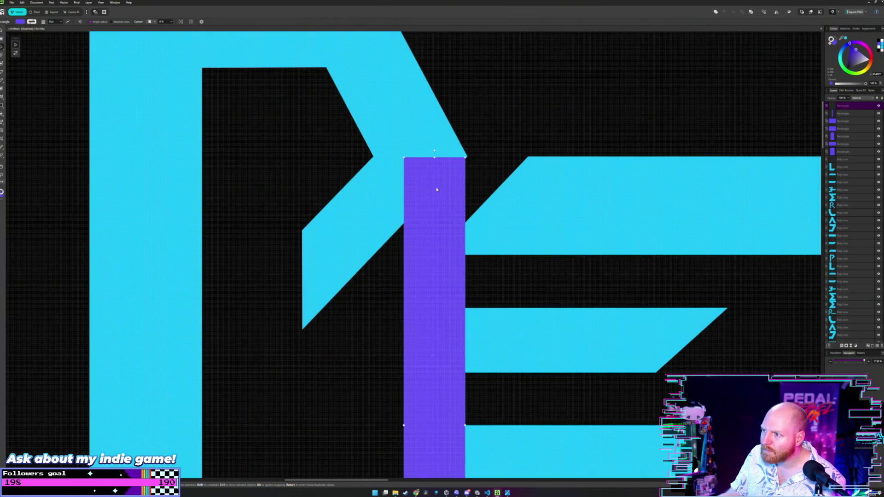
{"action": "scroll", "coordinate": [484, 166], "scroll_direction": "up", "scroll_amount": 2}
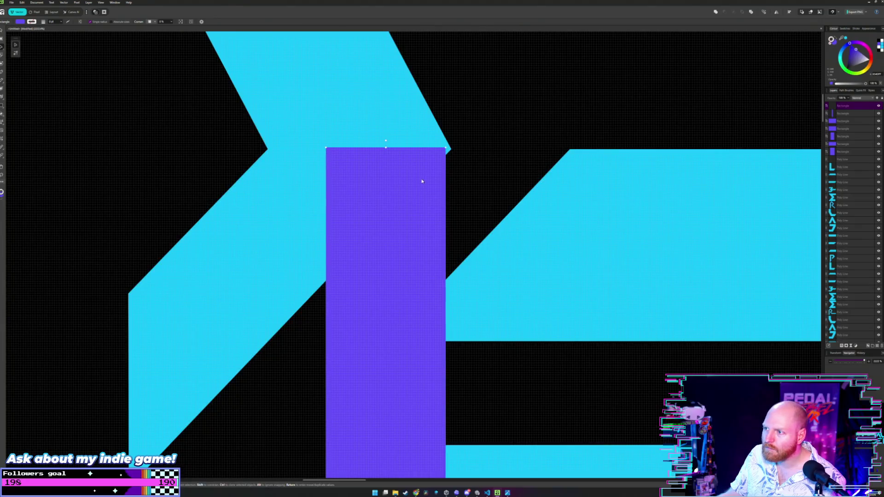
{"action": "left_click_drag", "start_coordinate": [420, 179], "coordinate": [426, 182]}
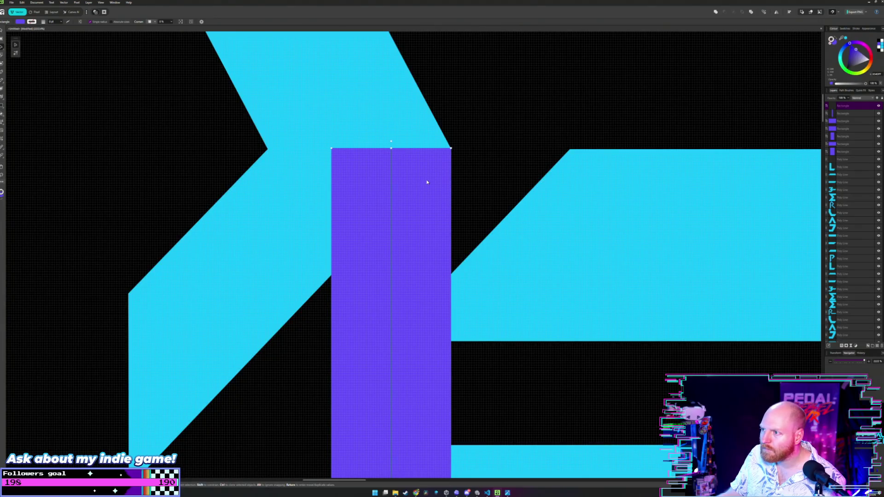
{"action": "left_click", "coordinate": [513, 171]}
Step: Lengthen the purple bar downward to a height of 47 mm
{"action": "scroll", "coordinate": [509, 173], "scroll_direction": "down", "scroll_amount": 2}
{"action": "scroll", "coordinate": [510, 239], "scroll_direction": "down", "scroll_amount": 3}
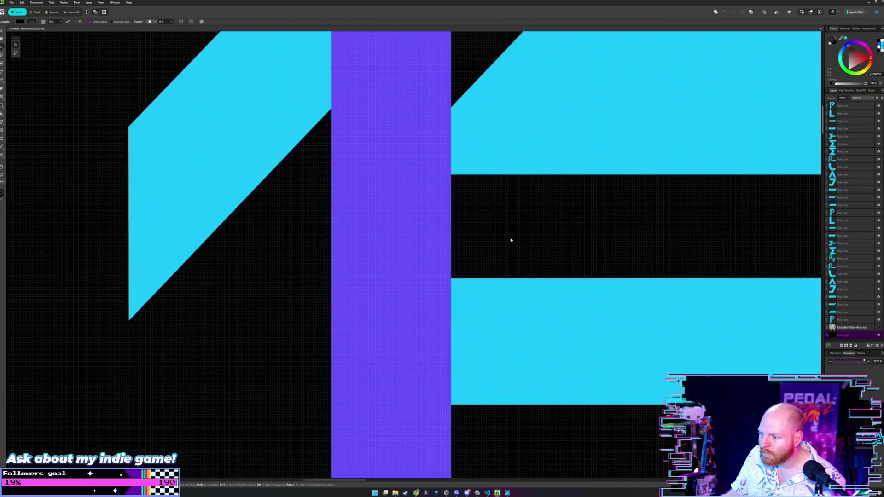
{"action": "scroll", "coordinate": [510, 240], "scroll_direction": "down", "scroll_amount": 3}
{"action": "scroll", "coordinate": [510, 240], "scroll_direction": "down", "scroll_amount": 3}
{"action": "scroll", "coordinate": [509, 240], "scroll_direction": "down", "scroll_amount": 3}
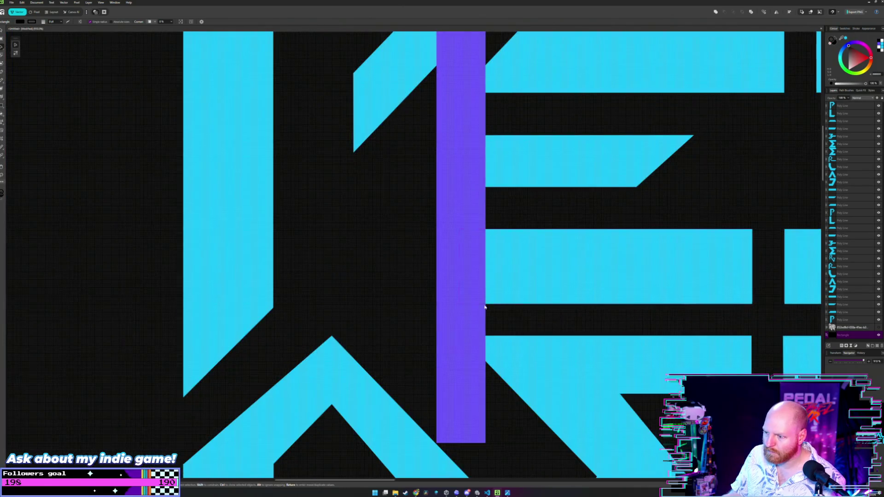
{"action": "scroll", "coordinate": [487, 262], "scroll_direction": "down", "scroll_amount": 2}
{"action": "scroll", "coordinate": [470, 281], "scroll_direction": "down", "scroll_amount": 1}
{"action": "scroll", "coordinate": [470, 281], "scroll_direction": "down", "scroll_amount": 1}
{"action": "left_click", "coordinate": [458, 266]}
{"action": "left_click_drag", "start_coordinate": [452, 296], "coordinate": [451, 339]}
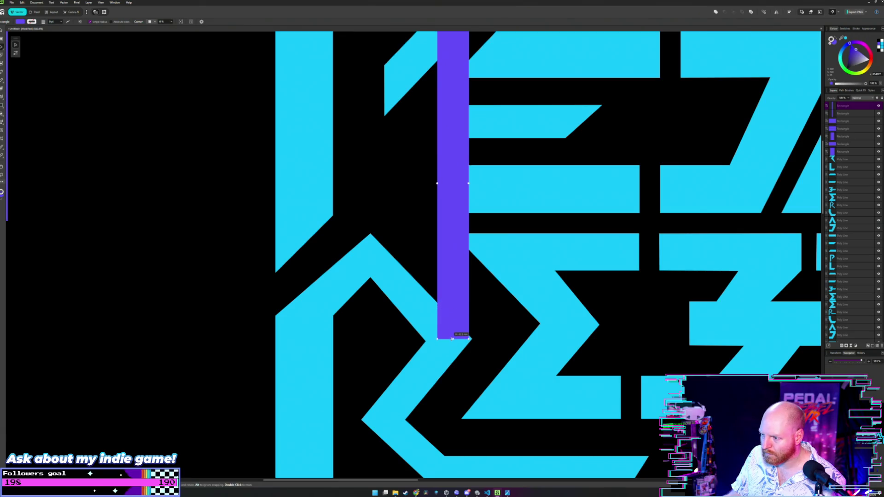
{"action": "scroll", "coordinate": [502, 329], "scroll_direction": "down", "scroll_amount": 1}
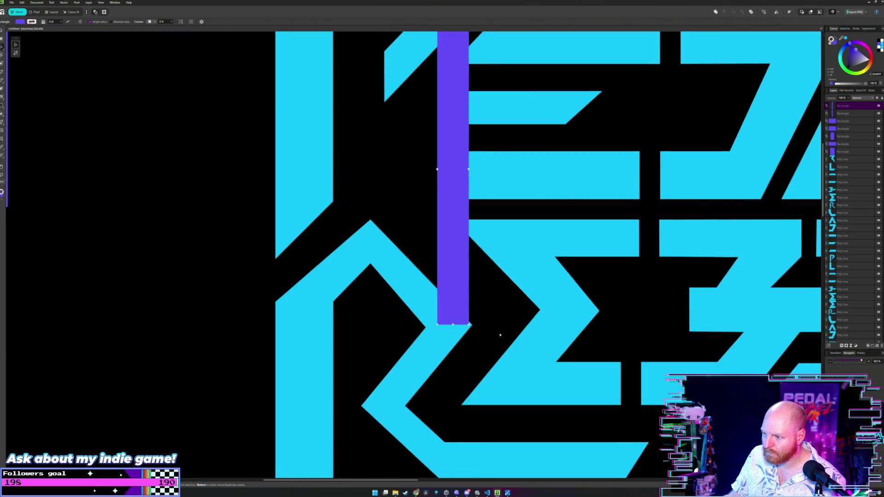
{"action": "scroll", "coordinate": [500, 336], "scroll_direction": "down", "scroll_amount": 6}
{"action": "left_click", "coordinate": [394, 313]}
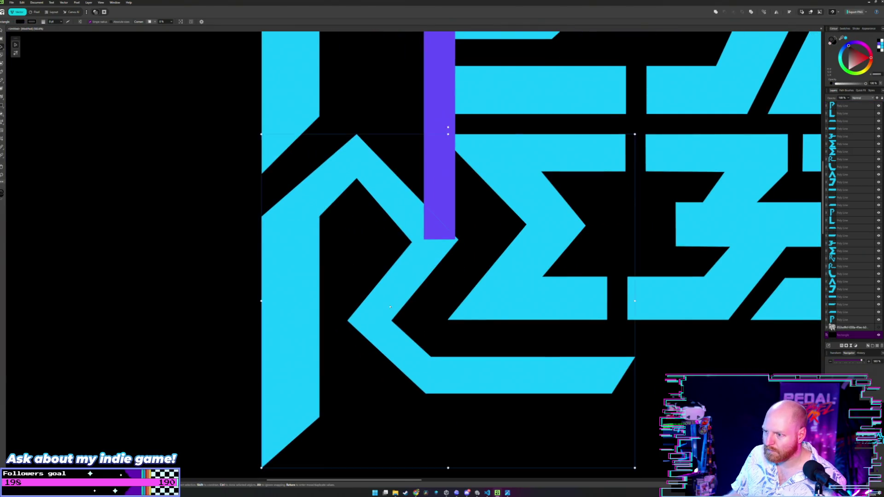
Step: Marquee-select the R's diagonal leg nodes and shift them a few pixels left
{"action": "left_click", "coordinate": [635, 358]}
{"action": "left_click", "coordinate": [635, 358]}
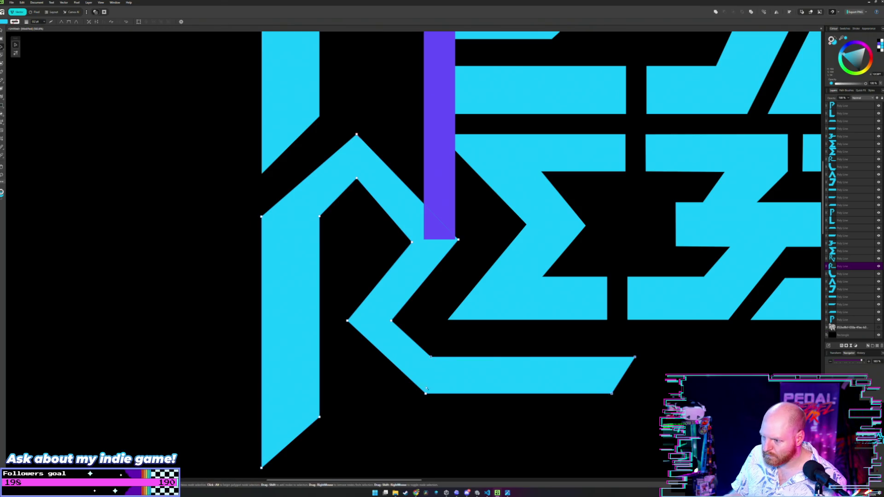
{"action": "left_click_drag", "start_coordinate": [425, 394], "coordinate": [359, 322]}
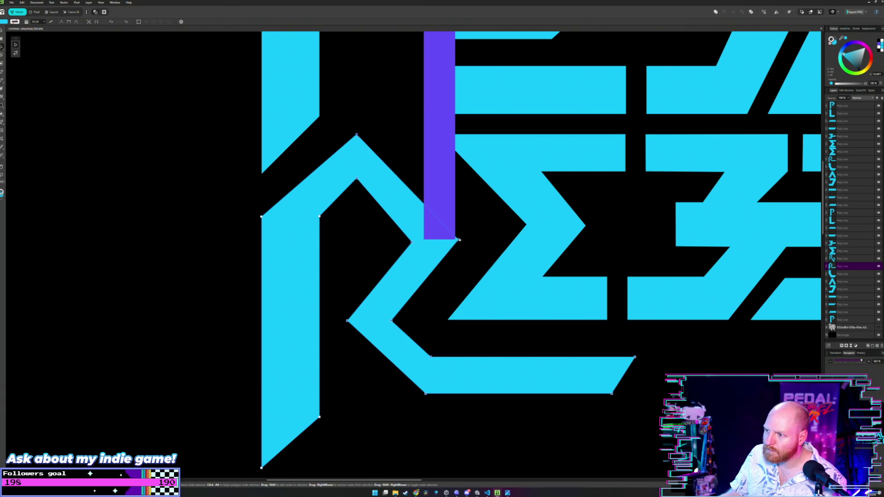
{"action": "left_click_drag", "start_coordinate": [458, 240], "coordinate": [454, 239]}
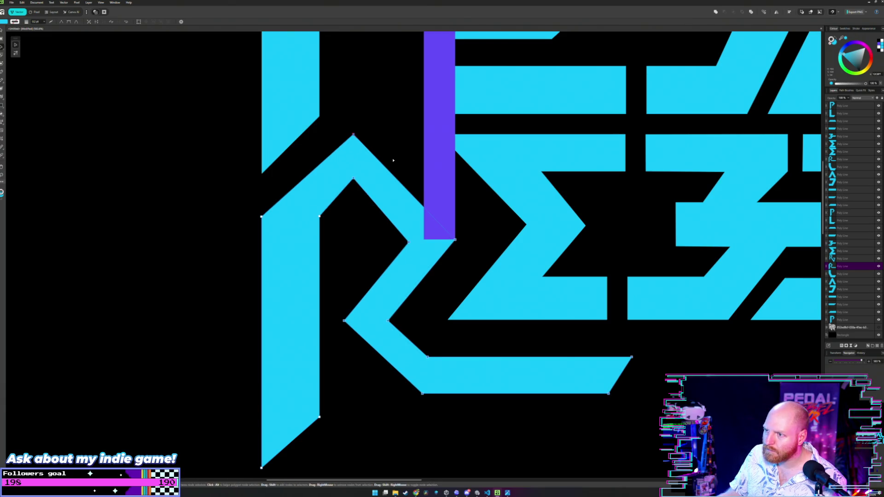
{"action": "left_click", "coordinate": [380, 183]}
Step: Move a small purple block beside the R of REBEL
{"action": "scroll", "coordinate": [398, 201], "scroll_direction": "down", "scroll_amount": 5}
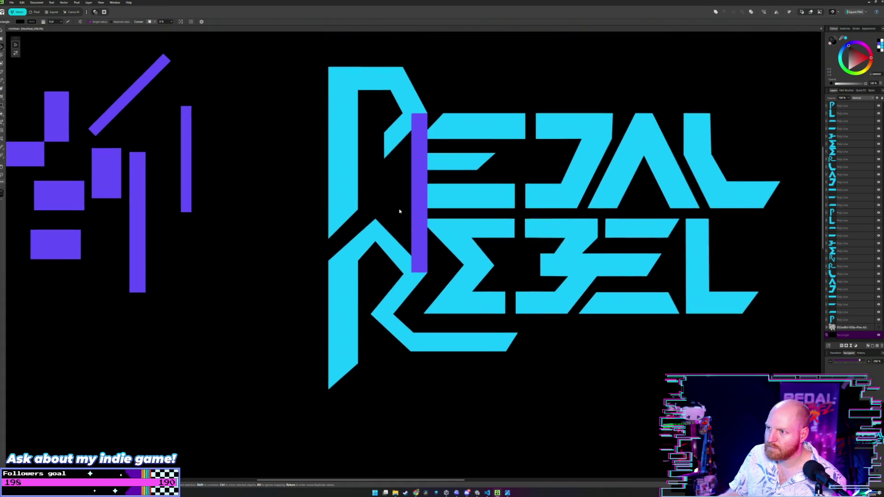
{"action": "scroll", "coordinate": [399, 212], "scroll_direction": "up", "scroll_amount": 4}
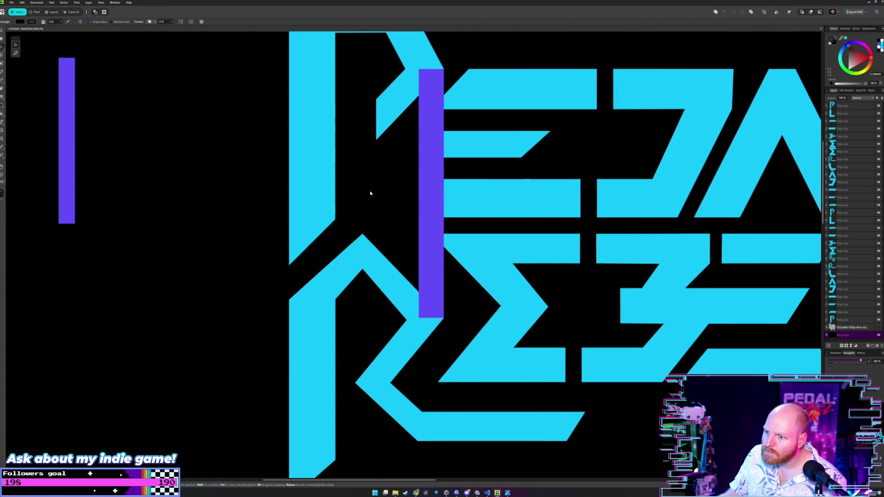
{"action": "scroll", "coordinate": [368, 191], "scroll_direction": "right", "scroll_amount": 3}
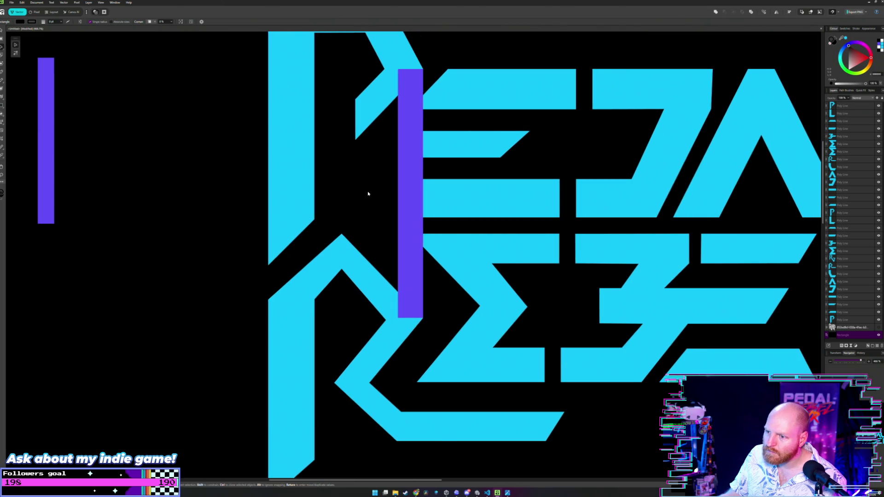
{"action": "scroll", "coordinate": [359, 196], "scroll_direction": "up", "scroll_amount": 1}
{"action": "scroll", "coordinate": [401, 207], "scroll_direction": "down", "scroll_amount": 2}
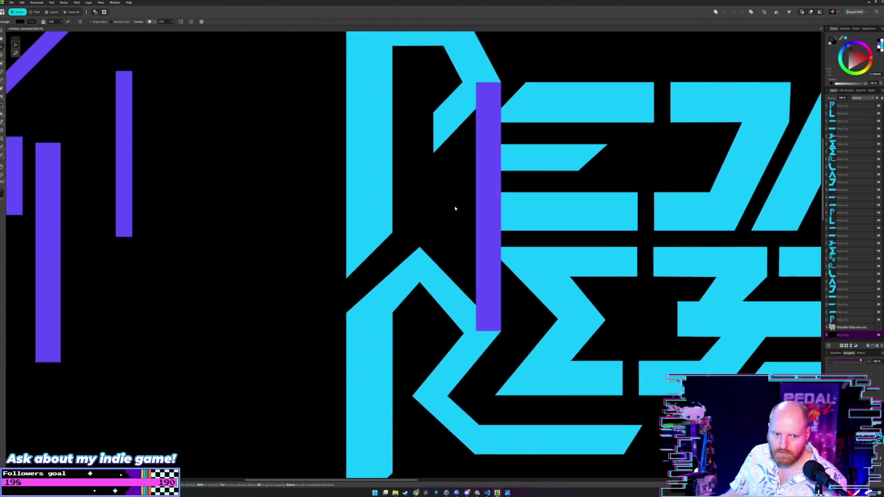
{"action": "scroll", "coordinate": [454, 206], "scroll_direction": "down", "scroll_amount": 2}
{"action": "scroll", "coordinate": [443, 237], "scroll_direction": "up", "scroll_amount": 1}
{"action": "left_click_drag", "start_coordinate": [443, 236], "coordinate": [423, 233]}
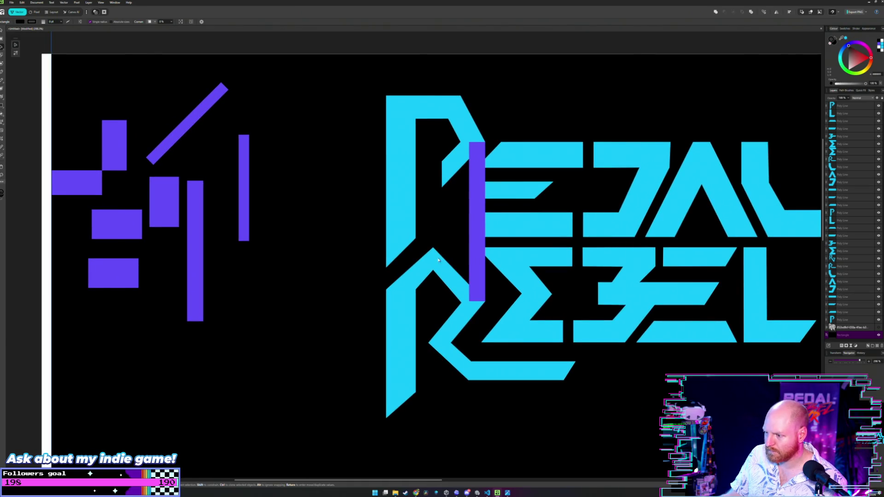
{"action": "scroll", "coordinate": [434, 252], "scroll_direction": "up", "scroll_amount": 2}
{"action": "scroll", "coordinate": [437, 207], "scroll_direction": "up", "scroll_amount": 1}
{"action": "scroll", "coordinate": [438, 174], "scroll_direction": "up", "scroll_amount": 1}
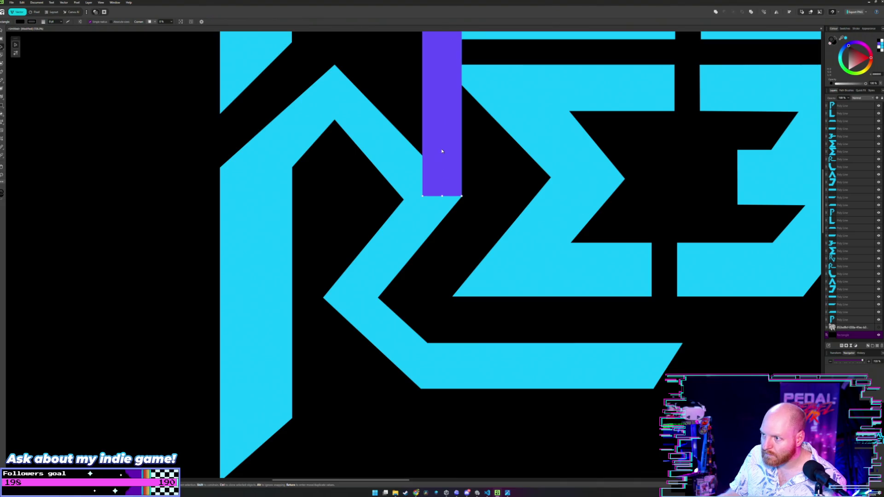
{"action": "scroll", "coordinate": [337, 206], "scroll_direction": "down", "scroll_amount": 4}
{"action": "left_click_drag", "start_coordinate": [82, 172], "coordinate": [360, 231]}
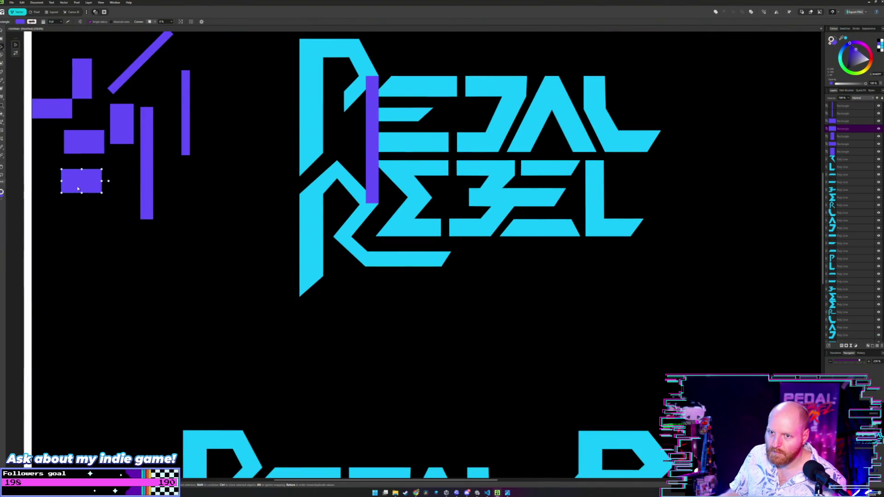
Step: Raise the R's lower arm slightly by nudging its nodes upward
{"action": "scroll", "coordinate": [361, 232], "scroll_direction": "up", "scroll_amount": 3}
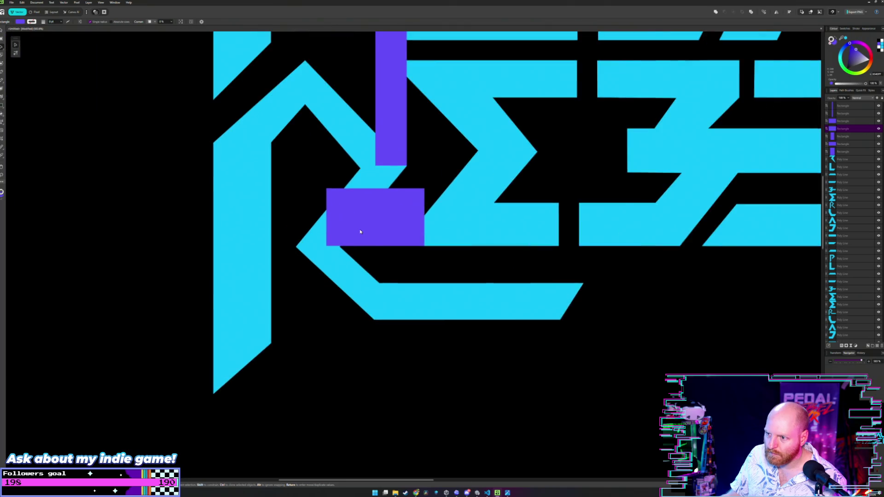
{"action": "scroll", "coordinate": [369, 236], "scroll_direction": "up", "scroll_amount": 2}
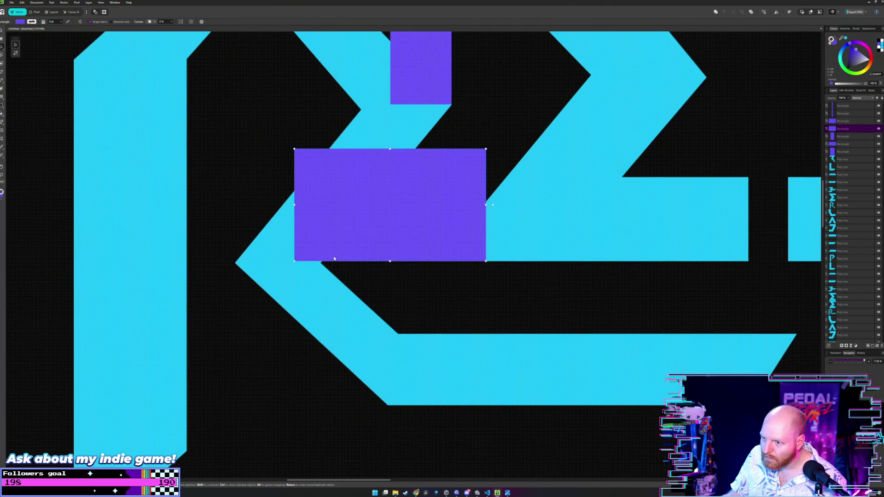
{"action": "double_click", "coordinate": [307, 280]}
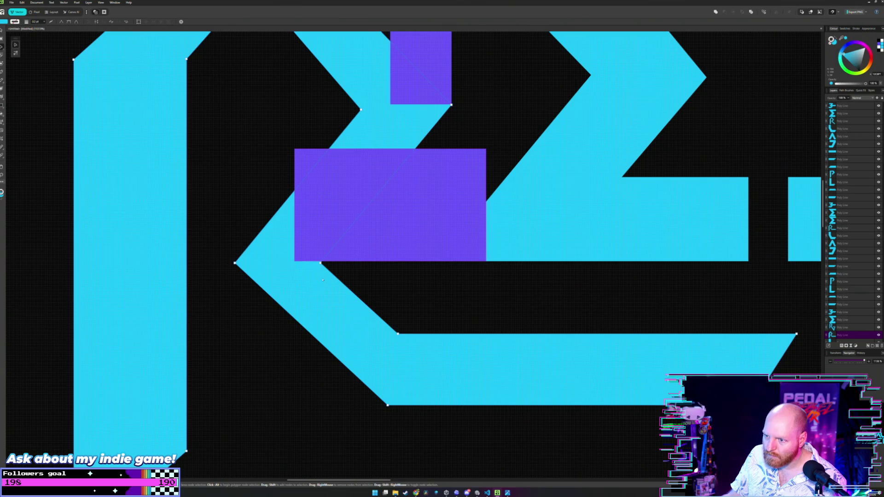
{"action": "left_click", "coordinate": [321, 263]}
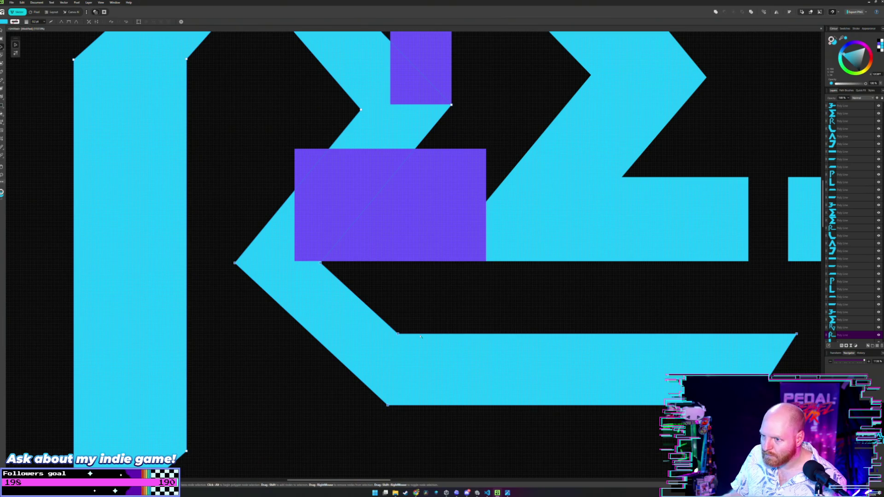
{"action": "left_click_drag", "start_coordinate": [398, 335], "coordinate": [398, 332]}
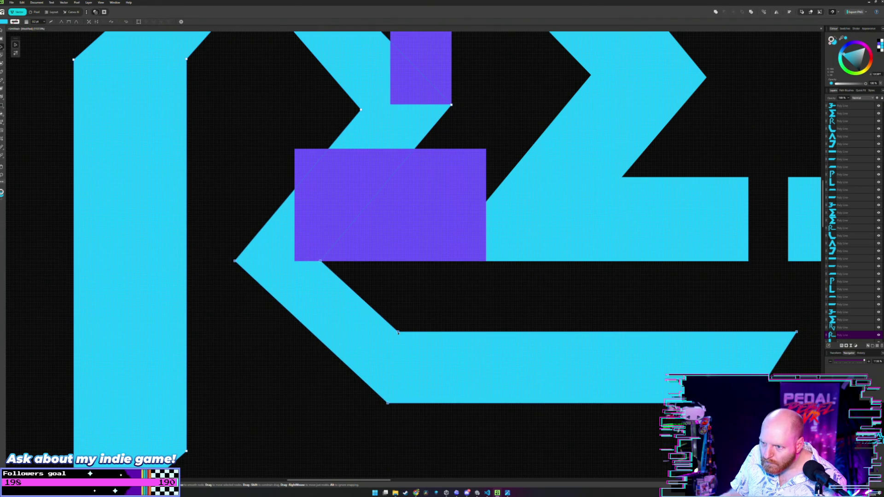
Step: Move the purple block off the R to its left, clear of the lower stroke
{"action": "key", "text": "m"}
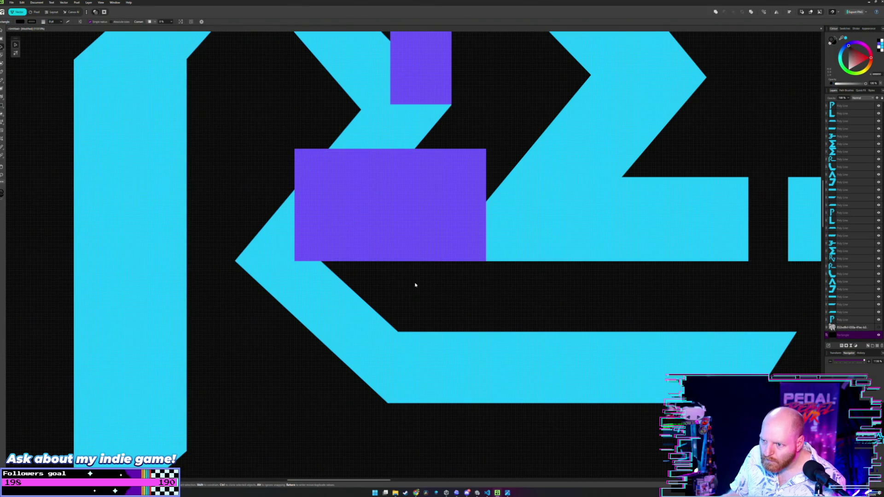
{"action": "scroll", "coordinate": [415, 284], "scroll_direction": "down", "scroll_amount": 1}
{"action": "left_click", "coordinate": [405, 237]}
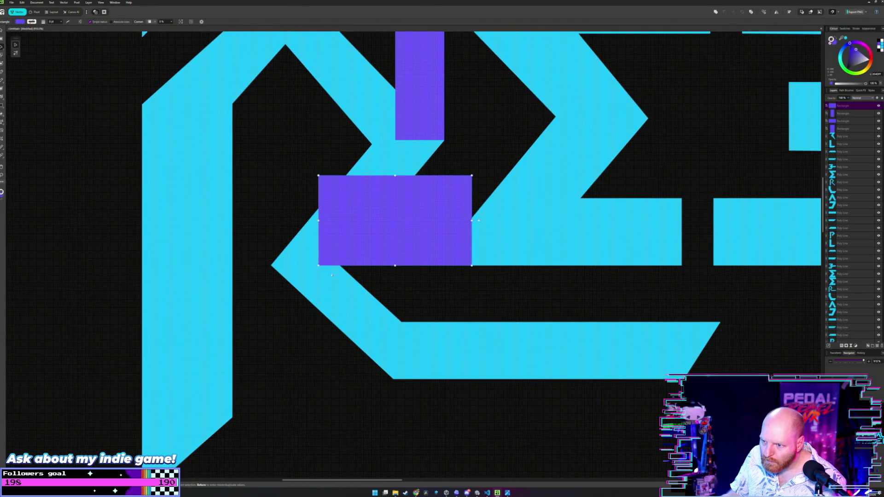
{"action": "key", "text": "a"}
{"action": "left_click", "coordinate": [331, 275]}
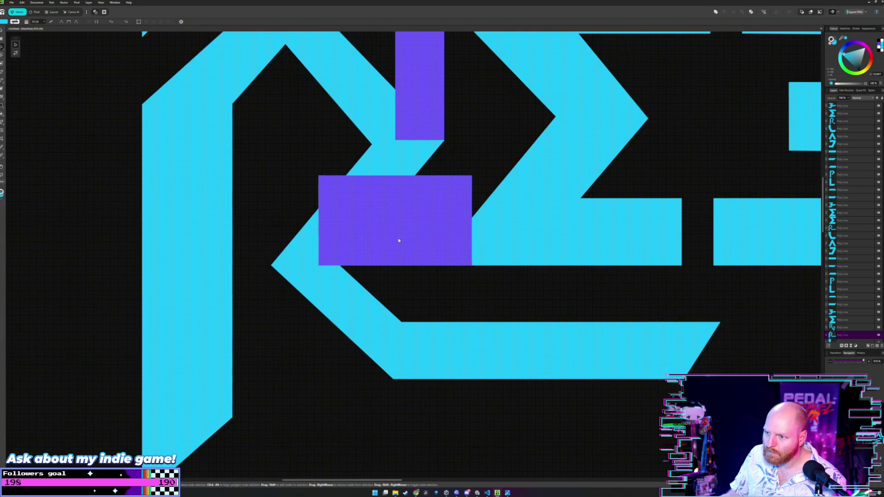
{"action": "scroll", "coordinate": [318, 278], "scroll_direction": "up", "scroll_amount": 1}
{"action": "scroll", "coordinate": [318, 278], "scroll_direction": "up", "scroll_amount": 2}
{"action": "left_click", "coordinate": [362, 255]}
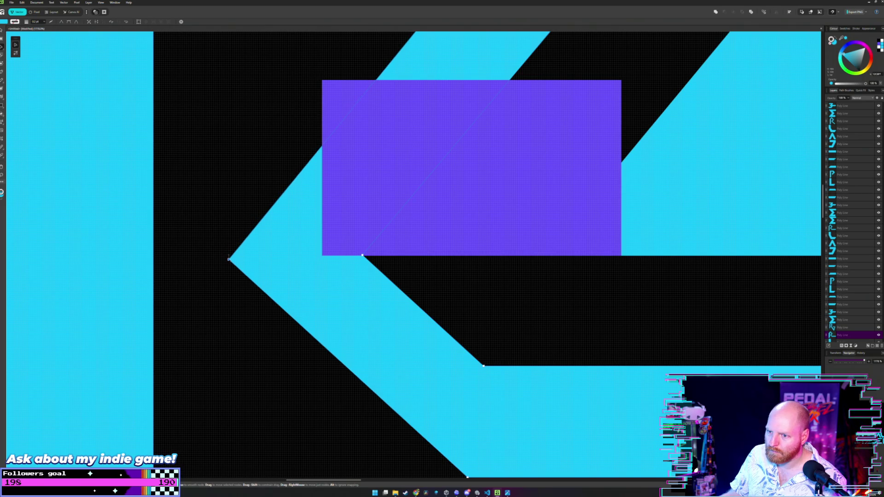
{"action": "left_click", "coordinate": [228, 255]}
{"action": "left_click", "coordinate": [362, 256]}
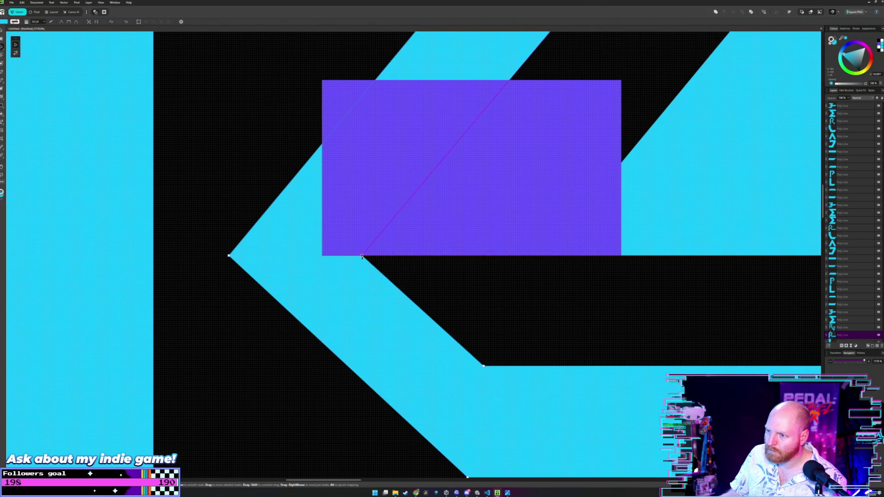
{"action": "key", "text": "m"}
{"action": "scroll", "coordinate": [428, 272], "scroll_direction": "up", "scroll_amount": 3}
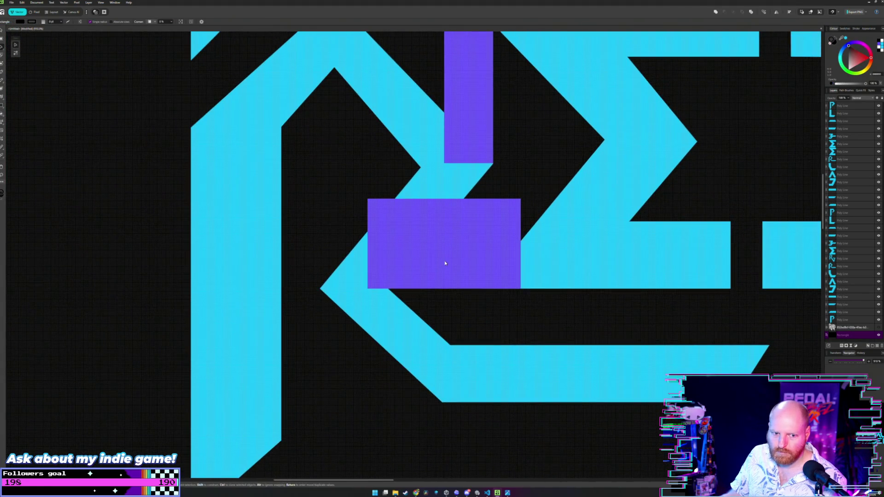
{"action": "left_click_drag", "start_coordinate": [487, 241], "coordinate": [118, 256]}
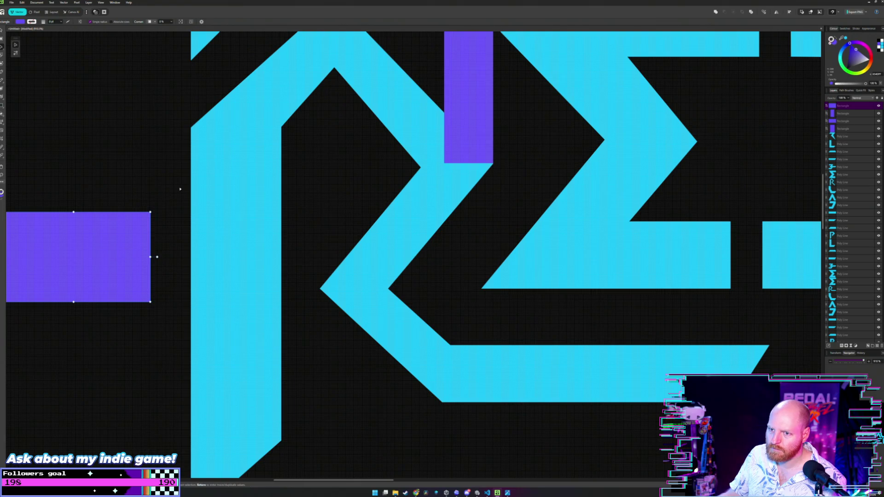
Step: Shift the lower-left PEDAL REBEL copy up and to the left
{"action": "scroll", "coordinate": [181, 189], "scroll_direction": "down", "scroll_amount": 3}
{"action": "scroll", "coordinate": [395, 180], "scroll_direction": "down", "scroll_amount": 3}
{"action": "scroll", "coordinate": [405, 178], "scroll_direction": "down", "scroll_amount": 3}
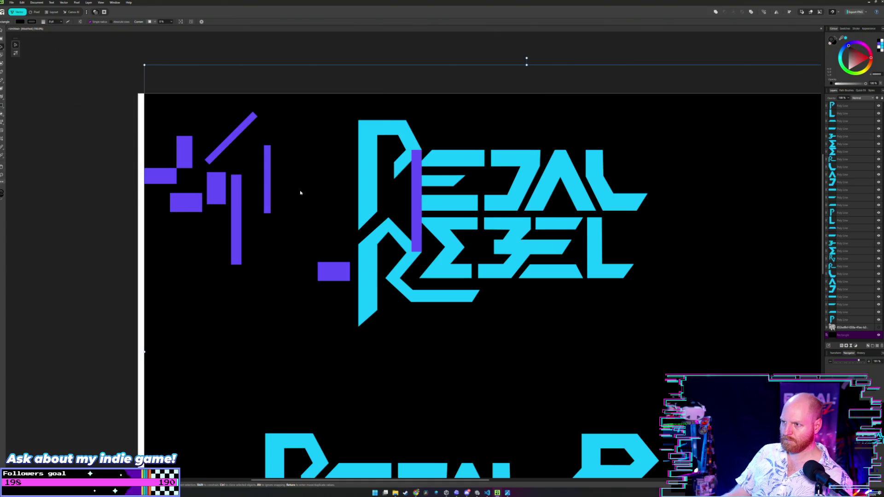
{"action": "scroll", "coordinate": [322, 198], "scroll_direction": "down", "scroll_amount": 2}
{"action": "scroll", "coordinate": [448, 224], "scroll_direction": "down", "scroll_amount": 2}
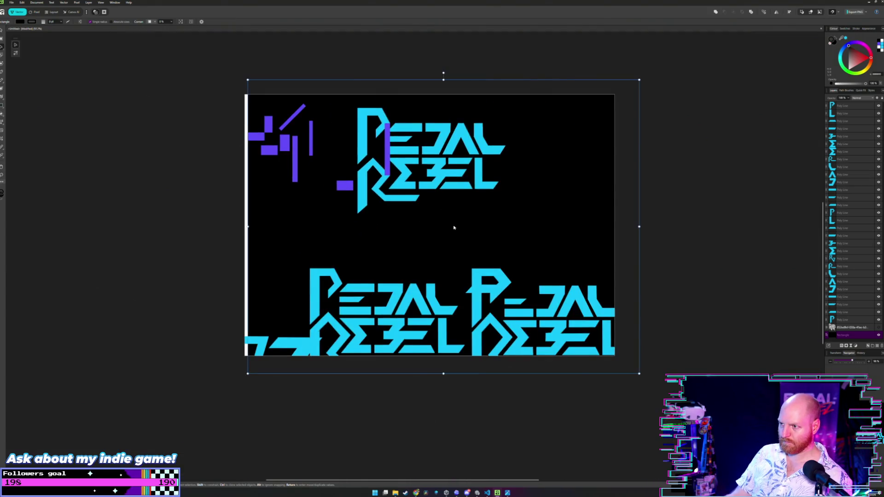
{"action": "left_click", "coordinate": [345, 396]}
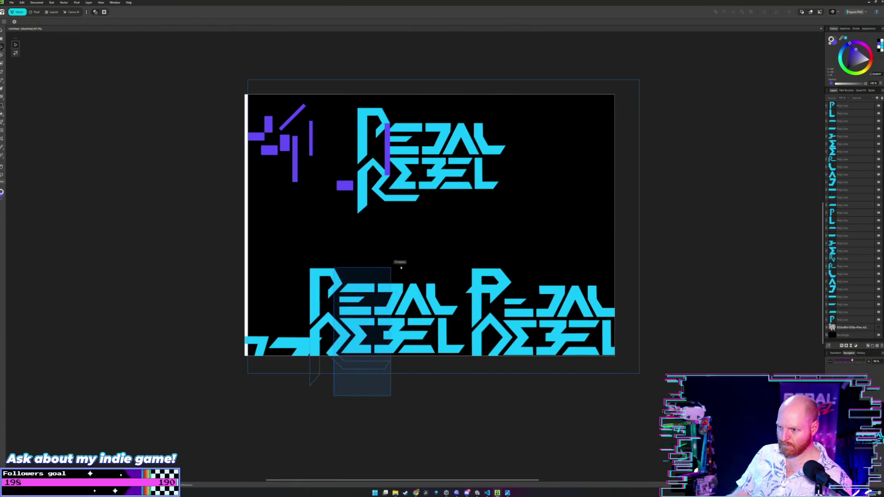
{"action": "left_click_drag", "start_coordinate": [333, 374], "coordinate": [448, 270]}
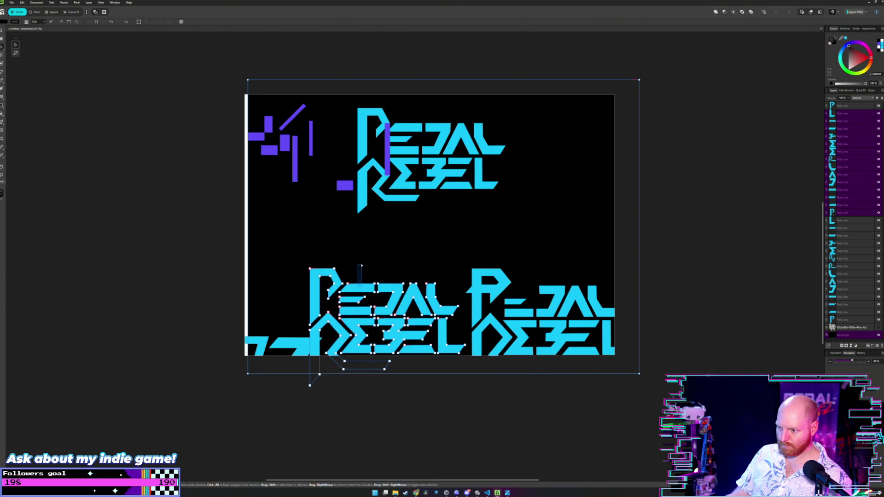
{"action": "key", "text": "v"}
{"action": "mouse_move", "coordinate": [443, 430]}
{"action": "left_mouse_down"}
{"action": "mouse_move", "coordinate": [321, 278]}
{"action": "mouse_move", "coordinate": [327, 274]}
{"action": "left_mouse_up"}
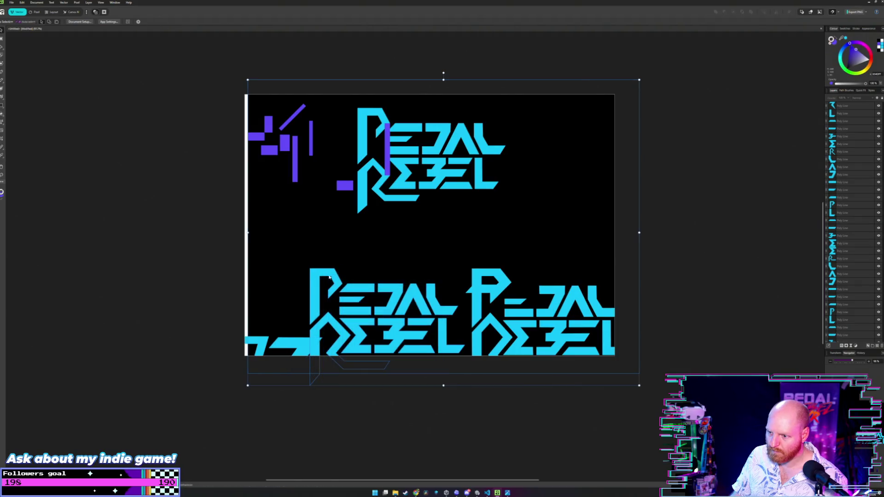
{"action": "left_click", "coordinate": [345, 305]}
{"action": "left_click_drag", "start_coordinate": [356, 312], "coordinate": [349, 256]}
{"action": "left_click", "coordinate": [494, 243]}
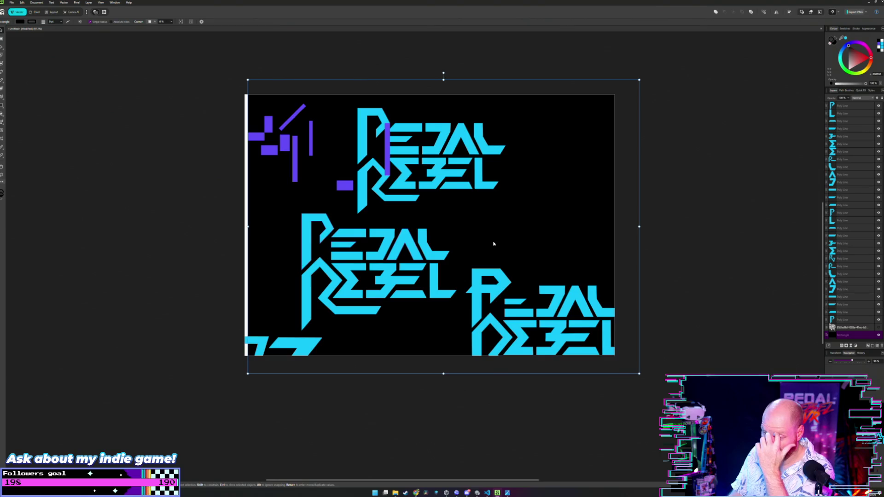
Step: Move the thin purple bar from over the P into the left accent cluster
{"action": "left_click", "coordinate": [387, 142]}
{"action": "left_click_drag", "start_coordinate": [386, 141], "coordinate": [325, 133]}
{"action": "left_click", "coordinate": [435, 195]}
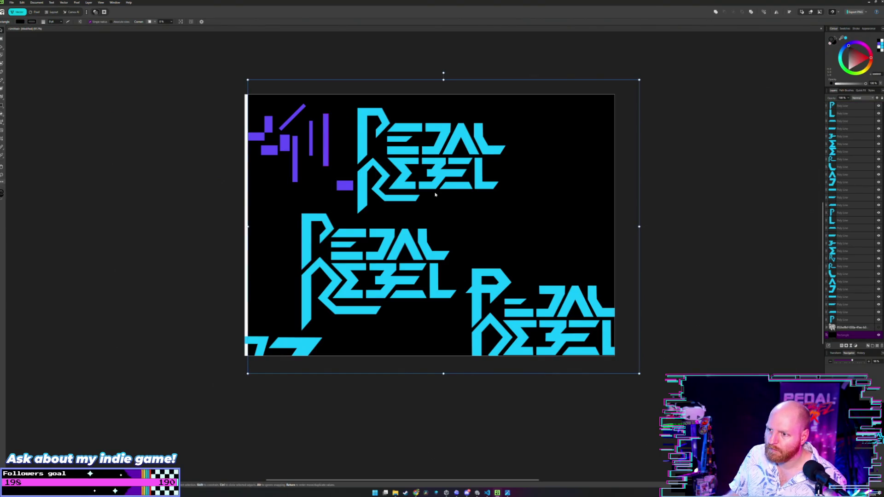
Step: Zoom in and drag a purple bar from the accent cluster onto PEDAL's P
{"action": "scroll", "coordinate": [435, 196], "scroll_direction": "up", "scroll_amount": 1}
{"action": "scroll", "coordinate": [415, 215], "scroll_direction": "up", "scroll_amount": 2}
{"action": "scroll", "coordinate": [395, 233], "scroll_direction": "up", "scroll_amount": 1}
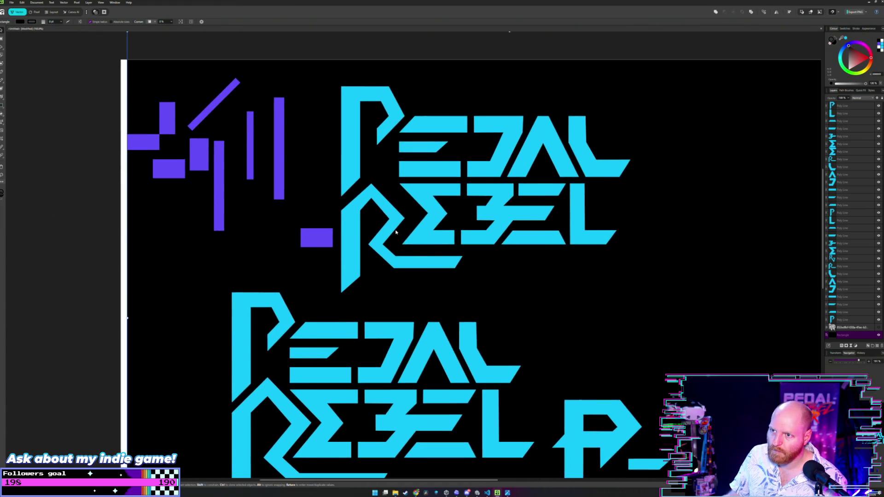
{"action": "scroll", "coordinate": [396, 233], "scroll_direction": "up", "scroll_amount": 2}
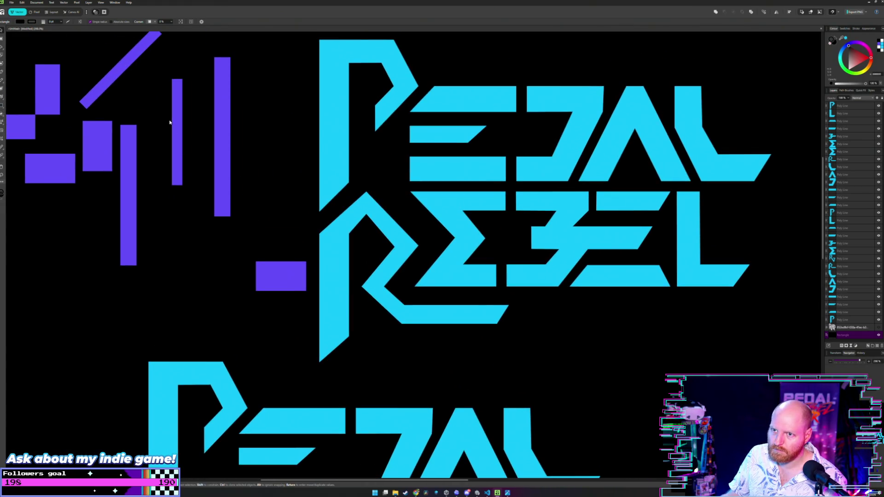
{"action": "mouse_move", "coordinate": [177, 114]}
{"action": "left_mouse_down"}
{"action": "mouse_move", "coordinate": [202, 126]}
{"action": "mouse_move", "coordinate": [382, 137]}
{"action": "mouse_move", "coordinate": [415, 120]}
{"action": "mouse_move", "coordinate": [155, 135]}
{"action": "mouse_move", "coordinate": [425, 112]}
{"action": "left_mouse_up"}
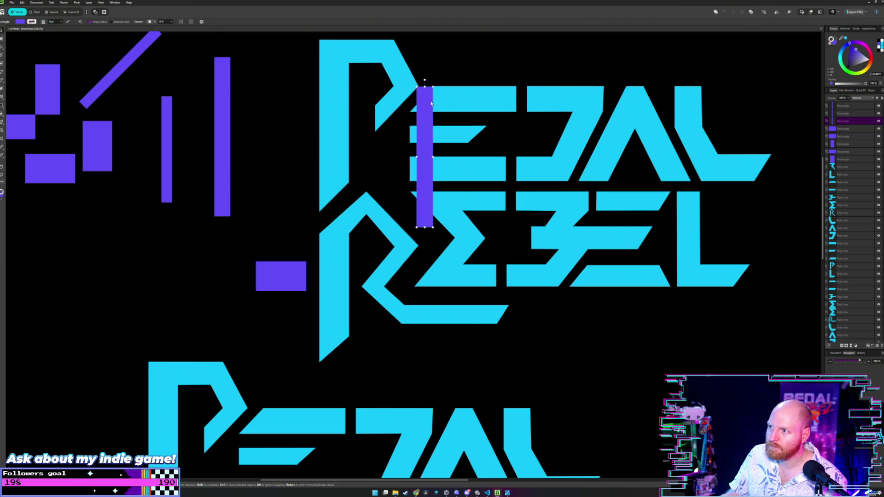
Step: Snap the bar against the P arrow's tip so its top is flush with the E's upper bar
{"action": "scroll", "coordinate": [431, 104], "scroll_direction": "up", "scroll_amount": 3}
{"action": "scroll", "coordinate": [414, 119], "scroll_direction": "up", "scroll_amount": 1}
{"action": "scroll", "coordinate": [406, 189], "scroll_direction": "up", "scroll_amount": 3}
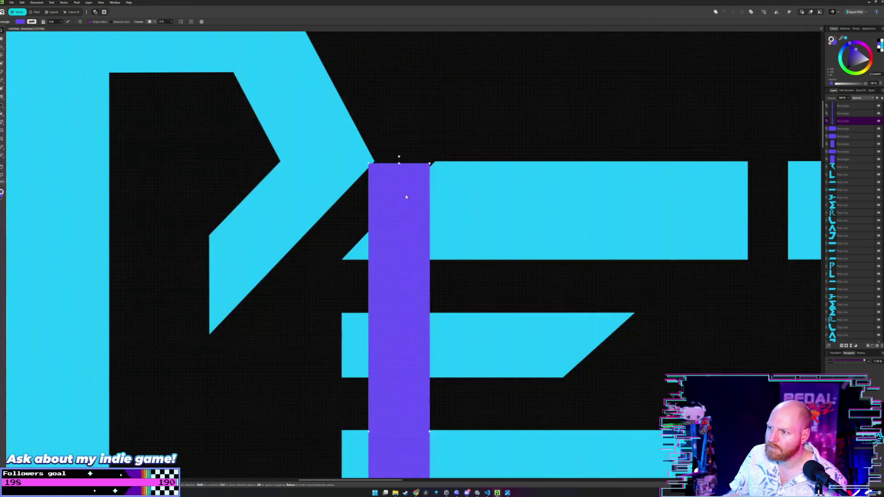
{"action": "left_click_drag", "start_coordinate": [401, 220], "coordinate": [408, 218]}
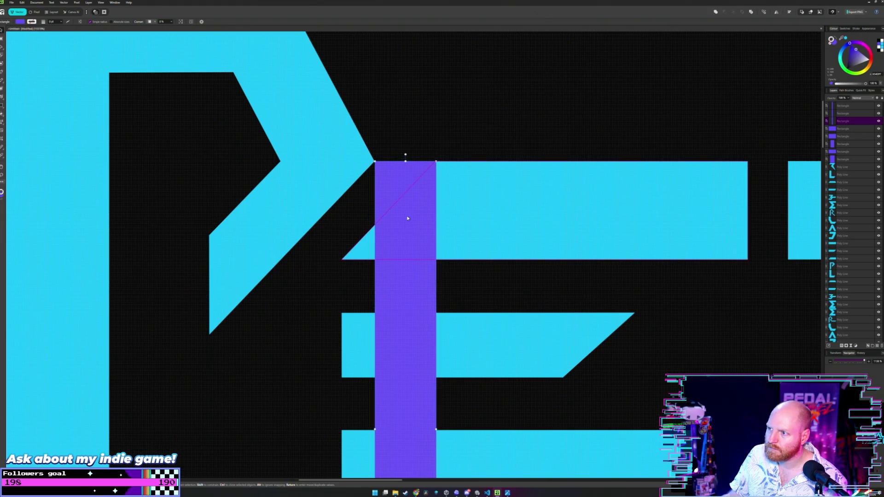
{"action": "left_click_drag", "start_coordinate": [408, 218], "coordinate": [403, 214]}
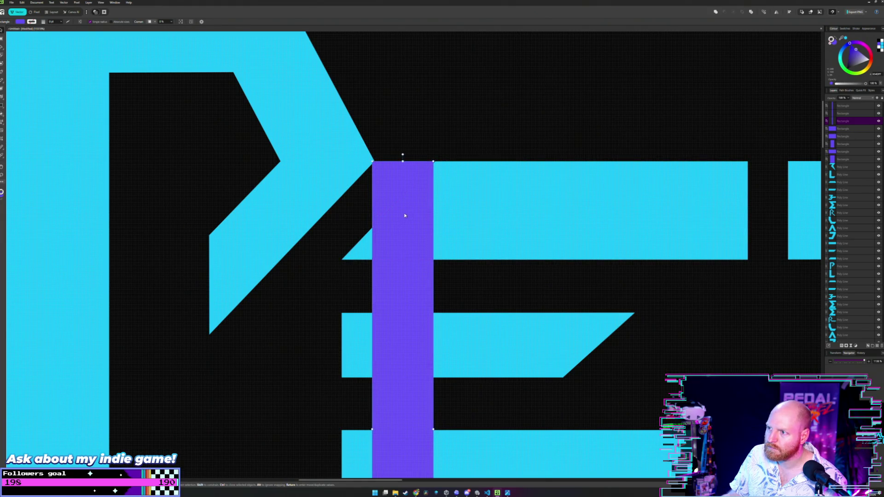
{"action": "scroll", "coordinate": [414, 180], "scroll_direction": "up", "scroll_amount": 4}
{"action": "left_click_drag", "start_coordinate": [414, 180], "coordinate": [425, 170]}
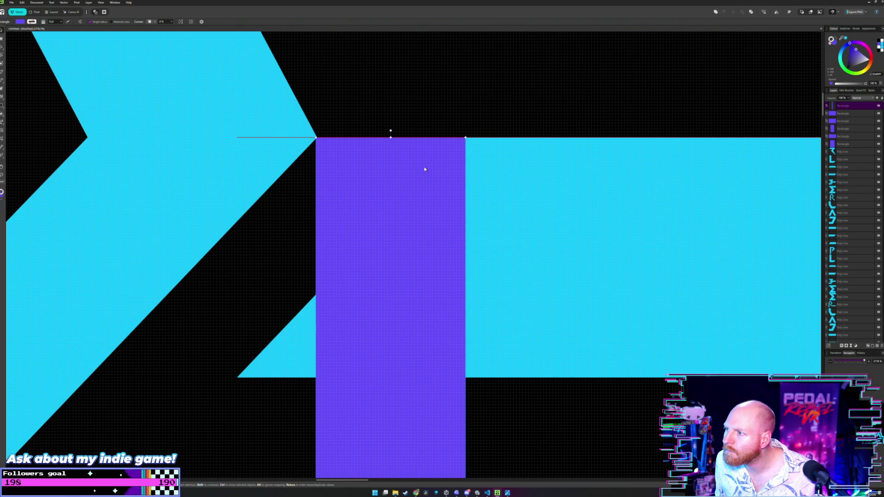
{"action": "scroll", "coordinate": [418, 157], "scroll_direction": "down", "scroll_amount": 2}
{"action": "scroll", "coordinate": [417, 157], "scroll_direction": "up", "scroll_amount": 2}
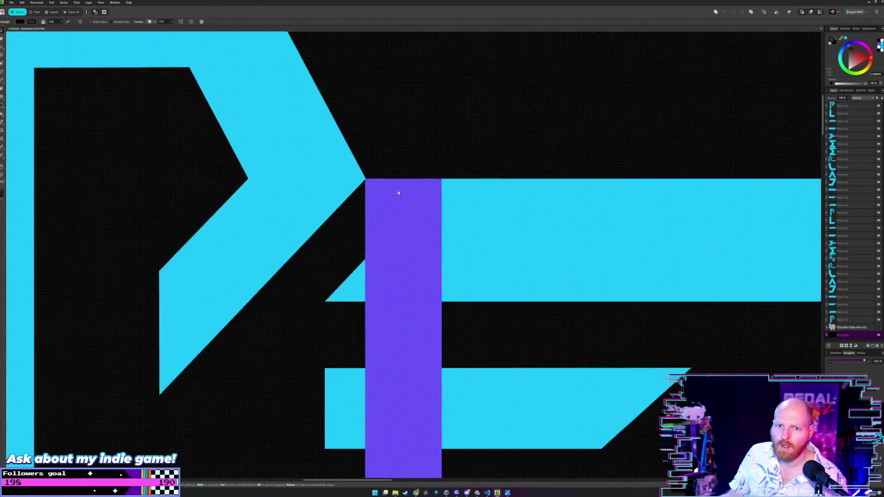
{"action": "scroll", "coordinate": [381, 179], "scroll_direction": "up", "scroll_amount": 2}
{"action": "scroll", "coordinate": [381, 179], "scroll_direction": "up", "scroll_amount": 1}
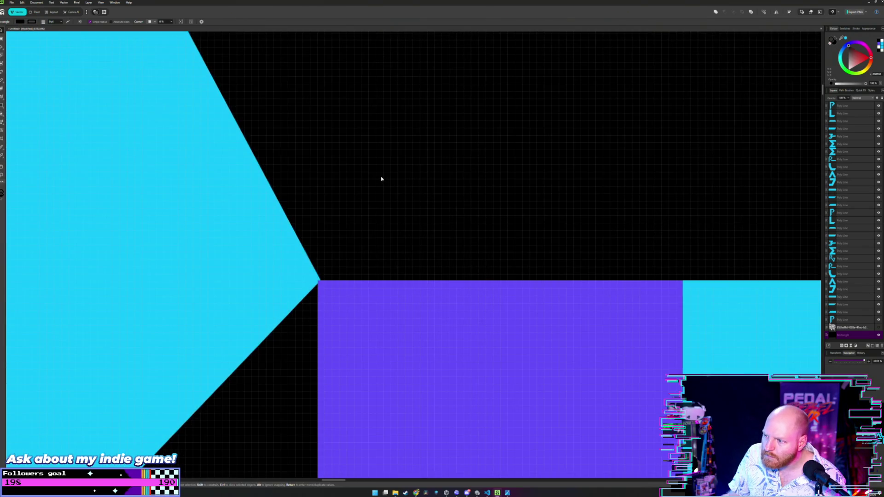
{"action": "scroll", "coordinate": [381, 179], "scroll_direction": "down", "scroll_amount": 1}
{"action": "scroll", "coordinate": [381, 179], "scroll_direction": "down", "scroll_amount": 2}
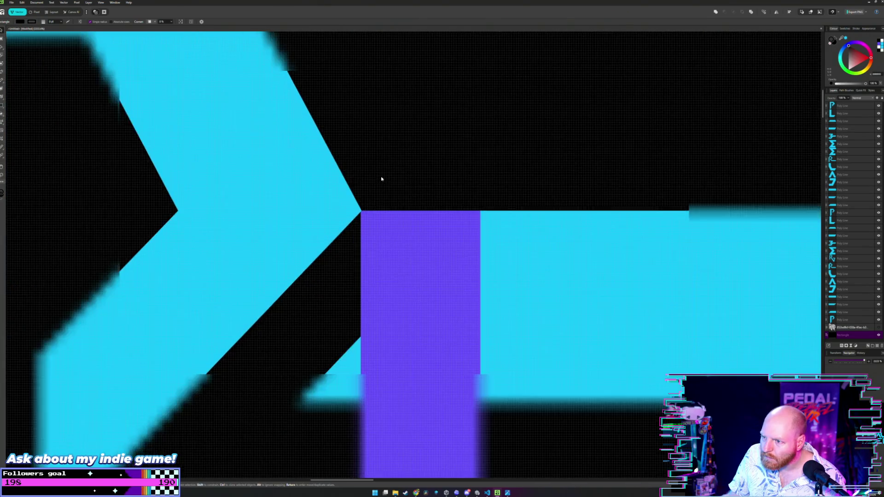
{"action": "scroll", "coordinate": [412, 184], "scroll_direction": "up", "scroll_amount": 1}
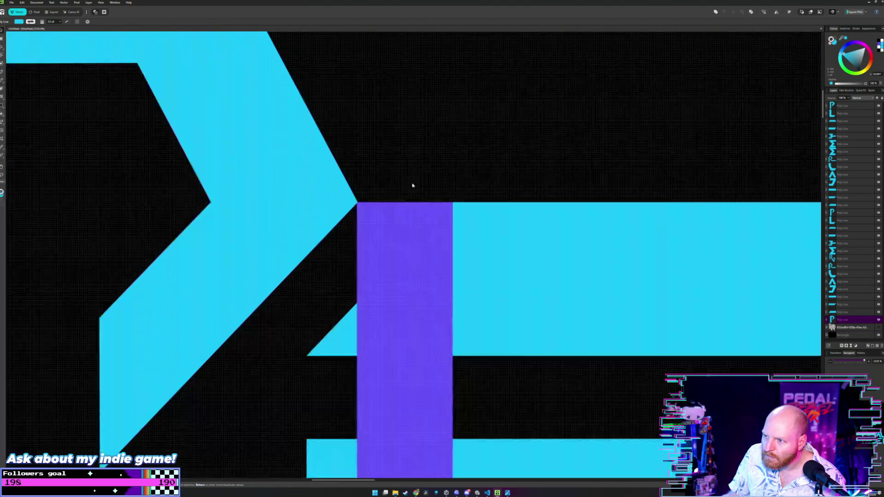
Step: Nudge the purple bar one step left with the arrow key
{"action": "scroll", "coordinate": [412, 185], "scroll_direction": "up", "scroll_amount": 2}
{"action": "left_click_drag", "start_coordinate": [369, 199], "coordinate": [402, 199]}
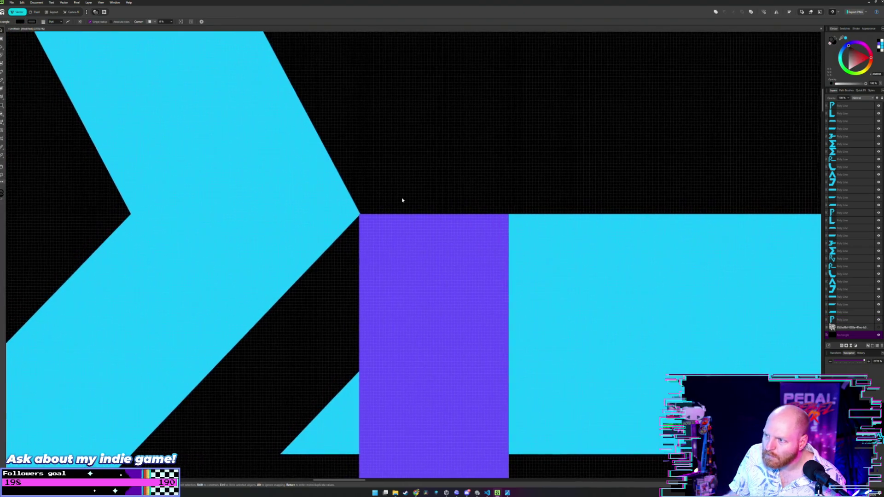
{"action": "left_click", "coordinate": [430, 247]}
{"action": "key", "text": "Left"}
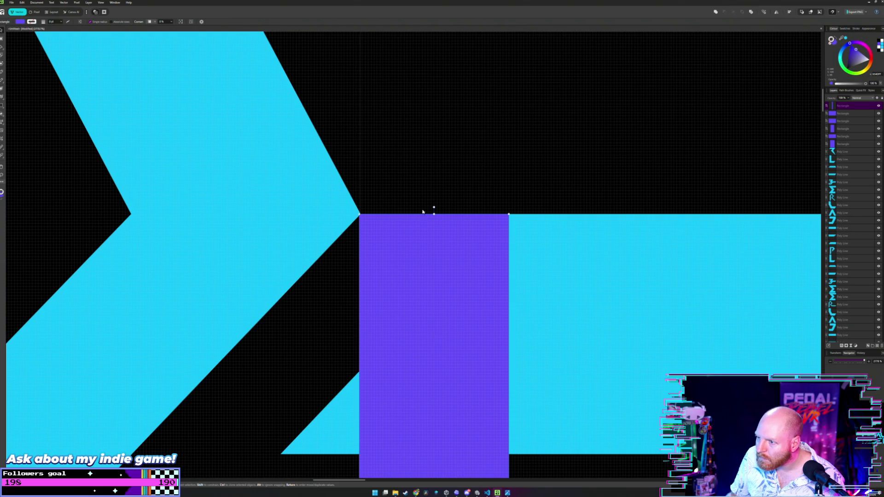
Step: Pull the cyan chevron's right tip node left to meet the purple bar's edge
{"action": "left_click", "coordinate": [332, 193]}
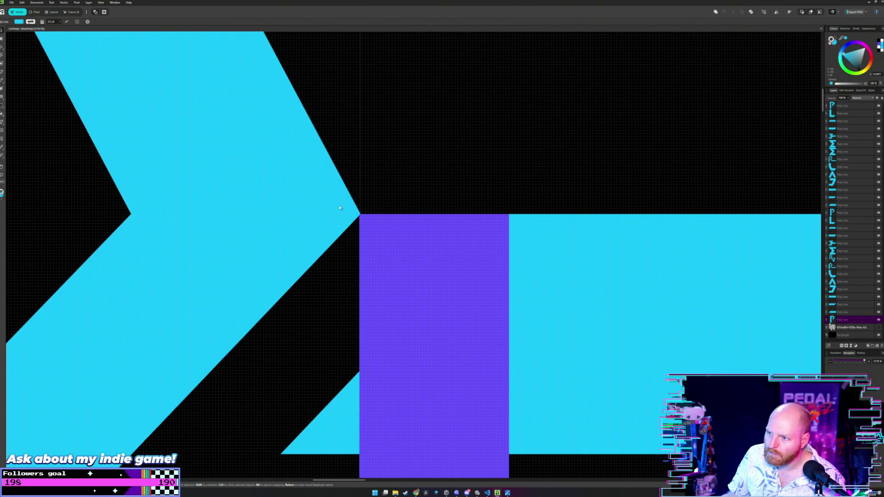
{"action": "scroll", "coordinate": [321, 217], "scroll_direction": "down", "scroll_amount": 1}
{"action": "scroll", "coordinate": [360, 225], "scroll_direction": "down", "scroll_amount": 1}
{"action": "key", "text": "a"}
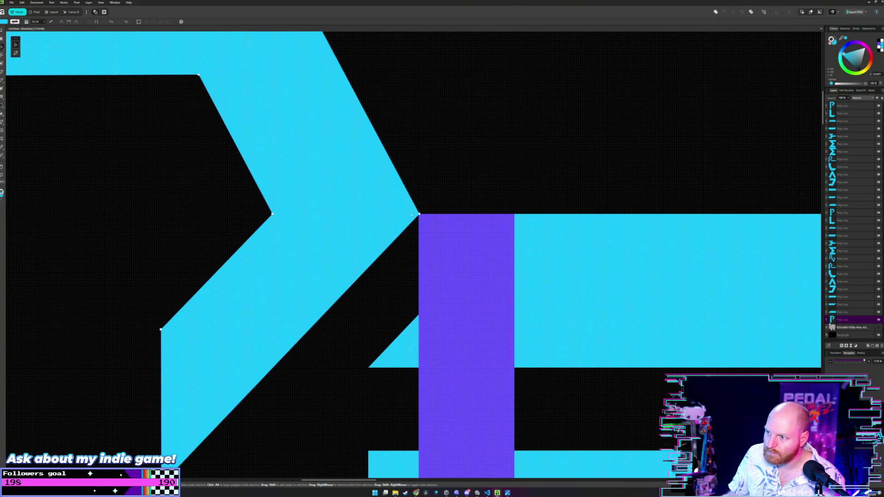
{"action": "scroll", "coordinate": [408, 215], "scroll_direction": "up", "scroll_amount": 3}
{"action": "left_click", "coordinate": [424, 214]}
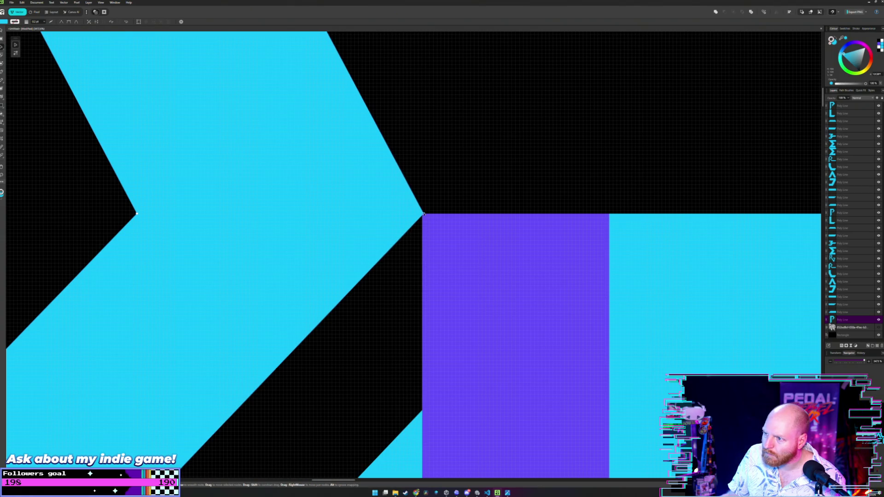
{"action": "left_click_drag", "start_coordinate": [424, 214], "coordinate": [420, 215]}
Step: Move the purple bar off the lettering into the left accent cluster as a third tall bar
{"action": "left_click", "coordinate": [428, 218]}
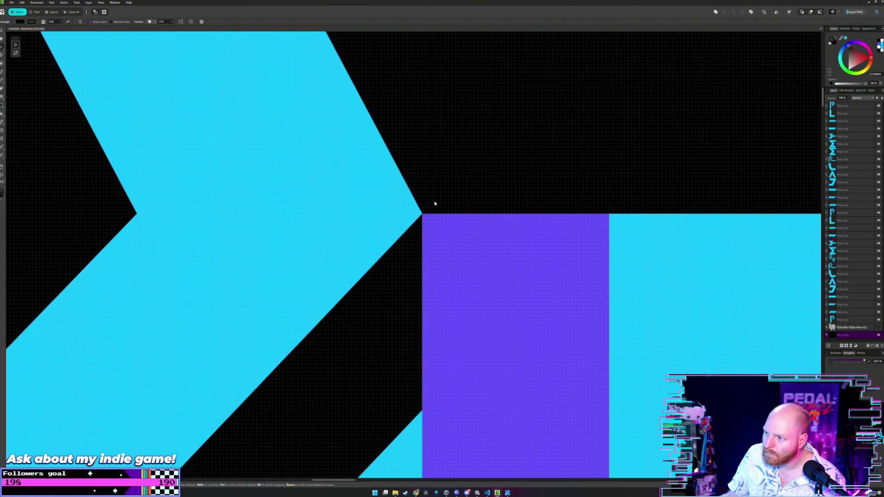
{"action": "scroll", "coordinate": [435, 203], "scroll_direction": "down", "scroll_amount": 3}
{"action": "scroll", "coordinate": [409, 162], "scroll_direction": "down", "scroll_amount": 3}
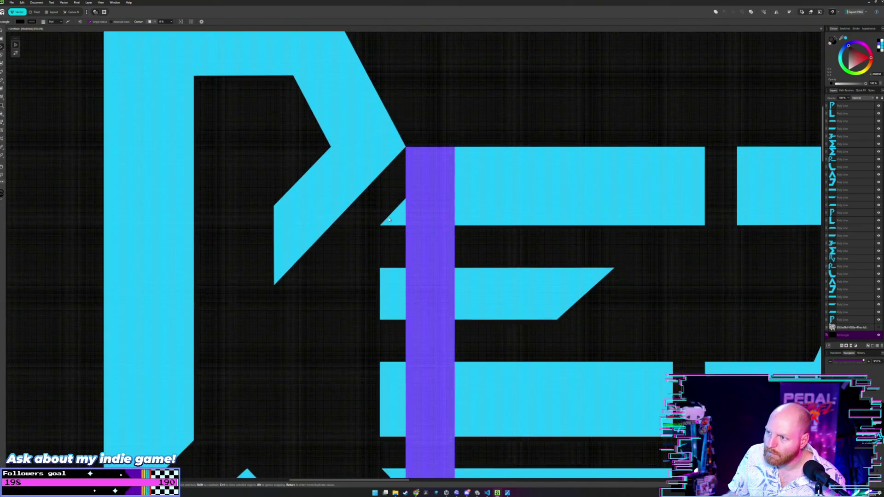
{"action": "scroll", "coordinate": [380, 162], "scroll_direction": "down", "scroll_amount": 3}
{"action": "scroll", "coordinate": [380, 162], "scroll_direction": "up", "scroll_amount": 2}
{"action": "scroll", "coordinate": [382, 184], "scroll_direction": "down", "scroll_amount": 1}
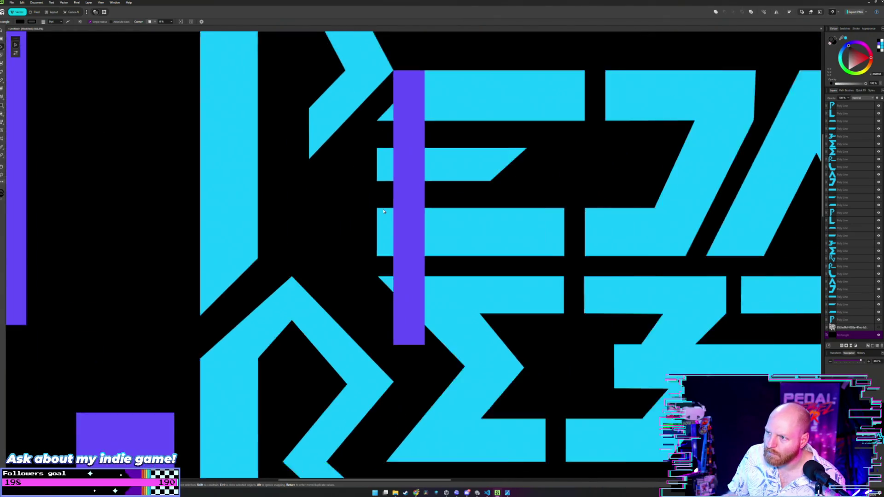
{"action": "scroll", "coordinate": [384, 203], "scroll_direction": "down", "scroll_amount": 1}
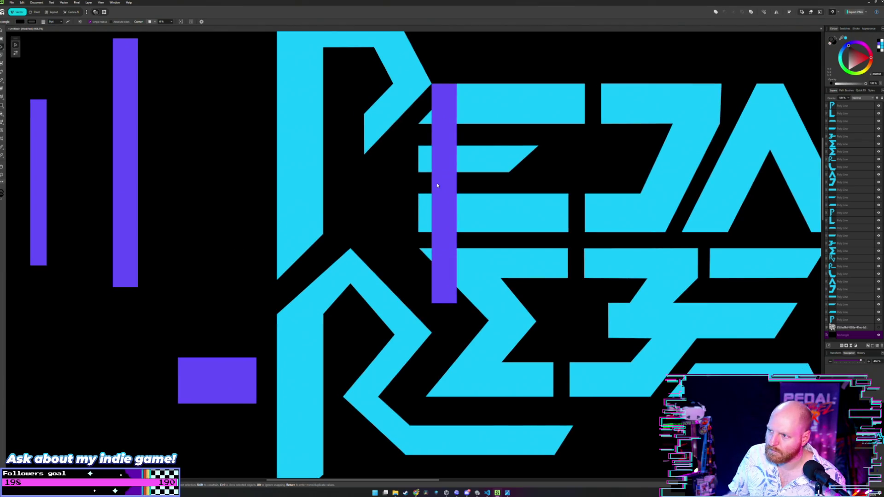
{"action": "left_click_drag", "start_coordinate": [438, 185], "coordinate": [154, 197]}
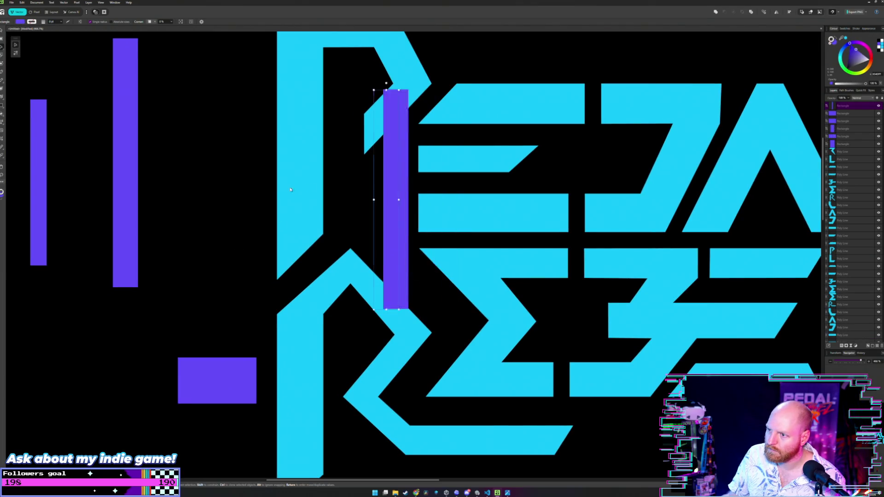
Step: Deselect the bar, frame REBEL's R, and select it with the Node tool
{"action": "left_click", "coordinate": [214, 168]}
{"action": "left_click_drag", "start_coordinate": [406, 232], "coordinate": [389, 166]}
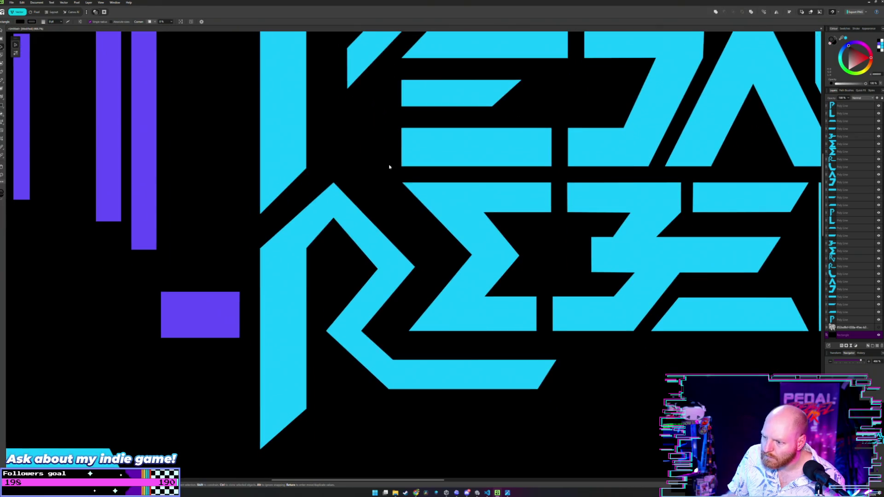
{"action": "scroll", "coordinate": [407, 322], "scroll_direction": "up", "scroll_amount": 2}
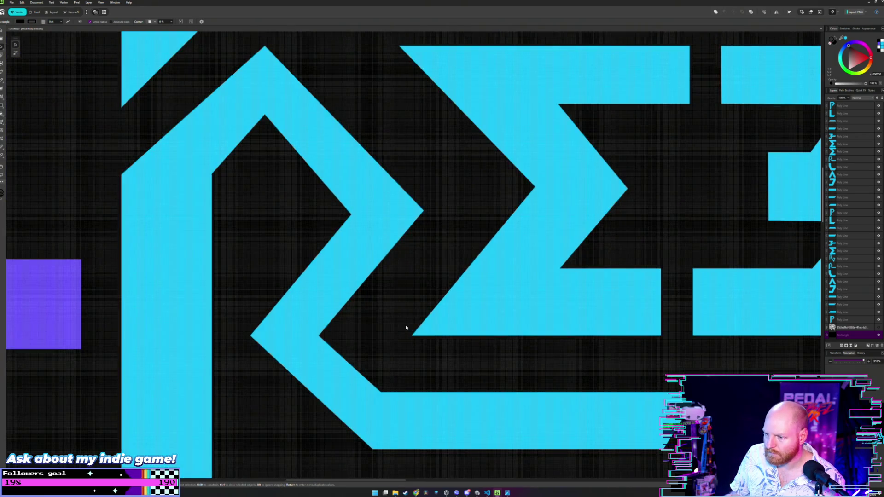
{"action": "scroll", "coordinate": [405, 326], "scroll_direction": "down", "scroll_amount": 2}
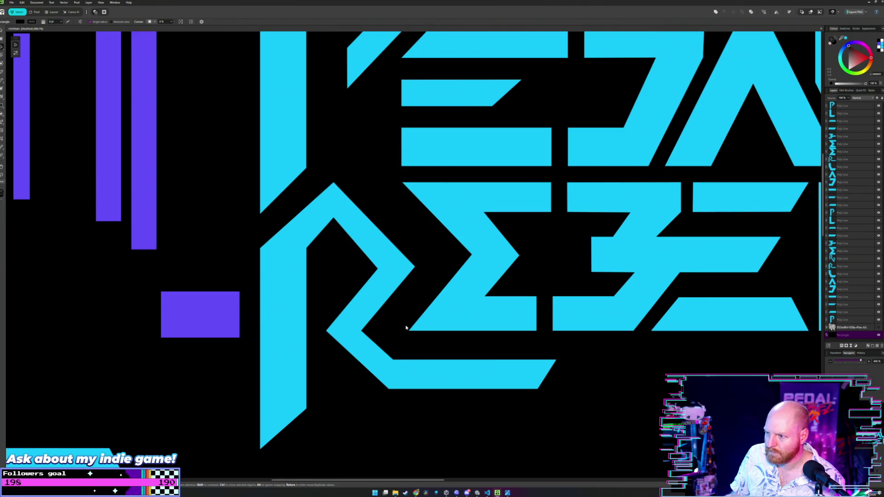
{"action": "left_click_drag", "start_coordinate": [336, 258], "coordinate": [356, 283]}
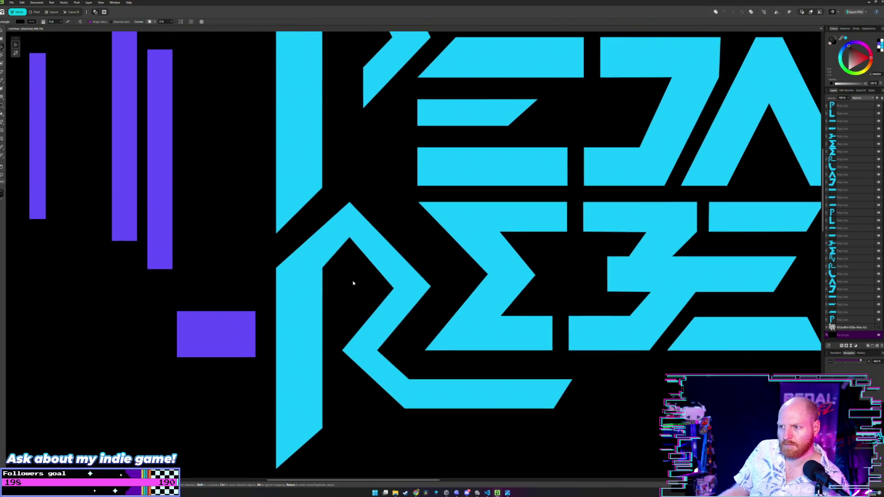
{"action": "key", "text": "a"}
{"action": "left_click", "coordinate": [355, 216]}
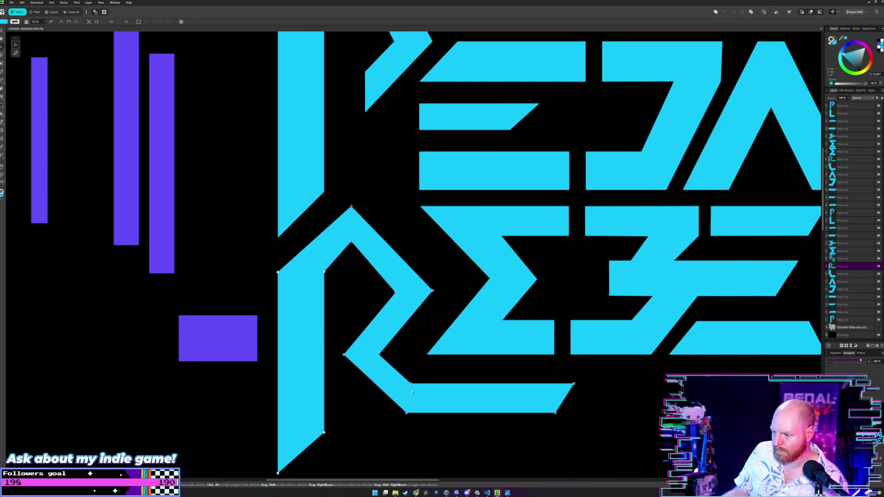
Step: Push the R's right-side points further right, then leave node editing and deselect
{"action": "mouse_move", "coordinate": [433, 291]}
{"action": "left_mouse_down"}
{"action": "mouse_move", "coordinate": [464, 292]}
{"action": "mouse_move", "coordinate": [449, 291]}
{"action": "left_mouse_up"}
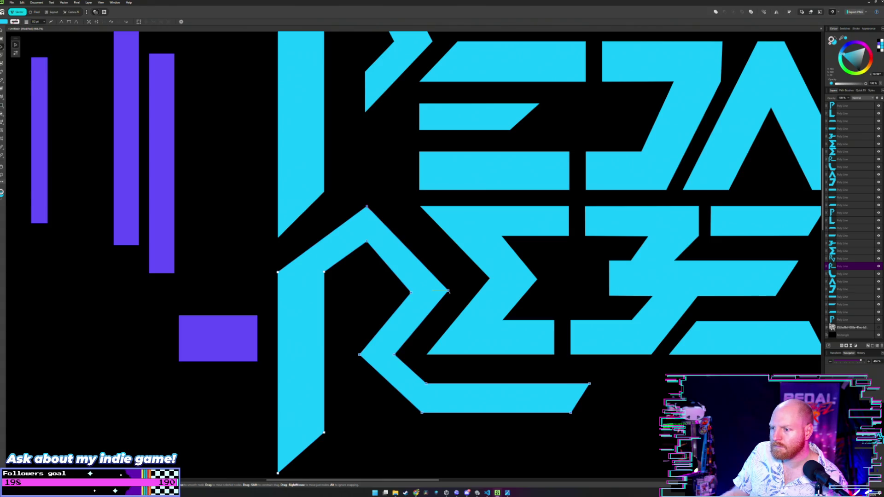
{"action": "key", "text": "v"}
{"action": "left_click", "coordinate": [469, 232]}
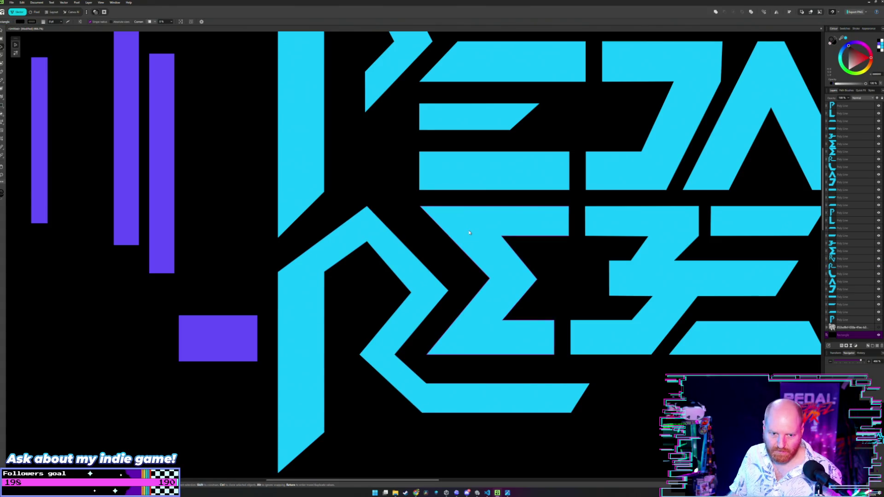
{"action": "scroll", "coordinate": [469, 233], "scroll_direction": "down", "scroll_amount": 3}
{"action": "scroll", "coordinate": [468, 232], "scroll_direction": "down", "scroll_amount": 3}
{"action": "scroll", "coordinate": [466, 231], "scroll_direction": "up", "scroll_amount": 1}
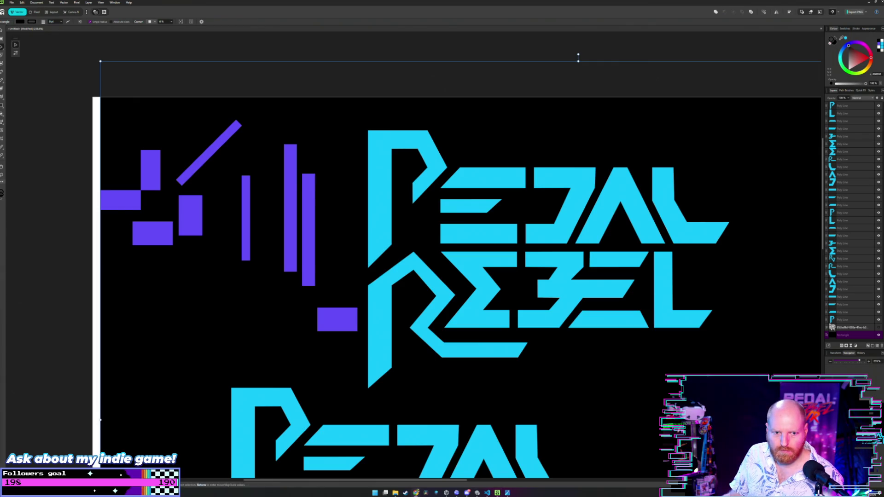
{"action": "scroll", "coordinate": [436, 302], "scroll_direction": "up", "scroll_amount": 1}
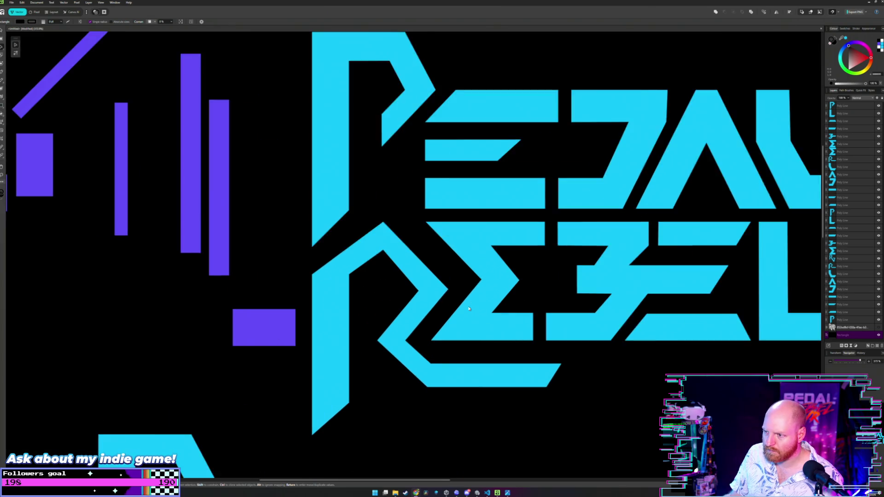
Step: Adjust the R's apex up and down until it aligns with the guide height
{"action": "scroll", "coordinate": [437, 295], "scroll_direction": "up", "scroll_amount": 1}
{"action": "scroll", "coordinate": [440, 286], "scroll_direction": "up", "scroll_amount": 1}
{"action": "scroll", "coordinate": [443, 276], "scroll_direction": "up", "scroll_amount": 1}
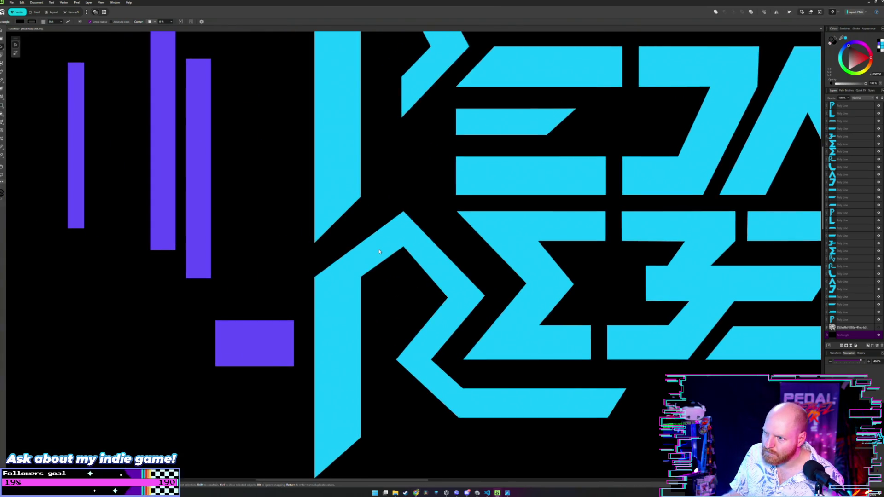
{"action": "left_click_drag", "start_coordinate": [379, 252], "coordinate": [394, 283]}
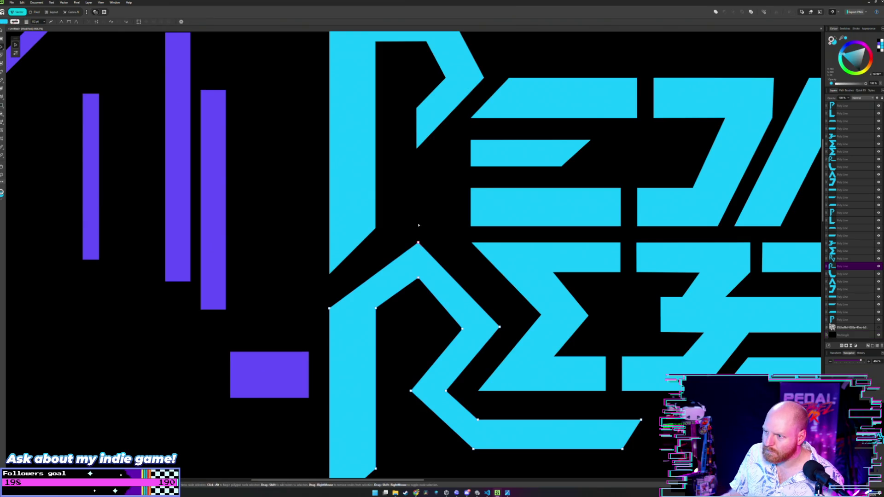
{"action": "double_click", "coordinate": [418, 243]}
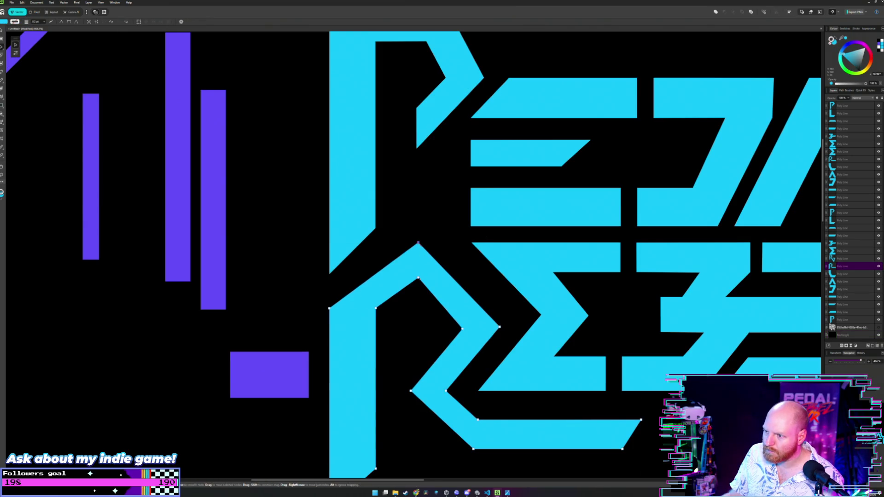
{"action": "left_click_drag", "start_coordinate": [418, 243], "coordinate": [418, 217]}
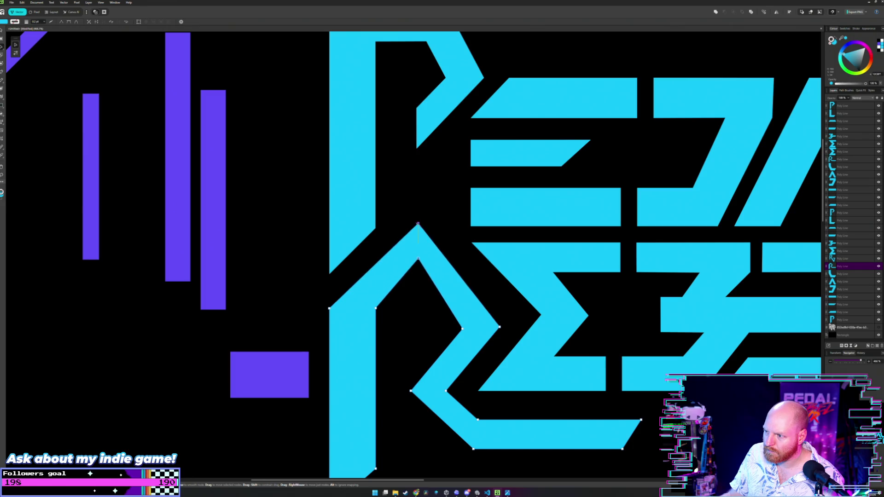
{"action": "left_click_drag", "start_coordinate": [418, 216], "coordinate": [418, 226]}
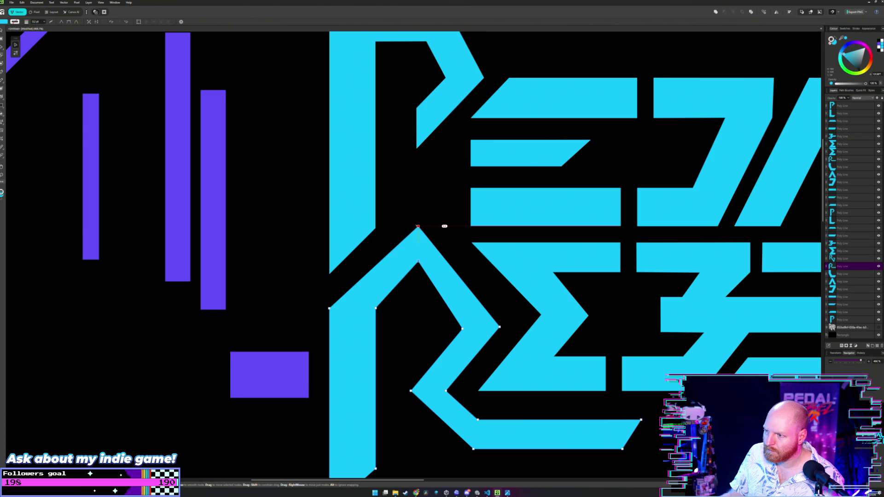
{"action": "left_click_drag", "start_coordinate": [444, 226], "coordinate": [445, 242]}
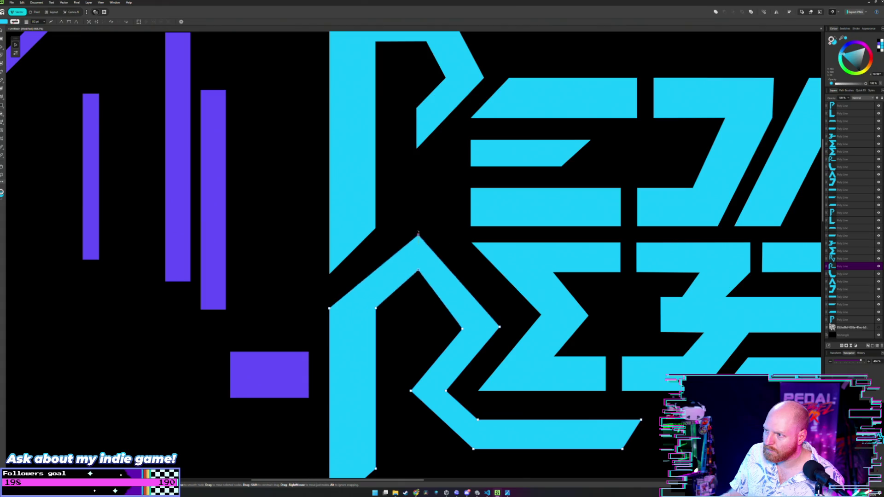
{"action": "left_click_drag", "start_coordinate": [445, 243], "coordinate": [445, 188]}
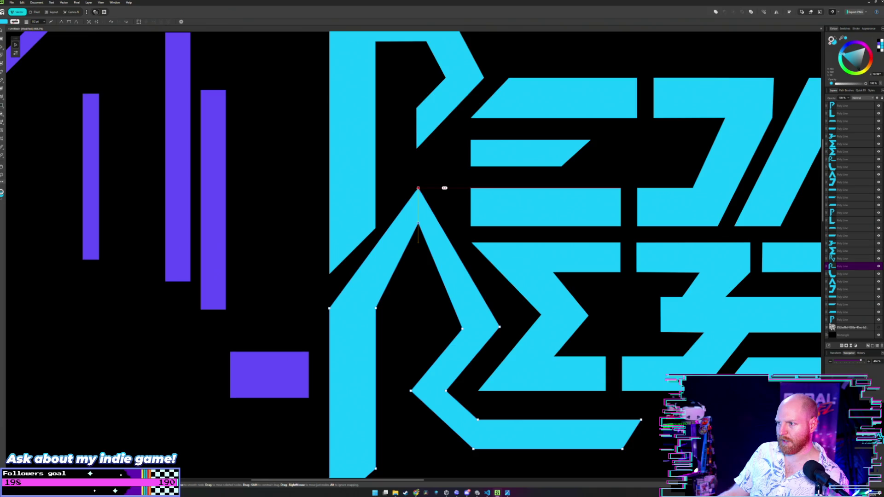
{"action": "key", "text": "Down"}
{"action": "key", "text": "Down"}
{"action": "key", "text": "Down"}
{"action": "left_click_drag", "start_coordinate": [444, 210], "coordinate": [444, 207]}
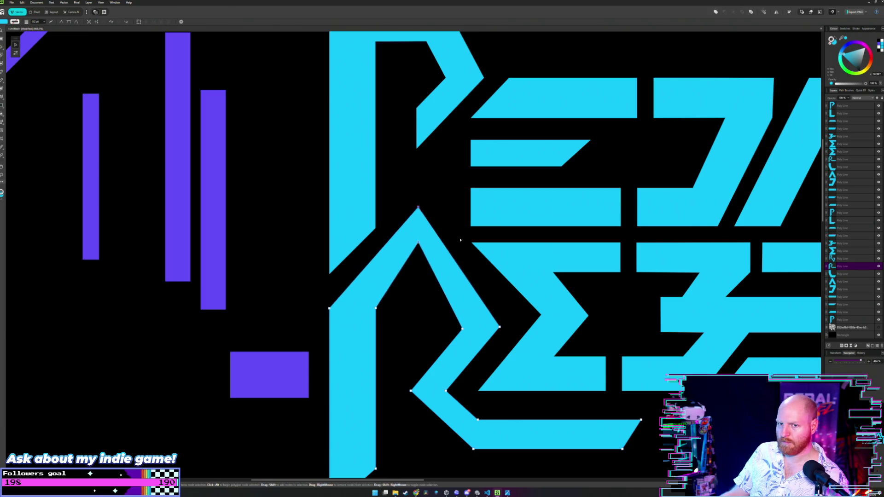
Step: Raise the R's inner corner point slightly, then exit node editing and deselect
{"action": "scroll", "coordinate": [460, 240], "scroll_direction": "down", "scroll_amount": 5}
{"action": "scroll", "coordinate": [460, 241], "scroll_direction": "up", "scroll_amount": 4}
{"action": "left_click", "coordinate": [426, 248]}
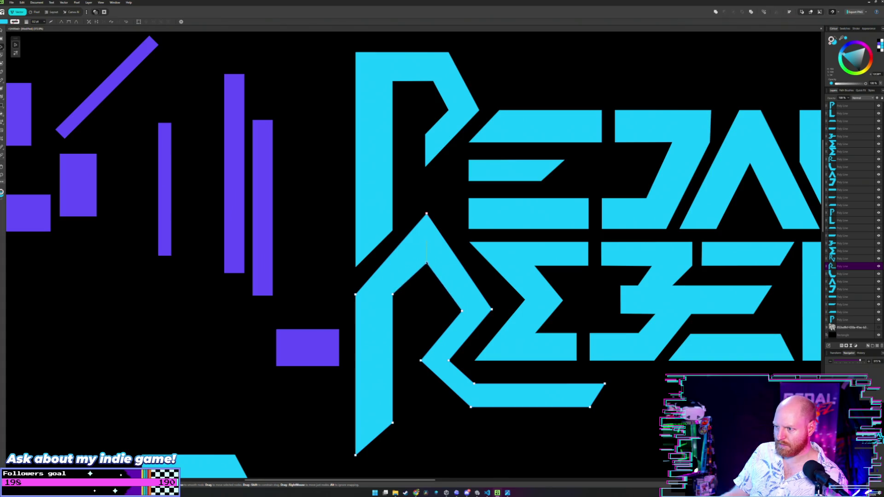
{"action": "left_click", "coordinate": [479, 251]}
{"action": "scroll", "coordinate": [453, 247], "scroll_direction": "down", "scroll_amount": 3}
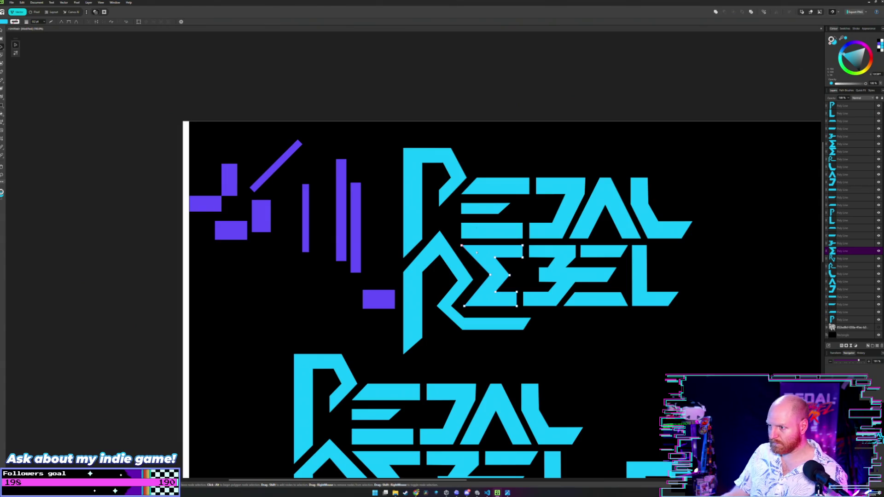
{"action": "scroll", "coordinate": [476, 251], "scroll_direction": "up", "scroll_amount": 3}
{"action": "scroll", "coordinate": [477, 252], "scroll_direction": "up", "scroll_amount": 2}
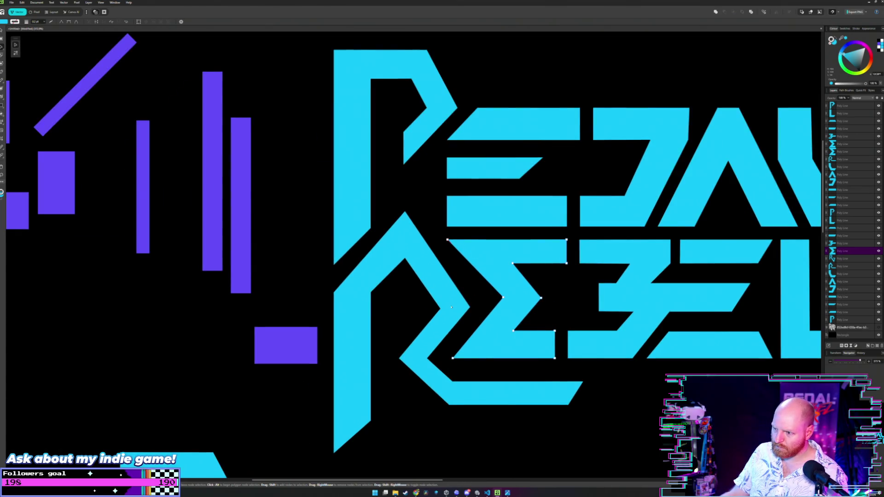
{"action": "scroll", "coordinate": [451, 307], "scroll_direction": "up", "scroll_amount": 1}
{"action": "scroll", "coordinate": [451, 304], "scroll_direction": "up", "scroll_amount": 1}
{"action": "left_click", "coordinate": [458, 285]}
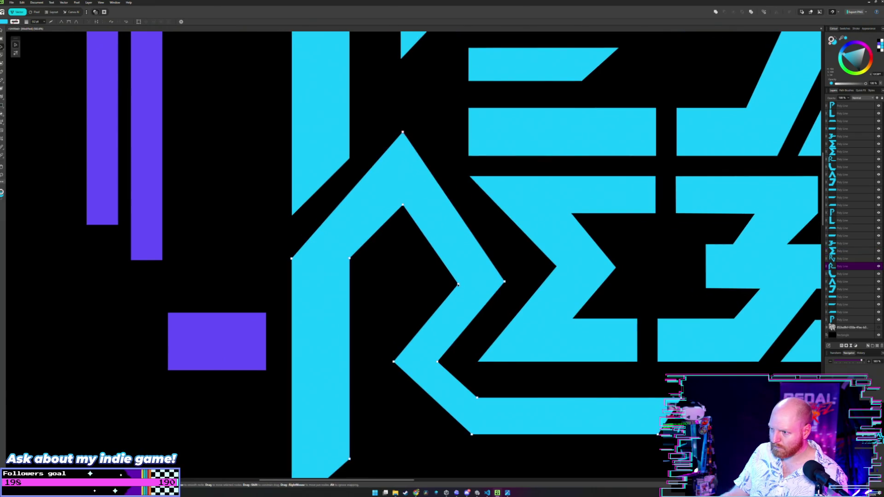
{"action": "left_click_drag", "start_coordinate": [457, 284], "coordinate": [458, 282]}
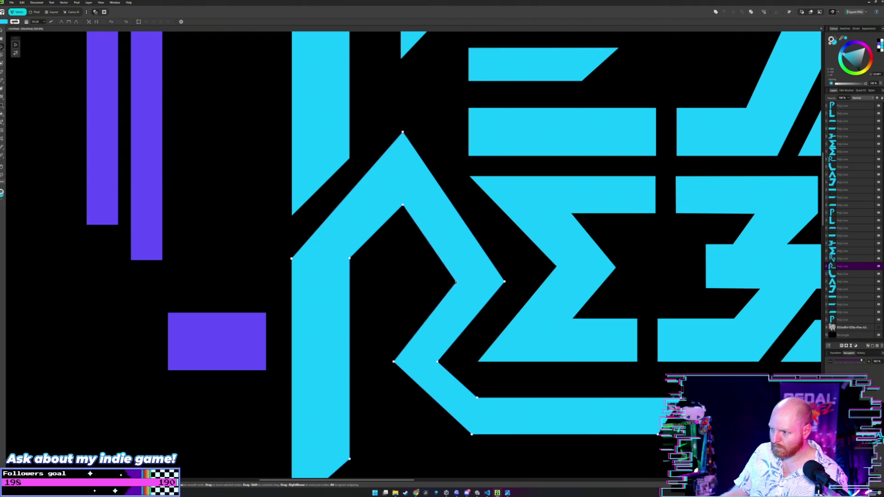
{"action": "key", "text": "v"}
{"action": "left_click", "coordinate": [420, 277]}
Step: Lower the R's top point to reshape its peak, keeping it a sharp corner
{"action": "scroll", "coordinate": [421, 276], "scroll_direction": "down", "scroll_amount": 3}
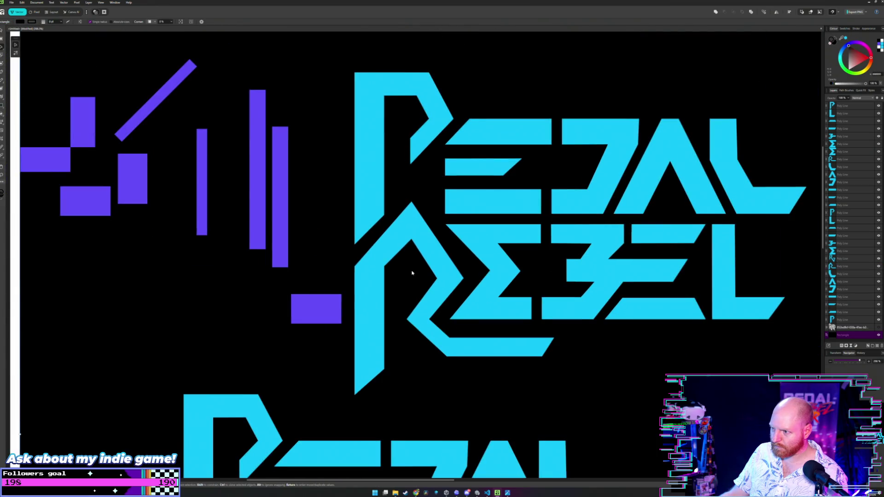
{"action": "scroll", "coordinate": [432, 273], "scroll_direction": "left", "scroll_amount": 1}
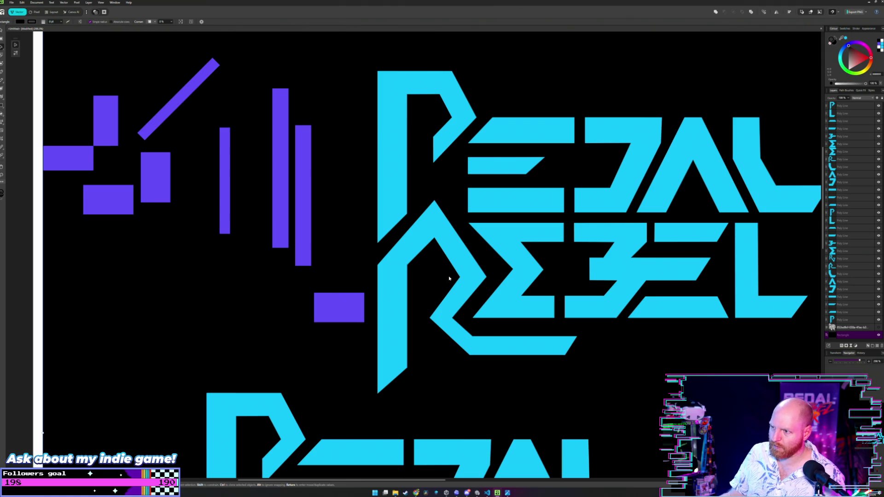
{"action": "scroll", "coordinate": [449, 276], "scroll_direction": "down", "scroll_amount": 2}
{"action": "scroll", "coordinate": [687, 253], "scroll_direction": "down", "scroll_amount": 1}
{"action": "scroll", "coordinate": [687, 253], "scroll_direction": "down", "scroll_amount": 1}
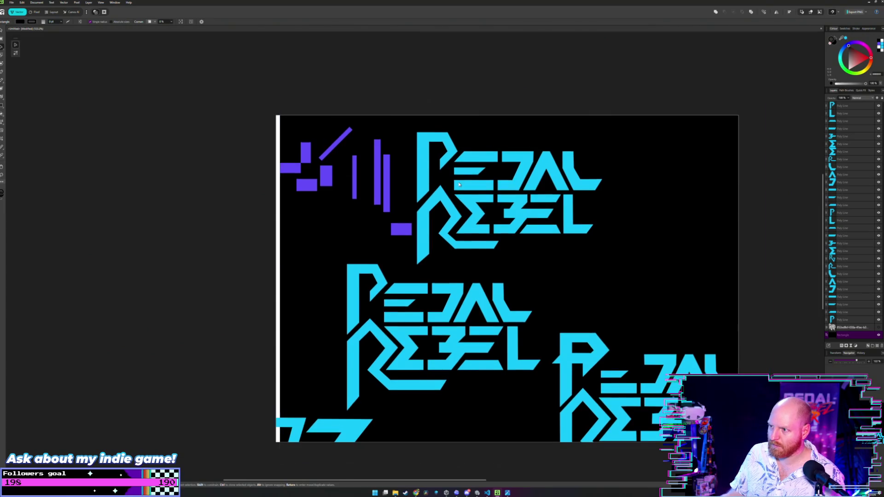
{"action": "scroll", "coordinate": [493, 237], "scroll_direction": "up", "scroll_amount": 2}
{"action": "scroll", "coordinate": [423, 191], "scroll_direction": "up", "scroll_amount": 2}
{"action": "scroll", "coordinate": [415, 199], "scroll_direction": "up", "scroll_amount": 1}
{"action": "scroll", "coordinate": [415, 199], "scroll_direction": "down", "scroll_amount": 2}
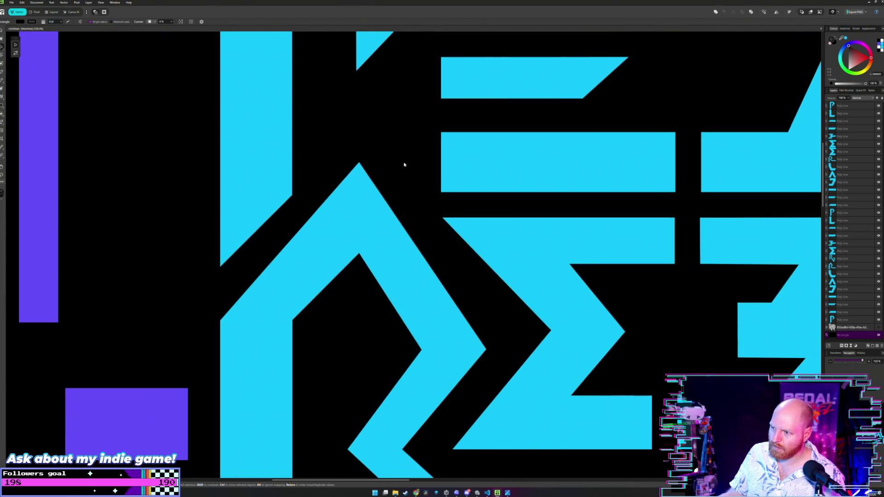
{"action": "scroll", "coordinate": [430, 252], "scroll_direction": "down", "scroll_amount": 1}
{"action": "scroll", "coordinate": [429, 251], "scroll_direction": "down", "scroll_amount": 2}
{"action": "scroll", "coordinate": [429, 252], "scroll_direction": "down", "scroll_amount": 1}
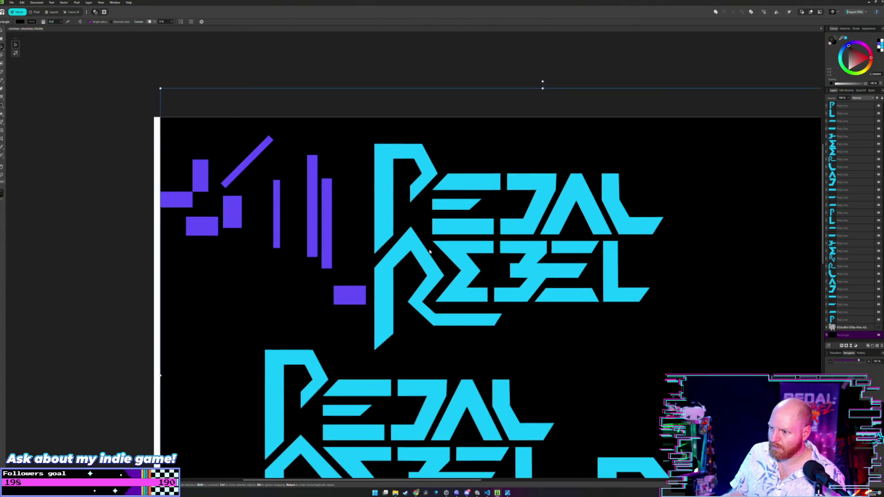
{"action": "scroll", "coordinate": [426, 253], "scroll_direction": "up", "scroll_amount": 3}
{"action": "scroll", "coordinate": [433, 240], "scroll_direction": "left", "scroll_amount": 1}
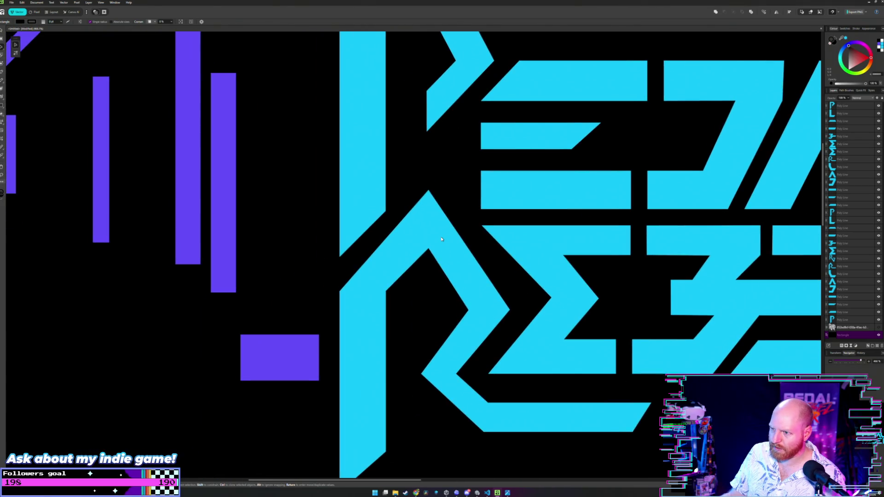
{"action": "key", "text": "a"}
{"action": "left_click", "coordinate": [416, 210]}
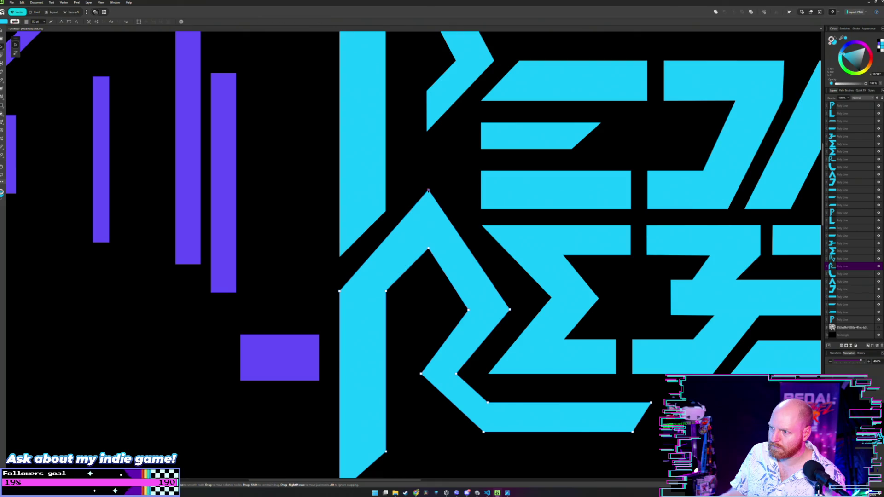
{"action": "double_click", "coordinate": [428, 190]}
{"action": "double_click", "coordinate": [428, 190]}
{"action": "left_click_drag", "start_coordinate": [428, 190], "coordinate": [429, 203]}
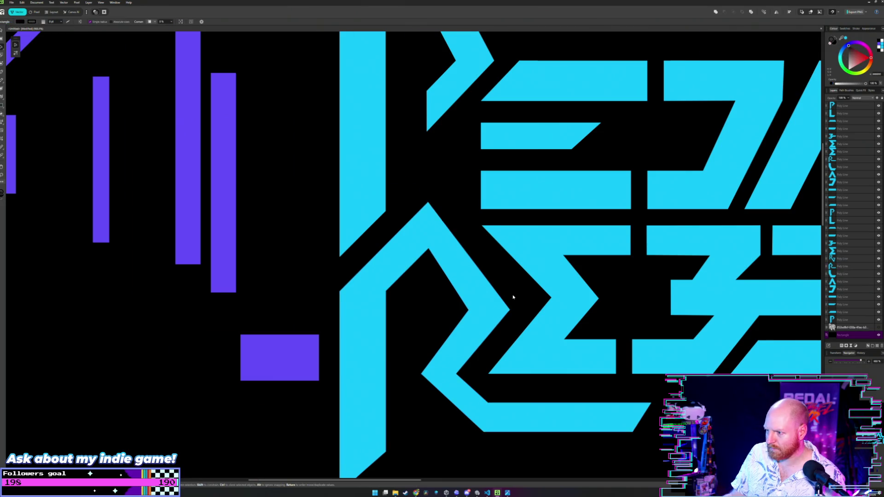
{"action": "scroll", "coordinate": [512, 296], "scroll_direction": "up", "scroll_amount": 2}
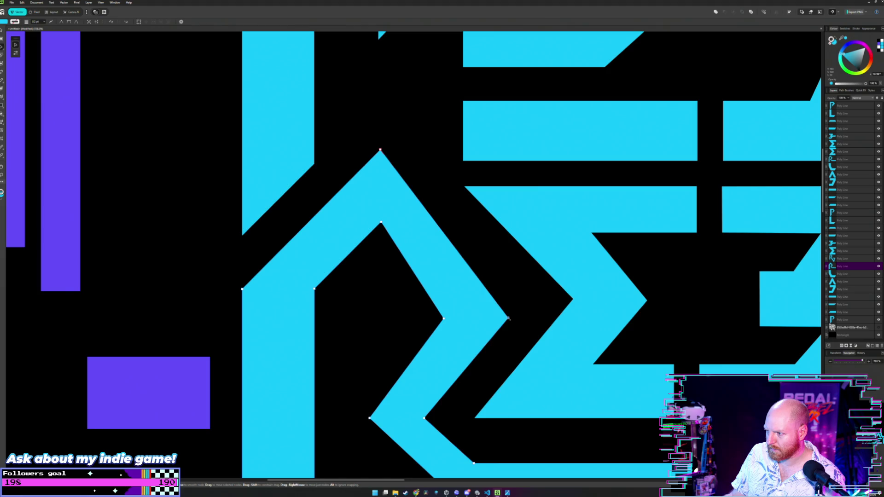
Step: Move the lower purple block into the left accent cluster, undoing a trial placement beside B
{"action": "key", "text": "v"}
{"action": "mouse_move", "coordinate": [153, 379]}
{"action": "left_mouse_down"}
{"action": "mouse_move", "coordinate": [575, 247]}
{"action": "mouse_move", "coordinate": [594, 249]}
{"action": "left_mouse_up"}
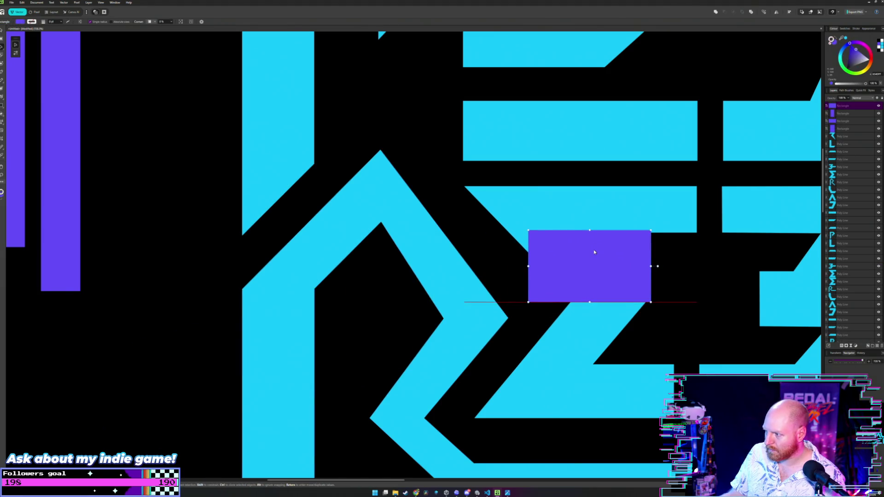
{"action": "scroll", "coordinate": [606, 276], "scroll_direction": "up", "scroll_amount": 3}
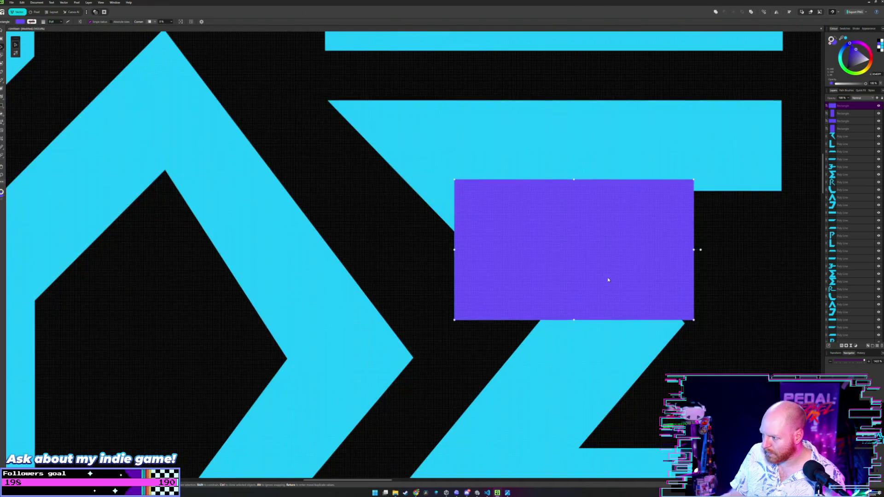
{"action": "scroll", "coordinate": [595, 267], "scroll_direction": "down", "scroll_amount": 1}
{"action": "mouse_move", "coordinate": [601, 260]}
{"action": "left_mouse_down"}
{"action": "mouse_move", "coordinate": [509, 256]}
{"action": "mouse_move", "coordinate": [686, 257]}
{"action": "mouse_move", "coordinate": [709, 248]}
{"action": "mouse_move", "coordinate": [709, 267]}
{"action": "left_mouse_up"}
{"action": "scroll", "coordinate": [686, 256], "scroll_direction": "down", "scroll_amount": 1}
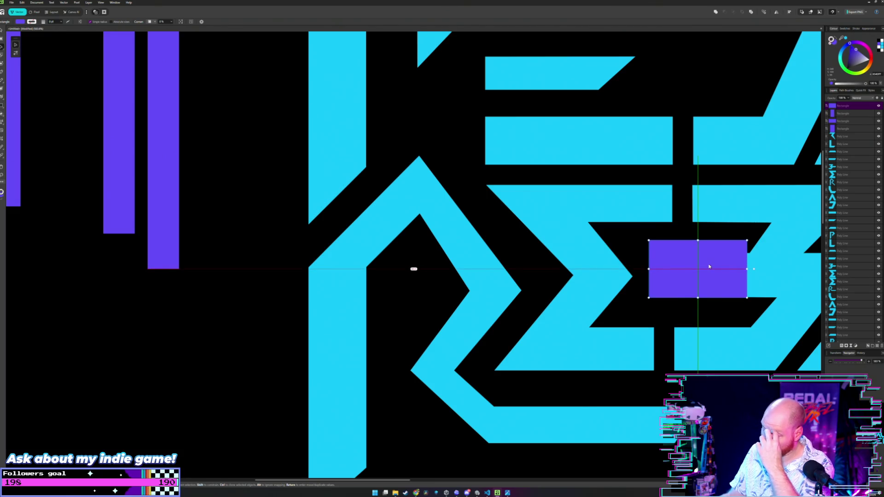
{"action": "key", "text": "ctrl+z"}
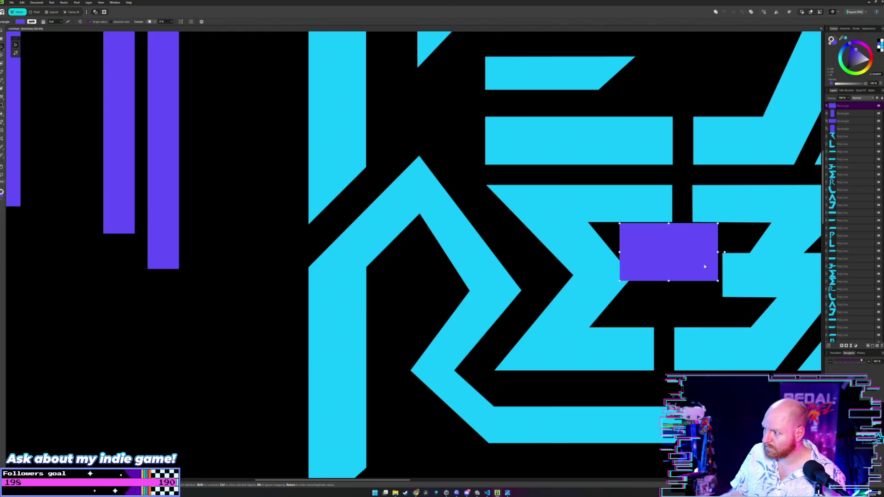
{"action": "key", "text": "ctrl+z"}
{"action": "scroll", "coordinate": [651, 243], "scroll_direction": "down", "scroll_amount": 3}
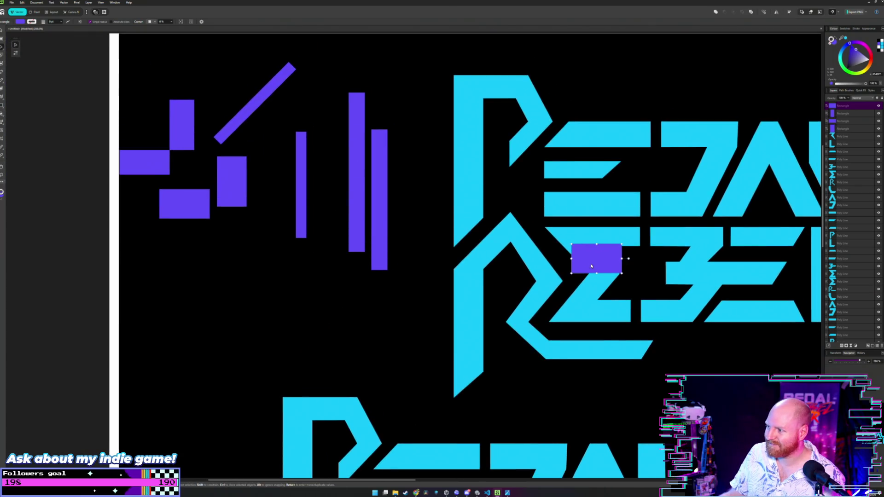
{"action": "left_click_drag", "start_coordinate": [462, 267], "coordinate": [193, 262]}
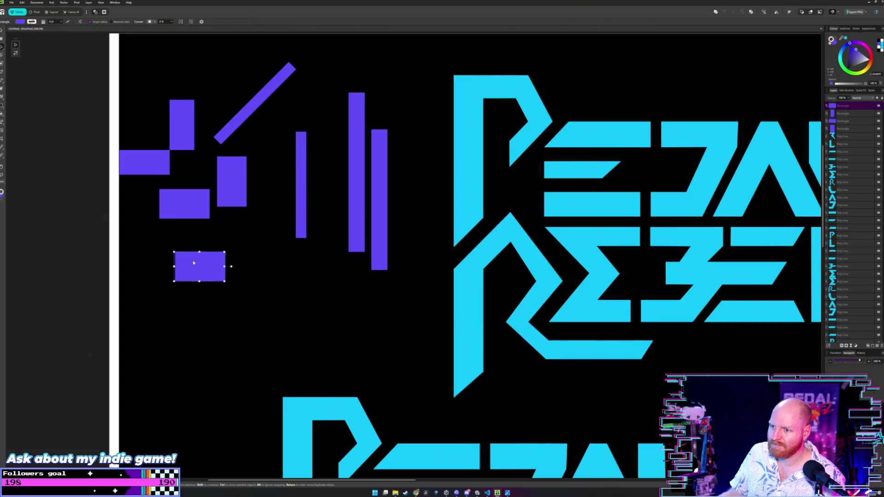
Step: Alt-drag a copy of the wide purple block into the gap between REBEL's E and B
{"action": "left_click", "coordinate": [235, 176]}
{"action": "left_click", "coordinate": [174, 205]}
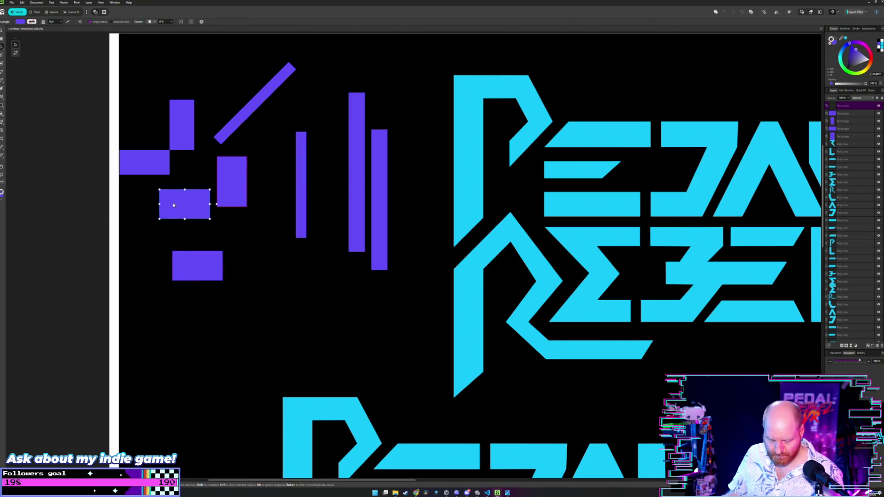
{"action": "left_click_drag", "start_coordinate": [173, 206], "coordinate": [634, 270]}
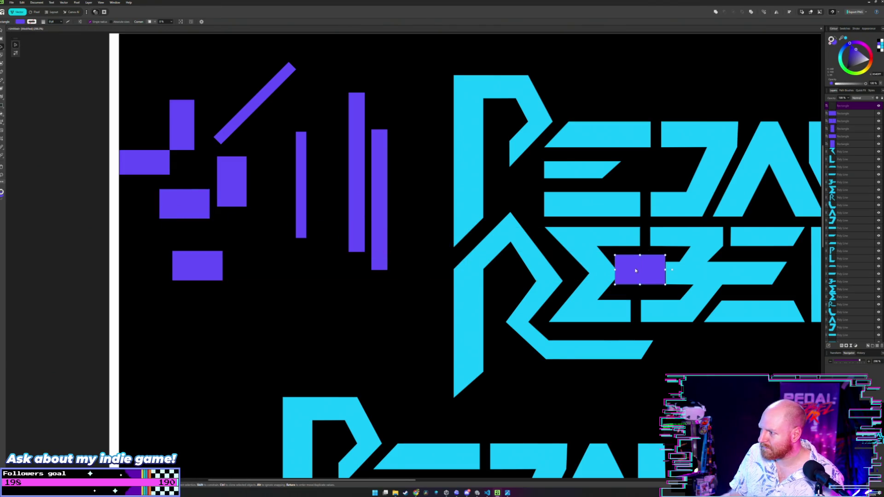
{"action": "scroll", "coordinate": [635, 271], "scroll_direction": "up", "scroll_amount": 3}
{"action": "scroll", "coordinate": [633, 270], "scroll_direction": "up", "scroll_amount": 3}
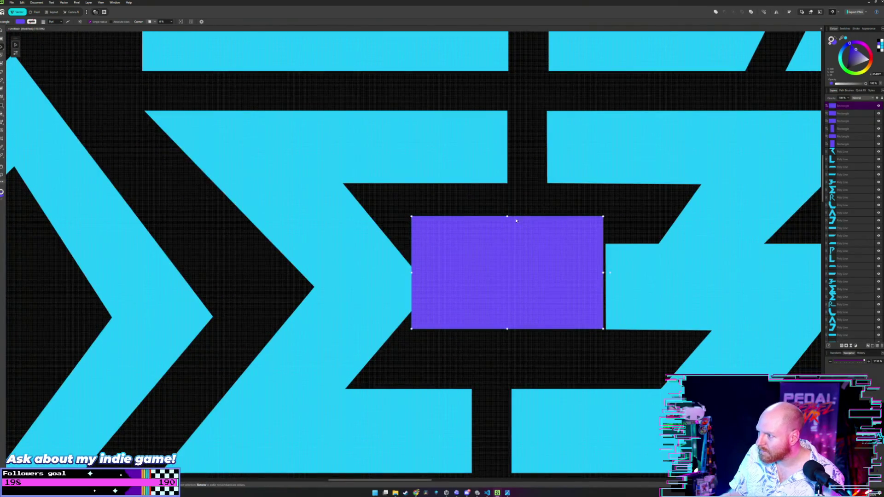
Step: Resize the copied block, widening it to meet the B and aligning its top with the letters
{"action": "left_click_drag", "start_coordinate": [507, 217], "coordinate": [510, 243]}
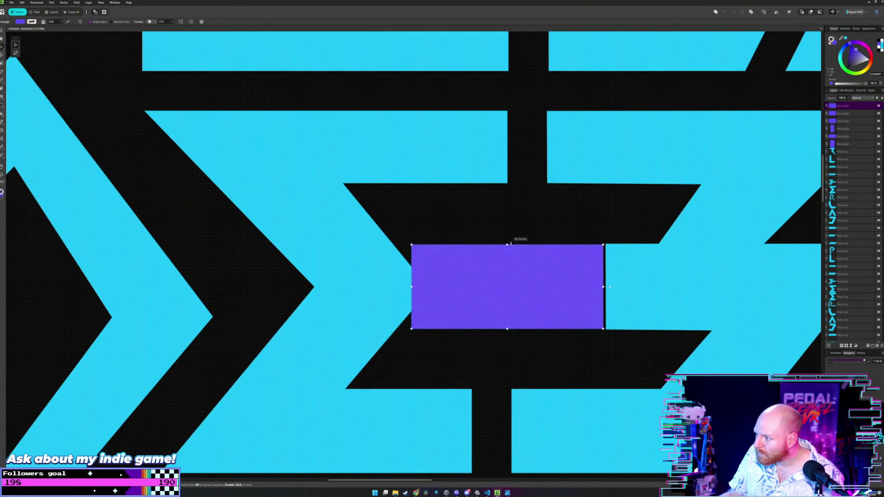
{"action": "left_click_drag", "start_coordinate": [609, 287], "coordinate": [618, 287]}
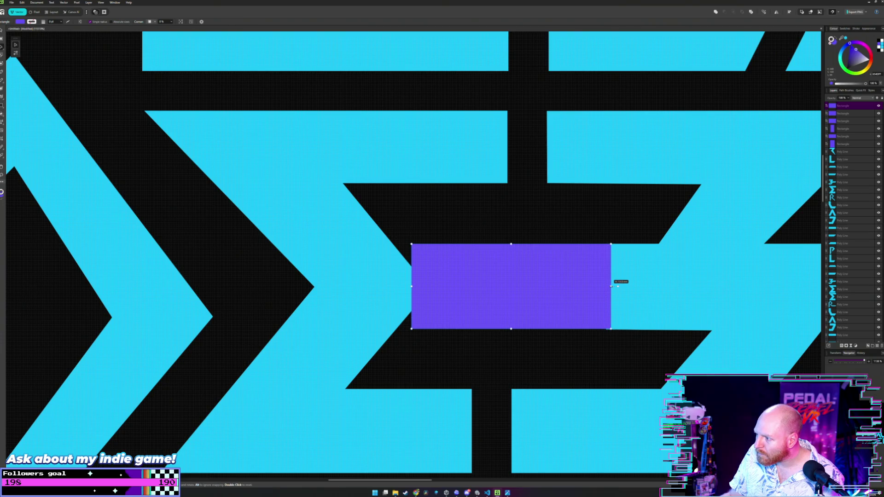
{"action": "scroll", "coordinate": [580, 272], "scroll_direction": "up", "scroll_amount": 2}
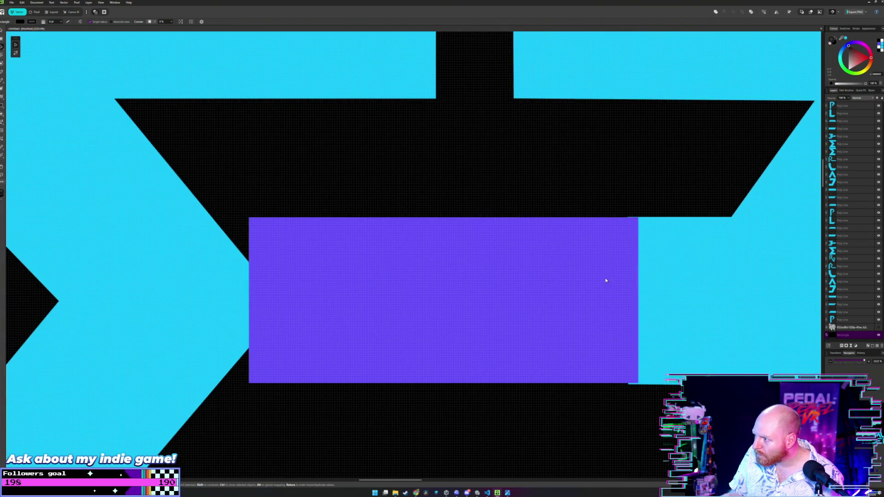
{"action": "left_click_drag", "start_coordinate": [443, 215], "coordinate": [443, 216]}
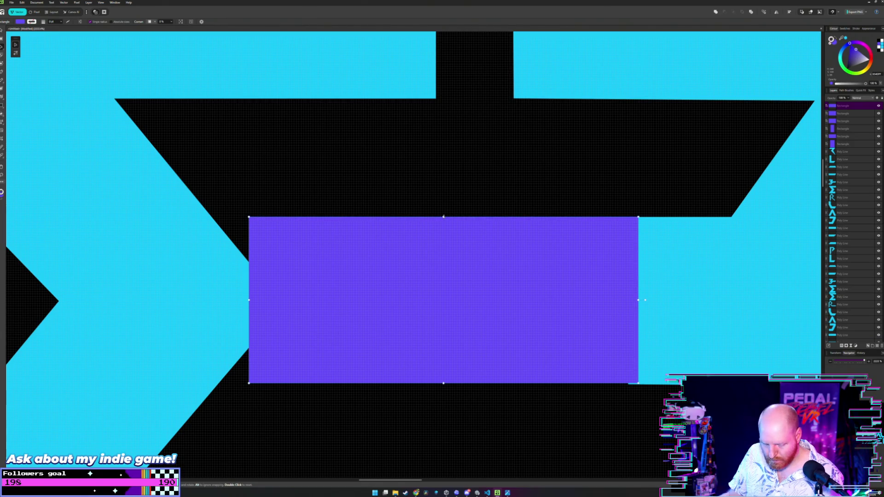
{"action": "left_click_drag", "start_coordinate": [444, 215], "coordinate": [447, 224]}
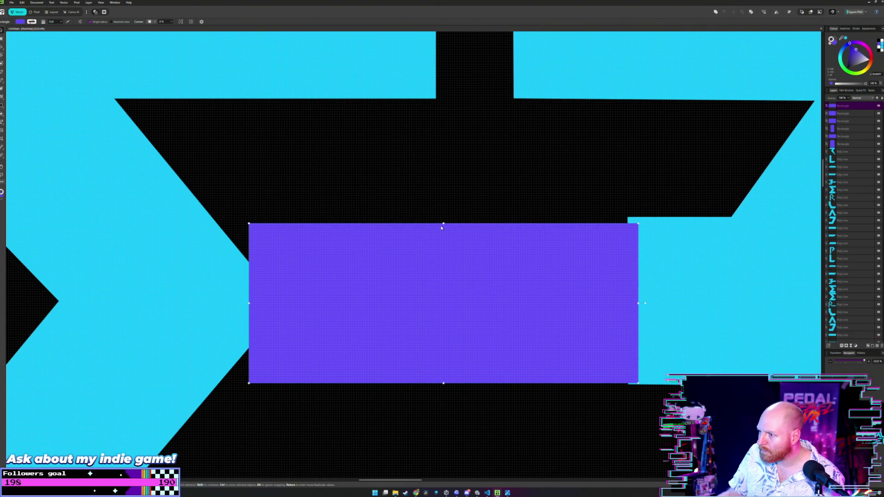
{"action": "left_click_drag", "start_coordinate": [443, 223], "coordinate": [444, 216]}
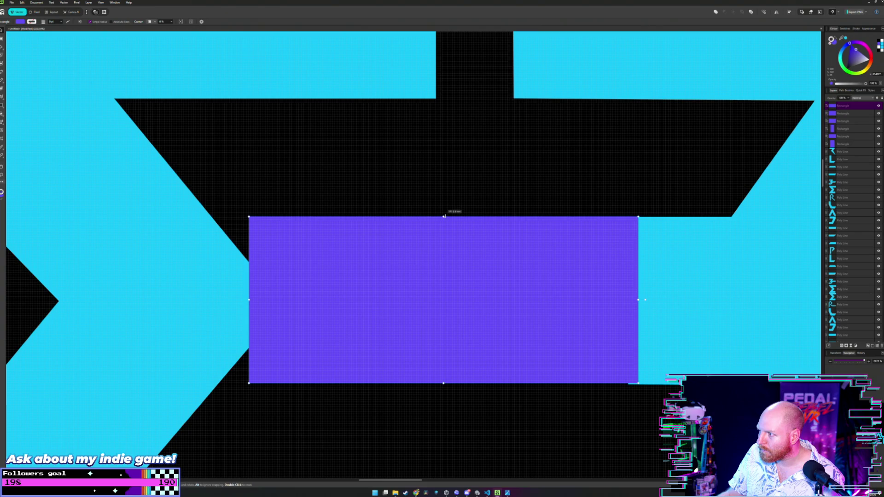
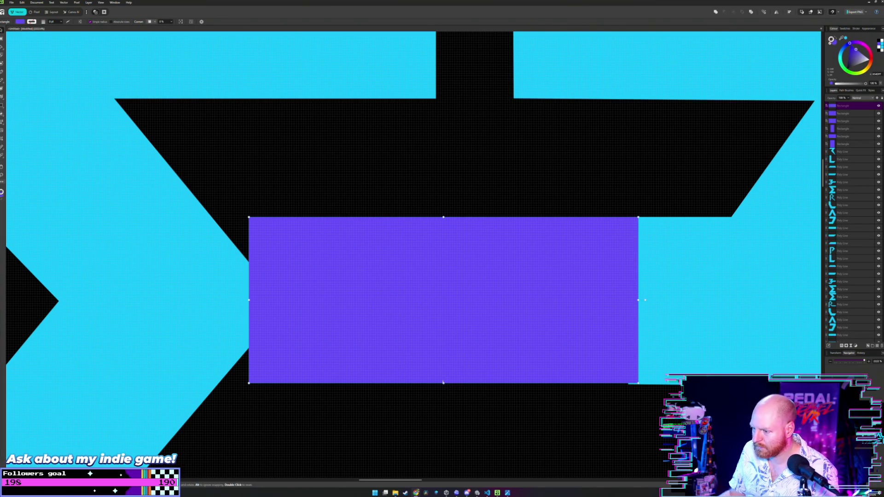
Step: Try resizing and moving the purple guide rectangle, undoing each attempt
{"action": "left_click_drag", "start_coordinate": [442, 383], "coordinate": [443, 384]}
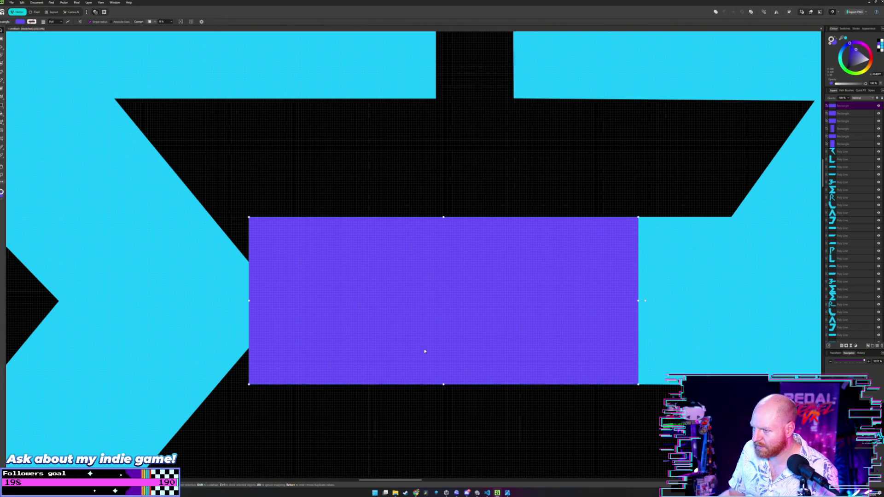
{"action": "scroll", "coordinate": [395, 271], "scroll_direction": "down", "scroll_amount": 1}
{"action": "scroll", "coordinate": [433, 247], "scroll_direction": "down", "scroll_amount": 1}
{"action": "scroll", "coordinate": [437, 246], "scroll_direction": "down", "scroll_amount": 1}
{"action": "scroll", "coordinate": [461, 258], "scroll_direction": "down", "scroll_amount": 1}
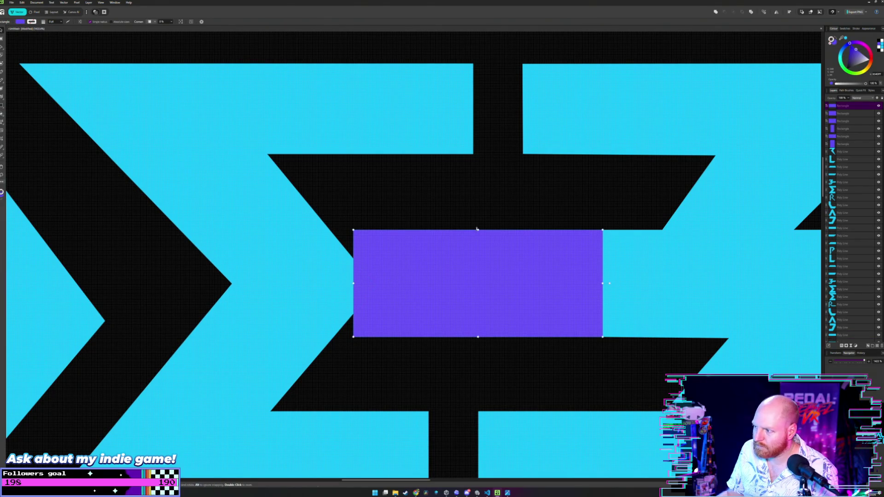
{"action": "left_click_drag", "start_coordinate": [477, 228], "coordinate": [478, 239]}
{"action": "key", "text": "ctrl+z"}
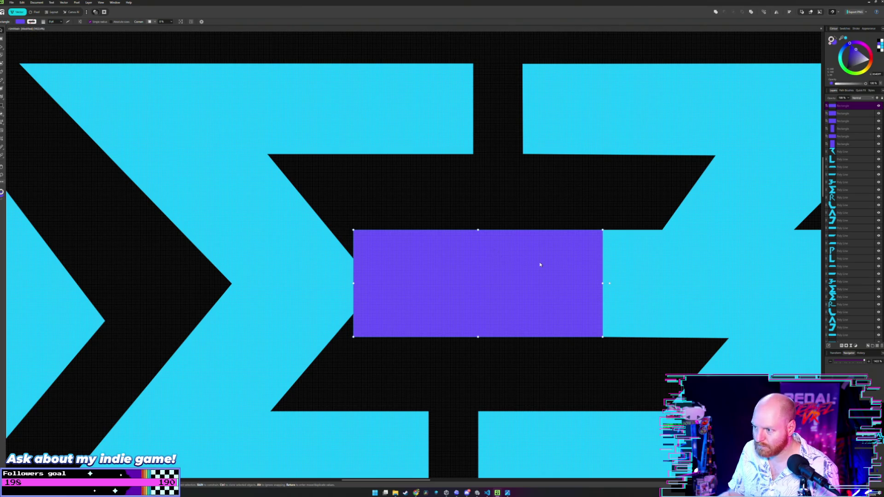
{"action": "left_click_drag", "start_coordinate": [493, 290], "coordinate": [338, 317]}
{"action": "key", "text": "ctrl+z"}
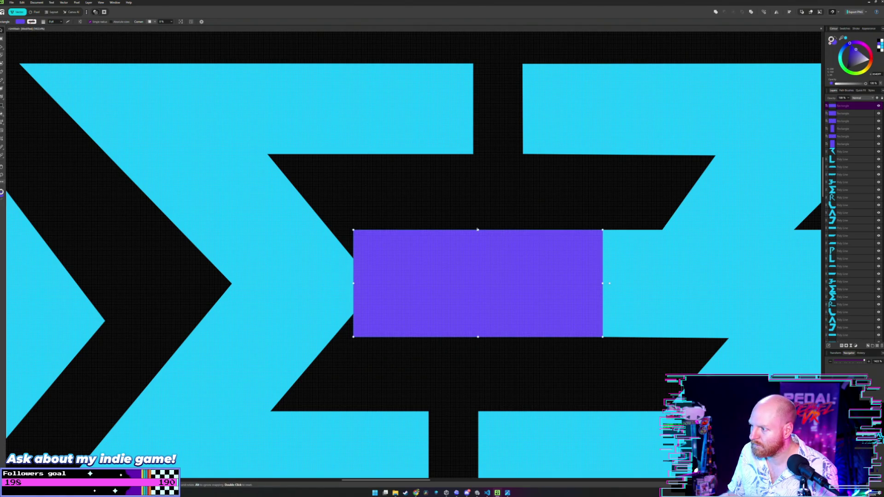
{"action": "left_click_drag", "start_coordinate": [478, 229], "coordinate": [477, 284]}
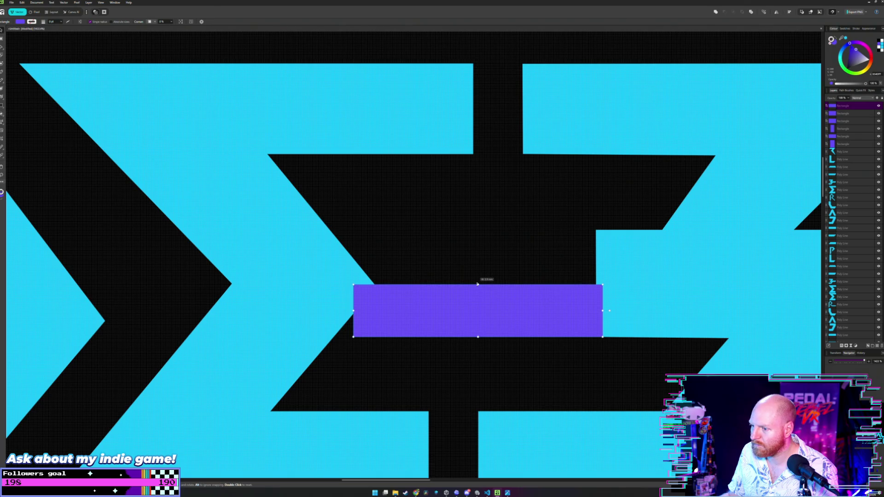
{"action": "key", "text": "ctrl+z"}
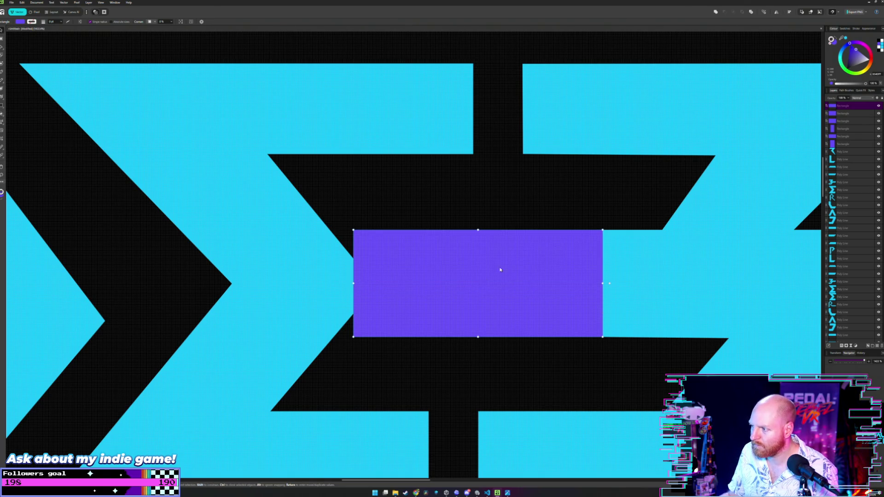
Step: Widen the purple guide rectangle leftward across the cyan E as a width gauge
{"action": "left_click", "coordinate": [366, 281]}
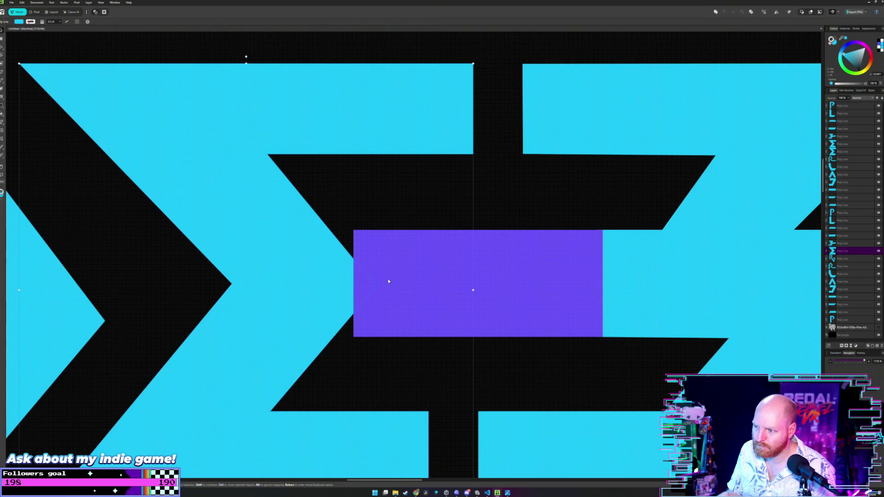
{"action": "scroll", "coordinate": [387, 278], "scroll_direction": "up", "scroll_amount": 2}
{"action": "key", "text": "a"}
{"action": "left_click", "coordinate": [383, 285]}
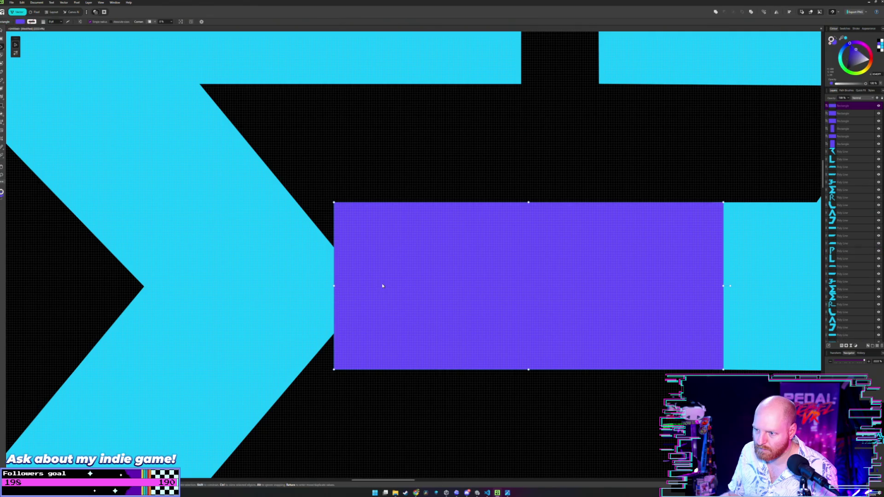
{"action": "left_click", "coordinate": [316, 285]}
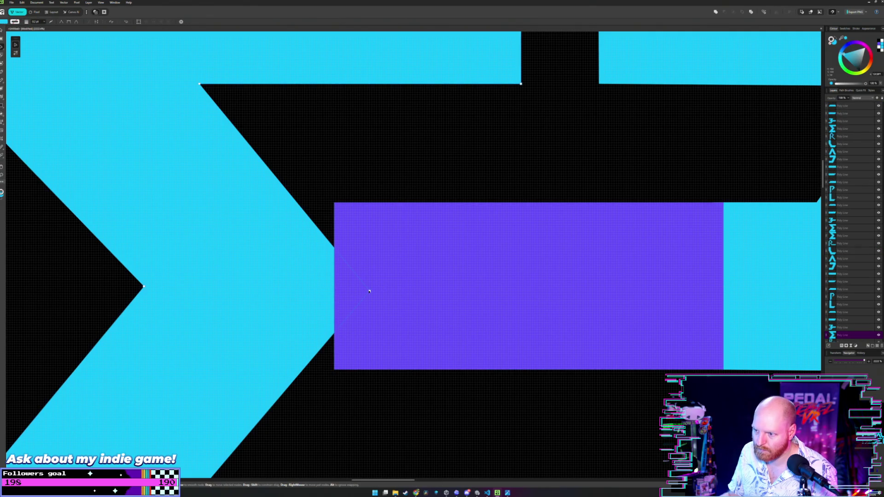
{"action": "left_click_drag", "start_coordinate": [369, 290], "coordinate": [370, 277]}
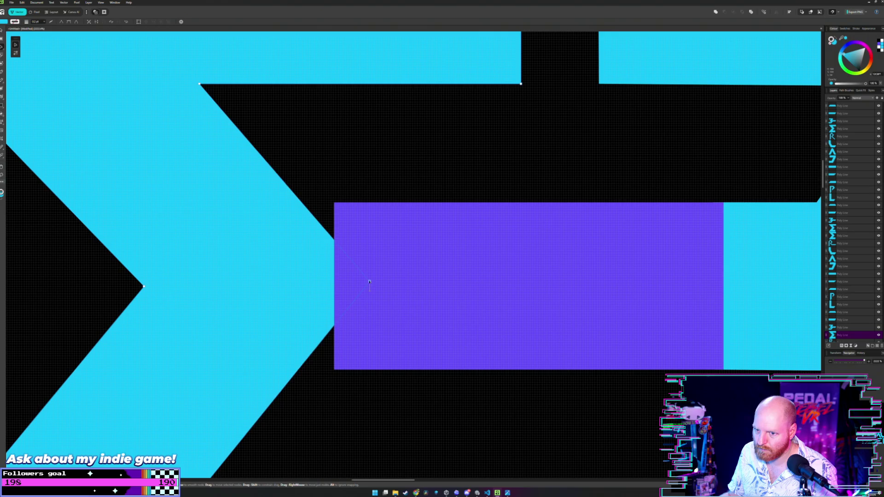
{"action": "key", "text": "ctrl+z"}
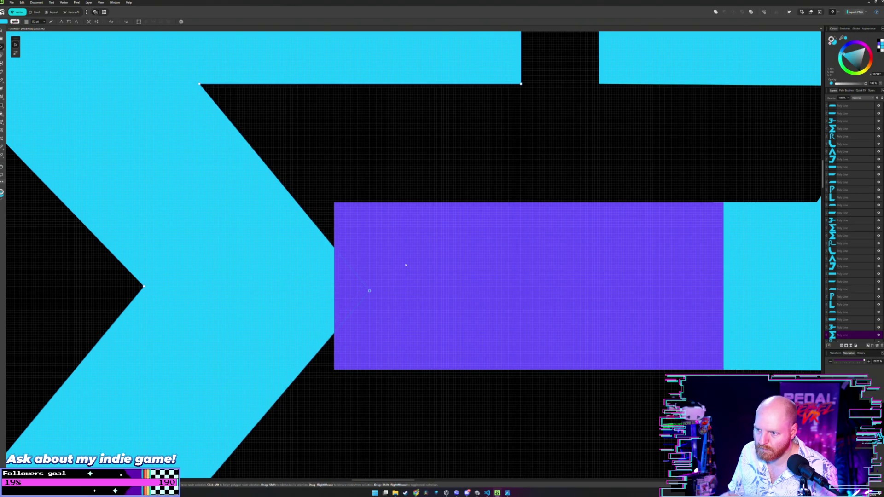
{"action": "left_click", "coordinate": [406, 265]}
{"action": "scroll", "coordinate": [379, 263], "scroll_direction": "down", "scroll_amount": 3}
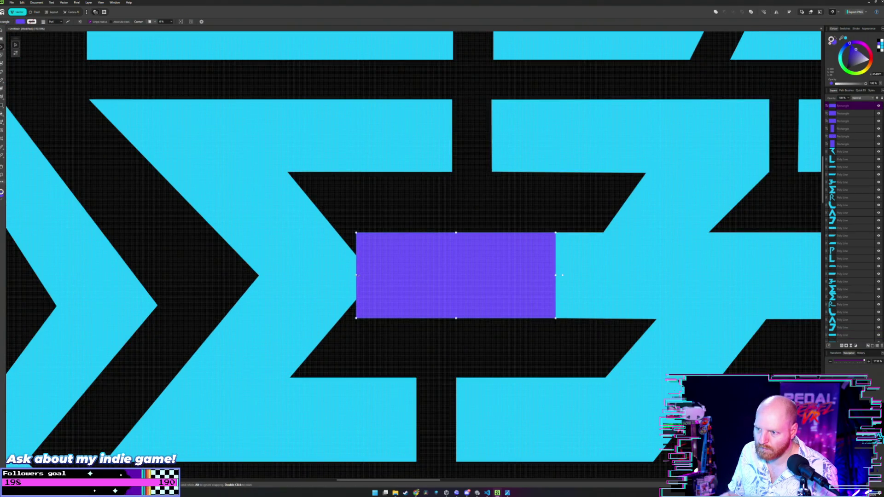
{"action": "left_click_drag", "start_coordinate": [357, 275], "coordinate": [259, 273]}
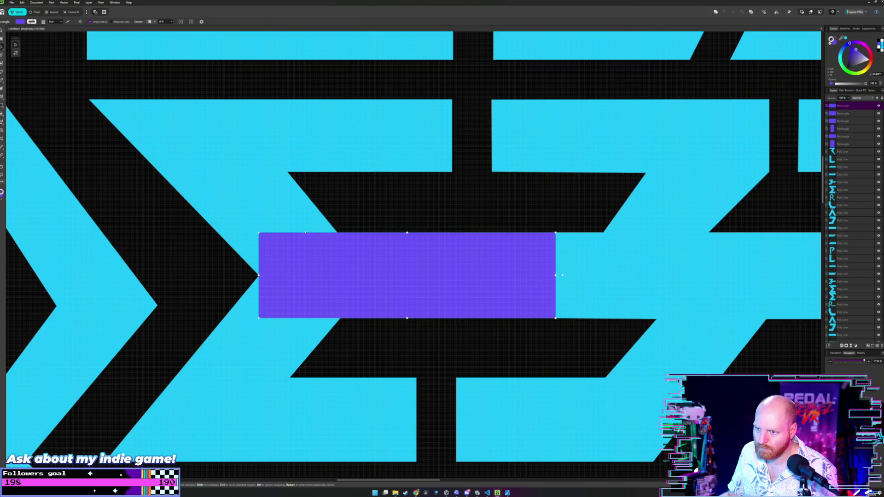
Step: Move the black notch's point node to the purple guide's edge
{"action": "left_click", "coordinate": [326, 276]}
{"action": "scroll", "coordinate": [325, 278], "scroll_direction": "up", "scroll_amount": 2}
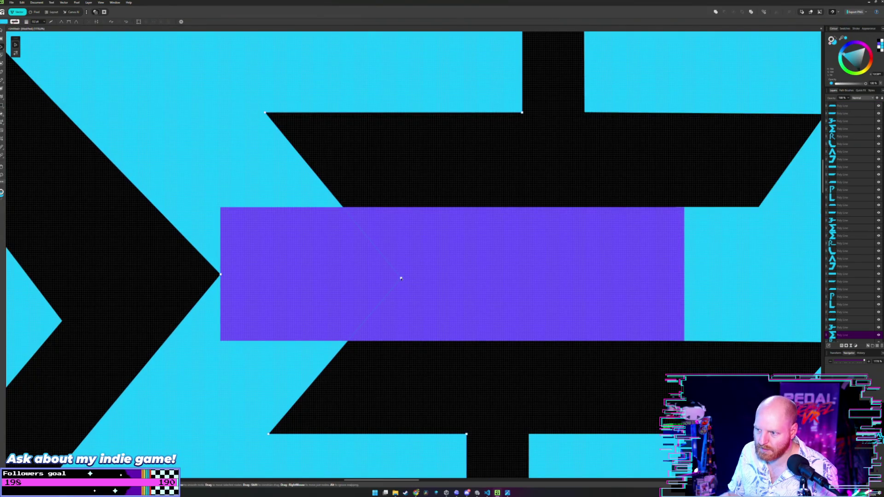
{"action": "double_click", "coordinate": [401, 279]}
{"action": "double_click", "coordinate": [401, 278]}
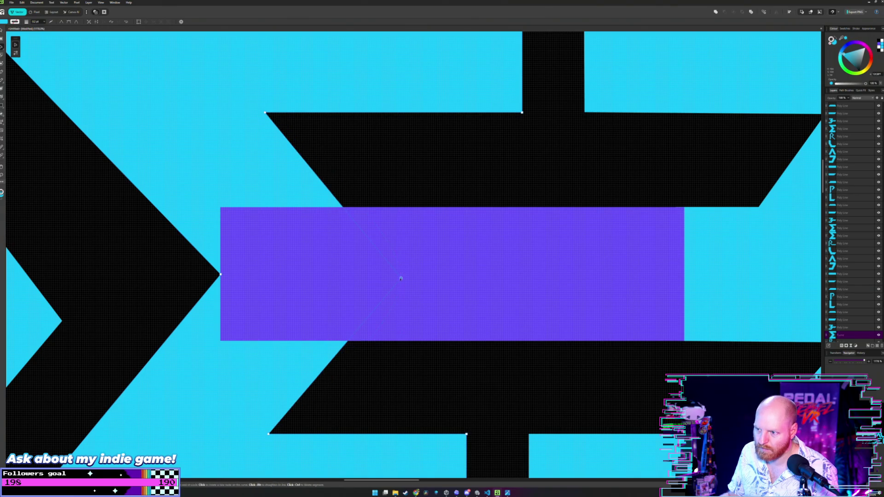
{"action": "left_click_drag", "start_coordinate": [401, 278], "coordinate": [221, 274]}
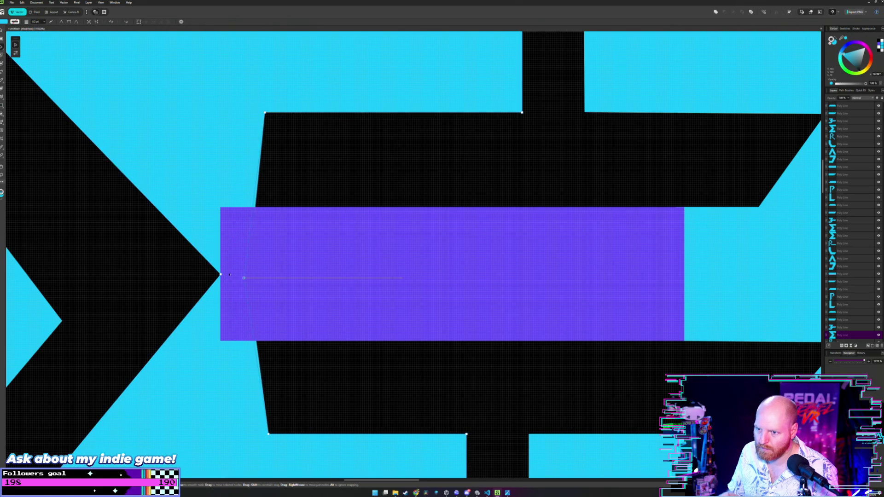
{"action": "left_click_drag", "start_coordinate": [222, 274], "coordinate": [407, 274]}
Step: Remove the purple guide rectangle from the E
{"action": "key", "text": "m"}
{"action": "scroll", "coordinate": [403, 197], "scroll_direction": "down", "scroll_amount": 3}
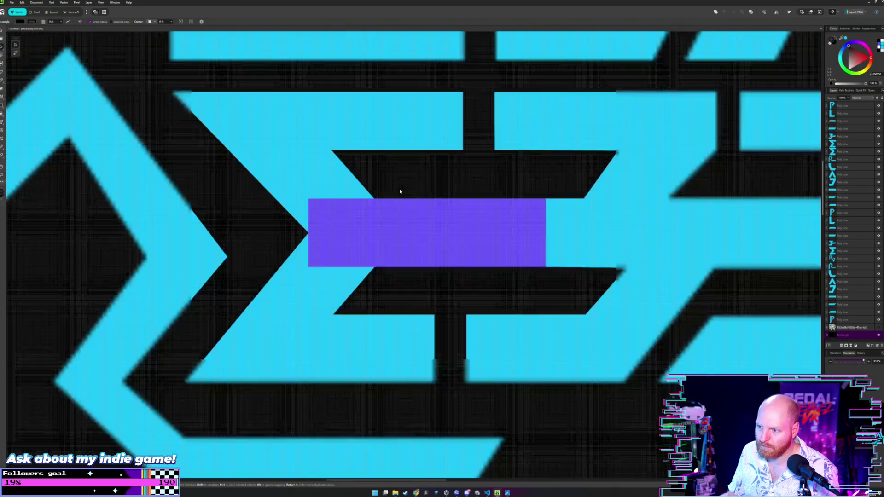
{"action": "key", "text": "ctrl+z"}
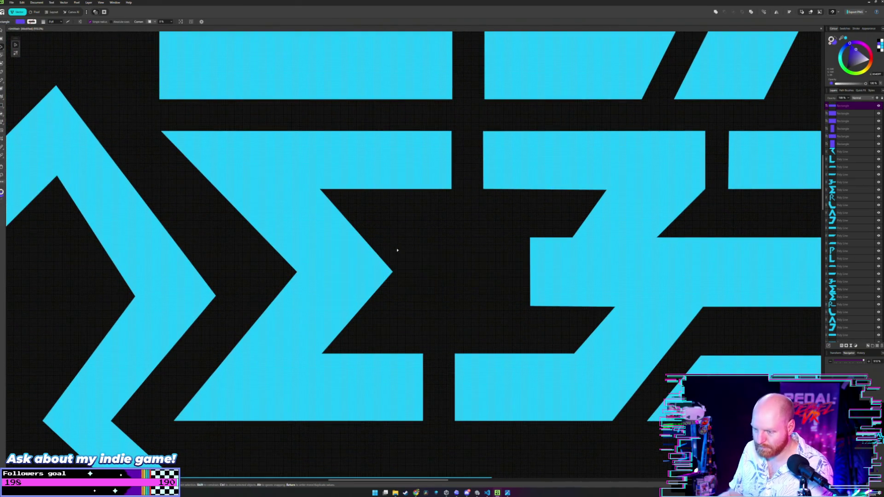
{"action": "scroll", "coordinate": [344, 254], "scroll_direction": "down", "scroll_amount": 1}
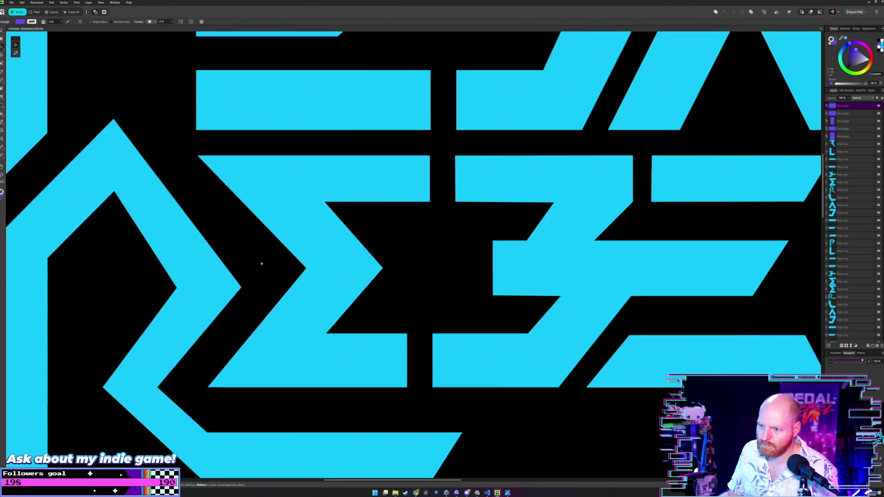
{"action": "scroll", "coordinate": [210, 267], "scroll_direction": "down", "scroll_amount": 1}
Step: Move the tall purple guide onto the E of REBEL, aligned with its corner
{"action": "scroll", "coordinate": [210, 268], "scroll_direction": "down", "scroll_amount": 2}
{"action": "scroll", "coordinate": [270, 244], "scroll_direction": "down", "scroll_amount": 3}
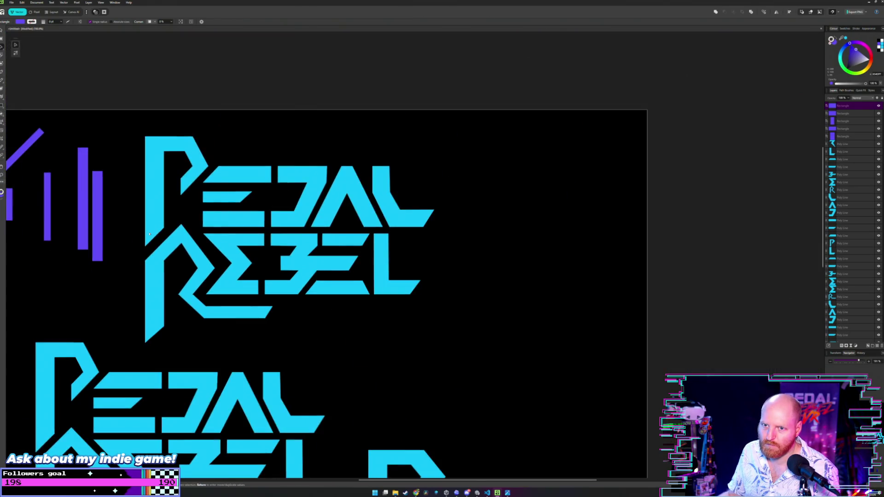
{"action": "scroll", "coordinate": [270, 244], "scroll_direction": "left", "scroll_amount": 2}
{"action": "left_click", "coordinate": [119, 209]}
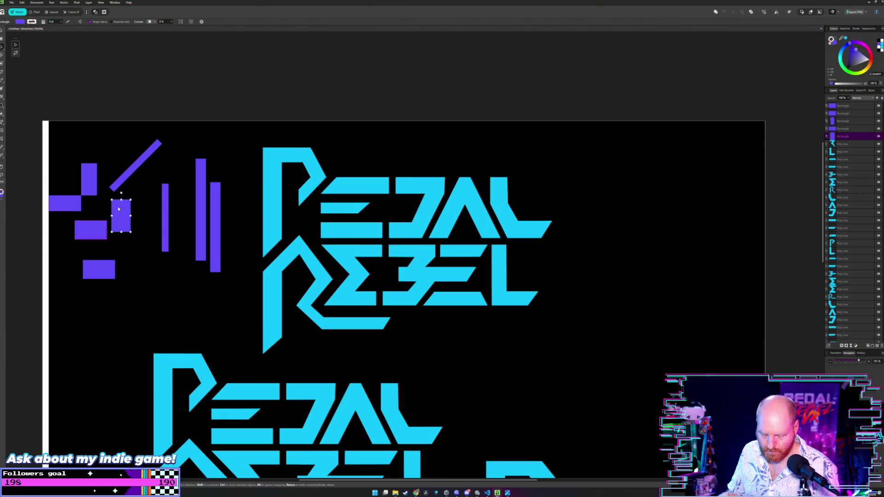
{"action": "mouse_move", "coordinate": [120, 213]}
{"action": "left_mouse_down"}
{"action": "mouse_move", "coordinate": [364, 289]}
{"action": "mouse_move", "coordinate": [346, 272]}
{"action": "left_mouse_up"}
{"action": "scroll", "coordinate": [365, 289], "scroll_direction": "up", "scroll_amount": 4}
{"action": "scroll", "coordinate": [365, 289], "scroll_direction": "up", "scroll_amount": 2}
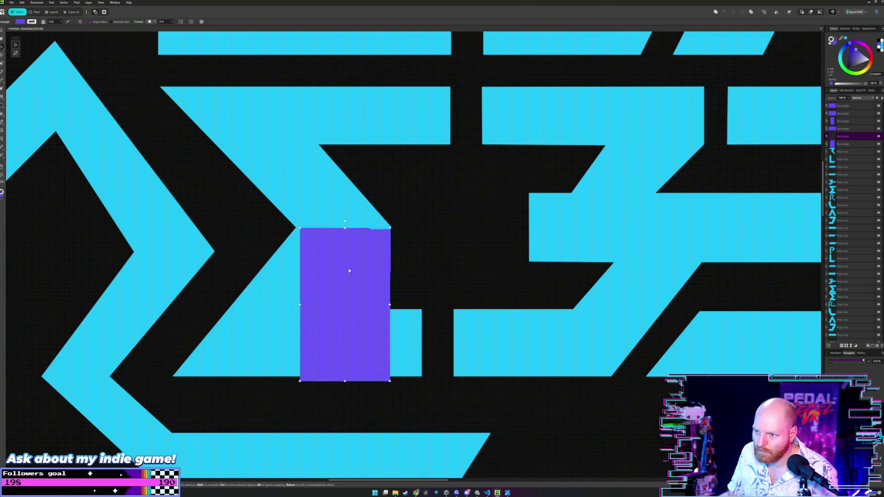
{"action": "scroll", "coordinate": [365, 266], "scroll_direction": "up", "scroll_amount": 4}
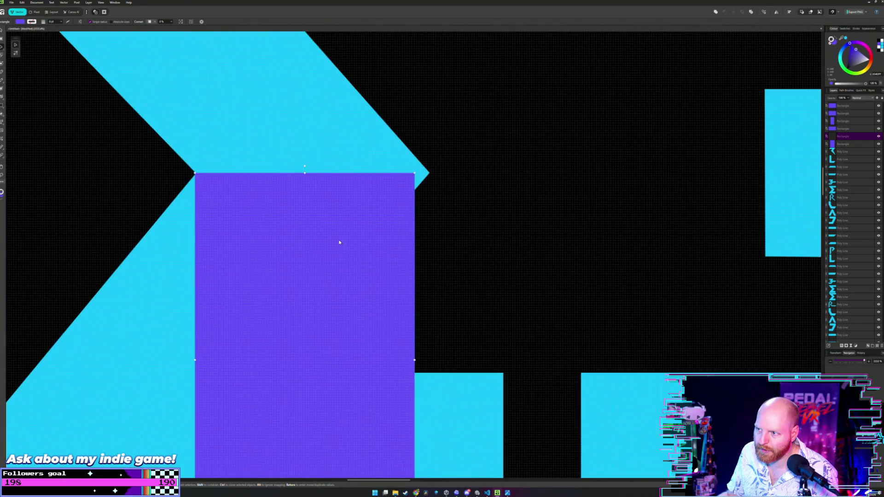
{"action": "scroll", "coordinate": [331, 296], "scroll_direction": "up", "scroll_amount": 2}
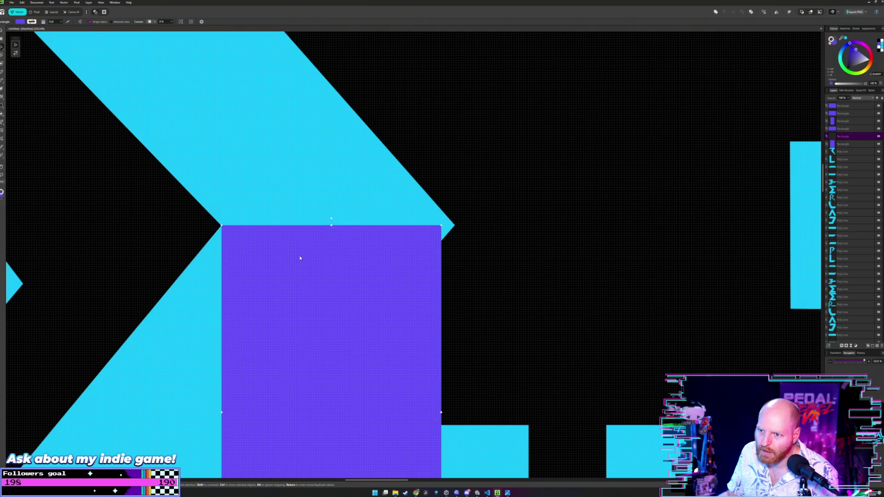
{"action": "scroll", "coordinate": [300, 256], "scroll_direction": "up", "scroll_amount": 3}
{"action": "left_click_drag", "start_coordinate": [271, 262], "coordinate": [355, 290]}
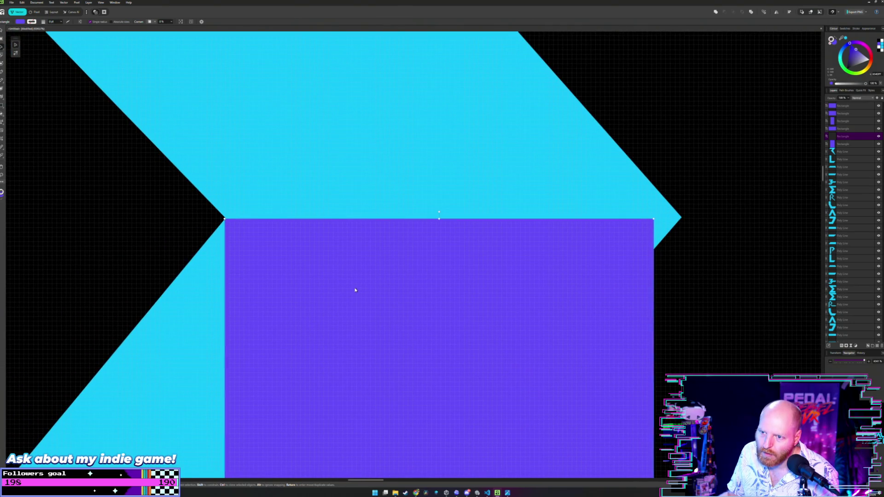
Step: Move the cyan letter's right point onto the guide rectangle's corner
{"action": "key", "text": "a"}
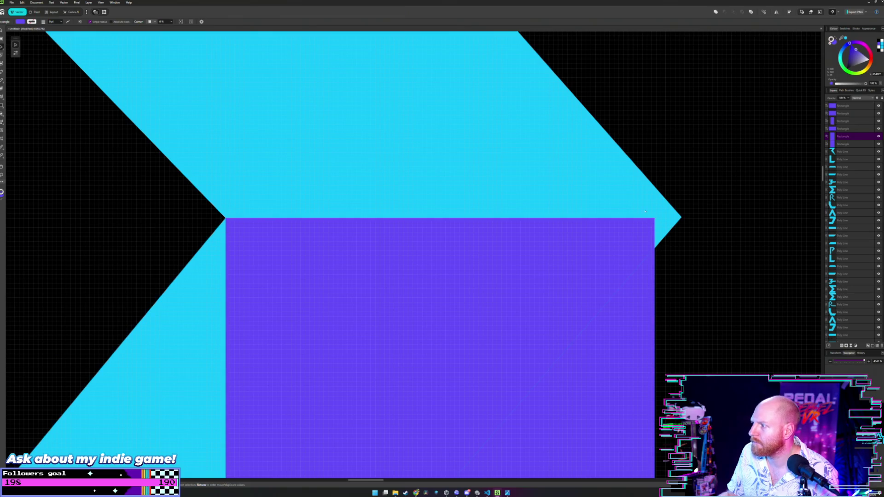
{"action": "left_click", "coordinate": [677, 220]}
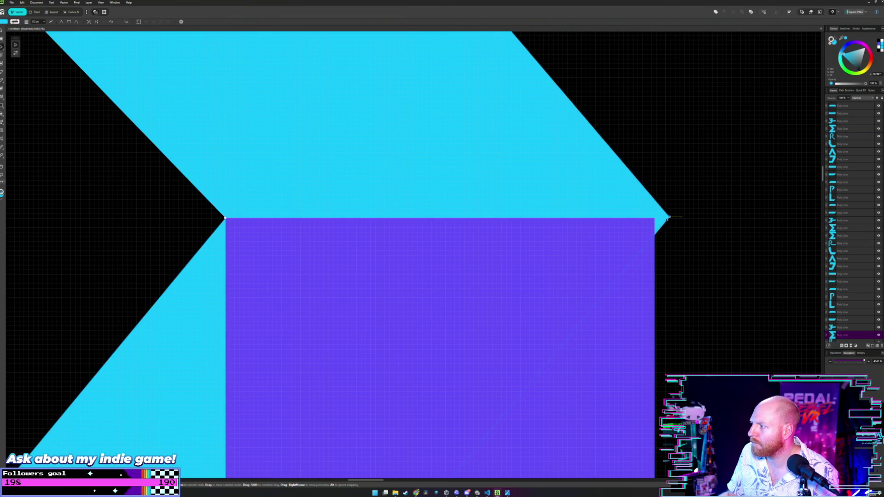
{"action": "left_click_drag", "start_coordinate": [681, 217], "coordinate": [654, 217]}
{"action": "scroll", "coordinate": [603, 207], "scroll_direction": "down", "scroll_amount": 3}
{"action": "scroll", "coordinate": [597, 208], "scroll_direction": "down", "scroll_amount": 3}
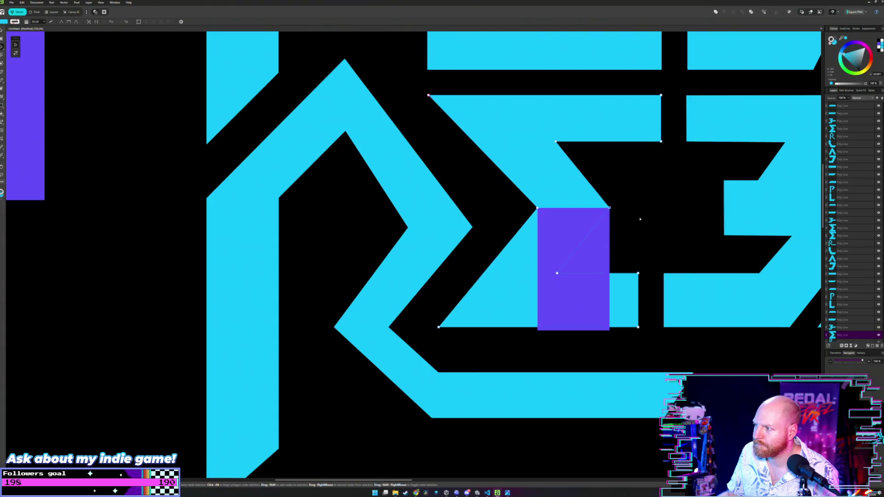
Step: Shift the purple guides down-left and park the thin bar beside the P
{"action": "key", "text": "v"}
{"action": "left_click", "coordinate": [520, 263]}
{"action": "left_click_drag", "start_coordinate": [519, 262], "coordinate": [433, 259]}
{"action": "scroll", "coordinate": [455, 257], "scroll_direction": "up", "scroll_amount": 3}
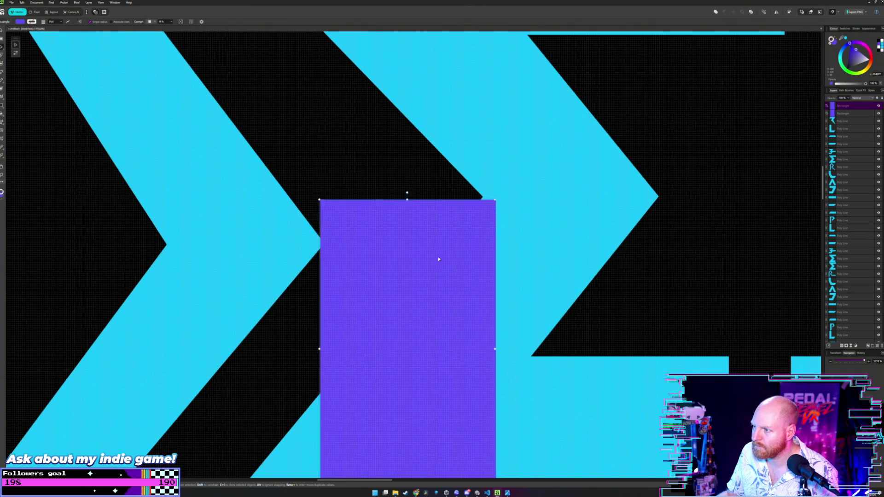
{"action": "scroll", "coordinate": [433, 258], "scroll_direction": "down", "scroll_amount": 3}
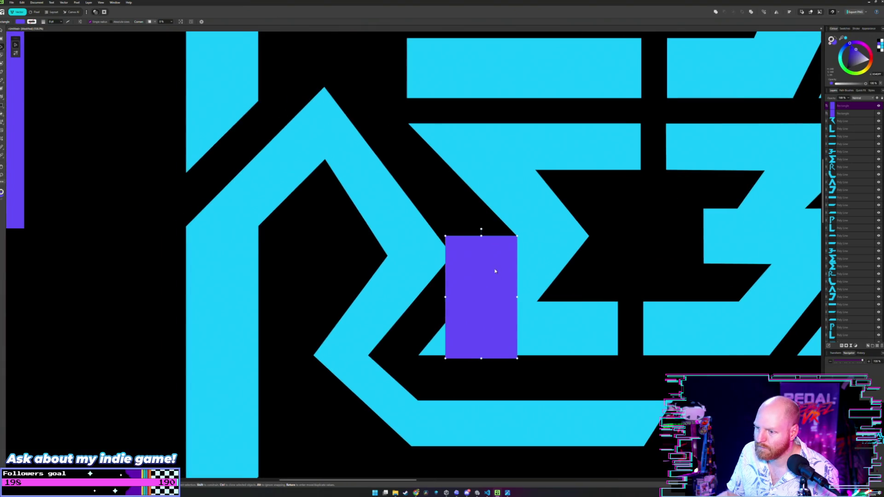
{"action": "mouse_move", "coordinate": [487, 280]}
{"action": "left_mouse_down"}
{"action": "mouse_move", "coordinate": [395, 398]}
{"action": "mouse_move", "coordinate": [222, 325]}
{"action": "mouse_move", "coordinate": [327, 274]}
{"action": "mouse_move", "coordinate": [244, 303]}
{"action": "mouse_move", "coordinate": [181, 306]}
{"action": "left_mouse_up"}
{"action": "scroll", "coordinate": [395, 399], "scroll_direction": "down", "scroll_amount": 3}
{"action": "left_click_drag", "start_coordinate": [224, 218], "coordinate": [281, 242]}
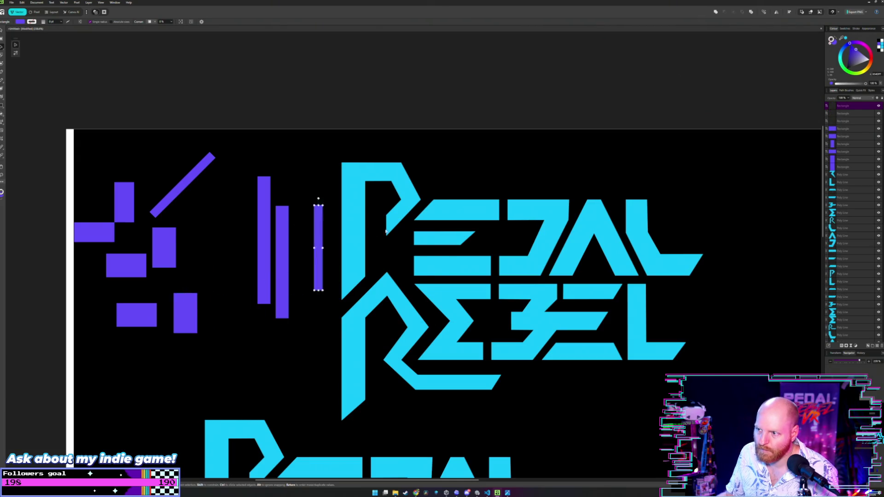
Step: Try nudging the wider purple bar toward the P, undoing the moves
{"action": "key", "text": "ctrl+z"}
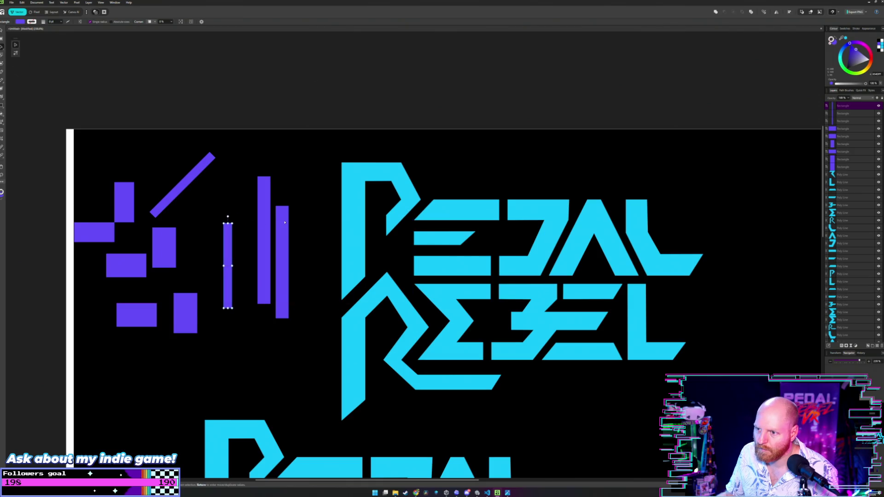
{"action": "left_click_drag", "start_coordinate": [285, 222], "coordinate": [292, 225]}
{"action": "left_click_drag", "start_coordinate": [355, 245], "coordinate": [397, 243]}
{"action": "key", "text": "ctrl+z"}
{"action": "left_click", "coordinate": [281, 227]}
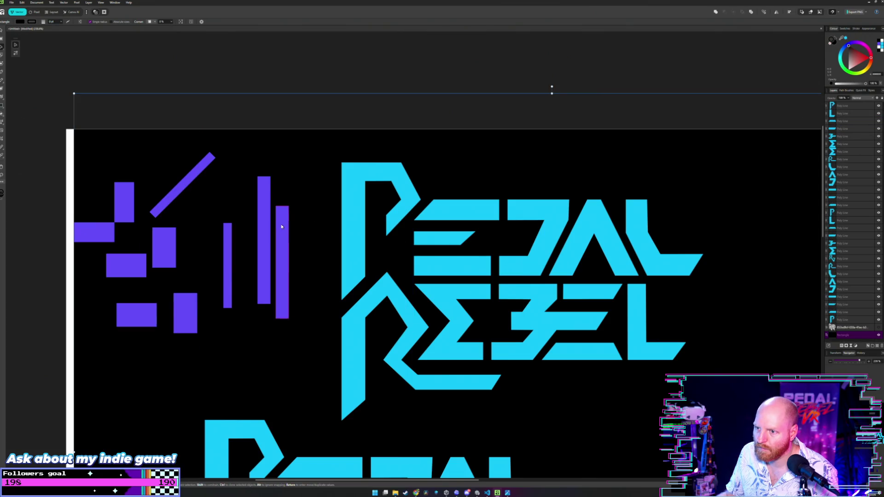
{"action": "left_click", "coordinate": [257, 64]}
Step: Position the purple bar over the R's stem
{"action": "left_click_drag", "start_coordinate": [284, 224], "coordinate": [411, 308]}
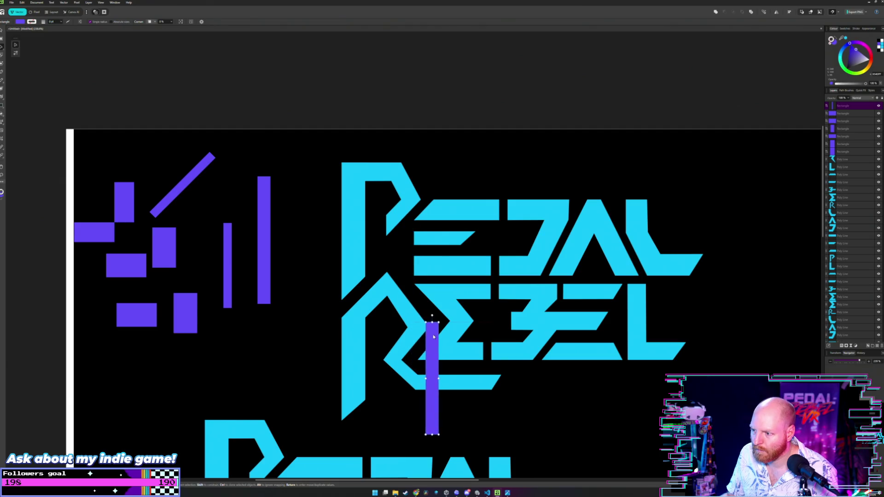
{"action": "left_click_drag", "start_coordinate": [411, 307], "coordinate": [443, 333]}
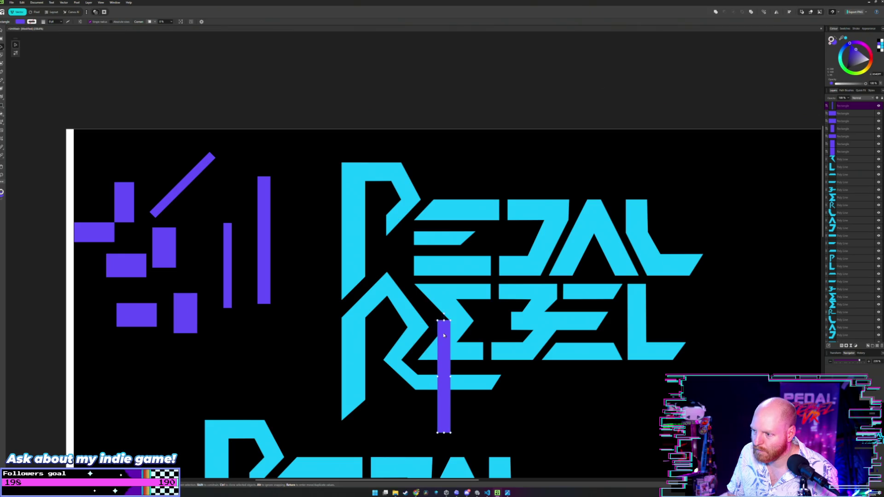
{"action": "scroll", "coordinate": [443, 333], "scroll_direction": "up", "scroll_amount": 5}
{"action": "scroll", "coordinate": [442, 333], "scroll_direction": "up", "scroll_amount": 3}
{"action": "left_click_drag", "start_coordinate": [463, 295], "coordinate": [459, 290]}
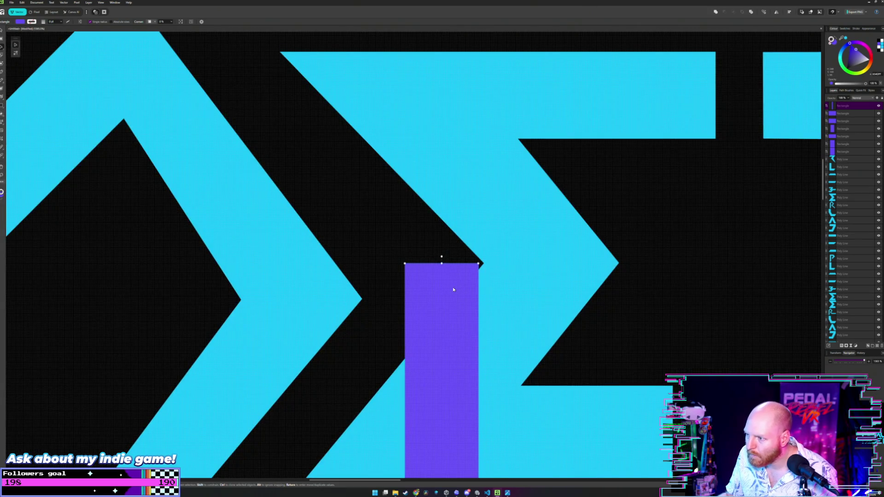
{"action": "scroll", "coordinate": [460, 287], "scroll_direction": "up", "scroll_amount": 3}
{"action": "scroll", "coordinate": [470, 278], "scroll_direction": "up", "scroll_amount": 1}
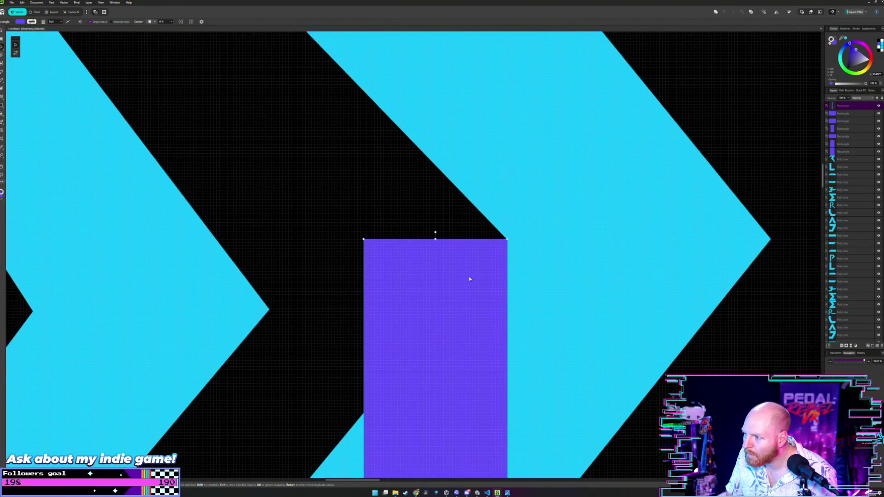
{"action": "scroll", "coordinate": [300, 250], "scroll_direction": "down", "scroll_amount": 3}
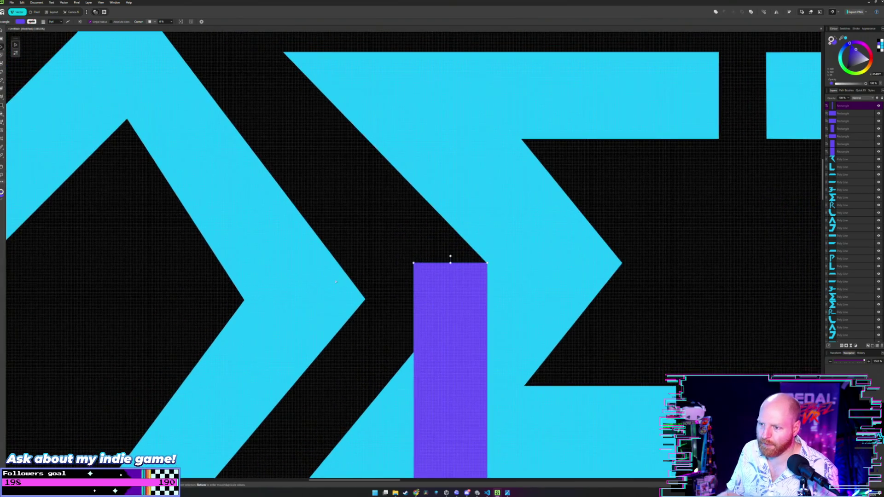
Step: Snap a chevron node to the rectangle's top-left corner and level the inner node with it
{"action": "key", "text": "a"}
{"action": "left_click", "coordinate": [363, 296]}
{"action": "scroll", "coordinate": [366, 290], "scroll_direction": "up", "scroll_amount": 1}
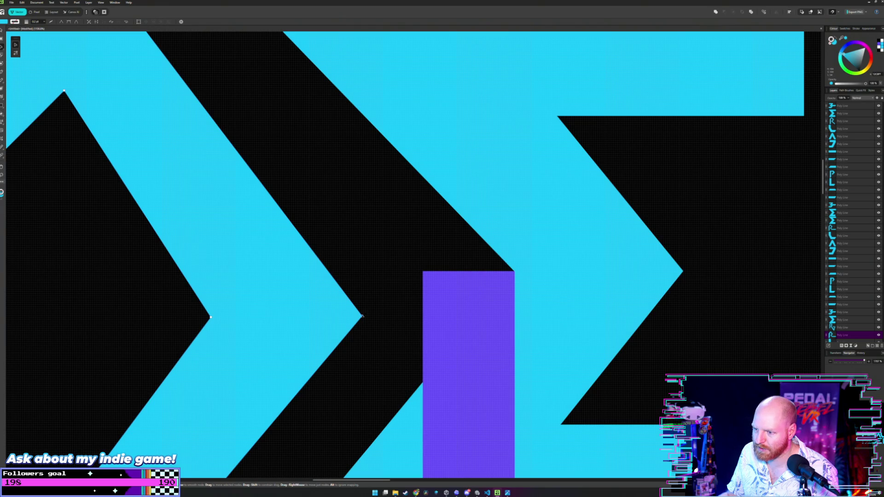
{"action": "left_click_drag", "start_coordinate": [363, 316], "coordinate": [422, 272]}
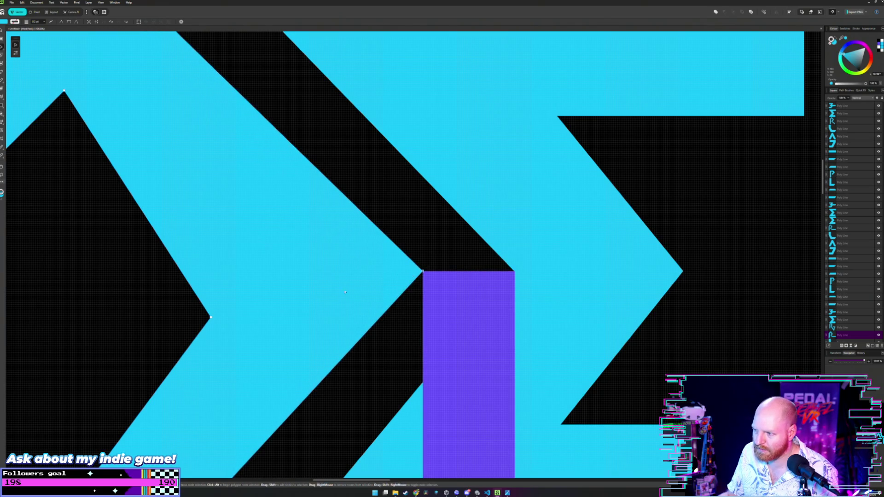
{"action": "double_click", "coordinate": [211, 317]}
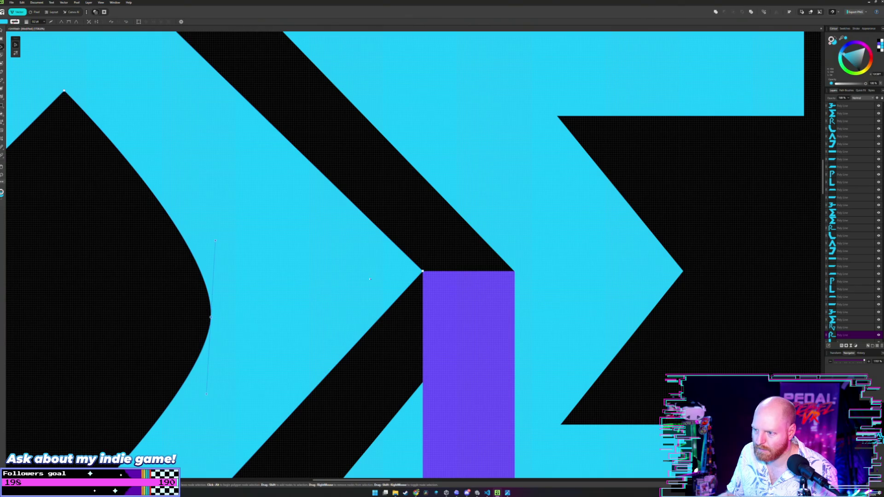
{"action": "key", "text": "ctrl+z"}
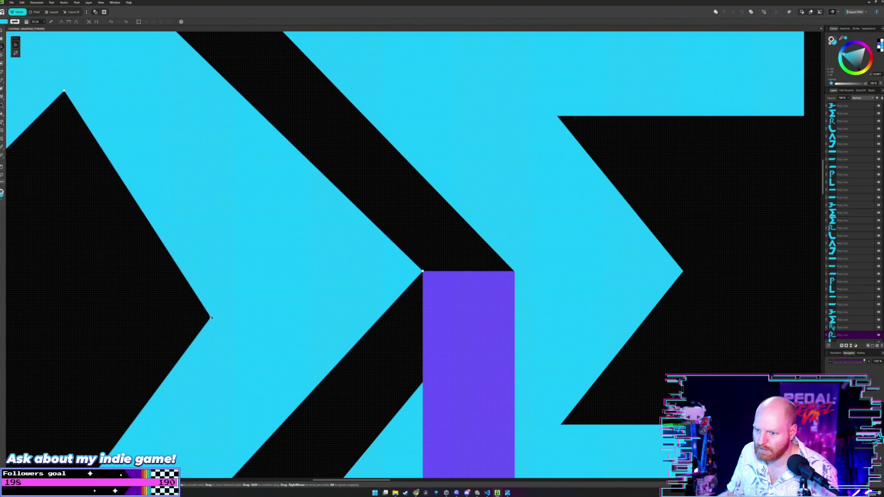
{"action": "left_click_drag", "start_coordinate": [210, 318], "coordinate": [211, 272]}
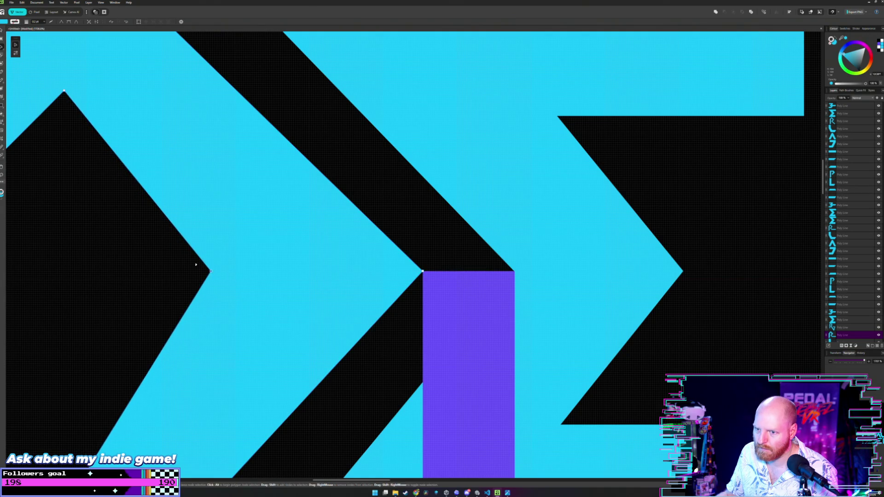
{"action": "scroll", "coordinate": [172, 267], "scroll_direction": "down", "scroll_amount": 5}
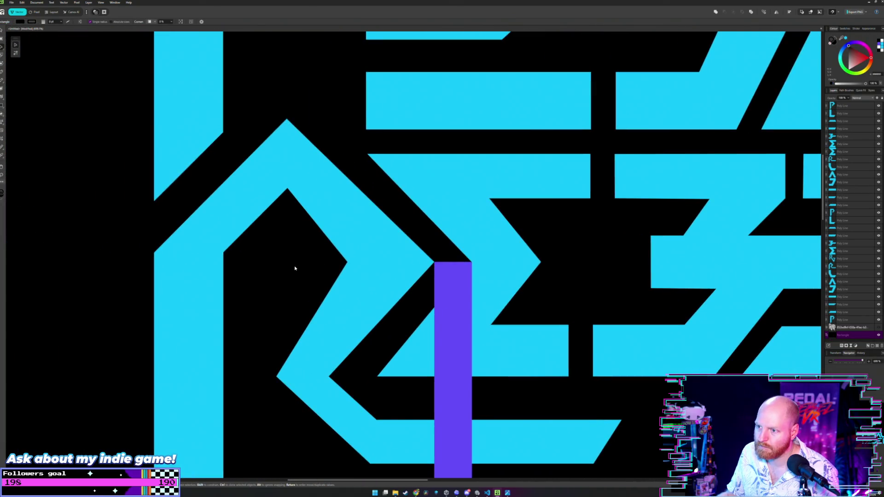
Step: Move the R's inner notch node to the right
{"action": "key", "text": "m"}
{"action": "scroll", "coordinate": [295, 266], "scroll_direction": "up", "scroll_amount": 2}
{"action": "scroll", "coordinate": [294, 266], "scroll_direction": "up", "scroll_amount": 3}
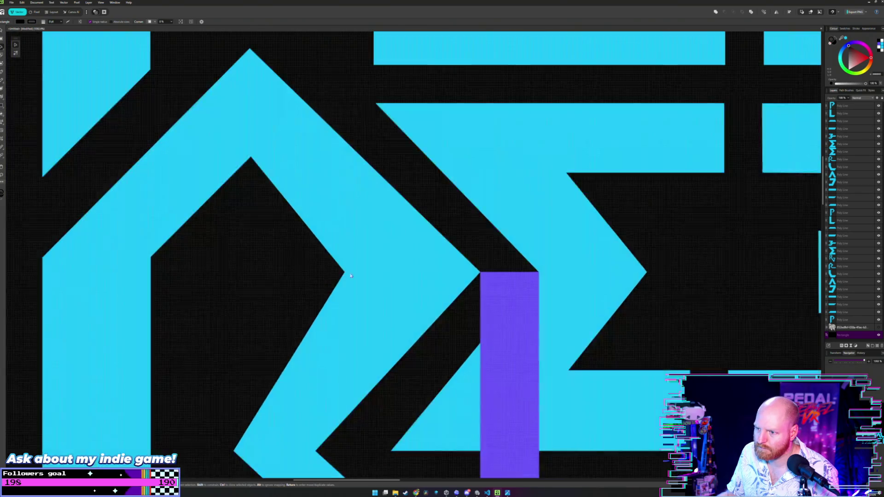
{"action": "scroll", "coordinate": [294, 266], "scroll_direction": "up", "scroll_amount": 3}
{"action": "key", "text": "a"}
{"action": "left_click", "coordinate": [344, 272]}
{"action": "left_click_drag", "start_coordinate": [344, 272], "coordinate": [405, 274]}
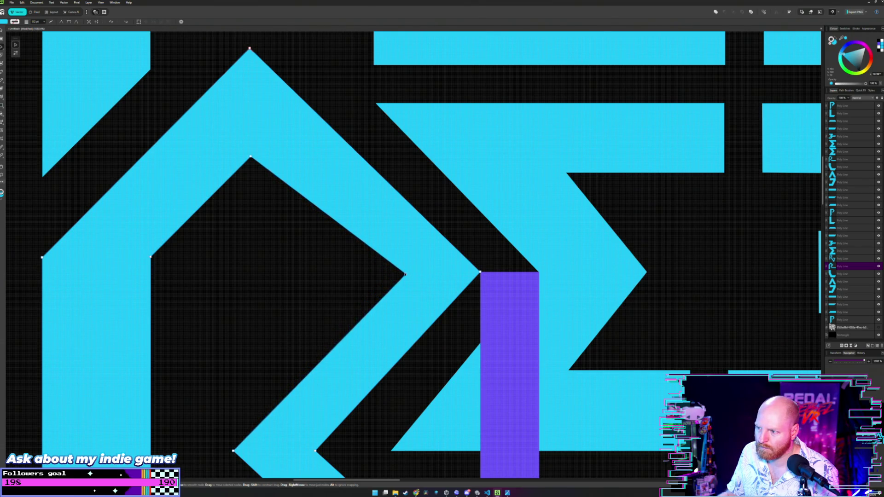
Step: Widen the purple reference rectangle and align the inner chevron node with it
{"action": "left_click", "coordinate": [487, 289]}
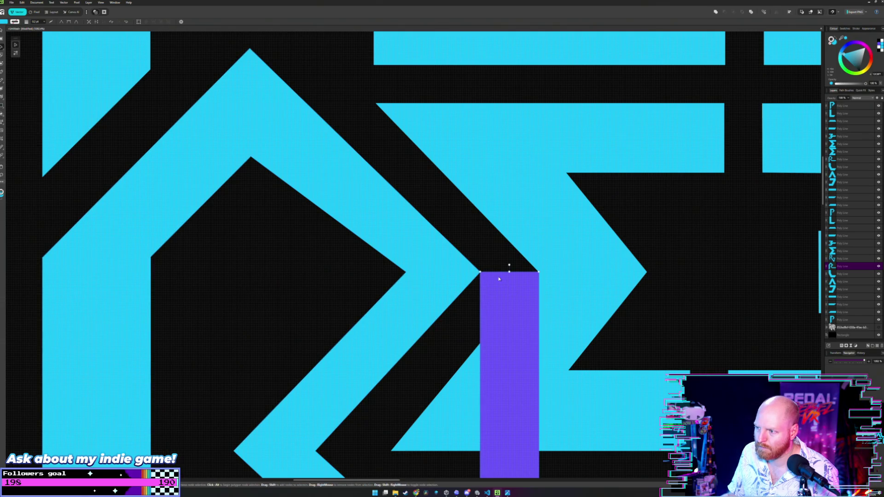
{"action": "left_click_drag", "start_coordinate": [480, 271], "coordinate": [481, 272]}
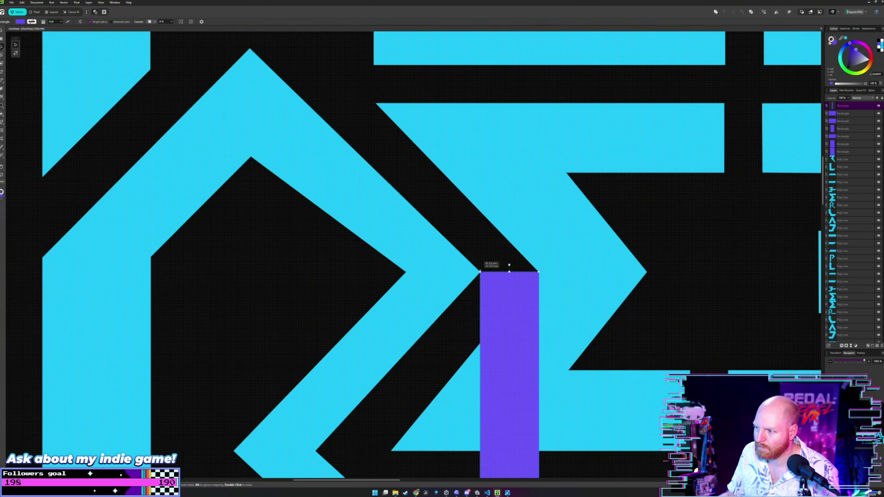
{"action": "scroll", "coordinate": [480, 272], "scroll_direction": "up", "scroll_amount": 3}
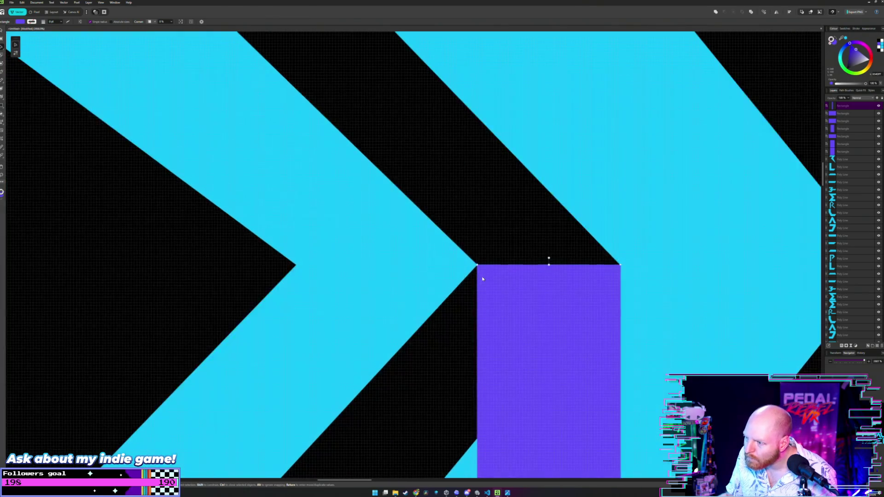
{"action": "scroll", "coordinate": [477, 265], "scroll_direction": "down", "scroll_amount": 2}
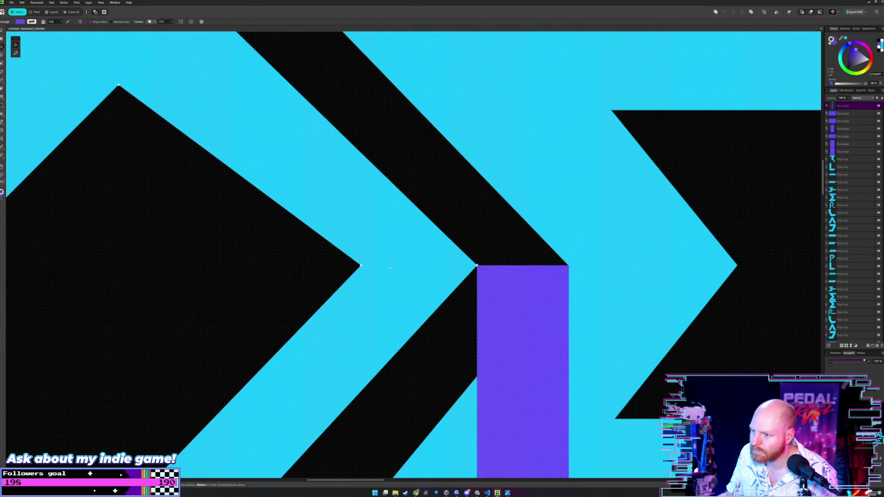
{"action": "scroll", "coordinate": [391, 268], "scroll_direction": "down", "scroll_amount": 2}
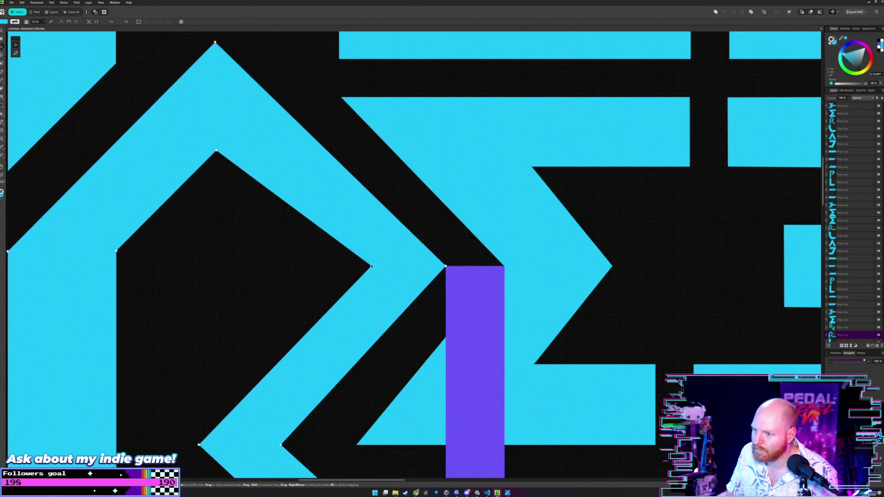
{"action": "left_click_drag", "start_coordinate": [371, 266], "coordinate": [377, 266]}
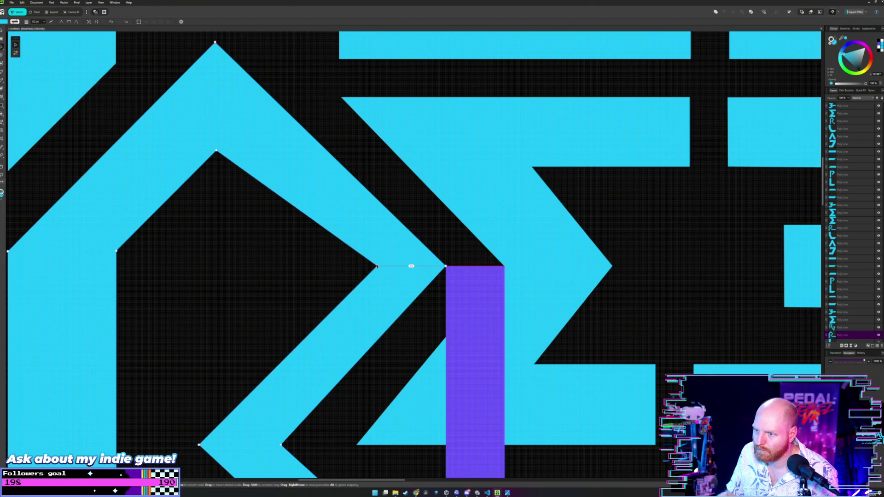
{"action": "left_click_drag", "start_coordinate": [376, 266], "coordinate": [374, 266]}
Step: Extend the purple rectangle's left edge a few pixels
{"action": "key", "text": "v"}
{"action": "left_click", "coordinate": [451, 270]}
{"action": "left_click_drag", "start_coordinate": [446, 266], "coordinate": [444, 266]}
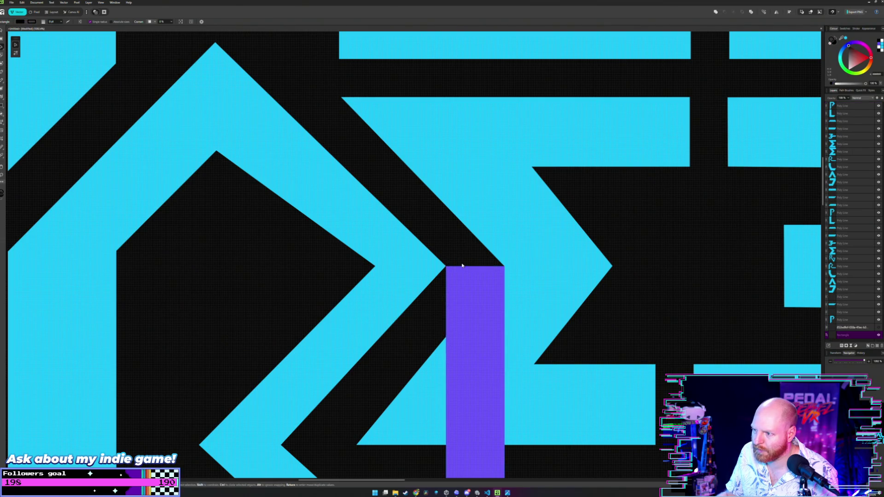
{"action": "scroll", "coordinate": [462, 265], "scroll_direction": "up", "scroll_amount": 2}
{"action": "scroll", "coordinate": [462, 262], "scroll_direction": "up", "scroll_amount": 2}
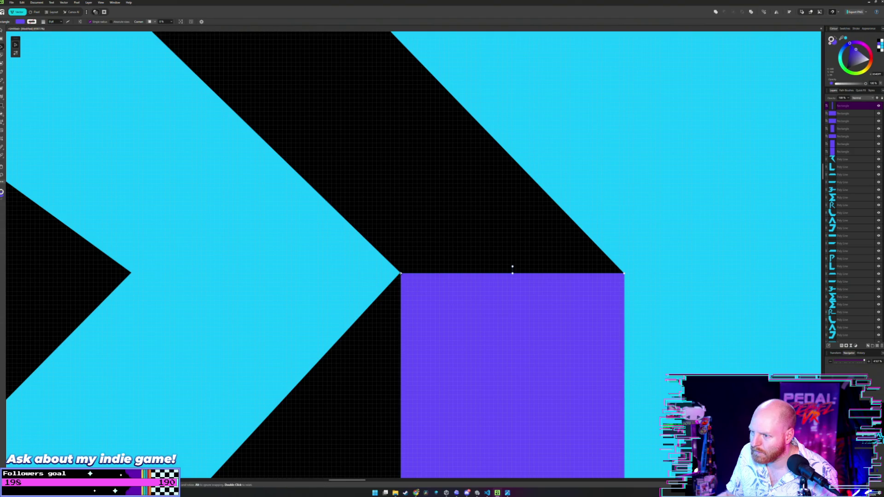
{"action": "left_click_drag", "start_coordinate": [400, 272], "coordinate": [400, 273]}
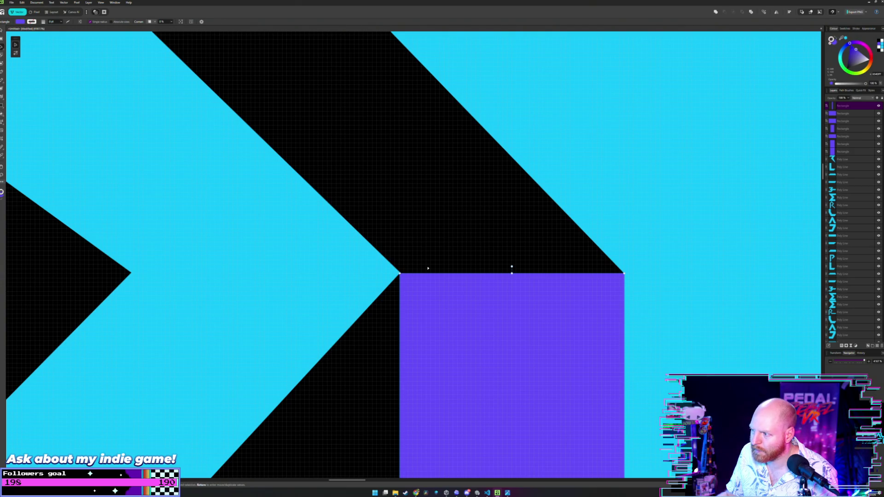
{"action": "scroll", "coordinate": [428, 267], "scroll_direction": "down", "scroll_amount": 3}
Step: Move the chevron's inner corner node right to line up with the guide bar
{"action": "key", "text": "a"}
{"action": "left_click", "coordinate": [311, 271]}
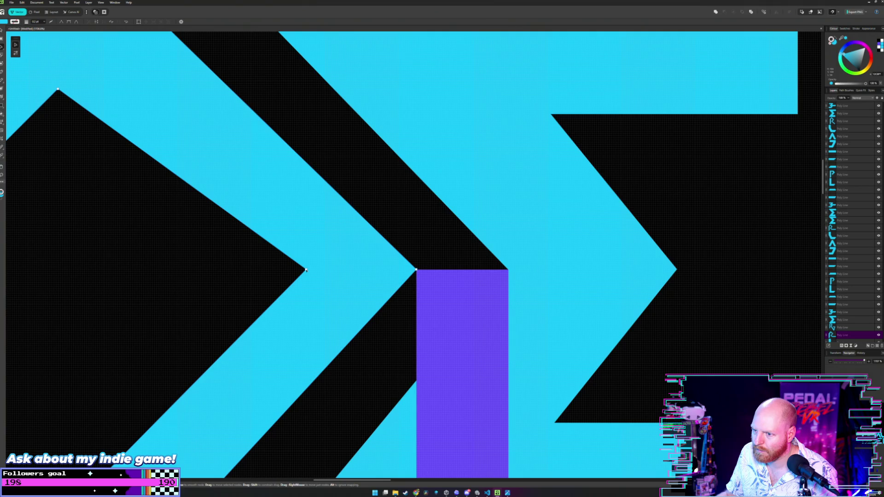
{"action": "double_click", "coordinate": [305, 271]}
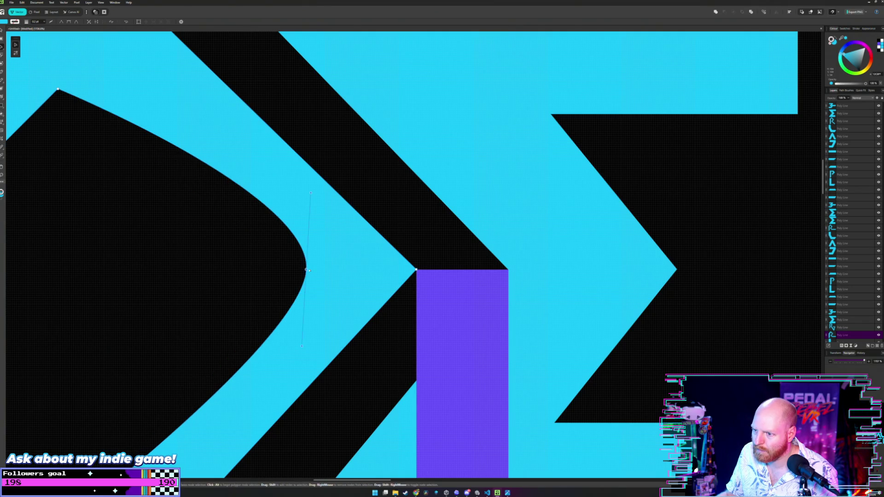
{"action": "double_click", "coordinate": [306, 270]}
{"action": "left_click_drag", "start_coordinate": [307, 270], "coordinate": [324, 269]}
{"action": "scroll", "coordinate": [332, 270], "scroll_direction": "down", "scroll_amount": 2}
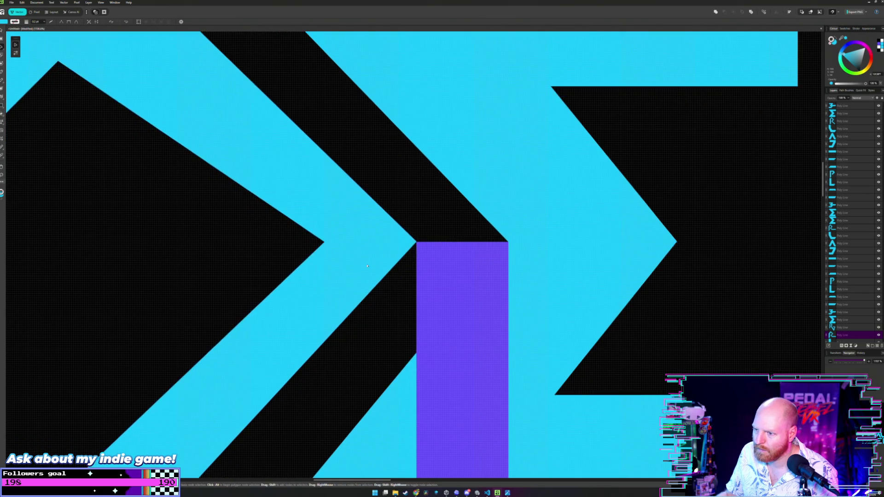
{"action": "scroll", "coordinate": [332, 270], "scroll_direction": "down", "scroll_amount": 3}
{"action": "scroll", "coordinate": [332, 270], "scroll_direction": "down", "scroll_amount": 3}
{"action": "scroll", "coordinate": [424, 268], "scroll_direction": "up", "scroll_amount": 2}
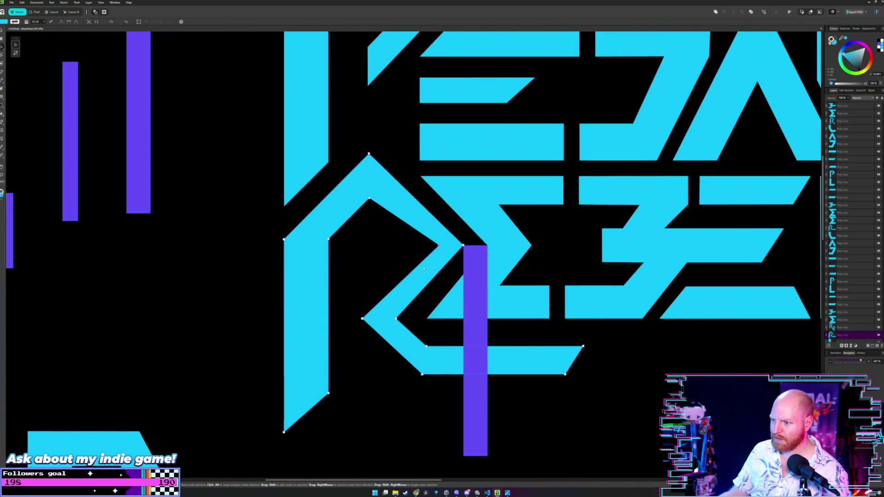
Step: Nudge the R's inner corner point slightly left, undoing an accidental guide-bar move
{"action": "left_click_drag", "start_coordinate": [438, 246], "coordinate": [433, 245]}
{"action": "key", "text": "v"}
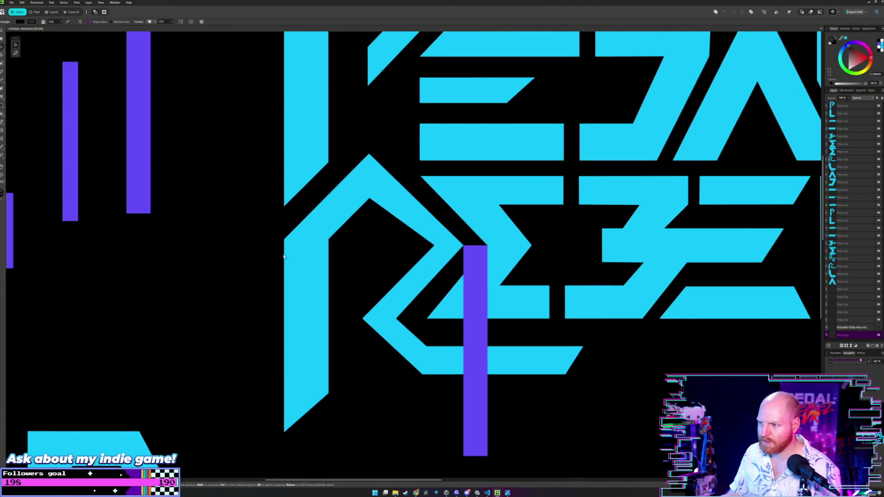
{"action": "left_click_drag", "start_coordinate": [141, 101], "coordinate": [303, 408]}
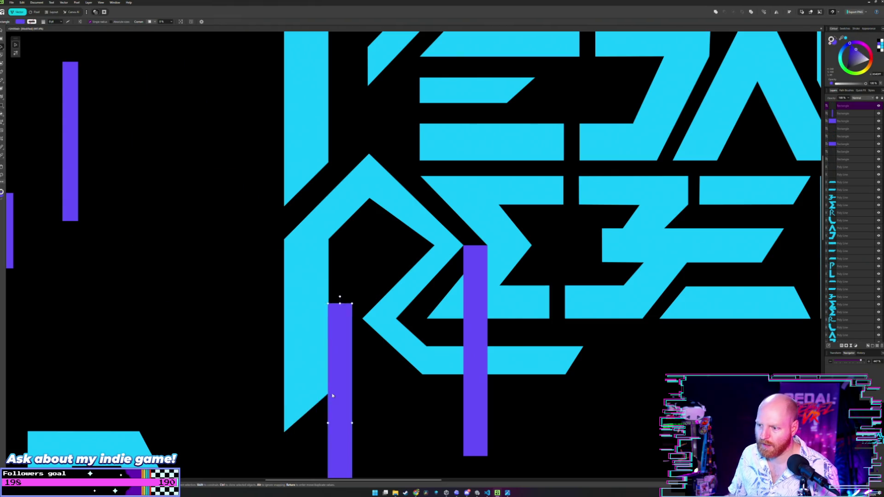
{"action": "key", "text": "ctrl+z"}
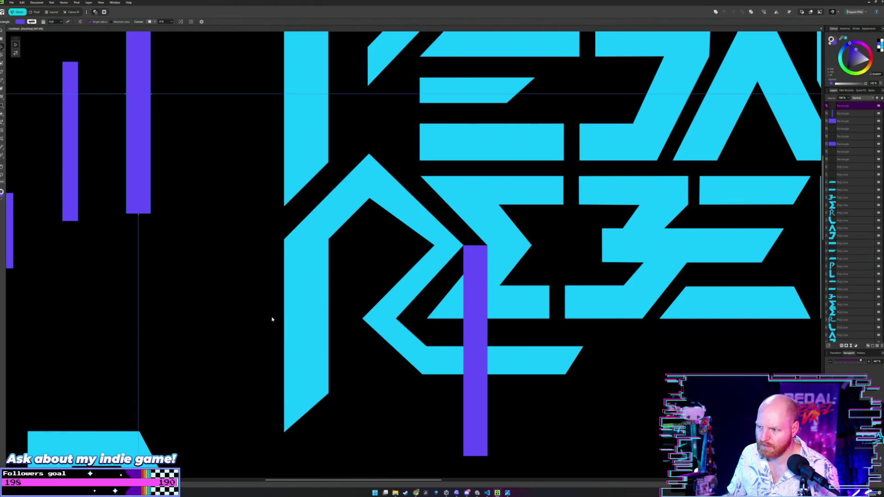
Step: Place the small purple guide bar over the P's left stem and size it to that stem
{"action": "scroll", "coordinate": [286, 304], "scroll_direction": "down", "scroll_amount": 1}
{"action": "scroll", "coordinate": [351, 306], "scroll_direction": "up", "scroll_amount": 3}
{"action": "scroll", "coordinate": [351, 306], "scroll_direction": "left", "scroll_amount": 4}
{"action": "scroll", "coordinate": [330, 262], "scroll_direction": "down", "scroll_amount": 3}
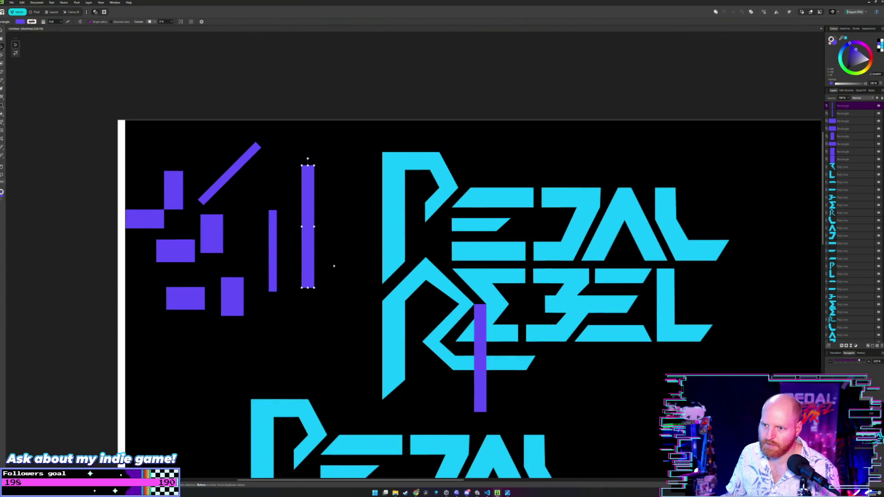
{"action": "scroll", "coordinate": [335, 262], "scroll_direction": "up", "scroll_amount": 2}
{"action": "left_click", "coordinate": [136, 208]}
{"action": "left_click_drag", "start_coordinate": [136, 208], "coordinate": [420, 204]}
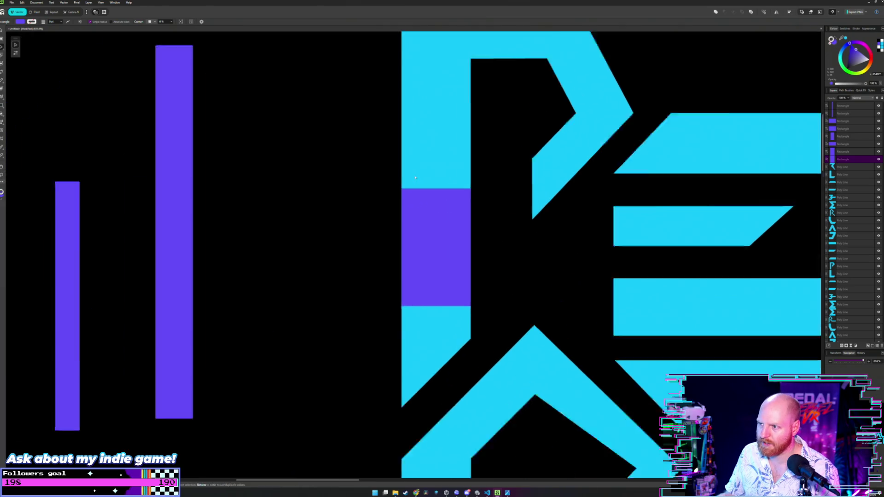
{"action": "scroll", "coordinate": [419, 205], "scroll_direction": "up", "scroll_amount": 2}
{"action": "scroll", "coordinate": [400, 221], "scroll_direction": "up", "scroll_amount": 3}
{"action": "left_click_drag", "start_coordinate": [380, 205], "coordinate": [381, 204]}
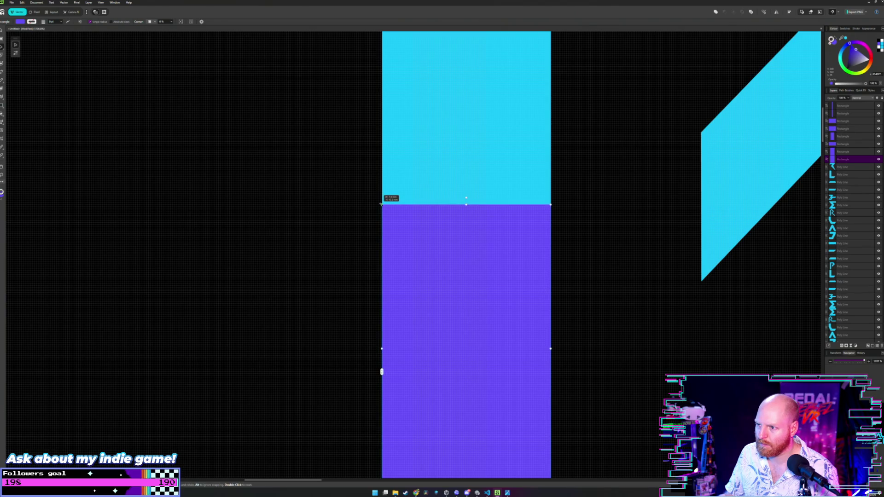
{"action": "left_click", "coordinate": [367, 216]}
{"action": "key", "text": "ctrl+z"}
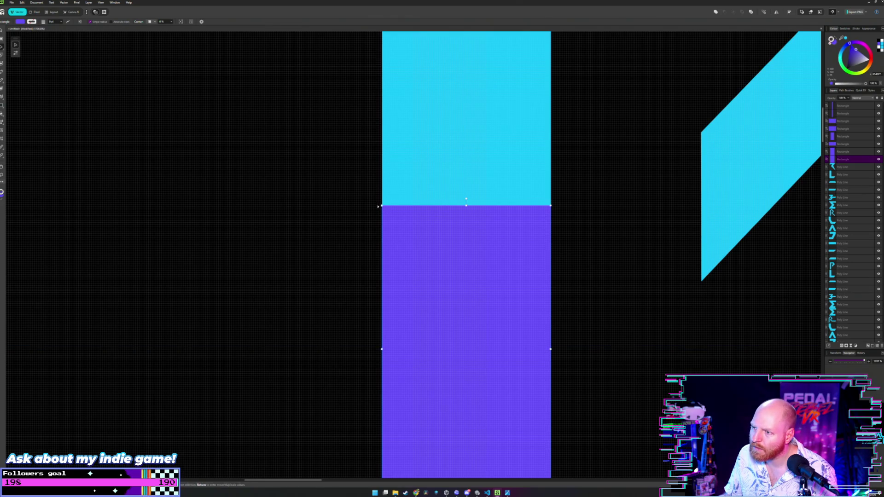
{"action": "left_click_drag", "start_coordinate": [382, 206], "coordinate": [381, 208]}
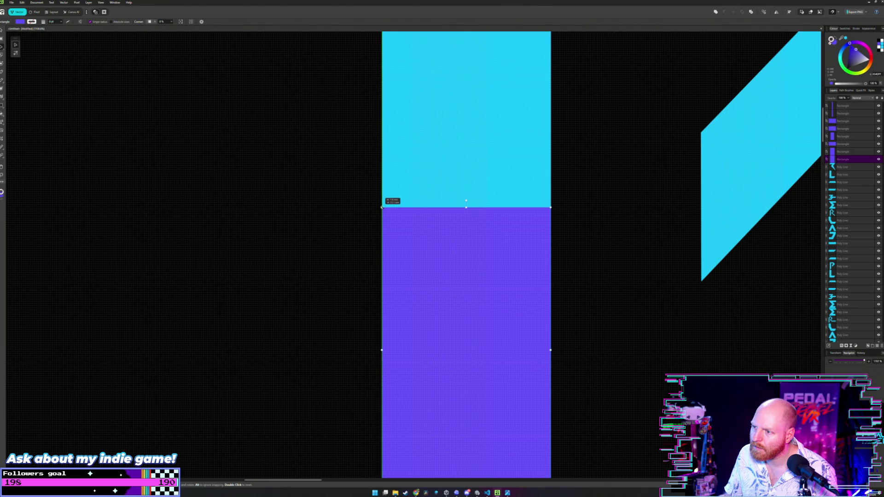
Step: Test the tall purple guide bar against the lettering and reposition it
{"action": "scroll", "coordinate": [359, 222], "scroll_direction": "down", "scroll_amount": 3}
{"action": "left_click_drag", "start_coordinate": [357, 223], "coordinate": [259, 216]}
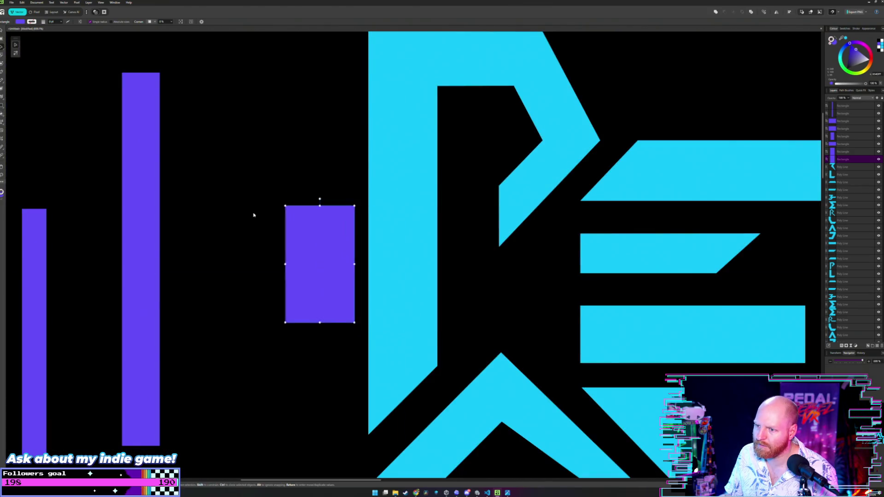
{"action": "scroll", "coordinate": [323, 224], "scroll_direction": "down", "scroll_amount": 2}
{"action": "mouse_move", "coordinate": [206, 198]}
{"action": "left_mouse_down"}
{"action": "mouse_move", "coordinate": [224, 234]}
{"action": "mouse_move", "coordinate": [203, 215]}
{"action": "left_mouse_up"}
{"action": "scroll", "coordinate": [284, 216], "scroll_direction": "down", "scroll_amount": 3}
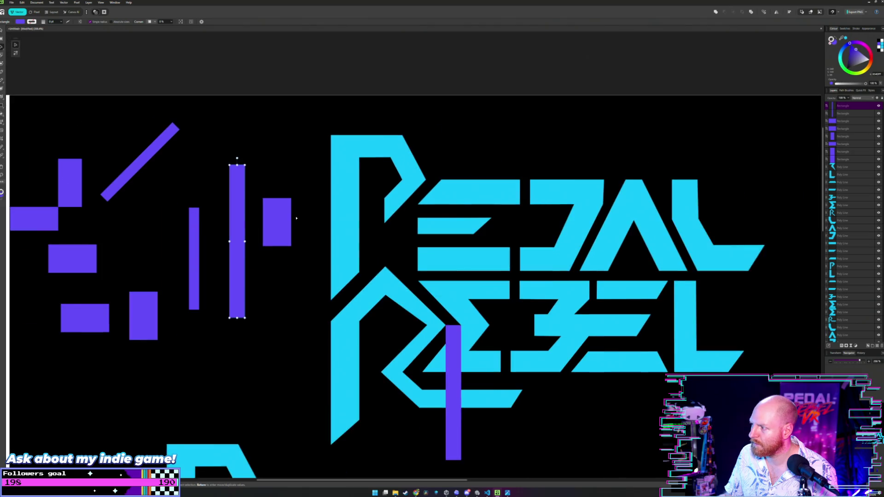
{"action": "mouse_move", "coordinate": [193, 199]}
{"action": "left_mouse_down"}
{"action": "mouse_move", "coordinate": [648, 331]}
{"action": "mouse_move", "coordinate": [501, 335]}
{"action": "mouse_move", "coordinate": [179, 220]}
{"action": "left_mouse_up"}
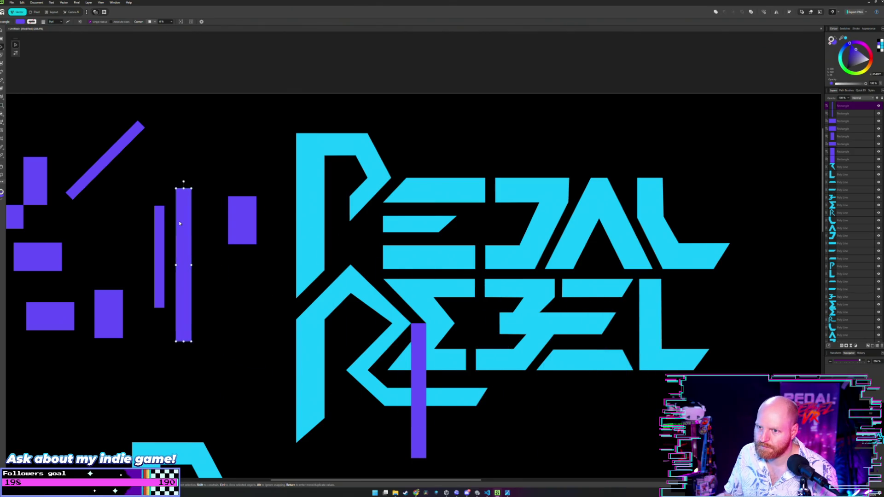
Step: Lay a purple rectangle over PEDAL's E and narrow it to the middle bar's width
{"action": "scroll", "coordinate": [193, 230], "scroll_direction": "left", "scroll_amount": 3}
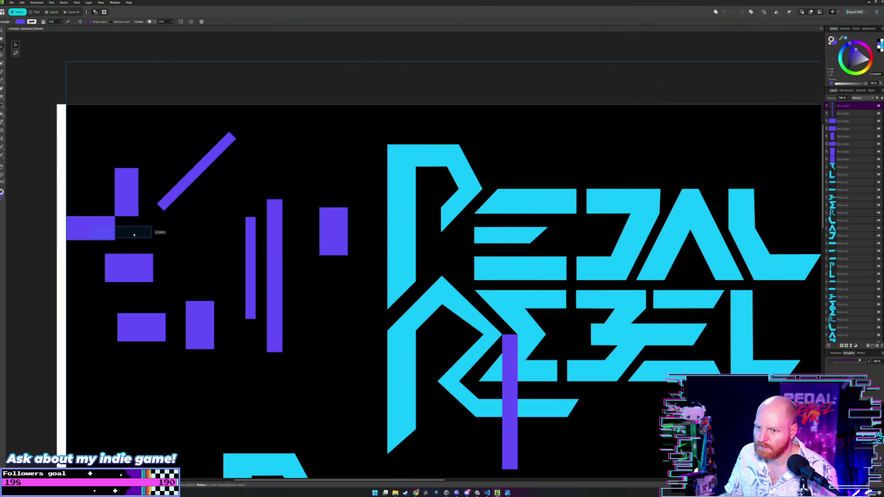
{"action": "left_click", "coordinate": [87, 237]}
{"action": "mouse_move", "coordinate": [82, 229]}
{"action": "left_mouse_down"}
{"action": "mouse_move", "coordinate": [373, 266]}
{"action": "mouse_move", "coordinate": [481, 270]}
{"action": "left_mouse_up"}
{"action": "scroll", "coordinate": [482, 269], "scroll_direction": "up", "scroll_amount": 2}
{"action": "scroll", "coordinate": [482, 269], "scroll_direction": "up", "scroll_amount": 2}
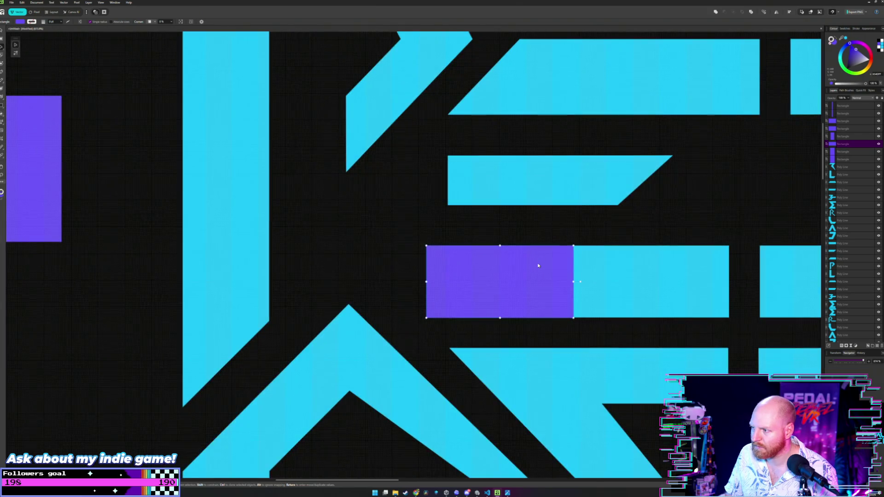
{"action": "scroll", "coordinate": [482, 269], "scroll_direction": "up", "scroll_amount": 1}
{"action": "scroll", "coordinate": [482, 270], "scroll_direction": "up", "scroll_amount": 2}
{"action": "left_click_drag", "start_coordinate": [525, 298], "coordinate": [522, 298]}
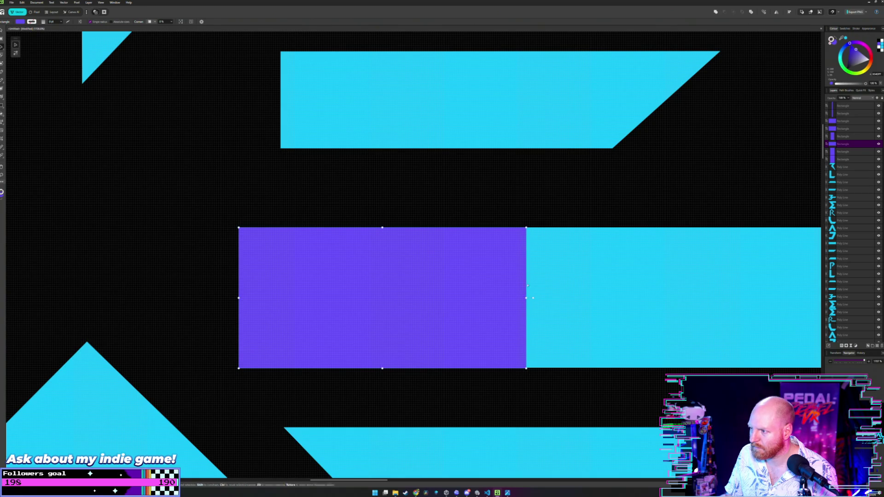
{"action": "left_click_drag", "start_coordinate": [526, 228], "coordinate": [523, 227]}
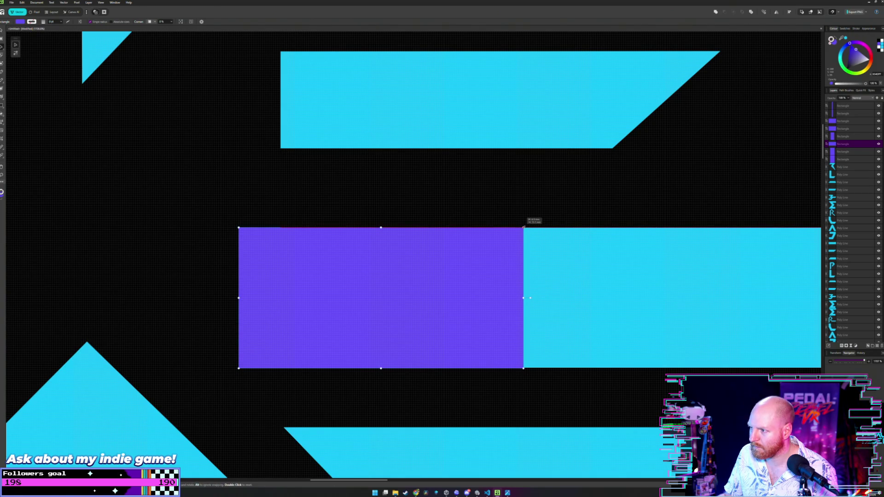
Step: Move the measured E rectangle back to the guide area on the left
{"action": "scroll", "coordinate": [464, 247], "scroll_direction": "down", "scroll_amount": 1}
{"action": "scroll", "coordinate": [452, 255], "scroll_direction": "down", "scroll_amount": 3}
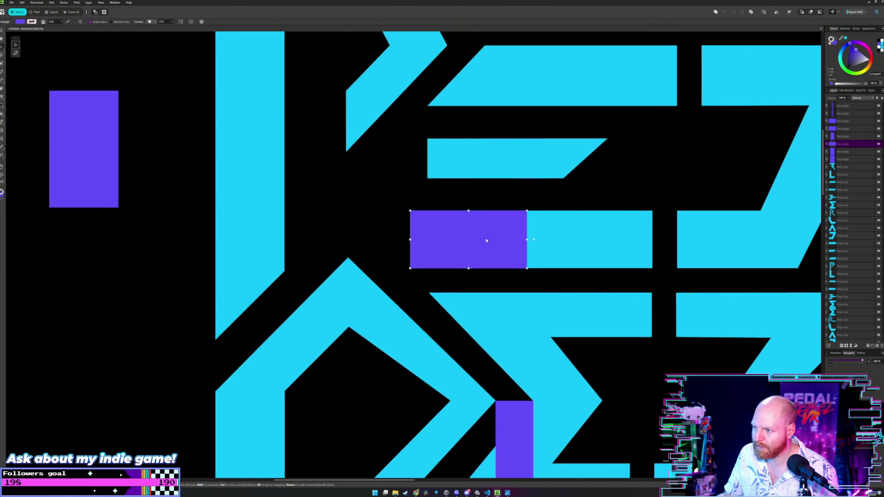
{"action": "left_click_drag", "start_coordinate": [486, 241], "coordinate": [96, 263]}
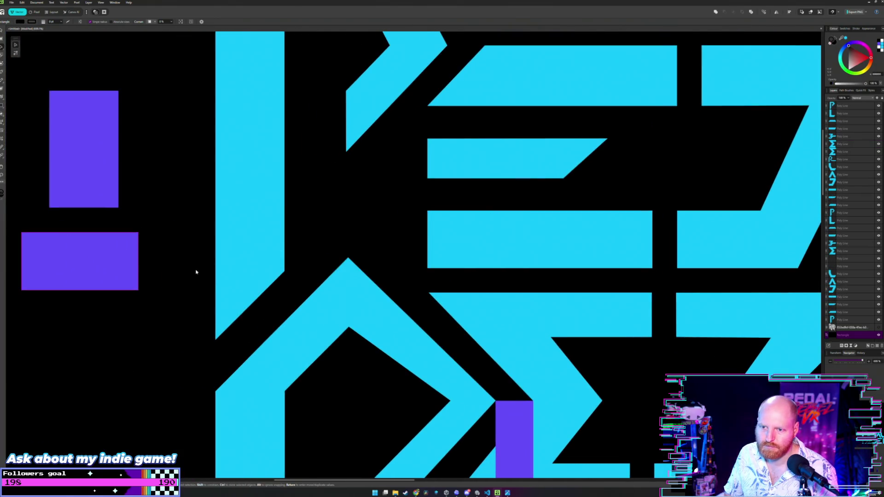
{"action": "scroll", "coordinate": [394, 340], "scroll_direction": "up", "scroll_amount": 1}
{"action": "scroll", "coordinate": [395, 323], "scroll_direction": "up", "scroll_amount": 1}
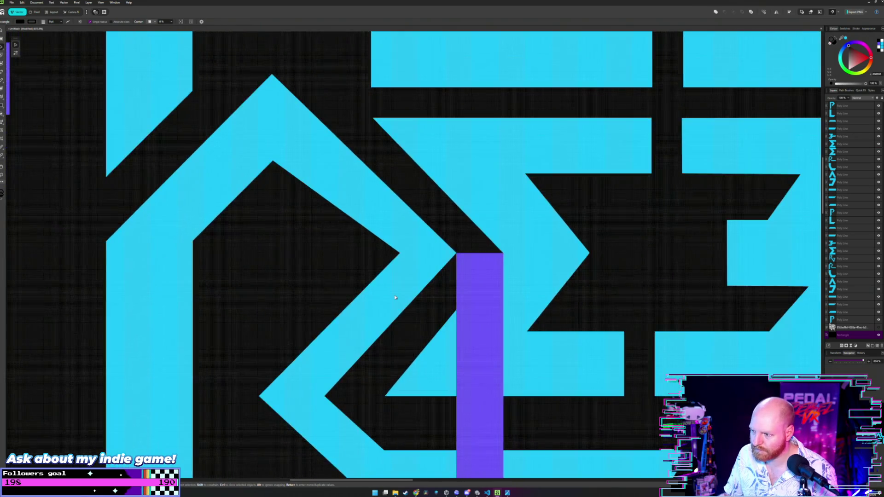
Step: Drag the R's inner chevron tip node left to thicken its diagonal stroke
{"action": "scroll", "coordinate": [389, 277], "scroll_direction": "up", "scroll_amount": 2}
{"action": "double_click", "coordinate": [405, 213]}
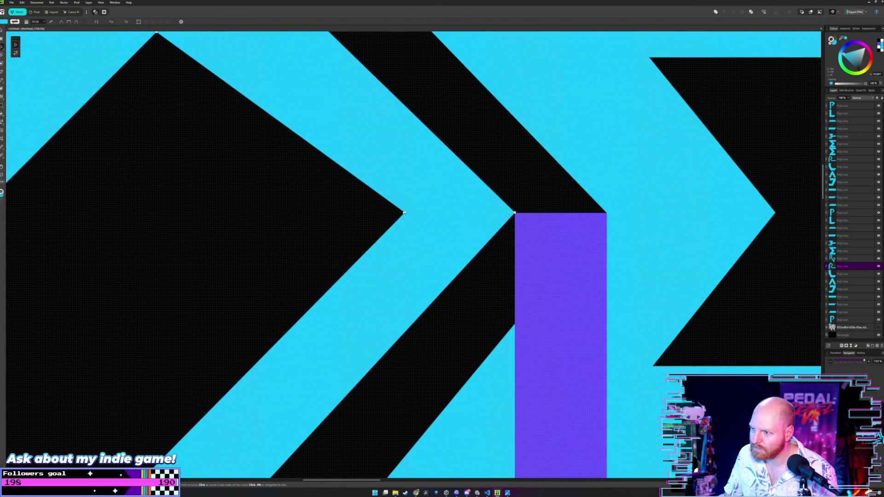
{"action": "left_click_drag", "start_coordinate": [404, 214], "coordinate": [397, 214]}
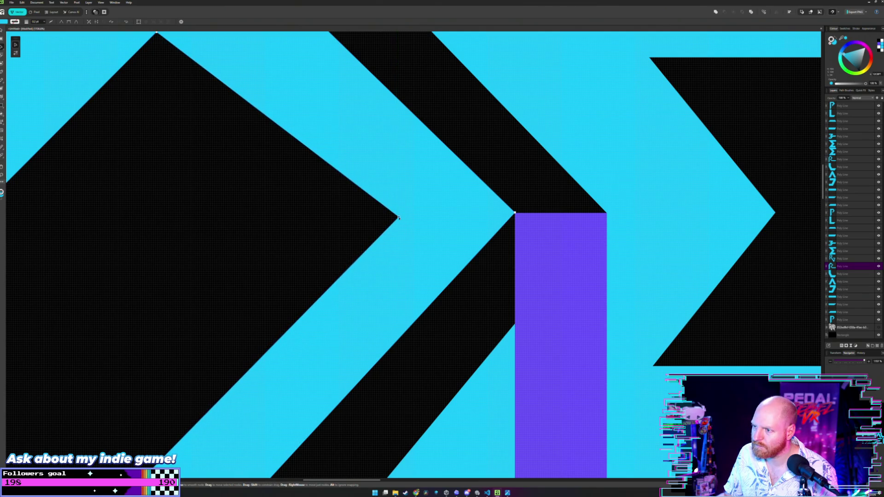
{"action": "key", "text": "ctrl+z"}
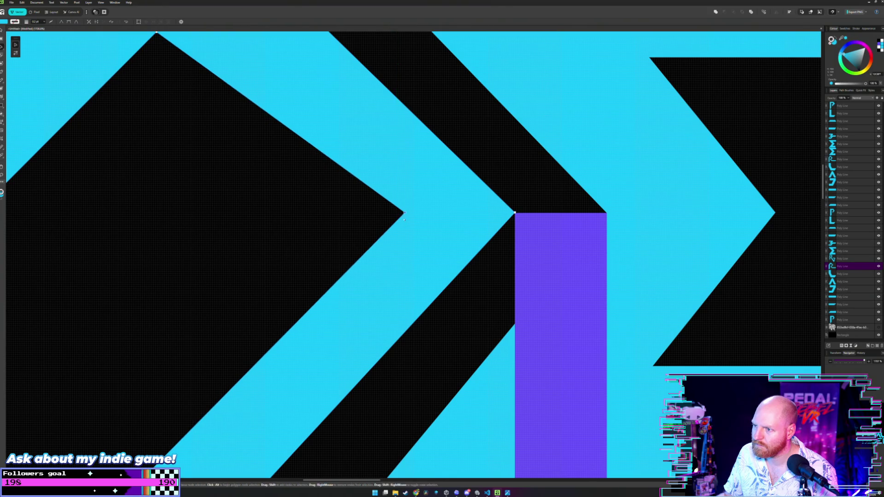
{"action": "left_click_drag", "start_coordinate": [410, 213], "coordinate": [405, 213]}
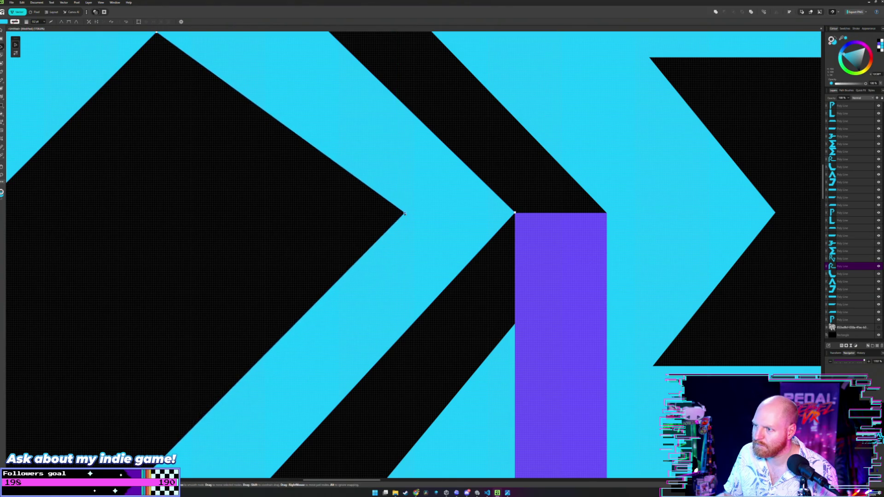
{"action": "left_click", "coordinate": [561, 206]}
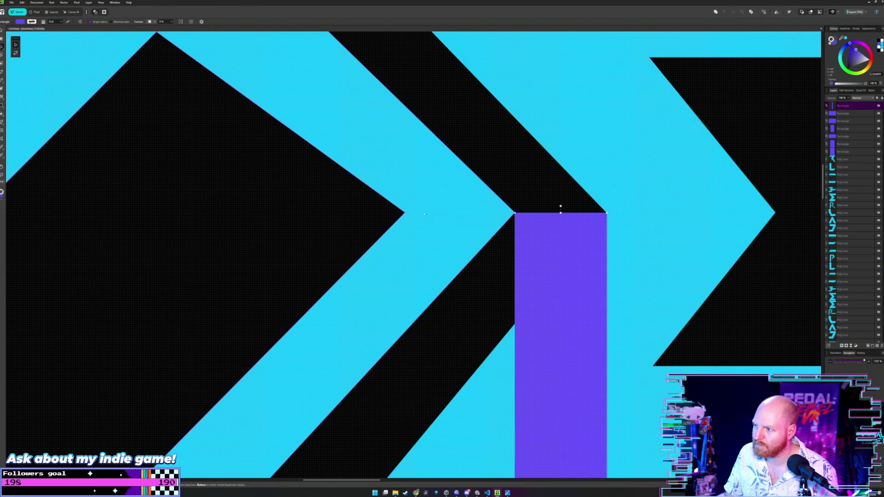
{"action": "left_click", "coordinate": [405, 213]}
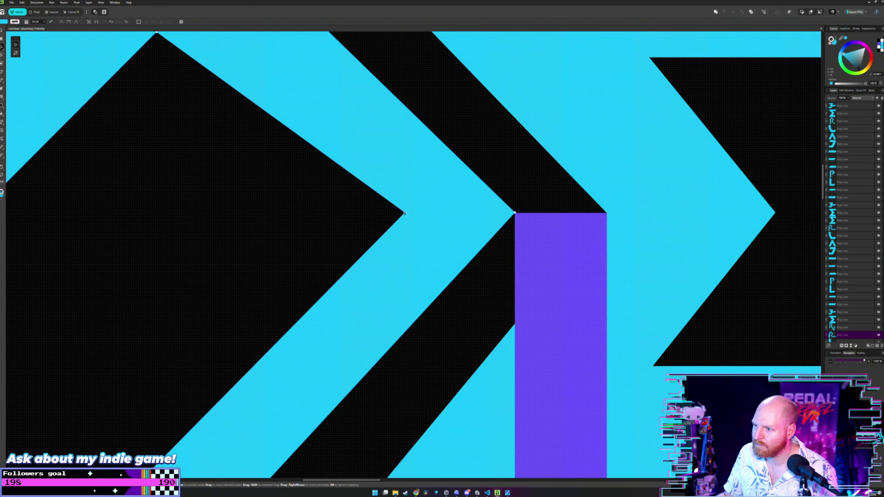
{"action": "left_click_drag", "start_coordinate": [413, 214], "coordinate": [406, 215]}
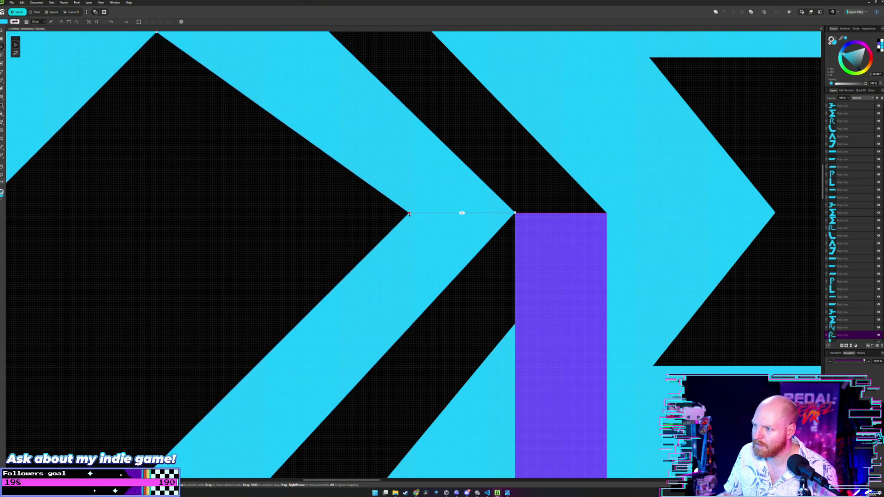
{"action": "left_click_drag", "start_coordinate": [389, 213], "coordinate": [374, 213]}
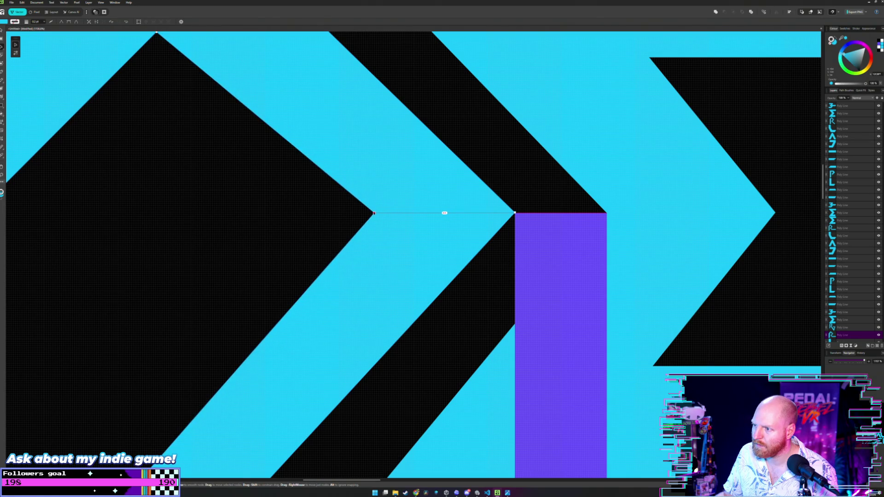
{"action": "scroll", "coordinate": [368, 215], "scroll_direction": "down", "scroll_amount": 3}
{"action": "scroll", "coordinate": [346, 225], "scroll_direction": "left", "scroll_amount": 3}
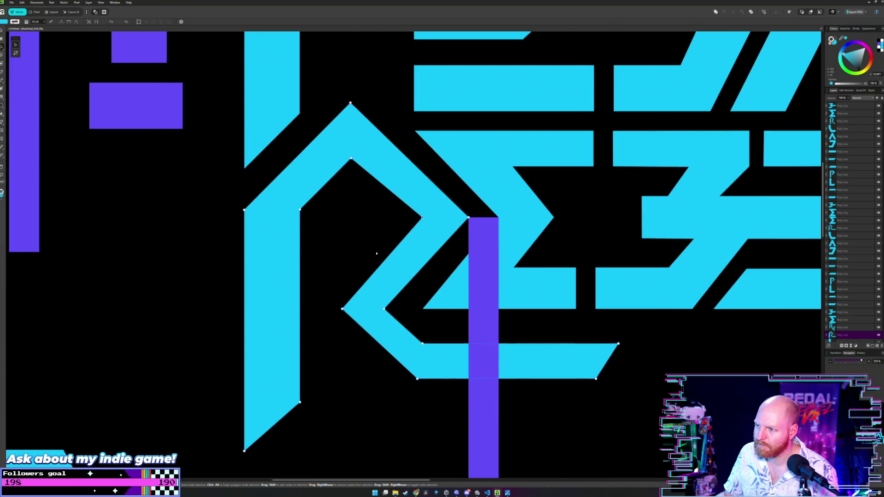
{"action": "scroll", "coordinate": [381, 238], "scroll_direction": "down", "scroll_amount": 3}
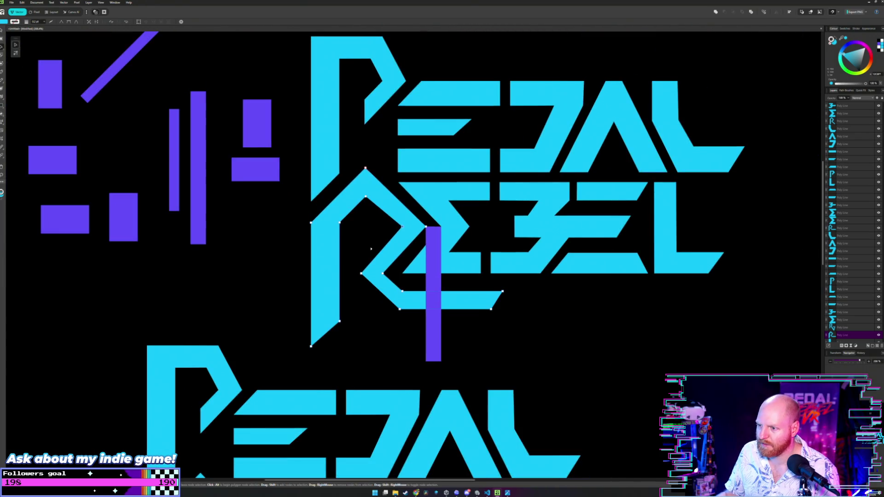
{"action": "key", "text": "m"}
{"action": "left_click_drag", "start_coordinate": [371, 249], "coordinate": [367, 245]}
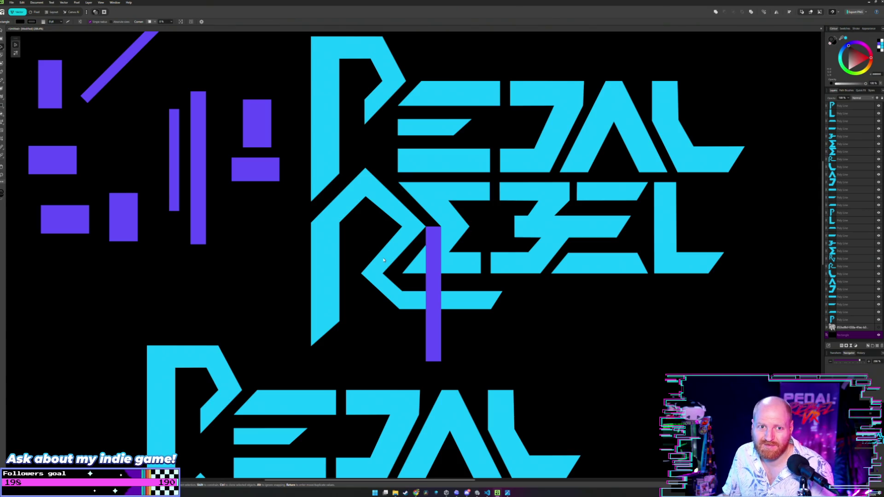
{"action": "scroll", "coordinate": [382, 259], "scroll_direction": "up", "scroll_amount": 3}
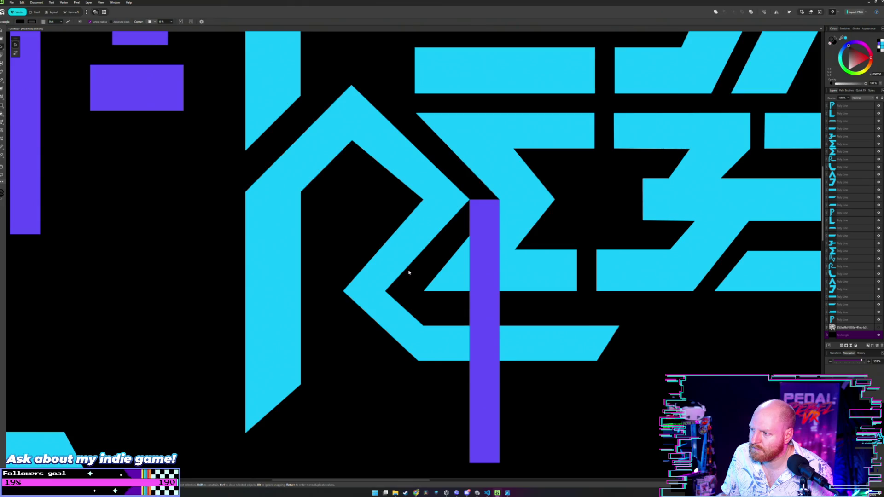
{"action": "scroll", "coordinate": [259, 230], "scroll_direction": "down", "scroll_amount": 3}
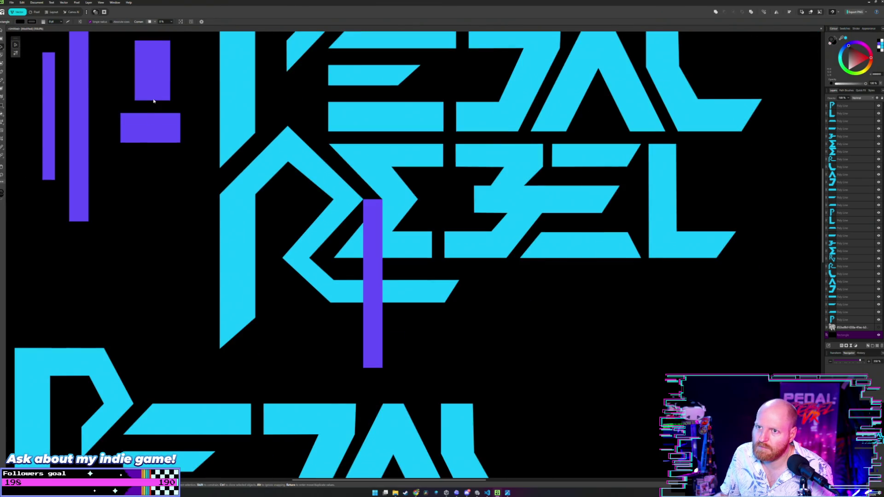
{"action": "left_click_drag", "start_coordinate": [142, 156], "coordinate": [266, 190]}
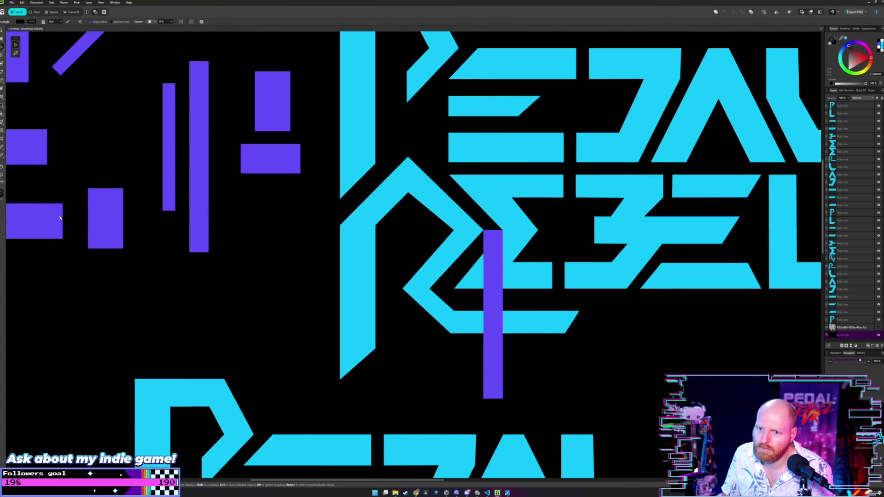
{"action": "left_click", "coordinate": [32, 222]}
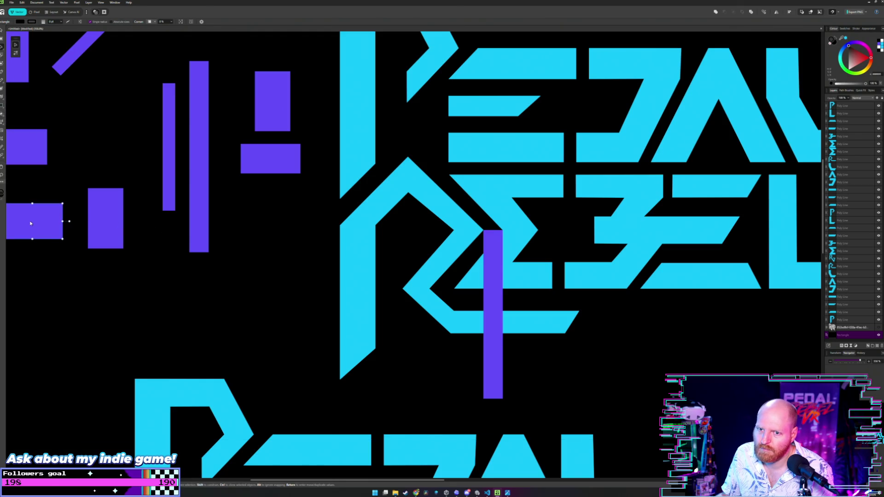
{"action": "mouse_move", "coordinate": [33, 223]}
{"action": "left_mouse_down"}
{"action": "mouse_move", "coordinate": [512, 272]}
{"action": "mouse_move", "coordinate": [22, 205]}
{"action": "left_mouse_up"}
{"action": "left_click_drag", "start_coordinate": [66, 164], "coordinate": [153, 221]}
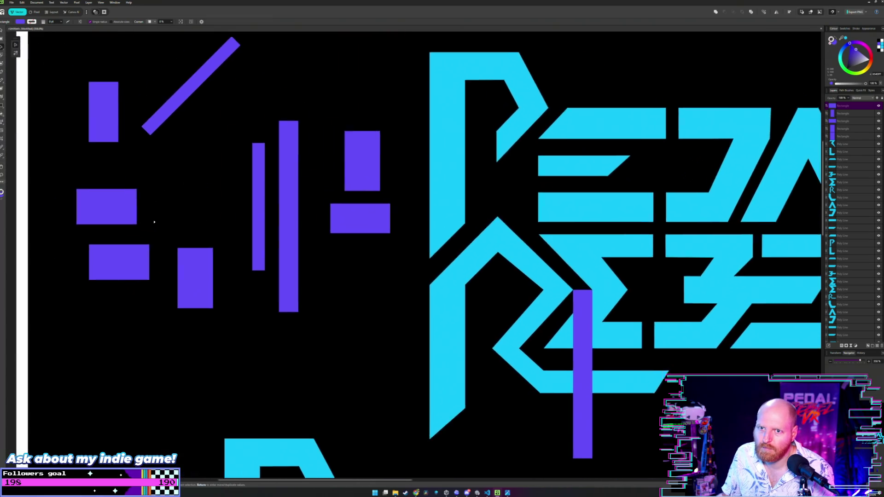
{"action": "scroll", "coordinate": [263, 210], "scroll_direction": "right", "scroll_amount": 2}
{"action": "left_click_drag", "start_coordinate": [308, 205], "coordinate": [554, 321]}
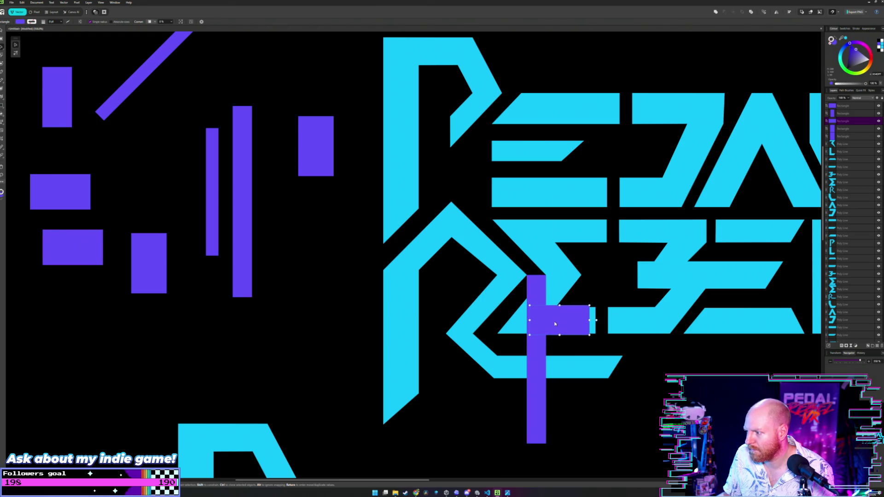
{"action": "left_click_drag", "start_coordinate": [555, 322], "coordinate": [564, 195]}
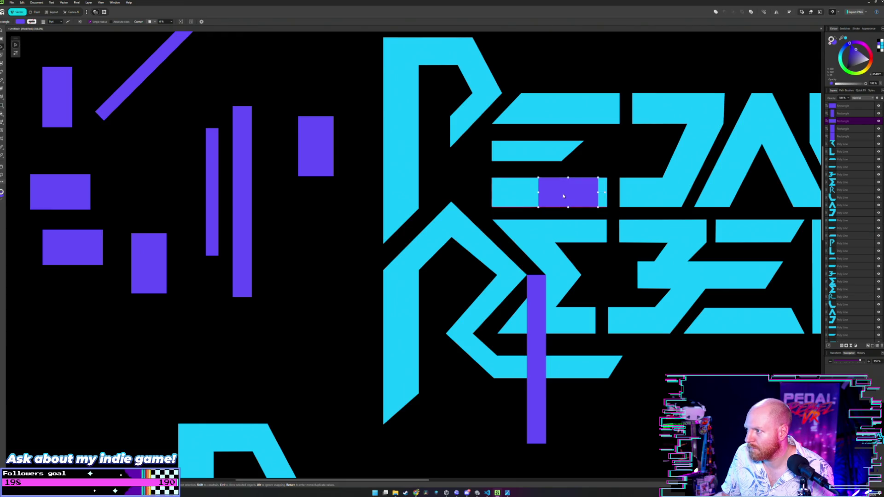
{"action": "mouse_move", "coordinate": [563, 196]}
{"action": "left_mouse_down"}
{"action": "mouse_move", "coordinate": [526, 367]}
{"action": "mouse_move", "coordinate": [296, 209]}
{"action": "left_mouse_up"}
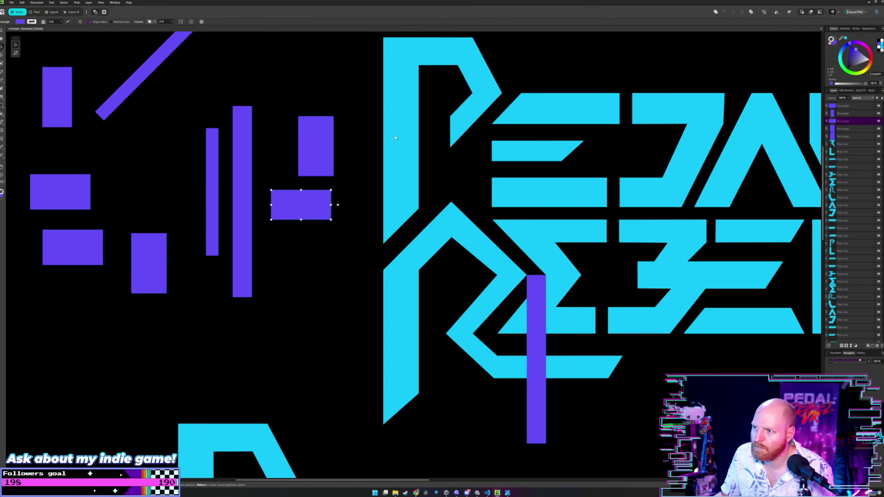
{"action": "key", "text": "ctrl+shift+bracketleft"}
{"action": "scroll", "coordinate": [386, 144], "scroll_direction": "up", "scroll_amount": 2}
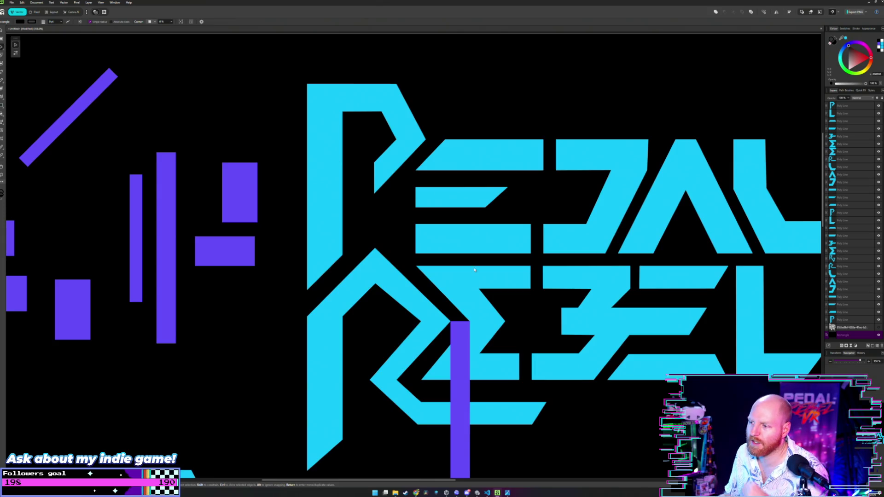
{"action": "scroll", "coordinate": [454, 278], "scroll_direction": "down", "scroll_amount": 1}
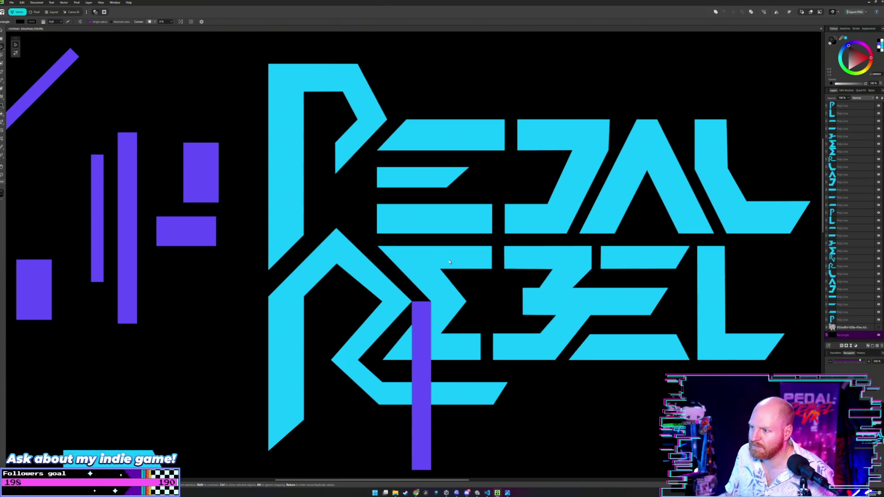
{"action": "scroll", "coordinate": [449, 262], "scroll_direction": "down", "scroll_amount": 2}
{"action": "scroll", "coordinate": [449, 262], "scroll_direction": "down", "scroll_amount": 1}
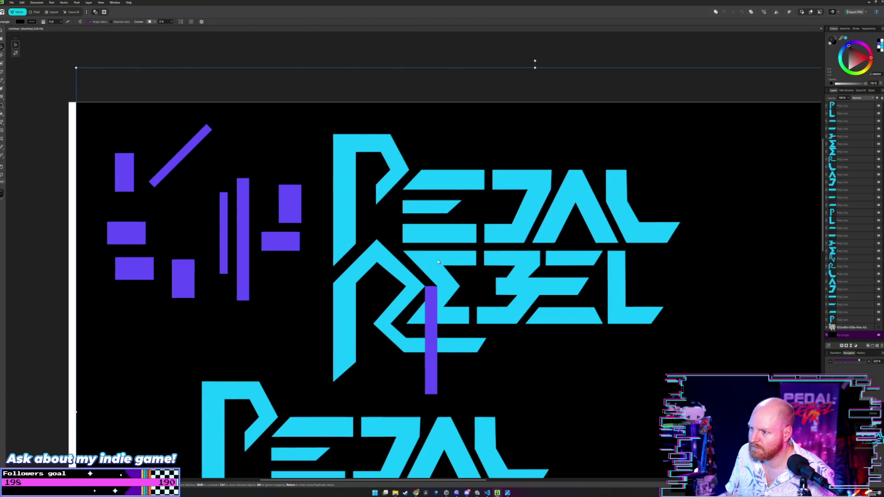
{"action": "left_click_drag", "start_coordinate": [438, 261], "coordinate": [468, 263]}
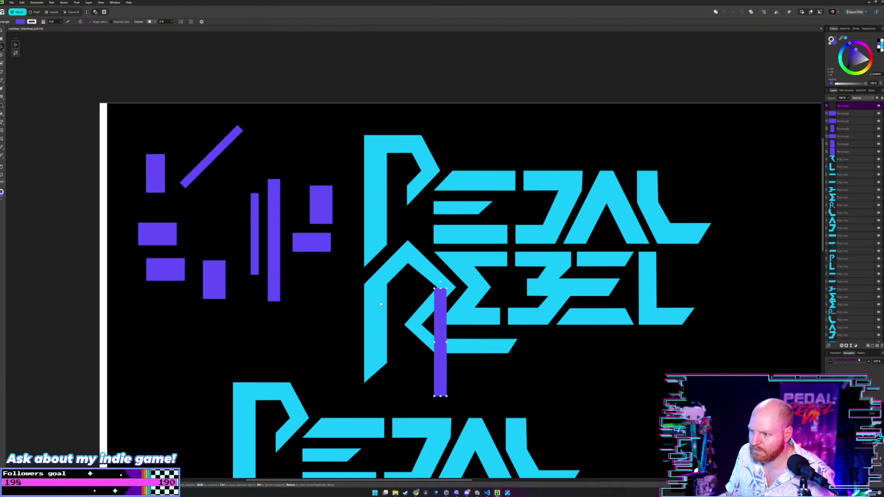
Step: Place the purple bar under the R's middle junction and align the R's inner corner to its edge
{"action": "left_click_drag", "start_coordinate": [462, 308], "coordinate": [298, 290]}
{"action": "scroll", "coordinate": [466, 282], "scroll_direction": "up", "scroll_amount": 1}
{"action": "scroll", "coordinate": [463, 278], "scroll_direction": "up", "scroll_amount": 2}
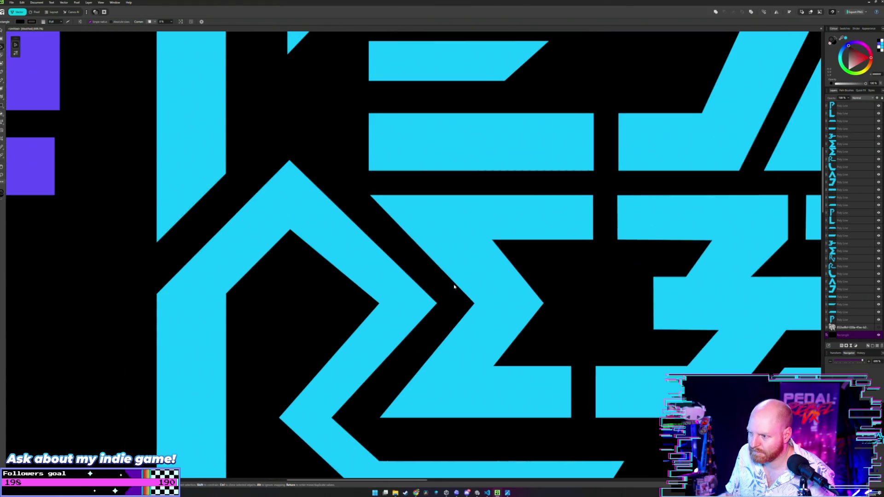
{"action": "scroll", "coordinate": [442, 269], "scroll_direction": "up", "scroll_amount": 1}
{"action": "scroll", "coordinate": [421, 258], "scroll_direction": "up", "scroll_amount": 1}
{"action": "scroll", "coordinate": [406, 223], "scroll_direction": "down", "scroll_amount": 1}
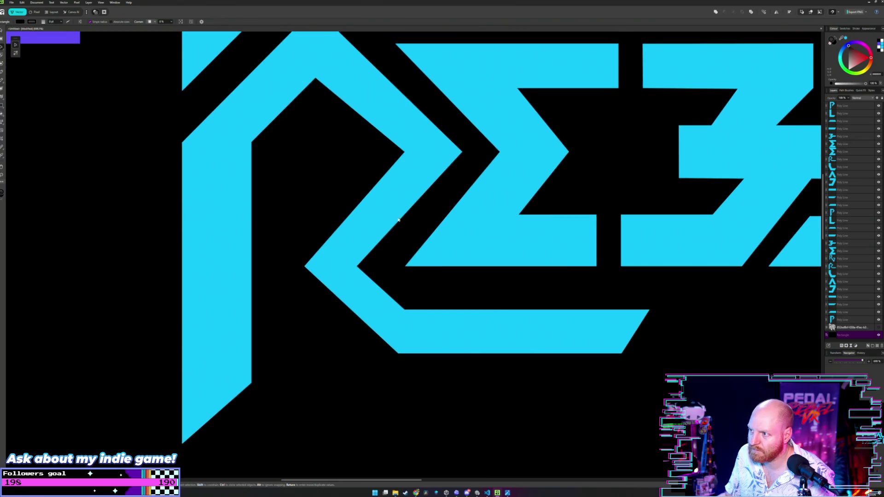
{"action": "scroll", "coordinate": [308, 226], "scroll_direction": "up", "scroll_amount": 1}
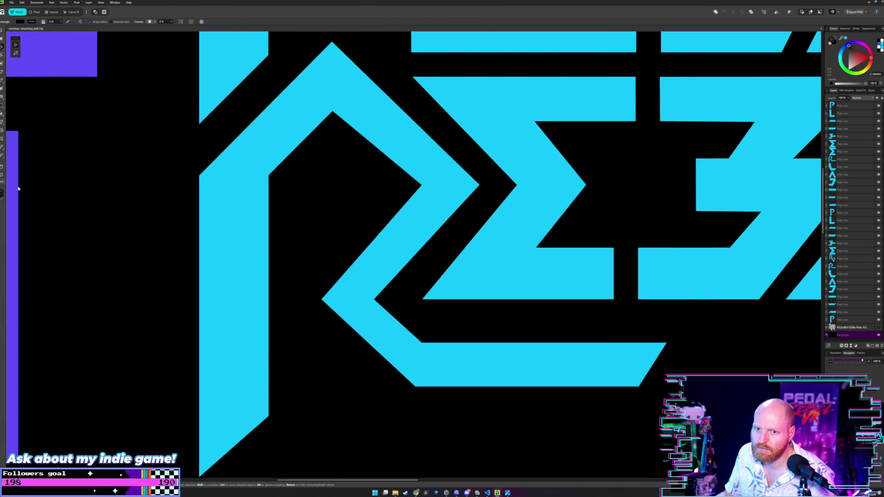
{"action": "left_click_drag", "start_coordinate": [14, 180], "coordinate": [418, 335]}
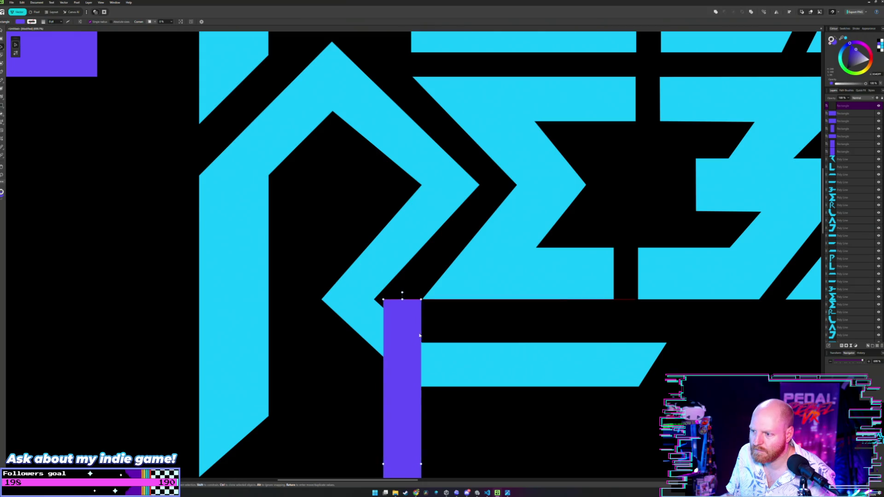
{"action": "scroll", "coordinate": [405, 285], "scroll_direction": "up", "scroll_amount": 3}
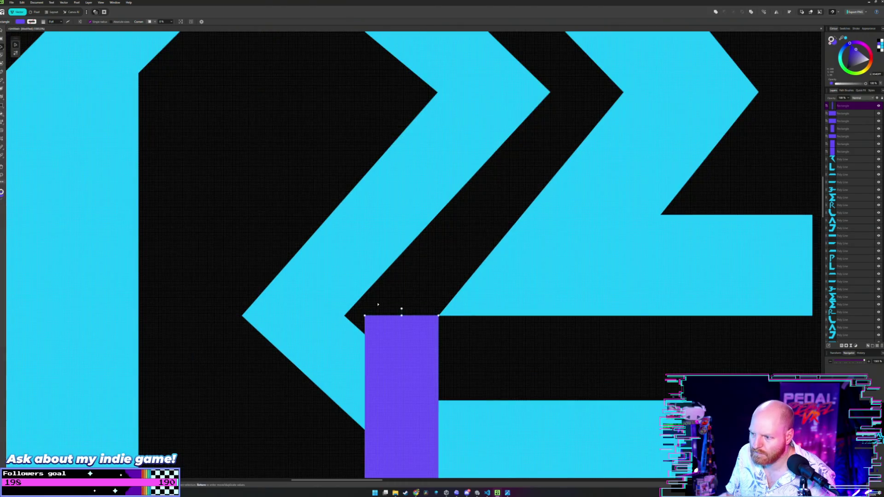
{"action": "scroll", "coordinate": [413, 306], "scroll_direction": "up", "scroll_amount": 2}
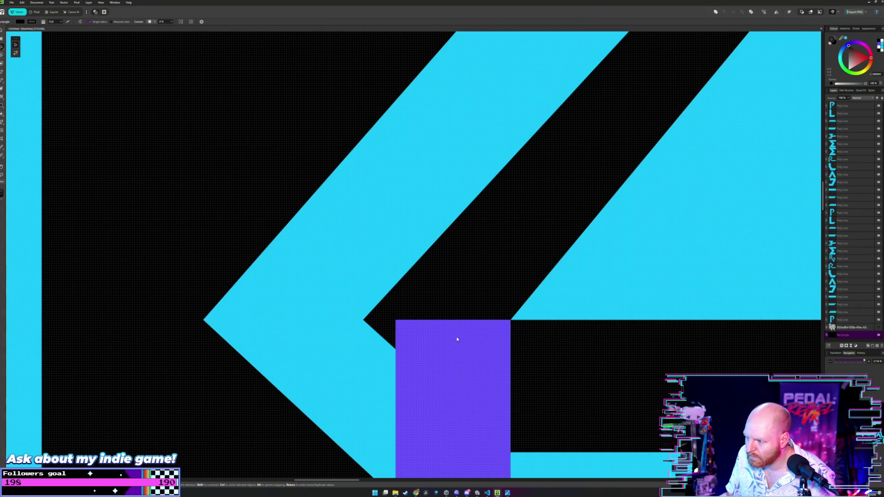
{"action": "left_click", "coordinate": [363, 321]}
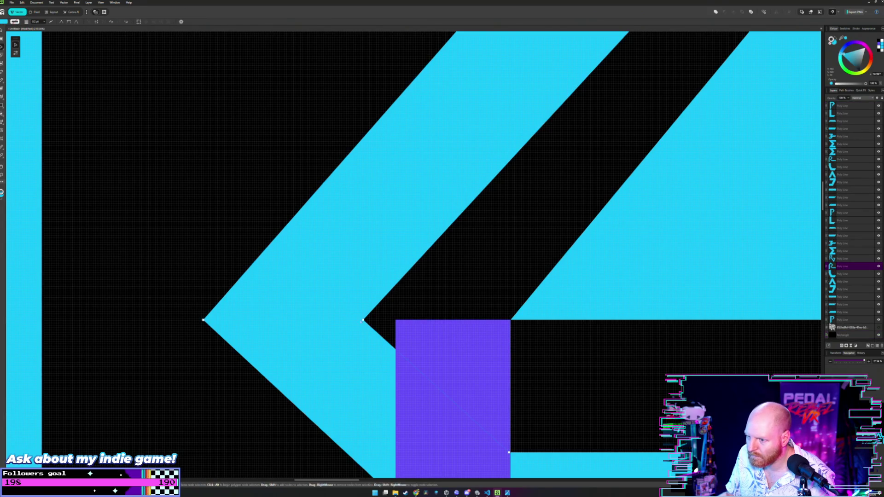
{"action": "left_click_drag", "start_coordinate": [363, 321], "coordinate": [396, 320]}
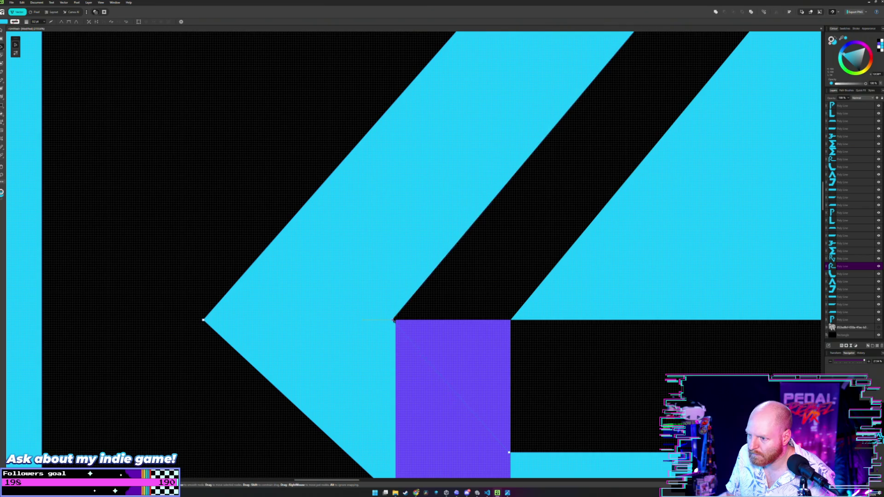
Step: Move the guide bar up the R's stem and snap its top to the cyan edge
{"action": "scroll", "coordinate": [378, 293], "scroll_direction": "down", "scroll_amount": 1}
{"action": "scroll", "coordinate": [379, 293], "scroll_direction": "down", "scroll_amount": 2}
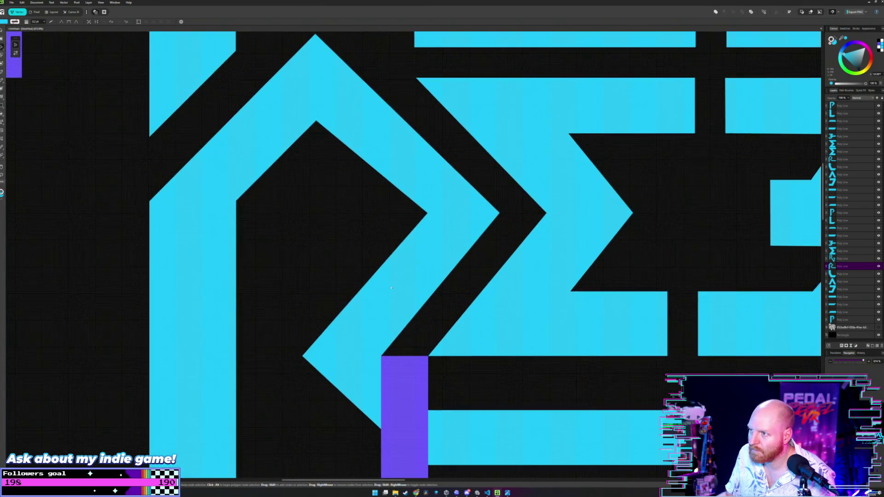
{"action": "left_click", "coordinate": [412, 377]}
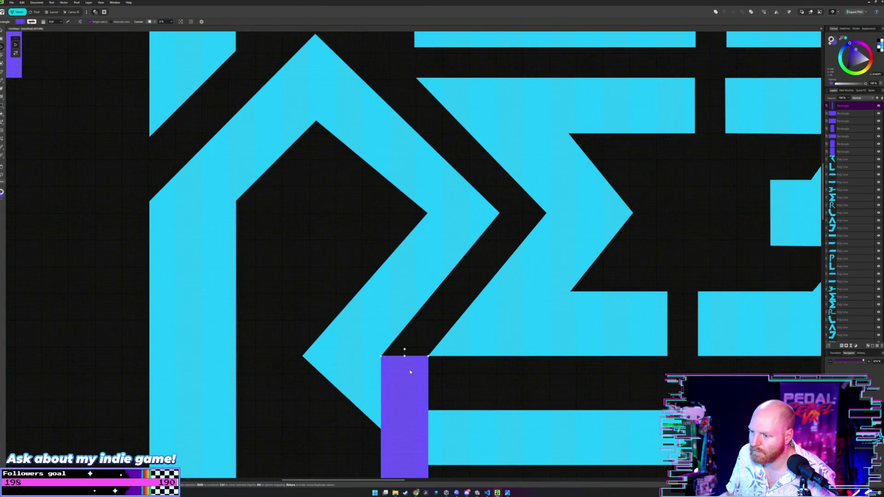
{"action": "left_click_drag", "start_coordinate": [410, 374], "coordinate": [417, 99]}
{"action": "scroll", "coordinate": [415, 230], "scroll_direction": "up", "scroll_amount": 3}
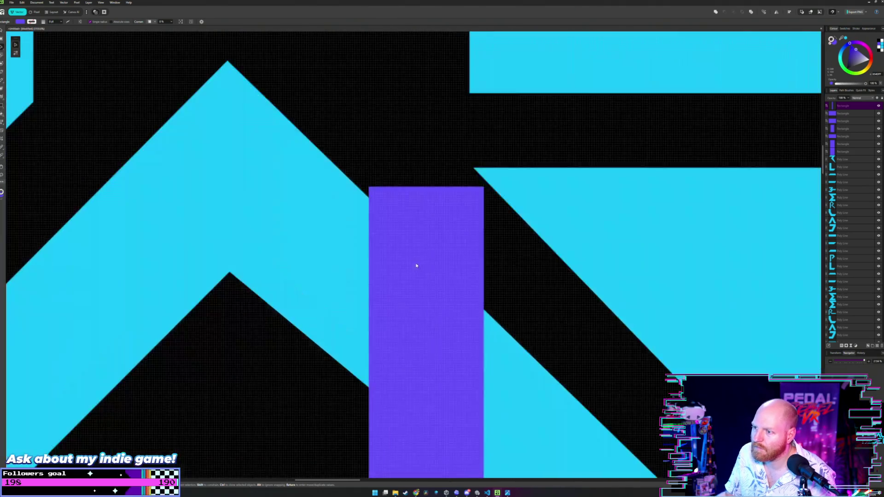
{"action": "scroll", "coordinate": [417, 267], "scroll_direction": "up", "scroll_amount": 2}
{"action": "left_click_drag", "start_coordinate": [450, 286], "coordinate": [441, 260]}
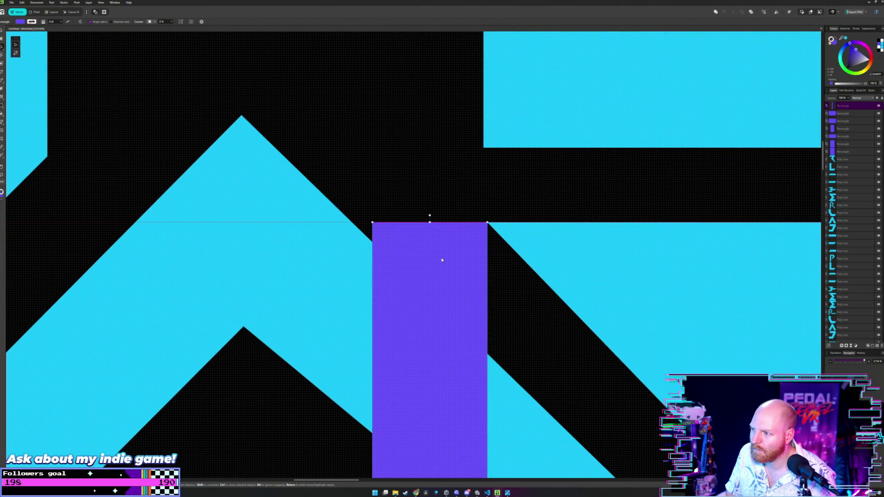
{"action": "mouse_move", "coordinate": [378, 191]}
{"action": "left_mouse_down"}
{"action": "mouse_move", "coordinate": [388, 224]}
{"action": "mouse_move", "coordinate": [377, 247]}
{"action": "left_mouse_up"}
Step: Raise the R's apex node to thicken its diagonal stroke to the guide width
{"action": "double_click", "coordinate": [285, 206]}
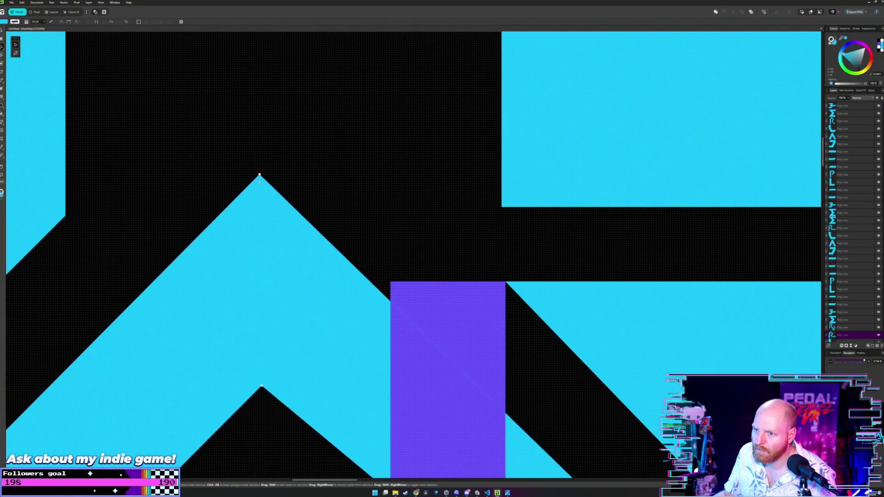
{"action": "left_click_drag", "start_coordinate": [259, 175], "coordinate": [259, 148]}
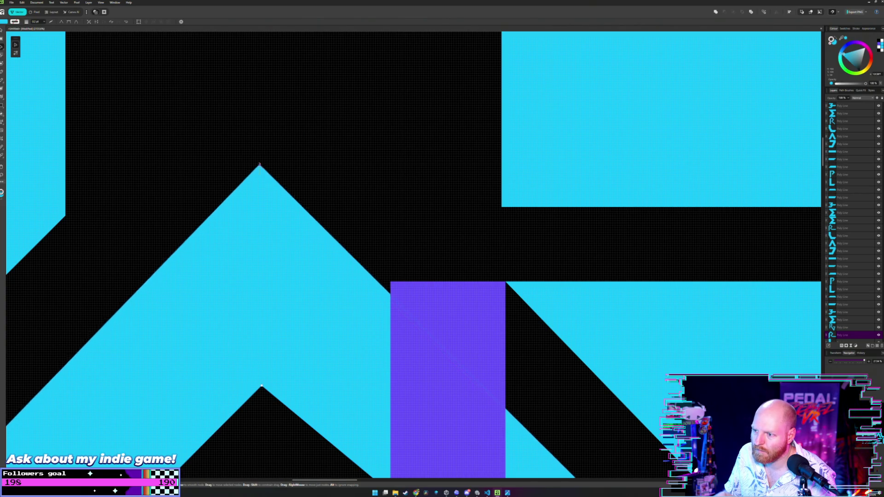
{"action": "key", "text": "v"}
{"action": "scroll", "coordinate": [371, 180], "scroll_direction": "down", "scroll_amount": 5}
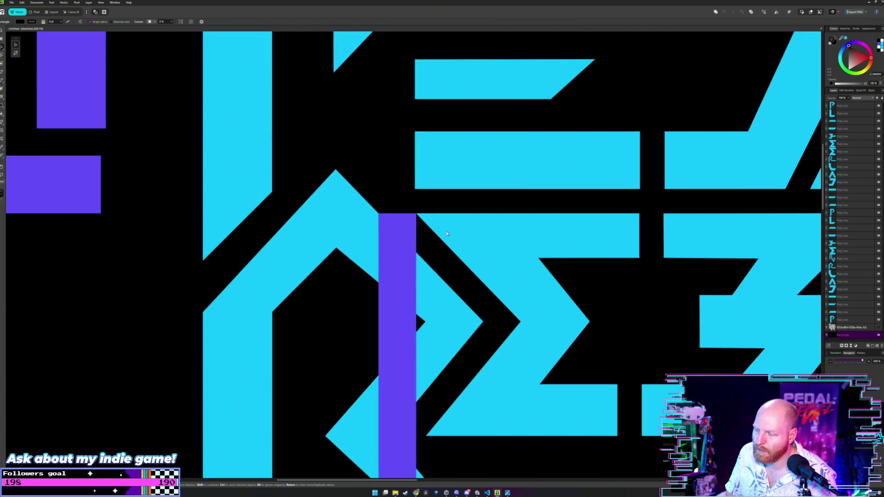
{"action": "scroll", "coordinate": [447, 233], "scroll_direction": "down", "scroll_amount": 3}
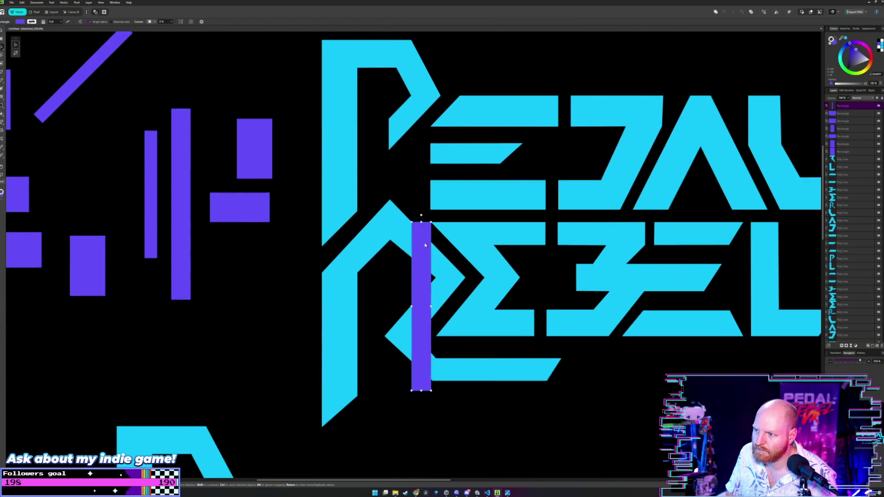
Step: Drag the tall purple bar off the R into the guide cluster on the left and deselect it
{"action": "left_click_drag", "start_coordinate": [417, 250], "coordinate": [221, 257]}
{"action": "left_click", "coordinate": [293, 250]}
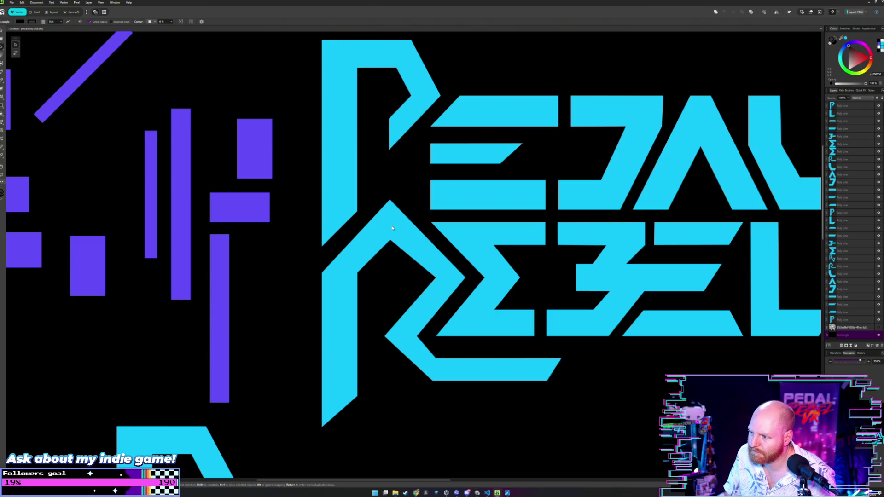
{"action": "scroll", "coordinate": [355, 248], "scroll_direction": "down", "scroll_amount": 2}
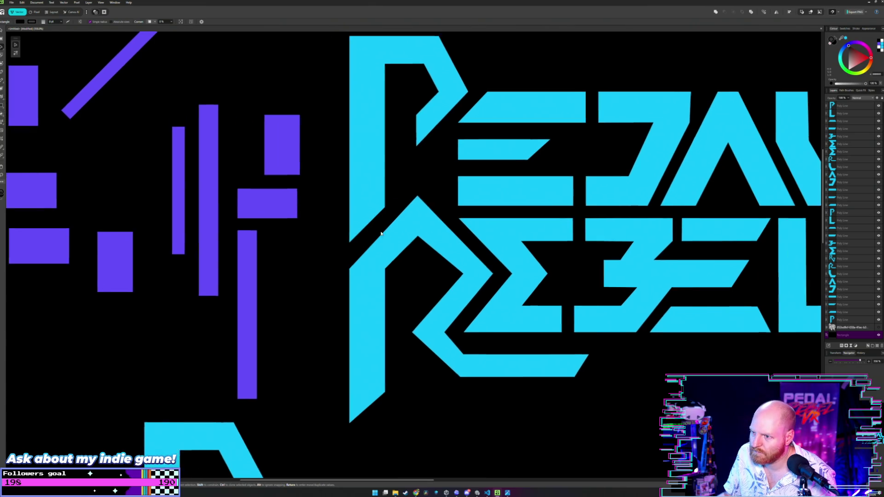
{"action": "scroll", "coordinate": [368, 230], "scroll_direction": "up", "scroll_amount": 2}
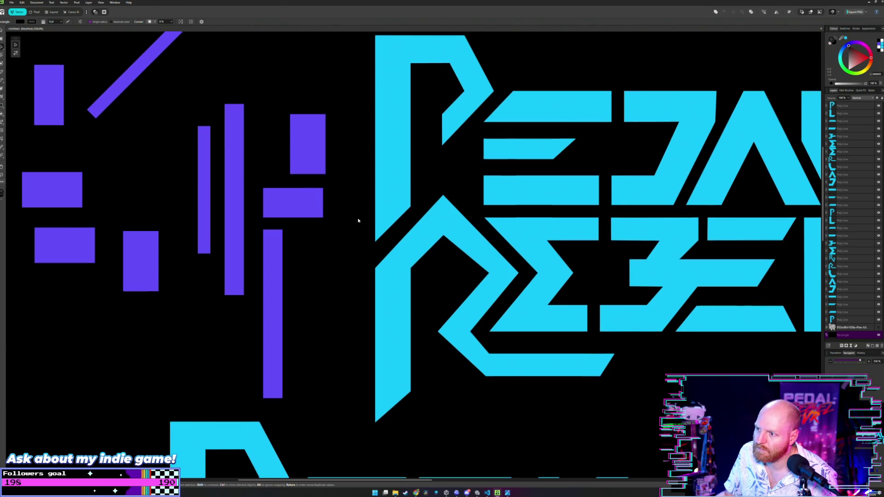
{"action": "scroll", "coordinate": [357, 221], "scroll_direction": "up", "scroll_amount": 1}
{"action": "scroll", "coordinate": [343, 223], "scroll_direction": "up", "scroll_amount": 1}
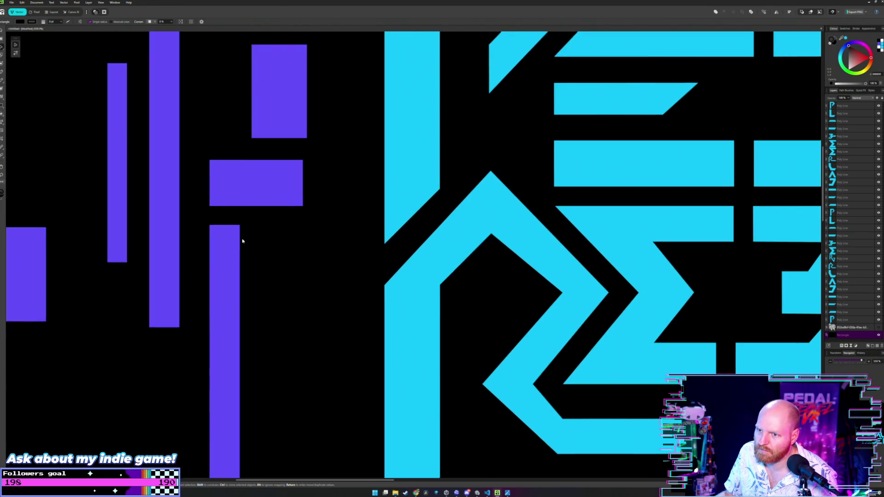
{"action": "scroll", "coordinate": [276, 232], "scroll_direction": "down", "scroll_amount": 2}
{"action": "scroll", "coordinate": [305, 219], "scroll_direction": "down", "scroll_amount": 1}
{"action": "scroll", "coordinate": [322, 235], "scroll_direction": "up", "scroll_amount": 1}
{"action": "scroll", "coordinate": [322, 248], "scroll_direction": "down", "scroll_amount": 1}
{"action": "scroll", "coordinate": [317, 246], "scroll_direction": "up", "scroll_amount": 1}
{"action": "scroll", "coordinate": [316, 246], "scroll_direction": "up", "scroll_amount": 1}
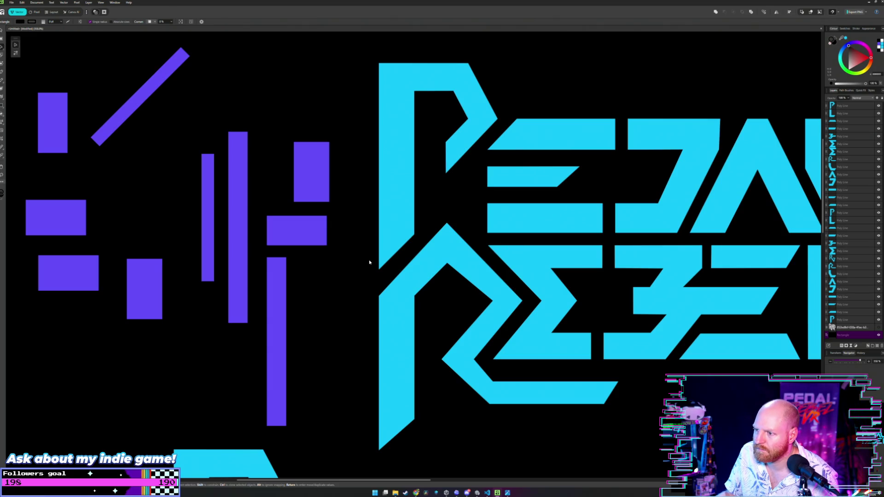
{"action": "scroll", "coordinate": [369, 260], "scroll_direction": "down", "scroll_amount": 1}
{"action": "scroll", "coordinate": [371, 276], "scroll_direction": "down", "scroll_amount": 3}
{"action": "scroll", "coordinate": [370, 278], "scroll_direction": "down", "scroll_amount": 3}
{"action": "scroll", "coordinate": [367, 281], "scroll_direction": "down", "scroll_amount": 1}
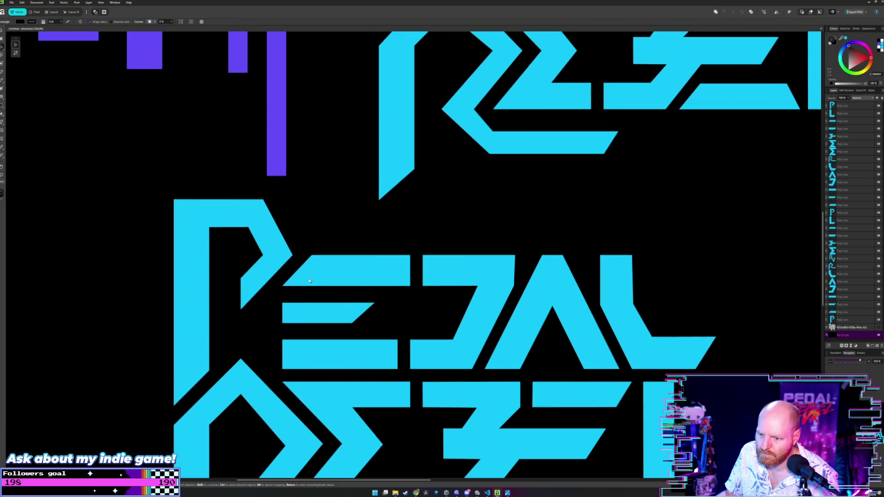
{"action": "scroll", "coordinate": [307, 282], "scroll_direction": "up", "scroll_amount": 2}
{"action": "scroll", "coordinate": [281, 184], "scroll_direction": "up", "scroll_amount": 1}
{"action": "scroll", "coordinate": [311, 144], "scroll_direction": "down", "scroll_amount": 3}
Step: Rotate the tall purple guide bar 90° to horizontal, after undoing a try on the thin bar
{"action": "scroll", "coordinate": [322, 152], "scroll_direction": "down", "scroll_amount": 2}
{"action": "scroll", "coordinate": [313, 142], "scroll_direction": "up", "scroll_amount": 1}
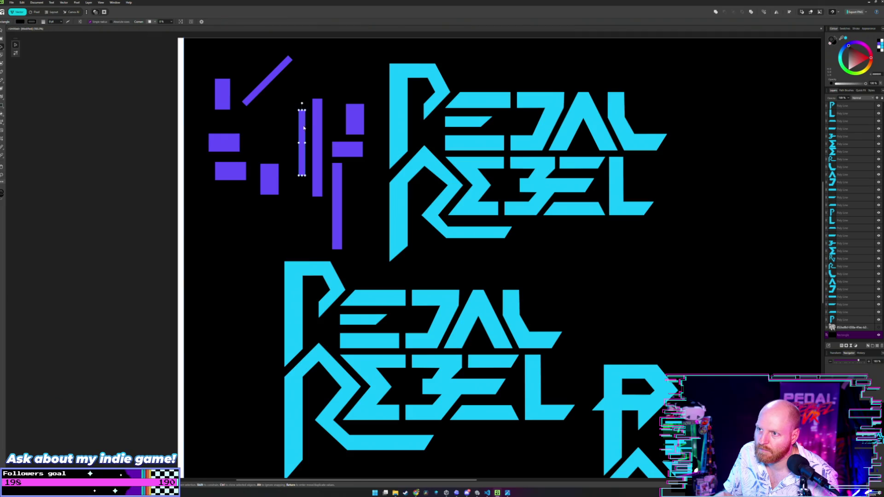
{"action": "left_click", "coordinate": [302, 128]}
{"action": "mouse_move", "coordinate": [308, 109]}
{"action": "left_mouse_down"}
{"action": "mouse_move", "coordinate": [343, 146]}
{"action": "mouse_move", "coordinate": [274, 222]}
{"action": "left_mouse_up"}
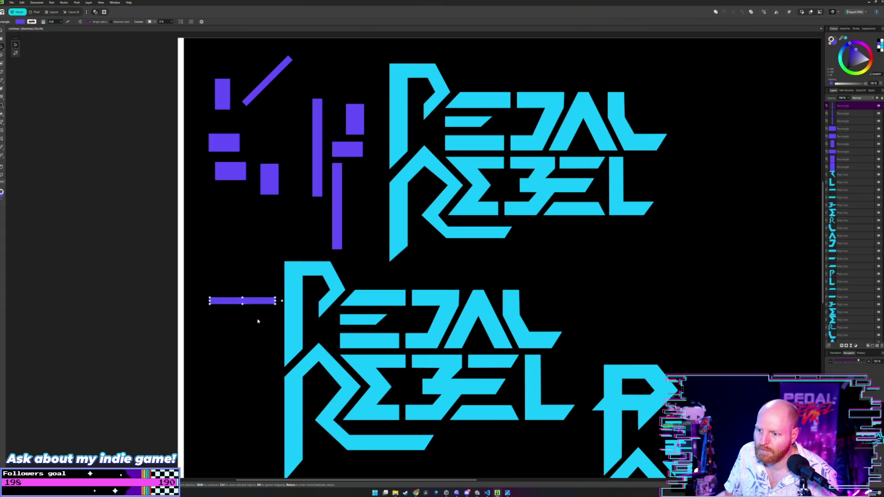
{"action": "left_click_drag", "start_coordinate": [278, 191], "coordinate": [286, 160]}
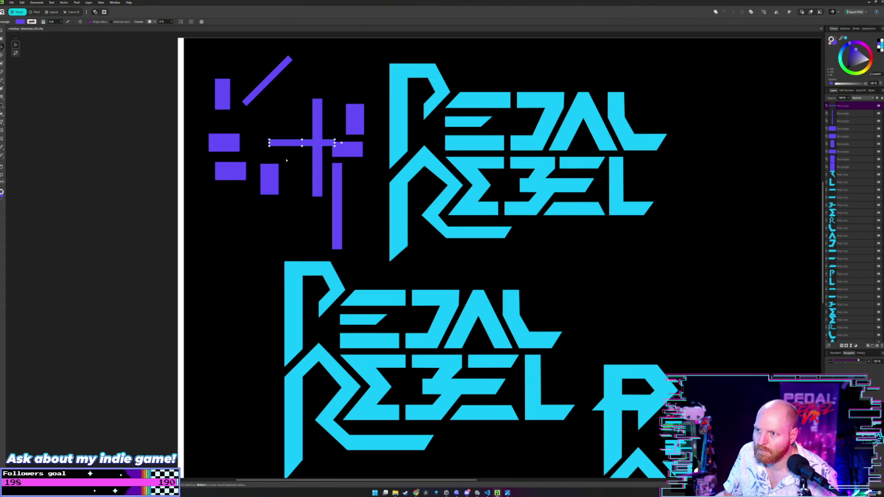
{"action": "key", "text": "ctrl+z"}
{"action": "key", "text": "ctrl+z"}
{"action": "left_click", "coordinate": [316, 114]}
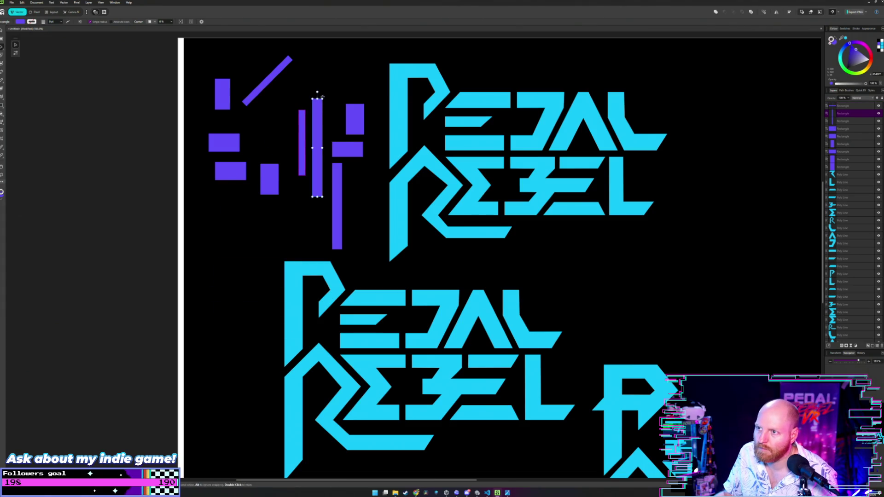
{"action": "mouse_move", "coordinate": [323, 96]}
{"action": "left_mouse_down"}
{"action": "mouse_move", "coordinate": [368, 147]}
{"action": "mouse_move", "coordinate": [263, 372]}
{"action": "left_mouse_up"}
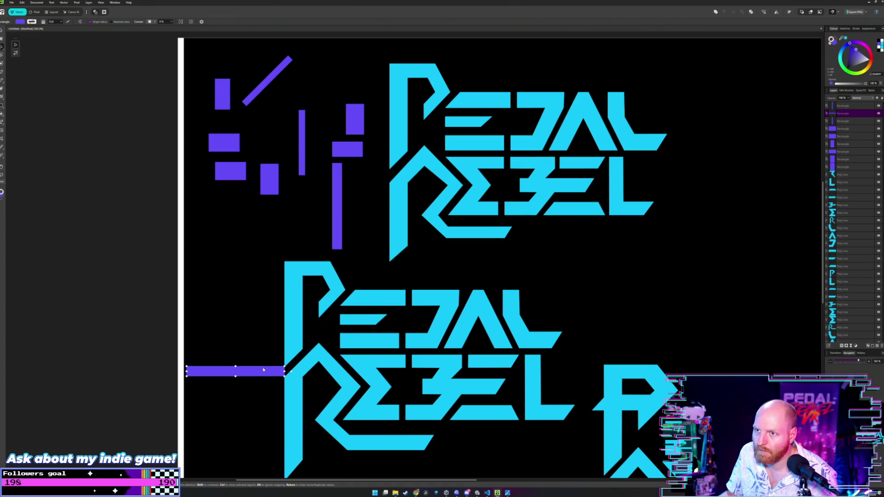
Step: Push the horizontal purple bar against the R's stem
{"action": "scroll", "coordinate": [263, 371], "scroll_direction": "up", "scroll_amount": 3}
{"action": "scroll", "coordinate": [263, 370], "scroll_direction": "up", "scroll_amount": 3}
{"action": "scroll", "coordinate": [265, 292], "scroll_direction": "down", "scroll_amount": 2}
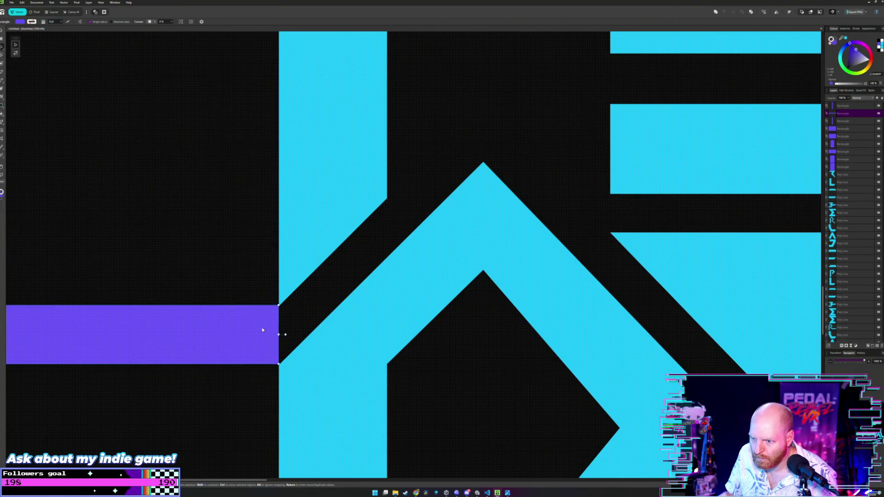
{"action": "left_click_drag", "start_coordinate": [263, 328], "coordinate": [394, 68]}
{"action": "scroll", "coordinate": [400, 184], "scroll_direction": "up", "scroll_amount": 1}
{"action": "scroll", "coordinate": [400, 185], "scroll_direction": "down", "scroll_amount": 3}
{"action": "scroll", "coordinate": [402, 281], "scroll_direction": "down", "scroll_amount": 2}
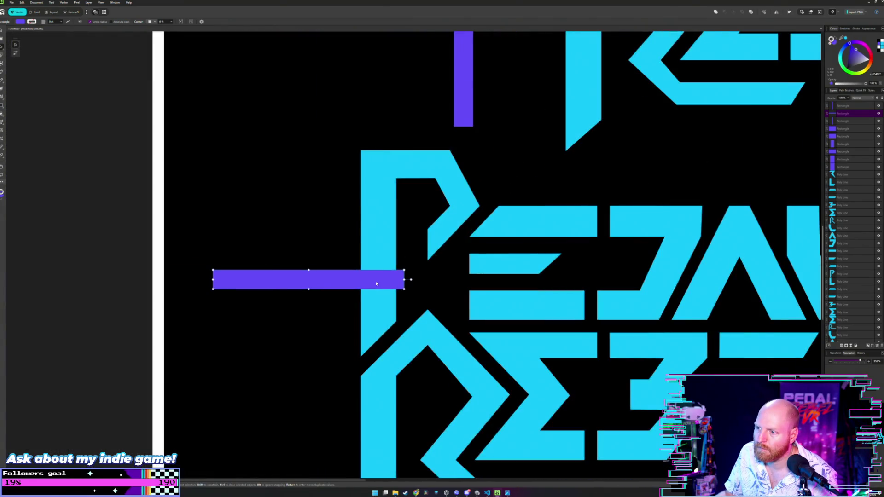
Step: Slide the horizontal bar onto the vertical guide, nudge it into place, and start node-editing the R
{"action": "left_click_drag", "start_coordinate": [374, 281], "coordinate": [424, 194]}
{"action": "scroll", "coordinate": [424, 193], "scroll_direction": "up", "scroll_amount": 3}
{"action": "scroll", "coordinate": [418, 256], "scroll_direction": "down", "scroll_amount": 3}
{"action": "left_click_drag", "start_coordinate": [413, 296], "coordinate": [487, 161]}
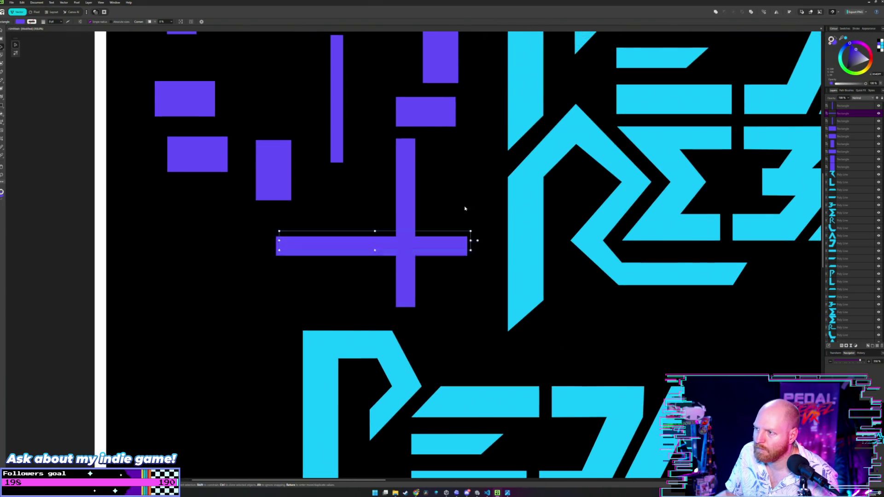
{"action": "scroll", "coordinate": [488, 161], "scroll_direction": "up", "scroll_amount": 3}
{"action": "scroll", "coordinate": [488, 161], "scroll_direction": "up", "scroll_amount": 1}
{"action": "scroll", "coordinate": [487, 160], "scroll_direction": "right", "scroll_amount": 2}
{"action": "mouse_move", "coordinate": [454, 225]}
{"action": "left_mouse_down"}
{"action": "mouse_move", "coordinate": [454, 236]}
{"action": "mouse_move", "coordinate": [457, 212]}
{"action": "left_mouse_up"}
{"action": "scroll", "coordinate": [457, 211], "scroll_direction": "down", "scroll_amount": 2}
{"action": "scroll", "coordinate": [477, 191], "scroll_direction": "down", "scroll_amount": 1}
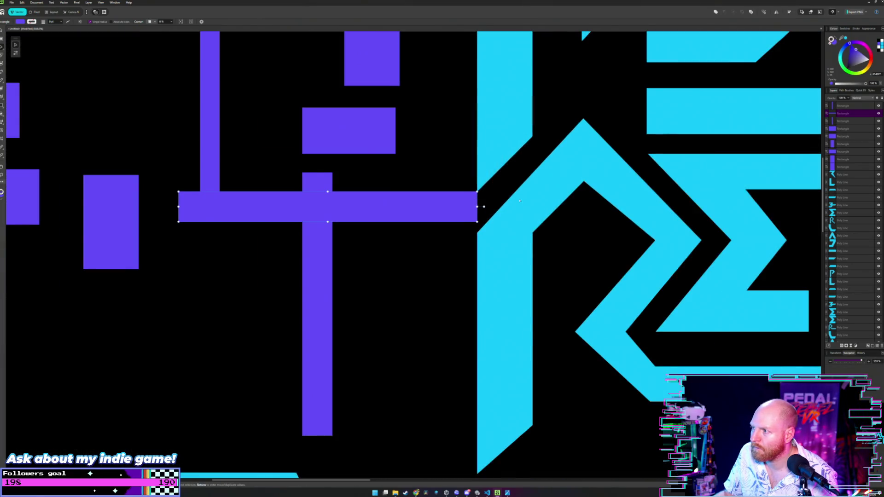
{"action": "scroll", "coordinate": [520, 207], "scroll_direction": "up", "scroll_amount": 1}
{"action": "double_click", "coordinate": [514, 233]}
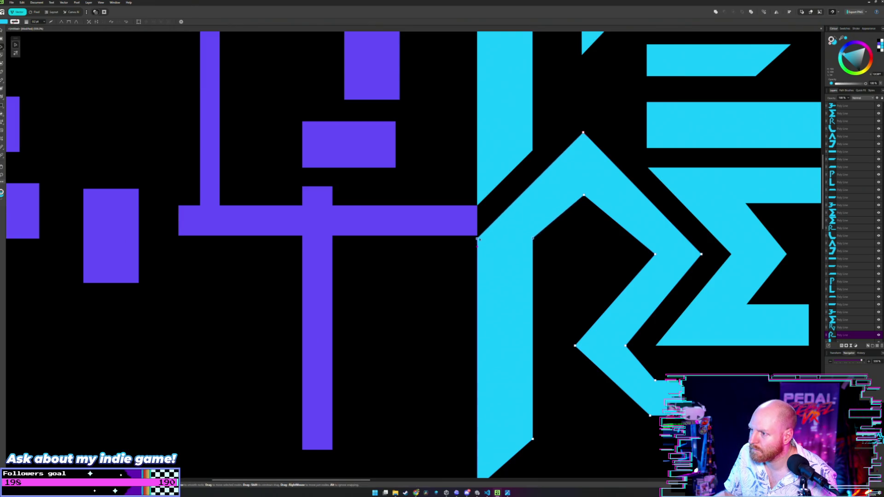
Step: Lay the purple bar across the R to compare its width with the R's angled stroke
{"action": "scroll", "coordinate": [479, 245], "scroll_direction": "up", "scroll_amount": 3}
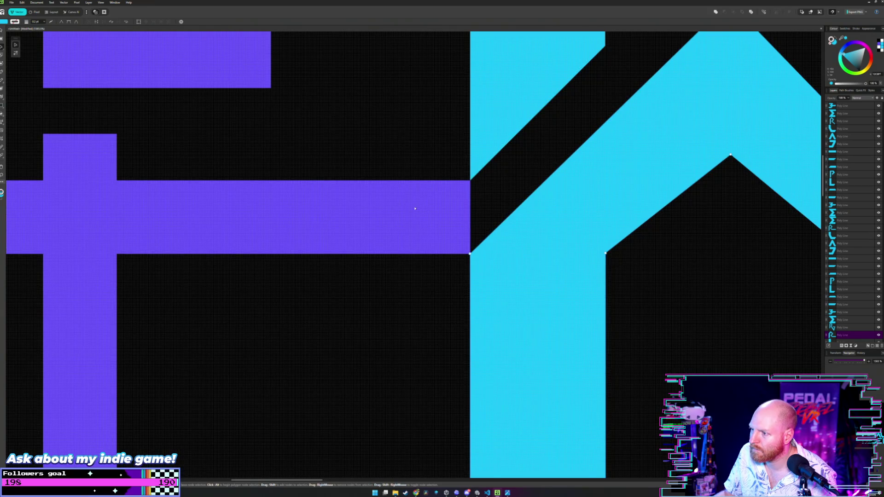
{"action": "left_click_drag", "start_coordinate": [369, 202], "coordinate": [558, 204]}
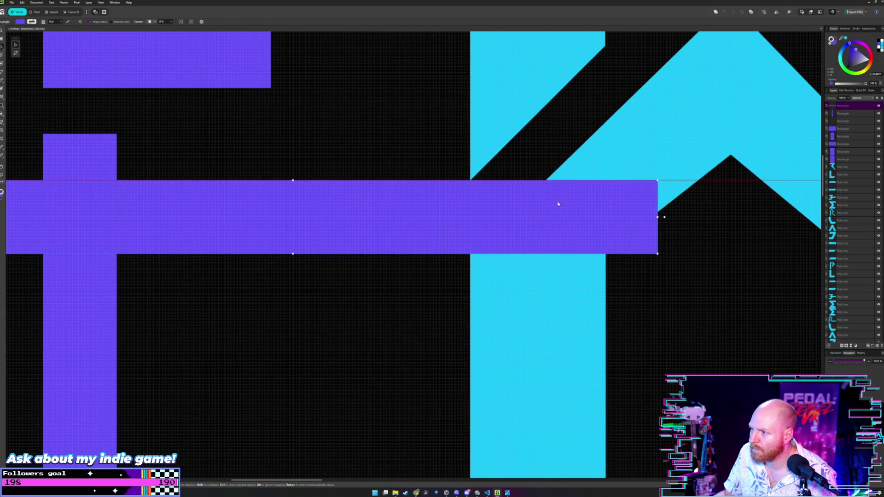
{"action": "key", "text": "a"}
{"action": "left_click", "coordinate": [595, 254]}
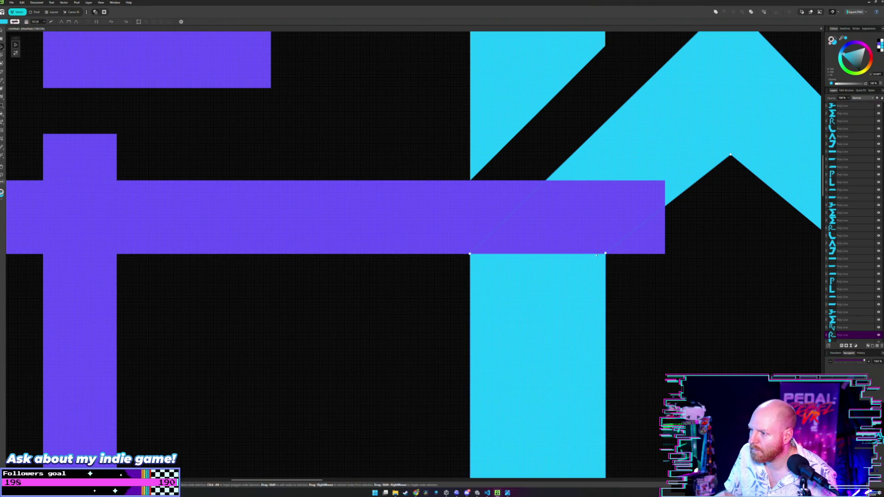
{"action": "scroll", "coordinate": [584, 235], "scroll_direction": "down", "scroll_amount": 1}
{"action": "scroll", "coordinate": [552, 233], "scroll_direction": "down", "scroll_amount": 1}
{"action": "scroll", "coordinate": [539, 232], "scroll_direction": "down", "scroll_amount": 1}
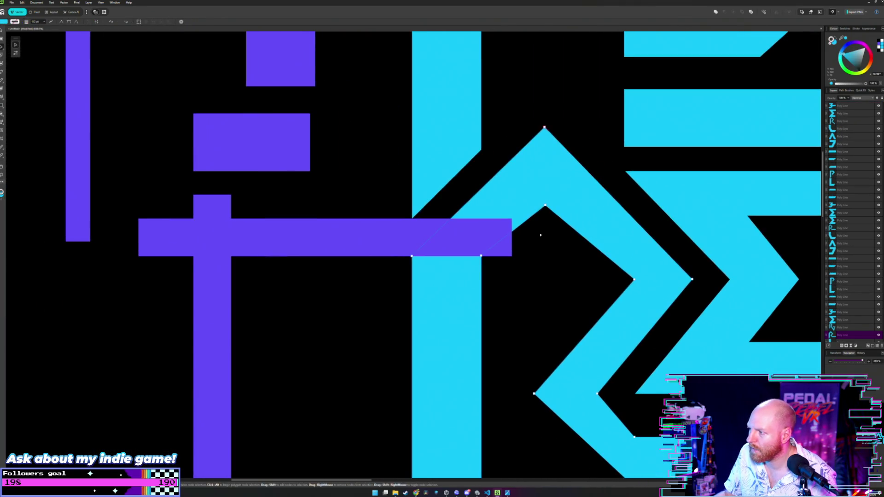
{"action": "left_click_drag", "start_coordinate": [534, 229], "coordinate": [478, 226]}
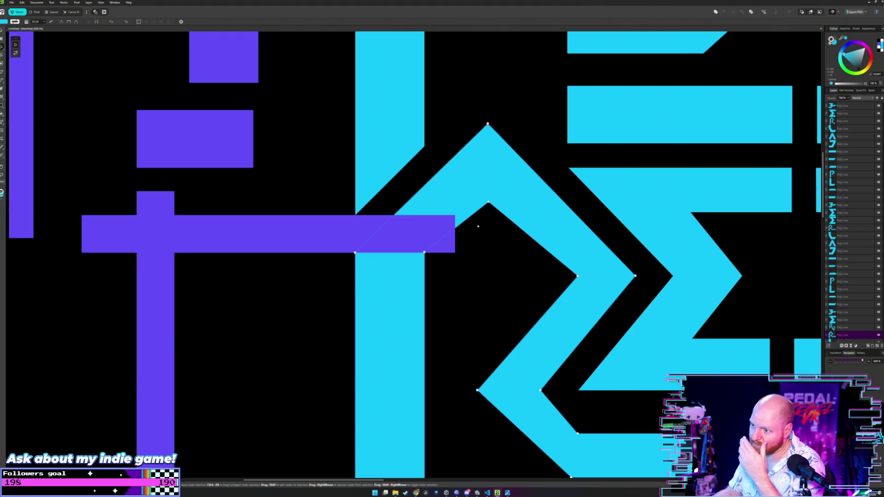
Step: Move the purple bar back below the guide cluster
{"action": "key", "text": "v"}
{"action": "left_click", "coordinate": [390, 229]}
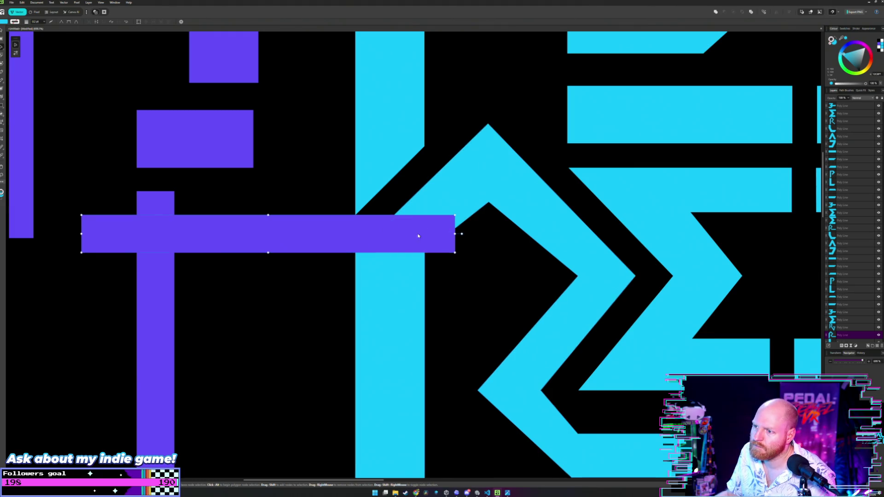
{"action": "scroll", "coordinate": [396, 237], "scroll_direction": "down", "scroll_amount": 2}
{"action": "scroll", "coordinate": [402, 249], "scroll_direction": "down", "scroll_amount": 1}
{"action": "left_click_drag", "start_coordinate": [405, 250], "coordinate": [249, 302]}
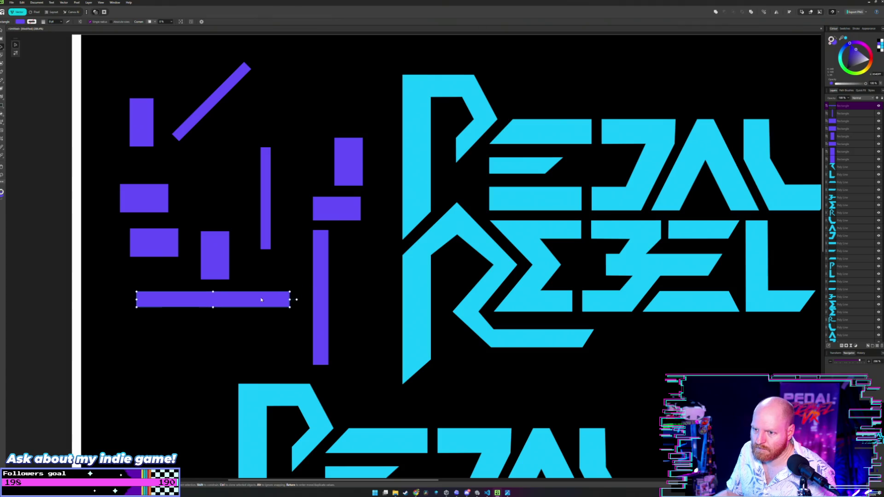
Step: Drag the R's inner peak node upward to thin the angled stroke
{"action": "key", "text": "a"}
{"action": "left_click", "coordinate": [417, 237]}
{"action": "scroll", "coordinate": [417, 237], "scroll_direction": "up", "scroll_amount": 5}
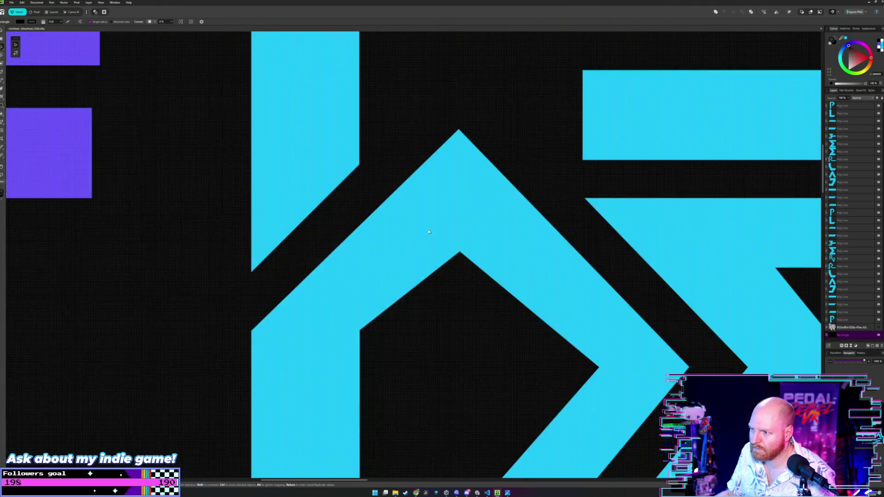
{"action": "left_click_drag", "start_coordinate": [460, 252], "coordinate": [459, 224]}
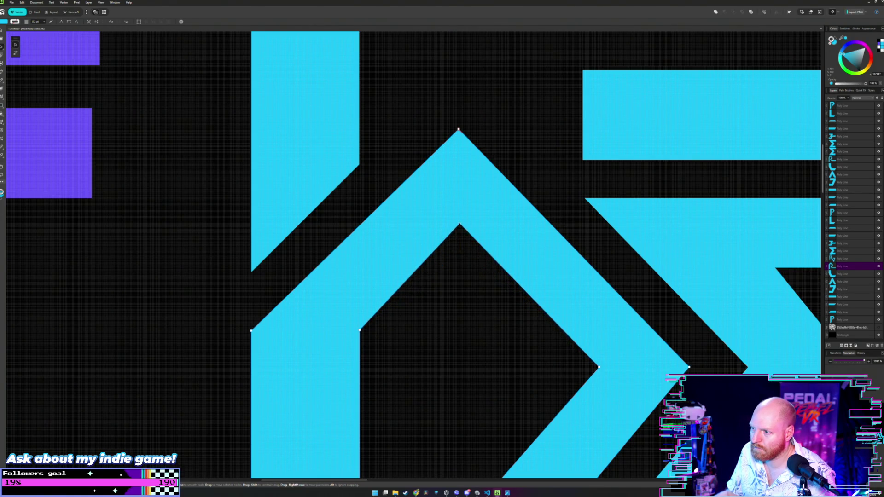
{"action": "key", "text": "v"}
{"action": "left_click", "coordinate": [457, 276]}
{"action": "scroll", "coordinate": [457, 276], "scroll_direction": "down", "scroll_amount": 5}
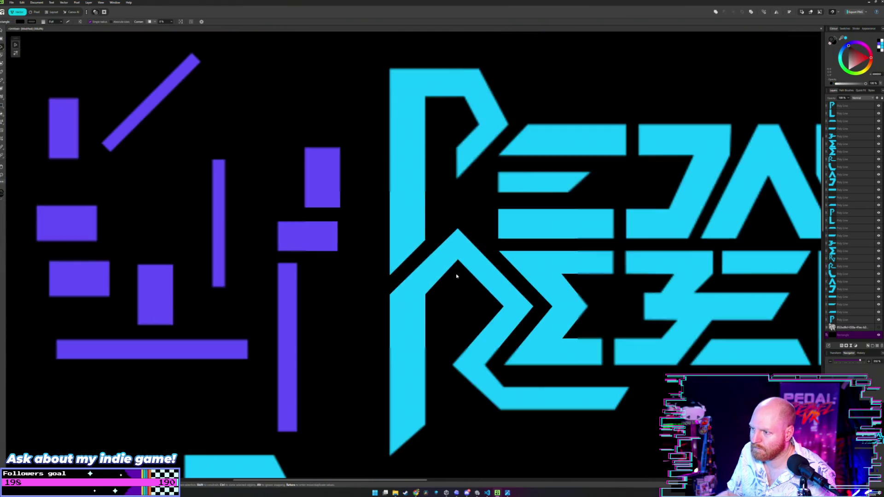
{"action": "left_click_drag", "start_coordinate": [456, 276], "coordinate": [446, 205]}
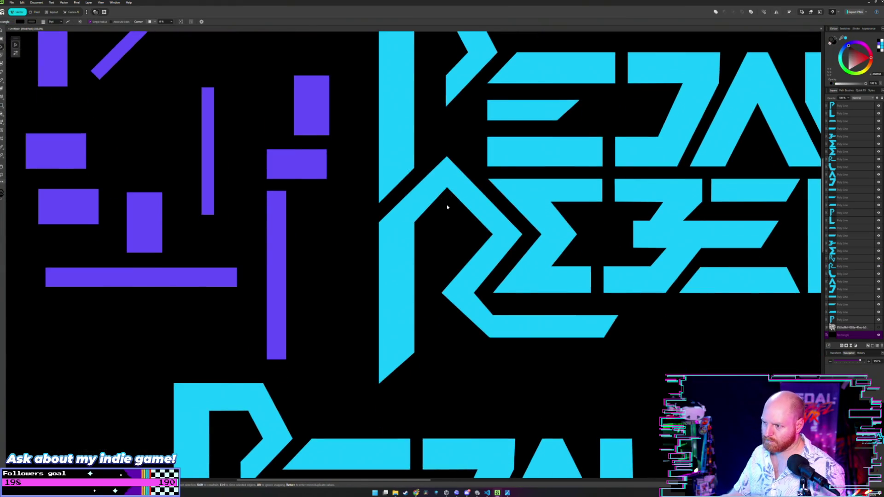
{"action": "scroll", "coordinate": [447, 206], "scroll_direction": "down", "scroll_amount": 5}
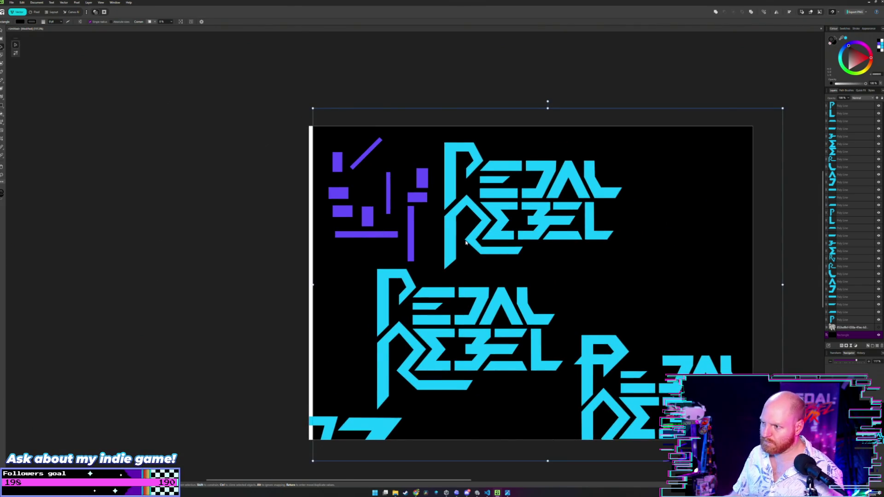
{"action": "scroll", "coordinate": [465, 242], "scroll_direction": "up", "scroll_amount": 4}
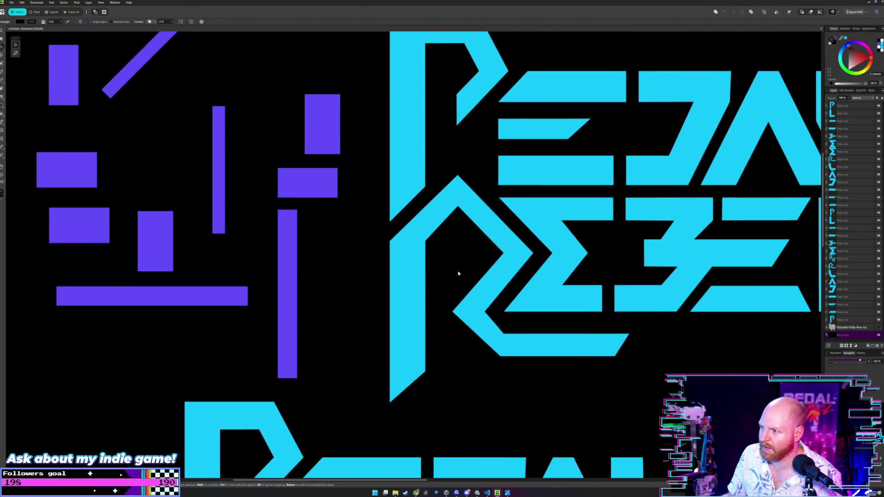
Step: Shift two of the R's inner nodes up and left to reshape the diagonal
{"action": "scroll", "coordinate": [465, 242], "scroll_direction": "up", "scroll_amount": 3}
{"action": "double_click", "coordinate": [555, 253]}
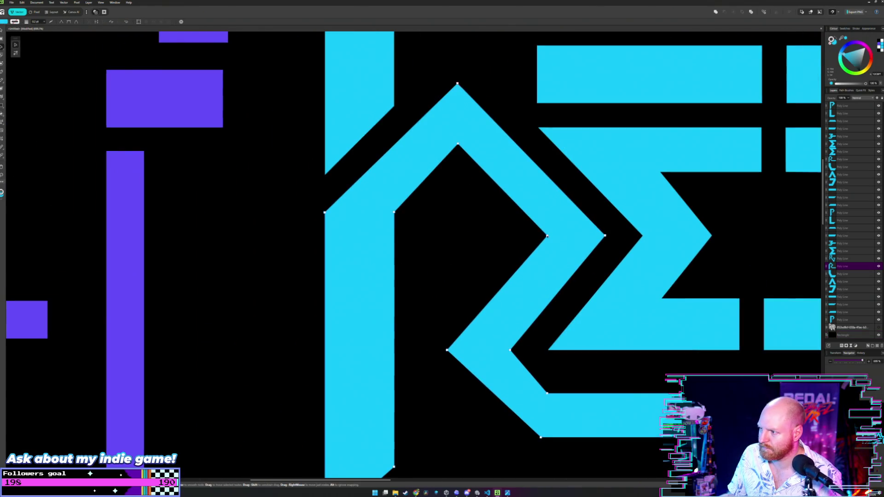
{"action": "left_click", "coordinate": [547, 236]}
{"action": "left_click", "coordinate": [447, 350]}
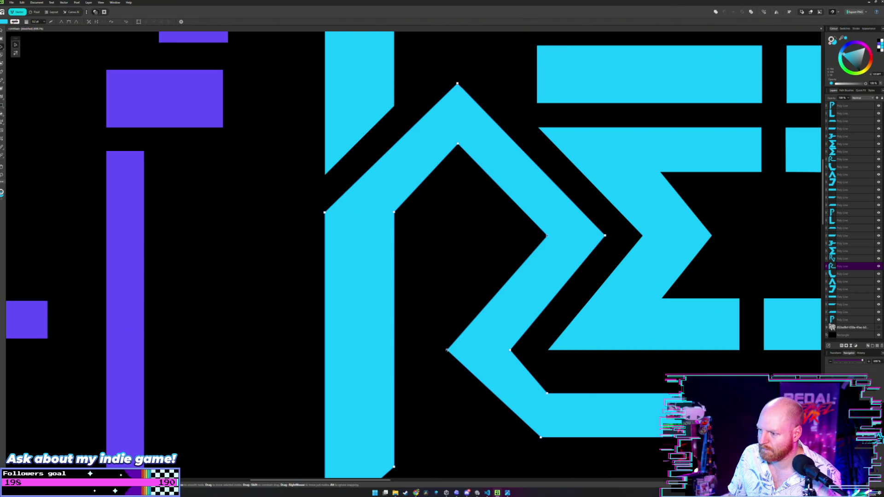
{"action": "left_click_drag", "start_coordinate": [447, 350], "coordinate": [439, 343]}
{"action": "left_click", "coordinate": [503, 193]}
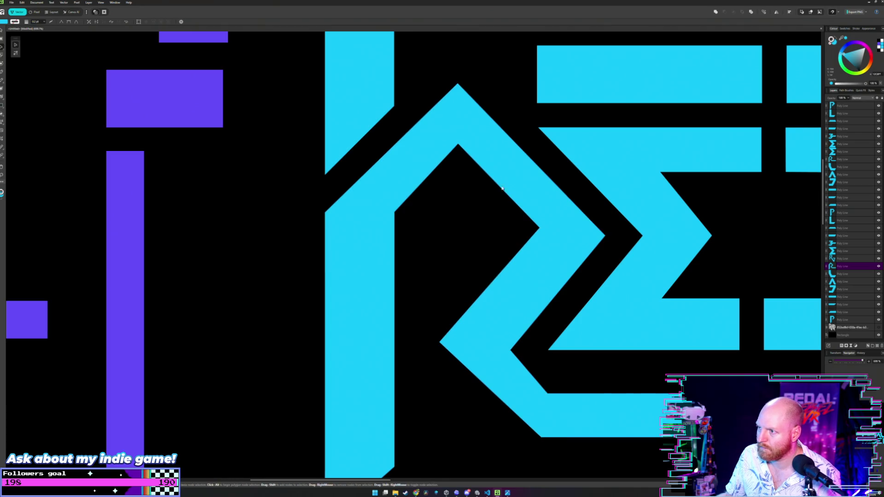
{"action": "key", "text": "v"}
{"action": "left_click", "coordinate": [461, 152]}
Step: Move the R's inner vertex down-left and lower its inner corner to thicken the stroke
{"action": "double_click", "coordinate": [466, 149]}
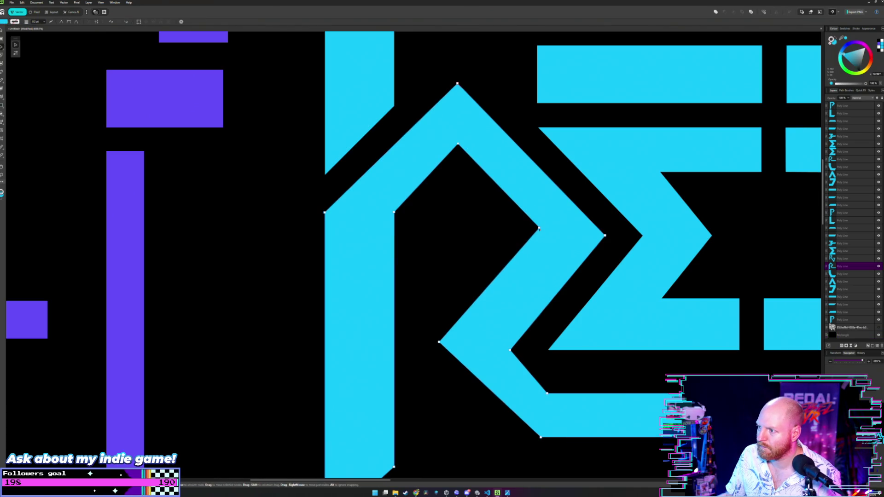
{"action": "left_click_drag", "start_coordinate": [538, 228], "coordinate": [535, 231]}
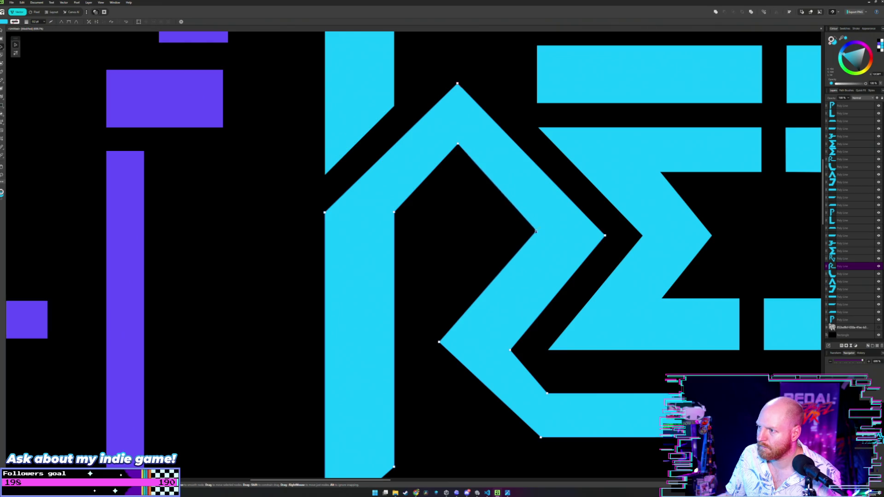
{"action": "scroll", "coordinate": [534, 233], "scroll_direction": "down", "scroll_amount": 2}
{"action": "scroll", "coordinate": [530, 240], "scroll_direction": "down", "scroll_amount": 2}
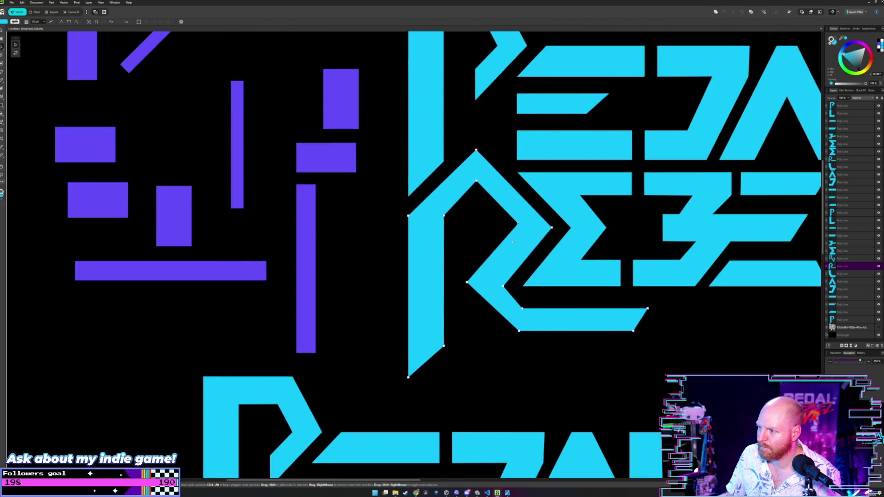
{"action": "scroll", "coordinate": [528, 244], "scroll_direction": "down", "scroll_amount": 1}
{"action": "scroll", "coordinate": [528, 244], "scroll_direction": "down", "scroll_amount": 1}
{"action": "scroll", "coordinate": [507, 230], "scroll_direction": "up", "scroll_amount": 2}
{"action": "scroll", "coordinate": [483, 217], "scroll_direction": "up", "scroll_amount": 1}
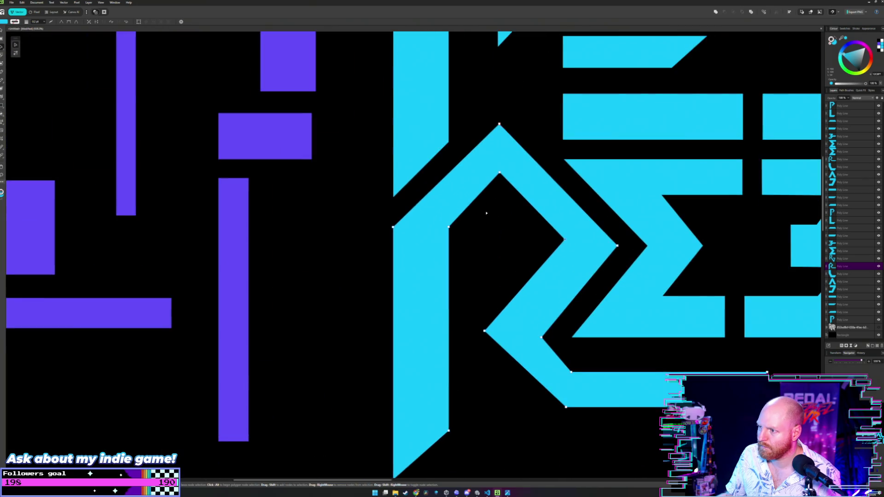
{"action": "scroll", "coordinate": [484, 184], "scroll_direction": "up", "scroll_amount": 2}
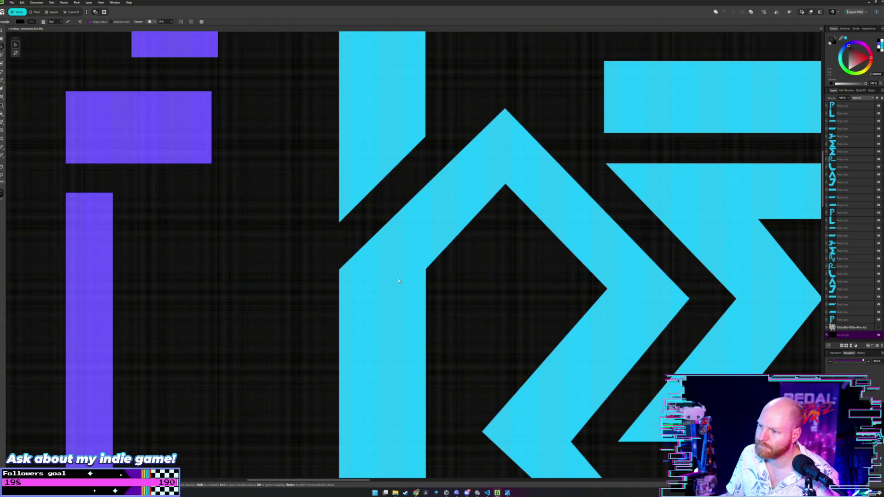
{"action": "left_click_drag", "start_coordinate": [426, 268], "coordinate": [426, 284]}
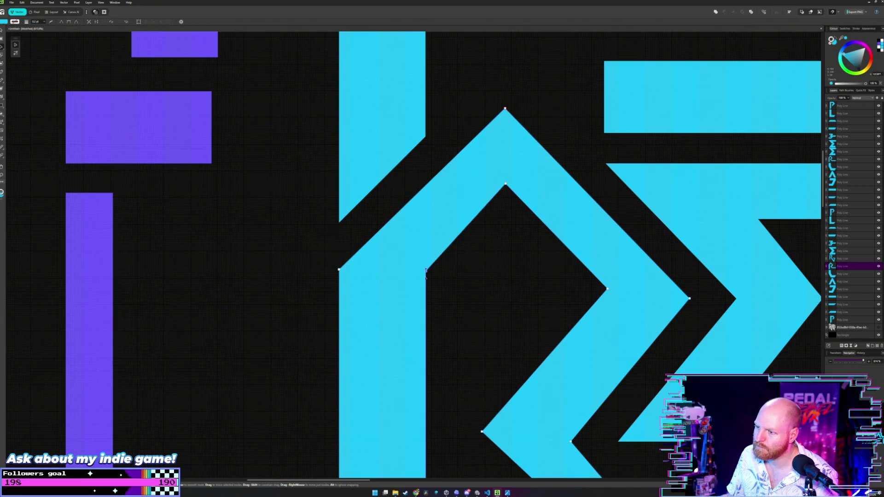
Step: Move the R's inner apex node slightly down
{"action": "left_click", "coordinate": [506, 243]}
{"action": "left_click", "coordinate": [505, 109]}
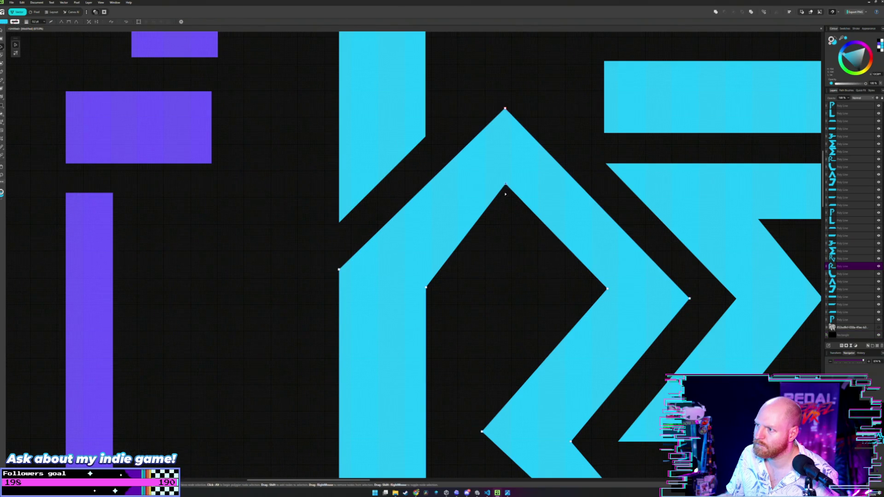
{"action": "left_click_drag", "start_coordinate": [505, 184], "coordinate": [505, 196]}
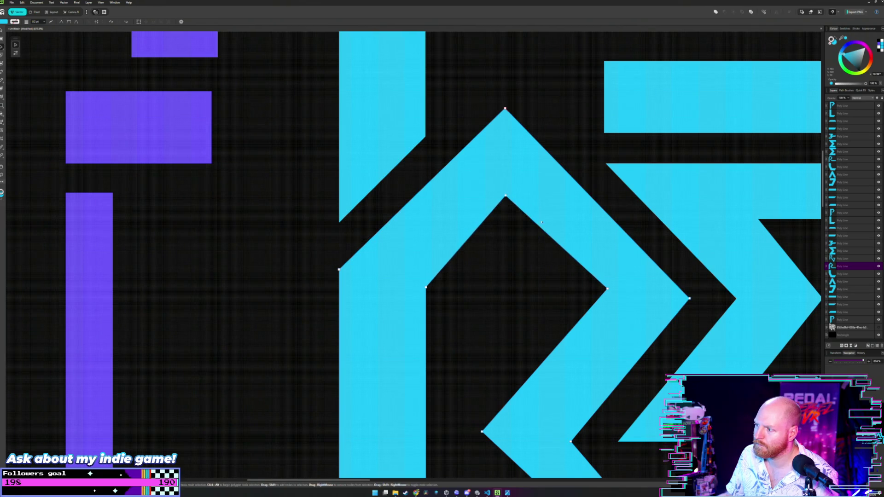
Step: Lay the purple guide rectangle across the R's diagonal arm as a width reference
{"action": "scroll", "coordinate": [544, 221], "scroll_direction": "down", "scroll_amount": 1}
{"action": "scroll", "coordinate": [548, 241], "scroll_direction": "down", "scroll_amount": 3}
{"action": "scroll", "coordinate": [599, 249], "scroll_direction": "up", "scroll_amount": 5}
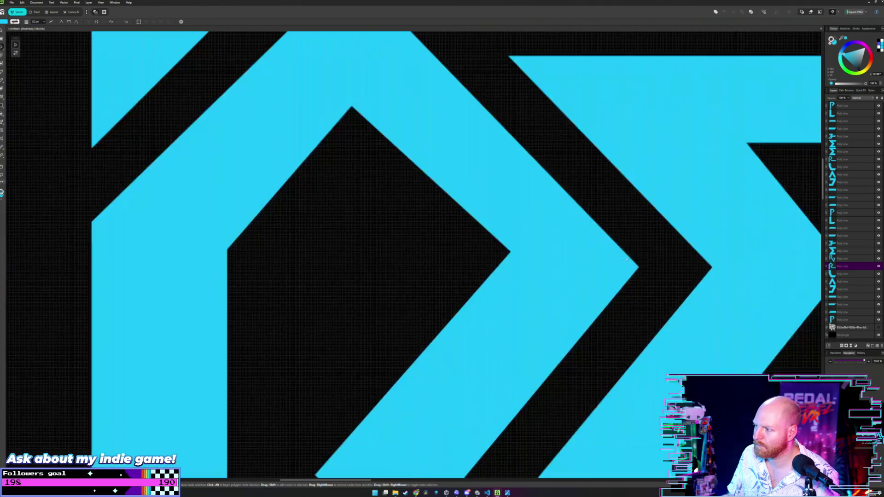
{"action": "scroll", "coordinate": [625, 258], "scroll_direction": "up", "scroll_amount": 1}
{"action": "scroll", "coordinate": [506, 257], "scroll_direction": "up", "scroll_amount": 2}
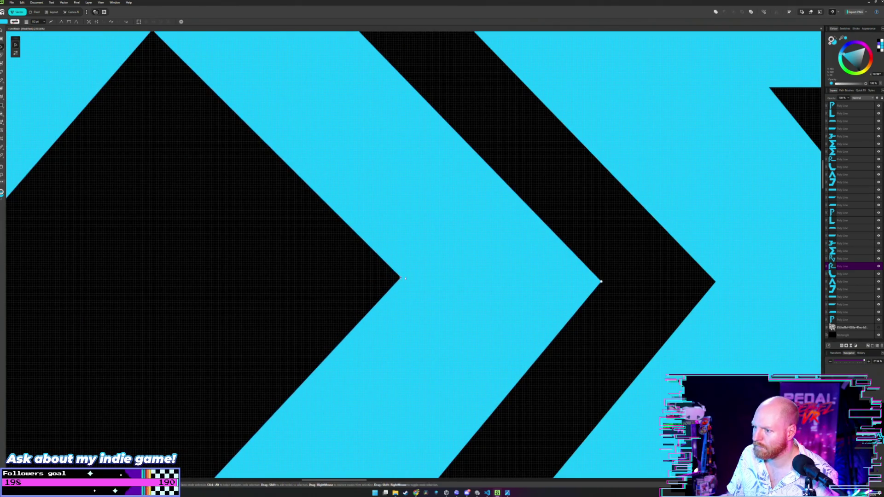
{"action": "scroll", "coordinate": [450, 276], "scroll_direction": "down", "scroll_amount": 1}
{"action": "scroll", "coordinate": [455, 274], "scroll_direction": "down", "scroll_amount": 4}
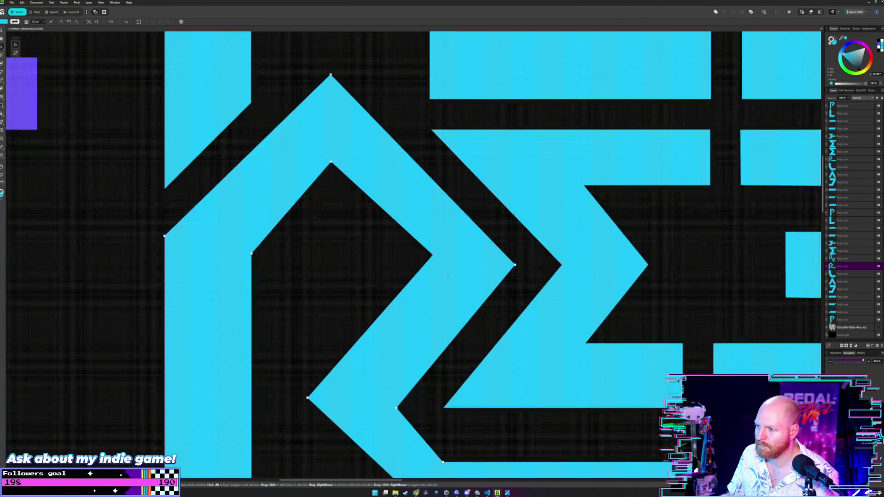
{"action": "scroll", "coordinate": [455, 273], "scroll_direction": "down", "scroll_amount": 4}
{"action": "left_click_drag", "start_coordinate": [174, 184], "coordinate": [457, 290]}
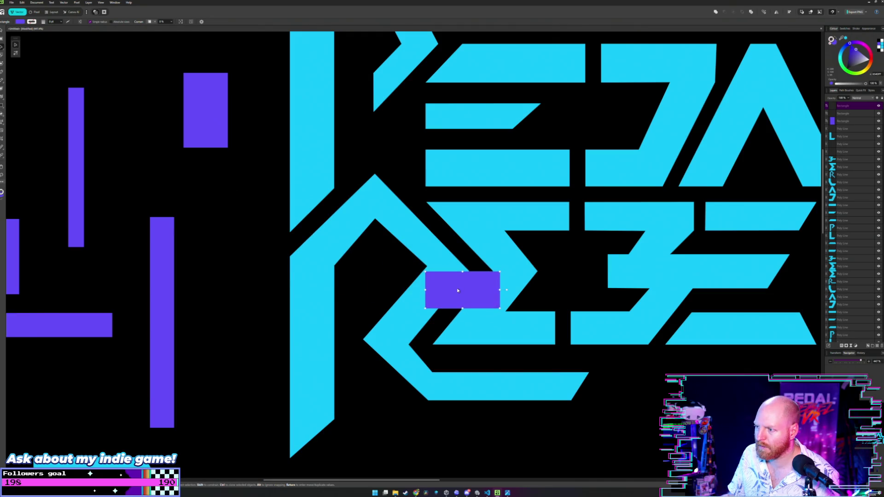
Step: Nudge the purple rectangle up and drop the R's inner notch point onto its top edge
{"action": "scroll", "coordinate": [455, 286], "scroll_direction": "up", "scroll_amount": 3}
{"action": "scroll", "coordinate": [450, 281], "scroll_direction": "up", "scroll_amount": 1}
{"action": "scroll", "coordinate": [449, 281], "scroll_direction": "up", "scroll_amount": 2}
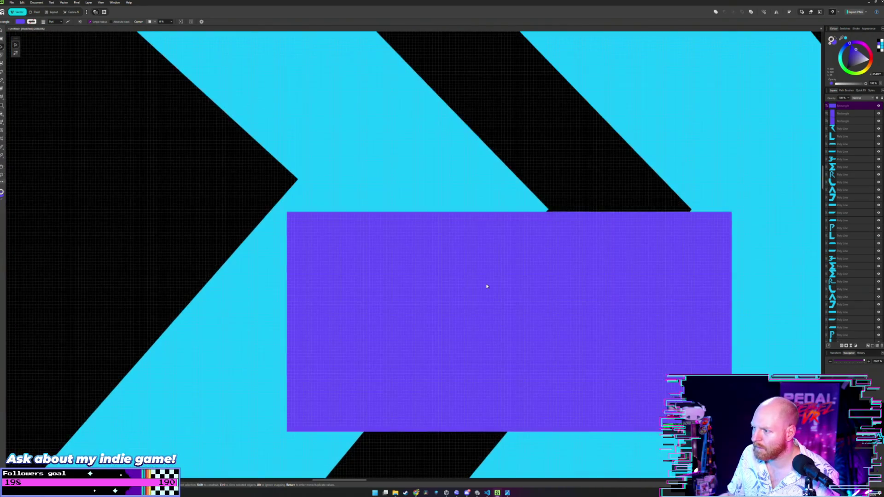
{"action": "left_click_drag", "start_coordinate": [508, 260], "coordinate": [509, 259]}
{"action": "left_click", "coordinate": [296, 181]}
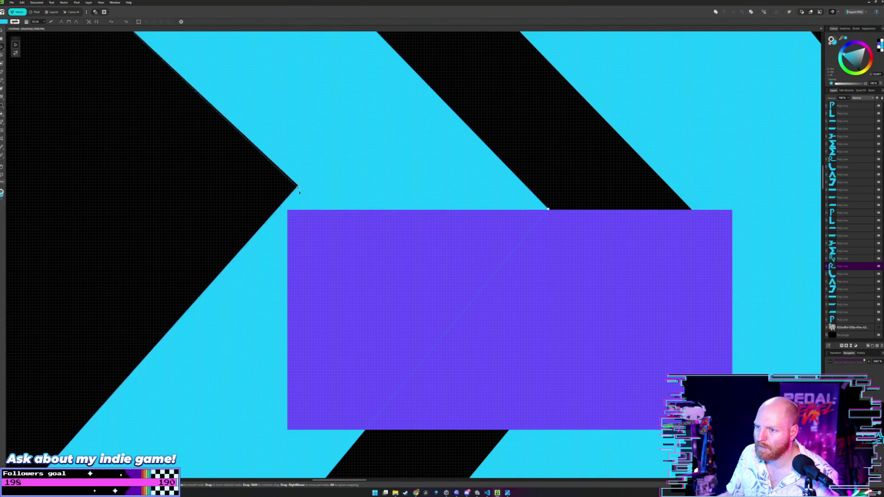
{"action": "left_click_drag", "start_coordinate": [298, 180], "coordinate": [297, 209]}
{"action": "scroll", "coordinate": [251, 206], "scroll_direction": "down", "scroll_amount": 4}
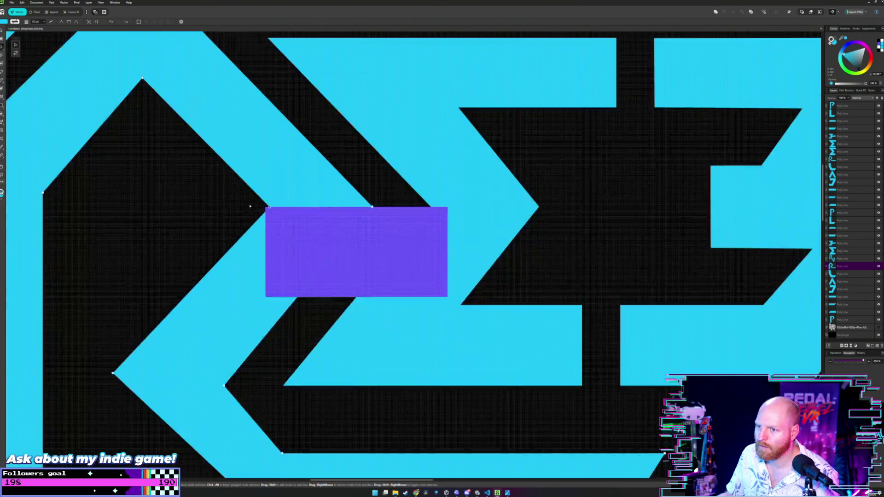
{"action": "scroll", "coordinate": [277, 210], "scroll_direction": "down", "scroll_amount": 3}
{"action": "scroll", "coordinate": [322, 214], "scroll_direction": "down", "scroll_amount": 4}
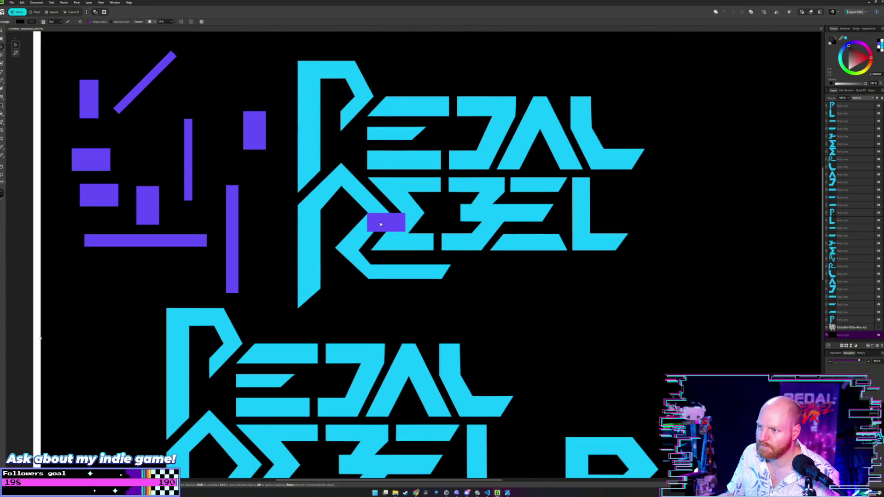
Step: Move the purple guide rectangle back beside the logo, off the R
{"action": "left_click_drag", "start_coordinate": [384, 222], "coordinate": [144, 274]}
{"action": "left_click", "coordinate": [206, 215]}
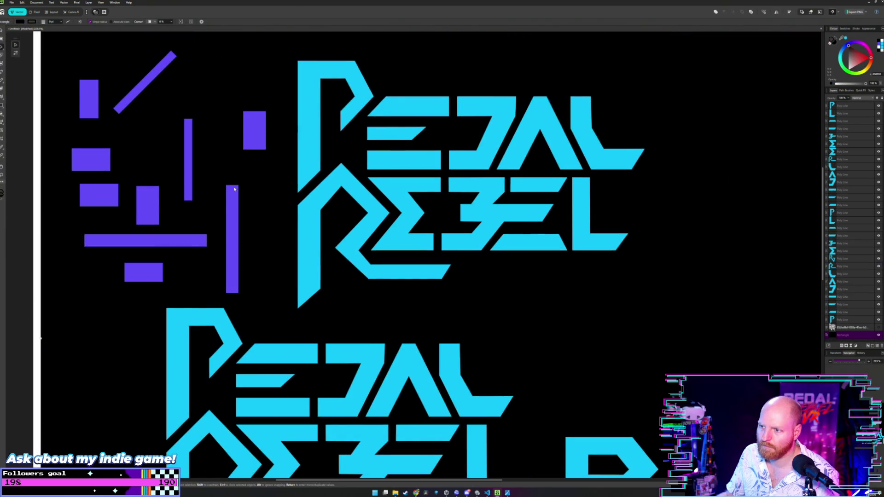
{"action": "scroll", "coordinate": [339, 217], "scroll_direction": "up", "scroll_amount": 2}
{"action": "scroll", "coordinate": [415, 276], "scroll_direction": "up", "scroll_amount": 3}
{"action": "scroll", "coordinate": [288, 210], "scroll_direction": "down", "scroll_amount": 1}
{"action": "scroll", "coordinate": [288, 211], "scroll_direction": "up", "scroll_amount": 1}
{"action": "scroll", "coordinate": [395, 228], "scroll_direction": "up", "scroll_amount": 2}
{"action": "scroll", "coordinate": [395, 227], "scroll_direction": "up", "scroll_amount": 2}
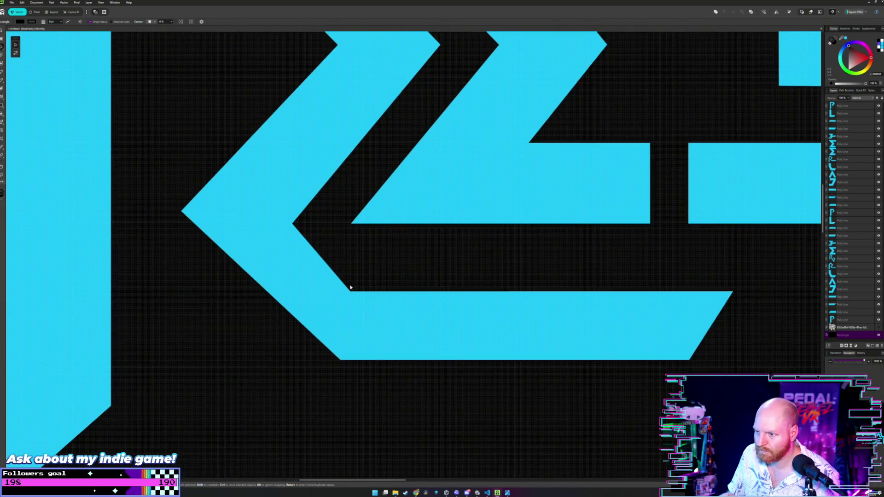
Step: Drag the R's lower bar inner corner up-left to tilt its top edge
{"action": "double_click", "coordinate": [337, 295]}
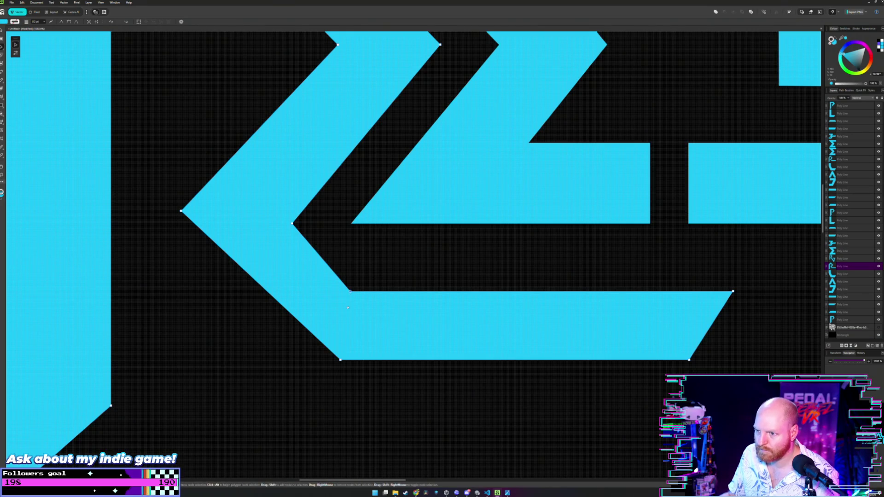
{"action": "scroll", "coordinate": [382, 292], "scroll_direction": "down", "scroll_amount": 3}
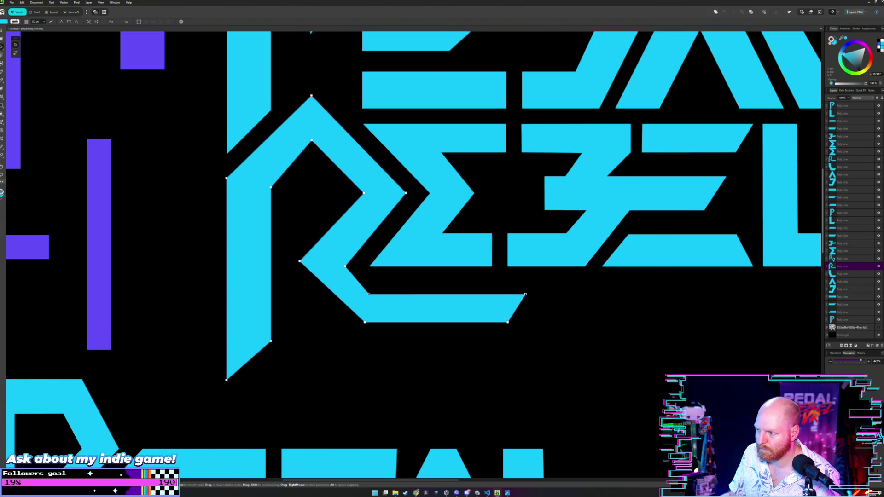
{"action": "scroll", "coordinate": [368, 294], "scroll_direction": "up", "scroll_amount": 3}
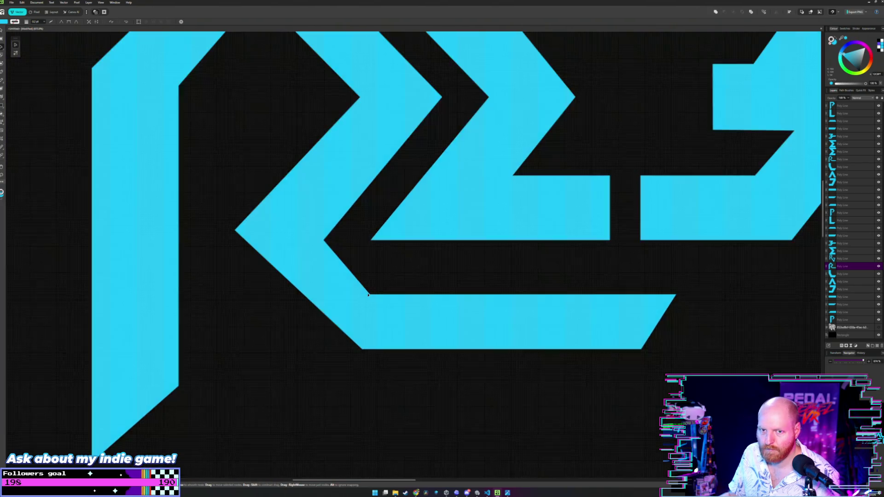
{"action": "left_click_drag", "start_coordinate": [370, 294], "coordinate": [362, 289]}
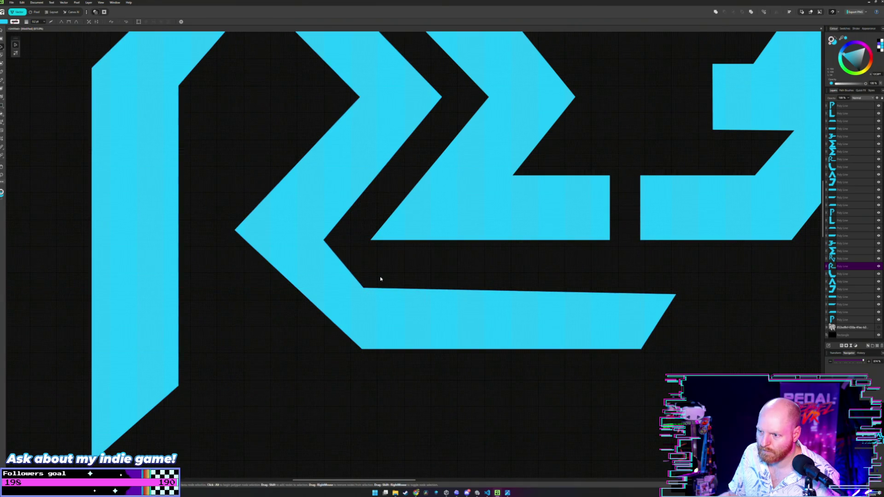
{"action": "left_click", "coordinate": [380, 278]}
Step: Raise the lower bar's top-right corner to level its top edge
{"action": "scroll", "coordinate": [399, 256], "scroll_direction": "down", "scroll_amount": 3}
{"action": "scroll", "coordinate": [400, 257], "scroll_direction": "down", "scroll_amount": 2}
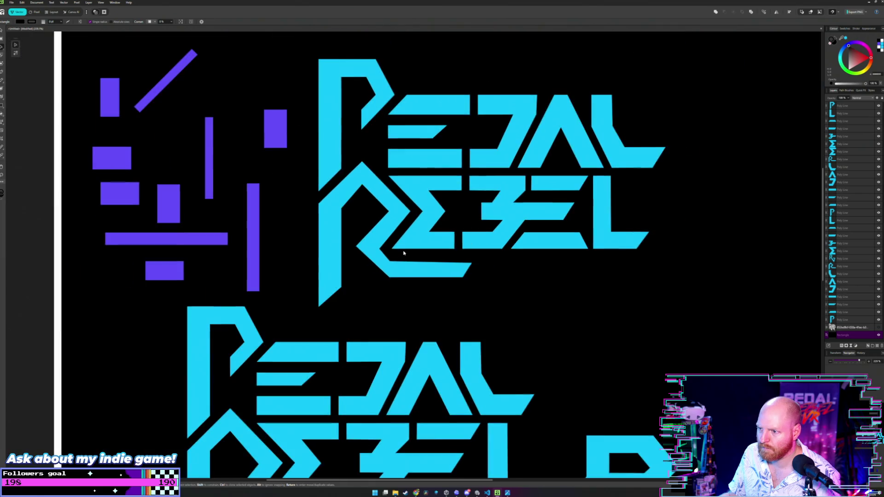
{"action": "scroll", "coordinate": [467, 259], "scroll_direction": "up", "scroll_amount": 3}
{"action": "scroll", "coordinate": [478, 289], "scroll_direction": "up", "scroll_amount": 2}
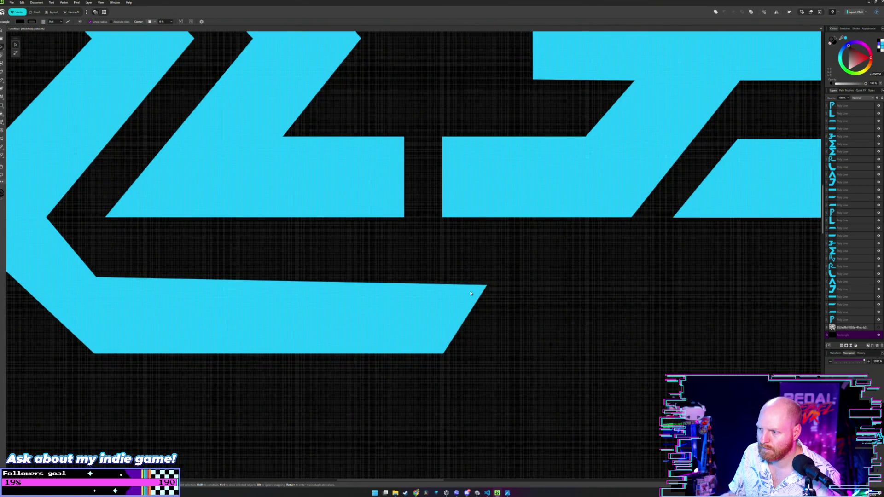
{"action": "left_click", "coordinate": [471, 293]}
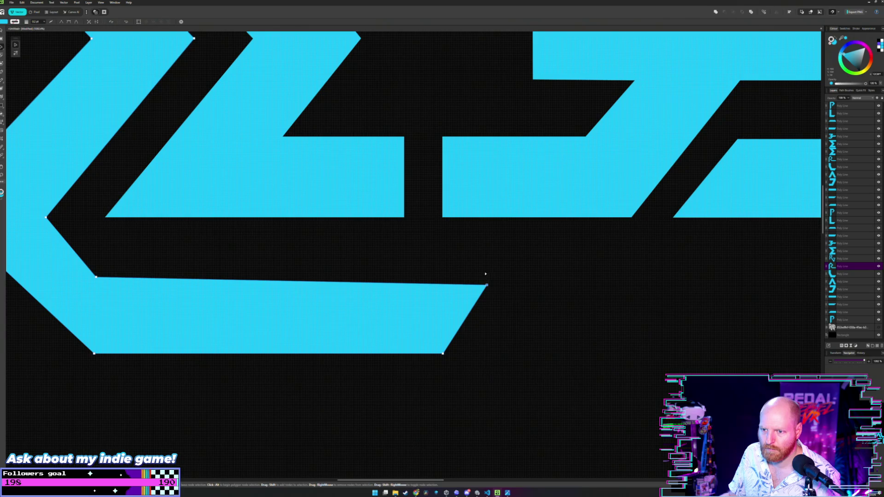
{"action": "left_click_drag", "start_coordinate": [486, 285], "coordinate": [485, 277]}
{"action": "left_click", "coordinate": [347, 259]}
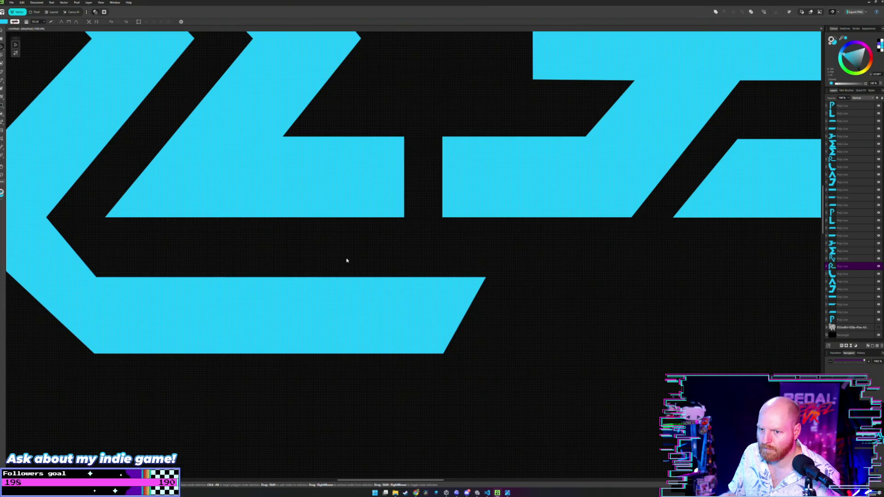
Step: Move the R chevron's inner corner node to the right
{"action": "scroll", "coordinate": [333, 259], "scroll_direction": "down", "scroll_amount": 2}
{"action": "scroll", "coordinate": [333, 258], "scroll_direction": "down", "scroll_amount": 2}
{"action": "left_click_drag", "start_coordinate": [280, 254], "coordinate": [461, 274]}
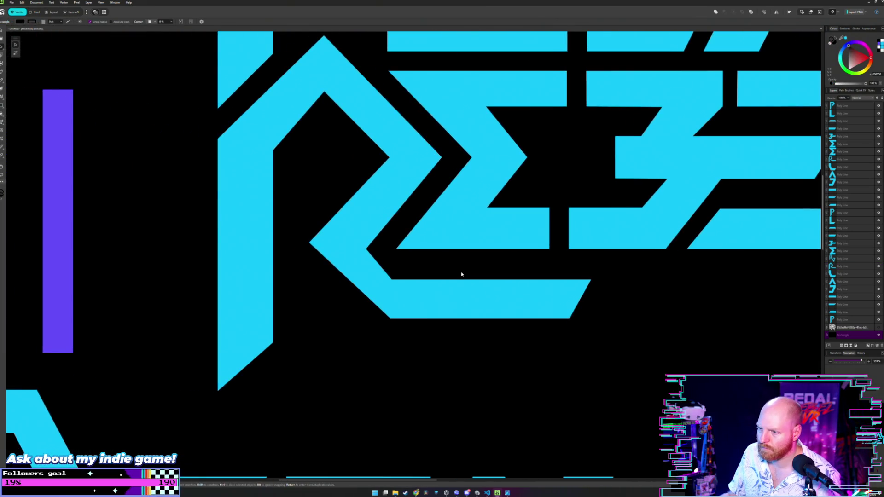
{"action": "scroll", "coordinate": [457, 274], "scroll_direction": "down", "scroll_amount": 2}
{"action": "scroll", "coordinate": [420, 261], "scroll_direction": "down", "scroll_amount": 1}
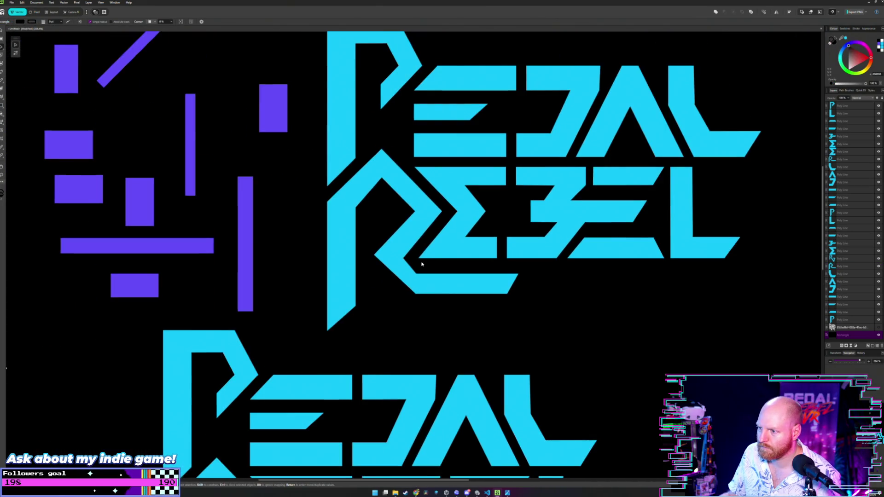
{"action": "left_click_drag", "start_coordinate": [418, 258], "coordinate": [457, 264]}
{"action": "scroll", "coordinate": [458, 265], "scroll_direction": "up", "scroll_amount": 3}
{"action": "scroll", "coordinate": [458, 267], "scroll_direction": "up", "scroll_amount": 2}
{"action": "key", "text": "a"}
{"action": "left_click", "coordinate": [441, 302]}
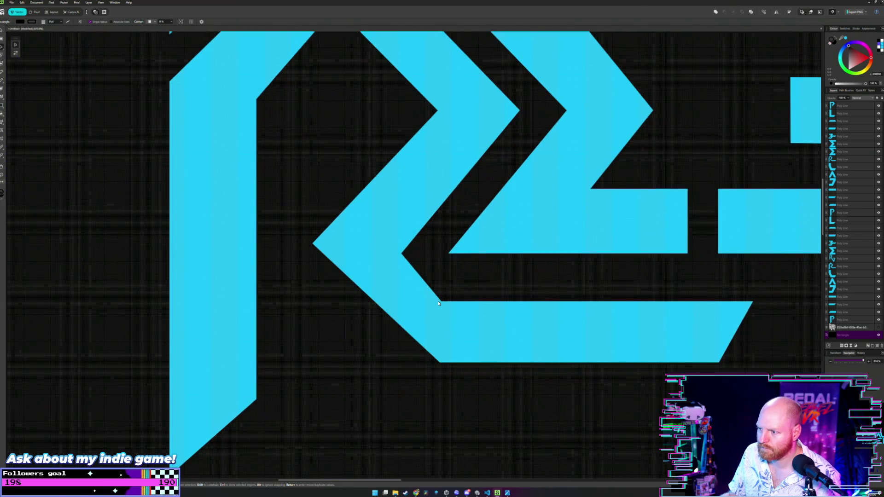
{"action": "scroll", "coordinate": [439, 303], "scroll_direction": "up", "scroll_amount": 2}
{"action": "scroll", "coordinate": [438, 303], "scroll_direction": "up", "scroll_amount": 2}
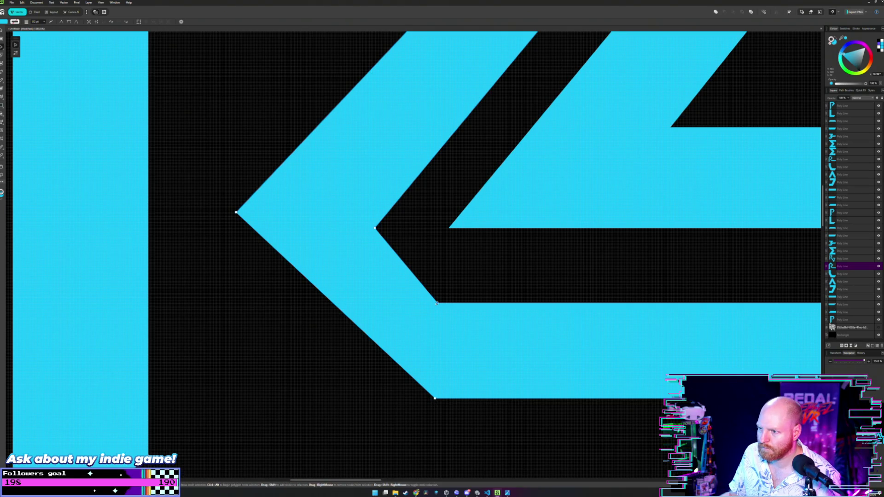
{"action": "left_click_drag", "start_coordinate": [438, 303], "coordinate": [465, 303]}
{"action": "left_click", "coordinate": [488, 277]}
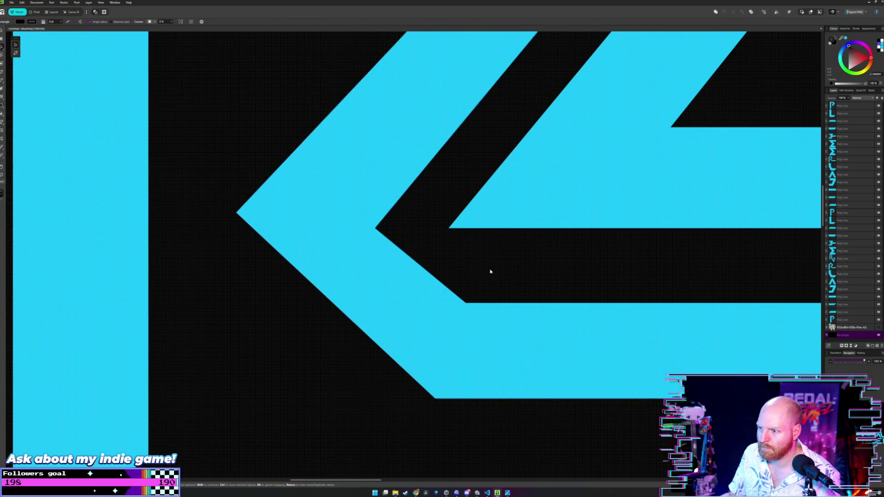
Step: Shift the R's bottom-left node right to even the diagonal stroke
{"action": "scroll", "coordinate": [489, 272], "scroll_direction": "down", "scroll_amount": 8}
{"action": "left_click_drag", "start_coordinate": [532, 251], "coordinate": [466, 261]}
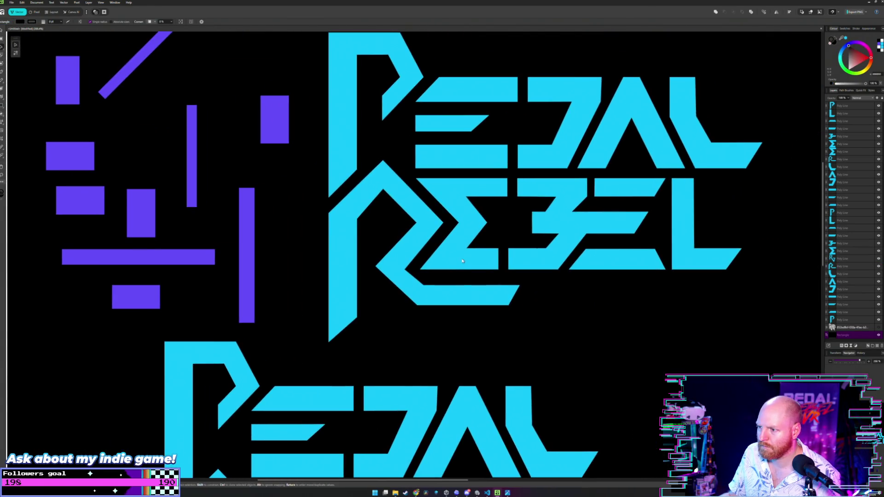
{"action": "scroll", "coordinate": [426, 302], "scroll_direction": "up", "scroll_amount": 2}
{"action": "scroll", "coordinate": [420, 303], "scroll_direction": "up", "scroll_amount": 4}
{"action": "key", "text": "a"}
{"action": "left_click", "coordinate": [420, 302]}
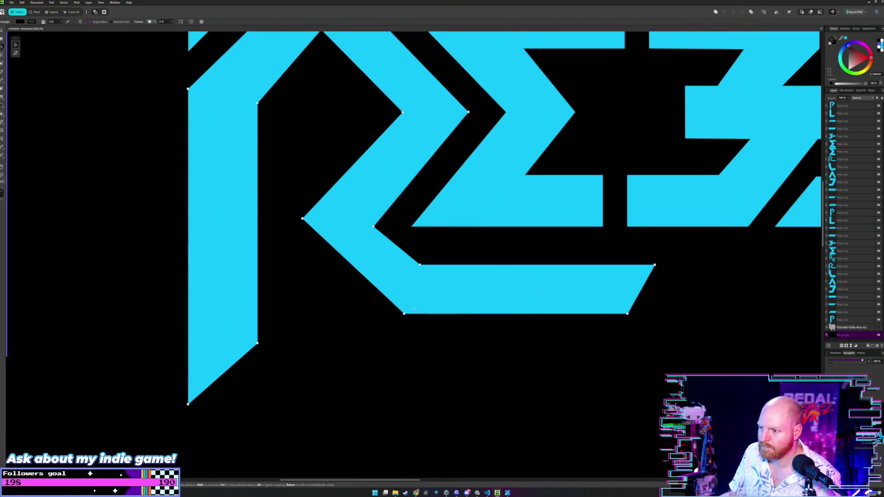
{"action": "left_click_drag", "start_coordinate": [404, 314], "coordinate": [420, 314]}
{"action": "left_click", "coordinate": [470, 239]}
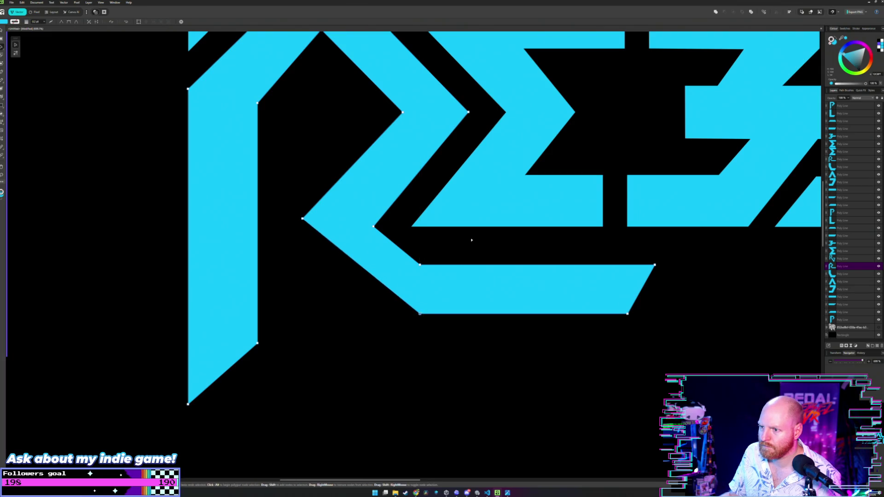
Step: Reselect the R with the Node Tool to check the evened chevron strokes
{"action": "scroll", "coordinate": [470, 240], "scroll_direction": "down", "scroll_amount": 5}
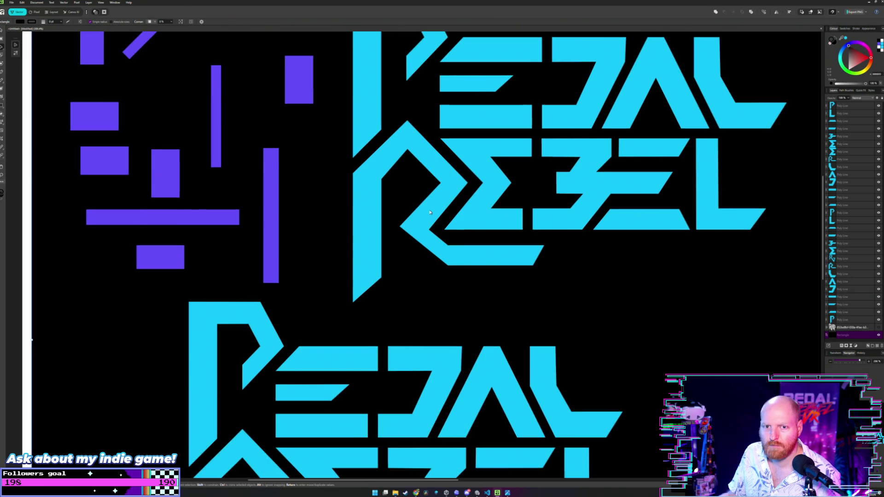
{"action": "scroll", "coordinate": [401, 239], "scroll_direction": "up", "scroll_amount": 1}
{"action": "scroll", "coordinate": [402, 239], "scroll_direction": "up", "scroll_amount": 1}
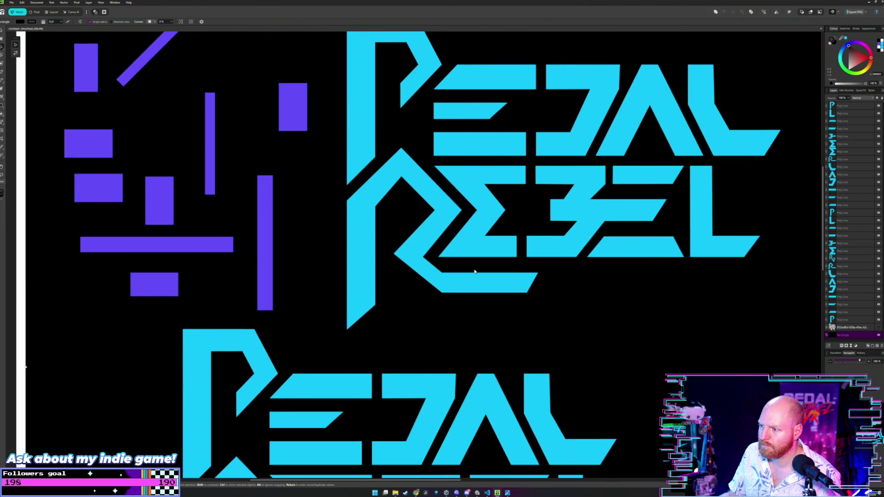
{"action": "scroll", "coordinate": [457, 261], "scroll_direction": "up", "scroll_amount": 5}
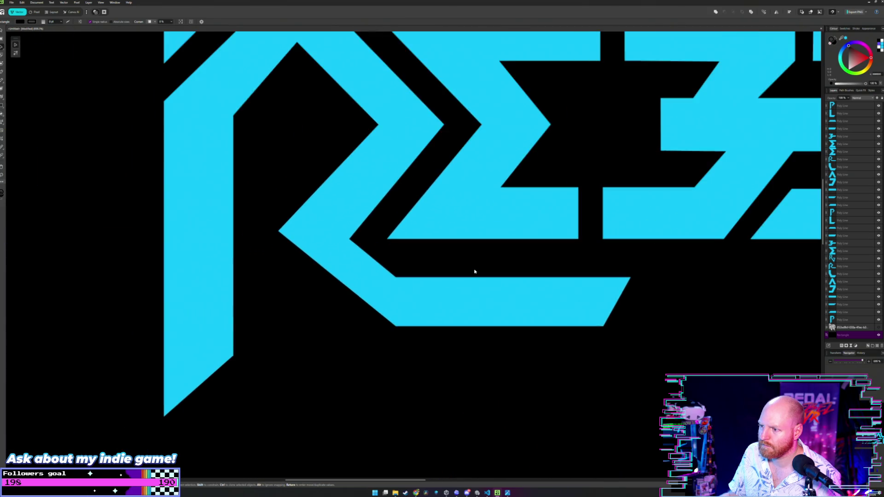
{"action": "key", "text": "a"}
{"action": "left_click", "coordinate": [404, 284]}
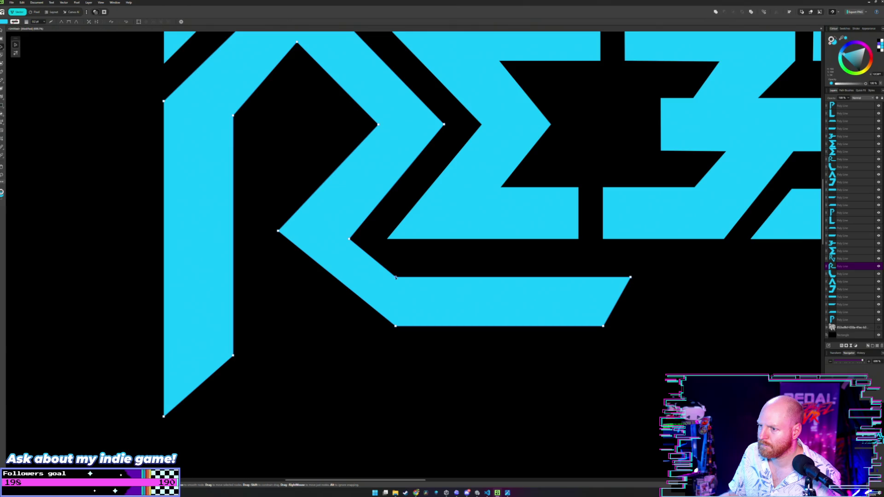
{"action": "left_click", "coordinate": [424, 267]}
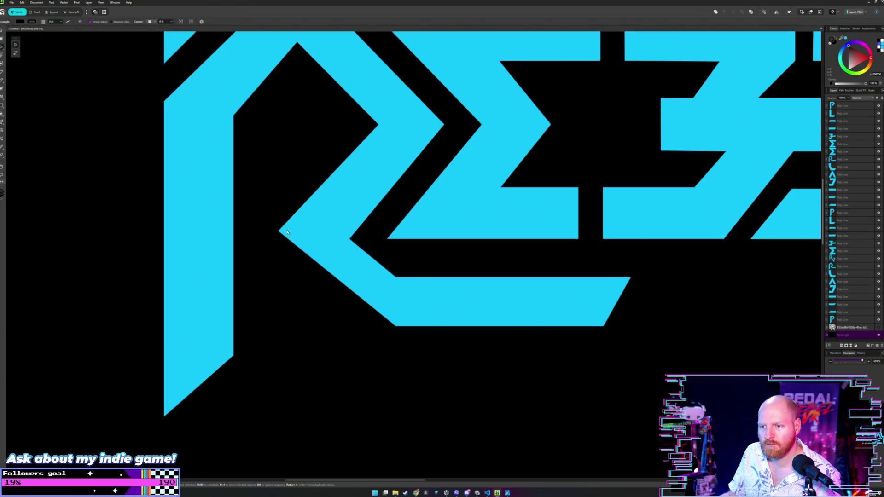
{"action": "scroll", "coordinate": [286, 232], "scroll_direction": "down", "scroll_amount": 2}
{"action": "scroll", "coordinate": [322, 239], "scroll_direction": "down", "scroll_amount": 3}
{"action": "scroll", "coordinate": [368, 251], "scroll_direction": "down", "scroll_amount": 1}
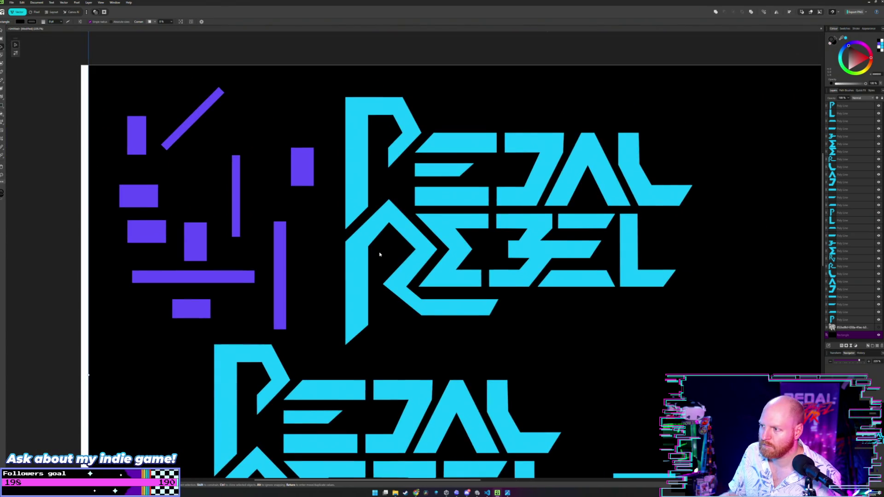
{"action": "scroll", "coordinate": [380, 253], "scroll_direction": "down", "scroll_amount": 2}
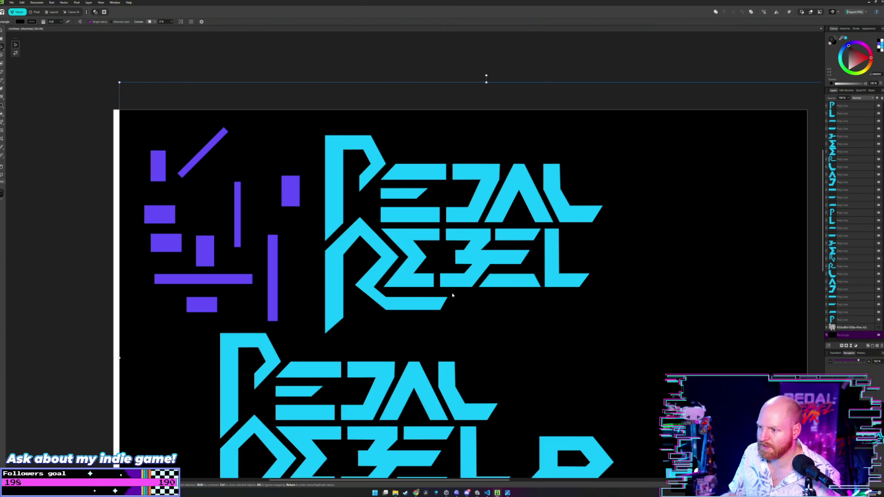
{"action": "scroll", "coordinate": [414, 295], "scroll_direction": "up", "scroll_amount": 2}
{"action": "scroll", "coordinate": [391, 296], "scroll_direction": "up", "scroll_amount": 2}
{"action": "scroll", "coordinate": [385, 296], "scroll_direction": "down", "scroll_amount": 2}
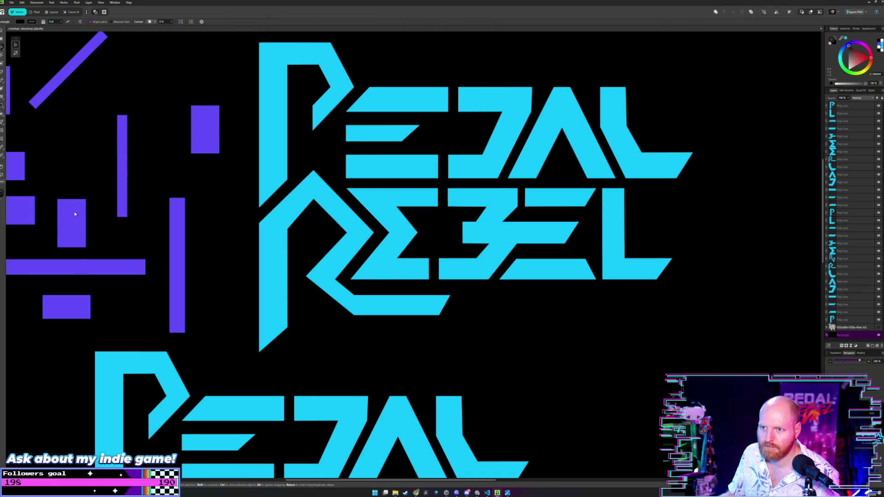
{"action": "mouse_move", "coordinate": [75, 215]}
{"action": "left_mouse_down"}
{"action": "mouse_move", "coordinate": [233, 219]}
{"action": "mouse_move", "coordinate": [207, 230]}
{"action": "left_mouse_up"}
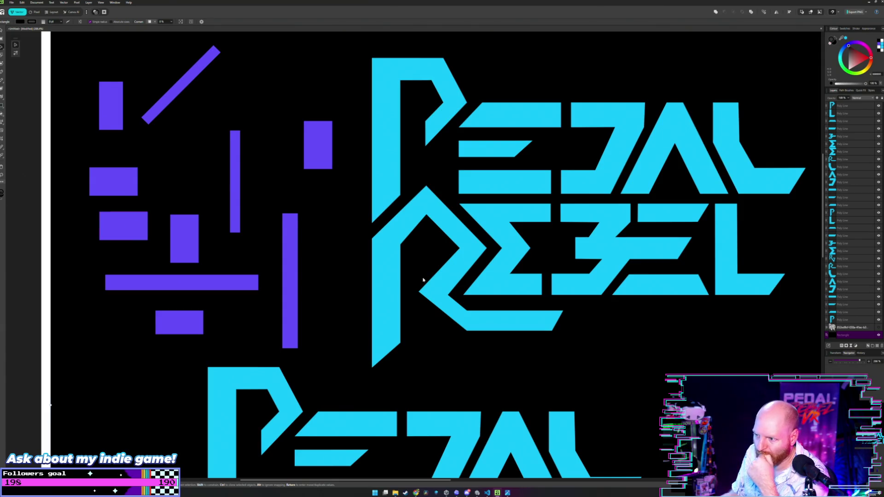
{"action": "left_click", "coordinate": [178, 237]}
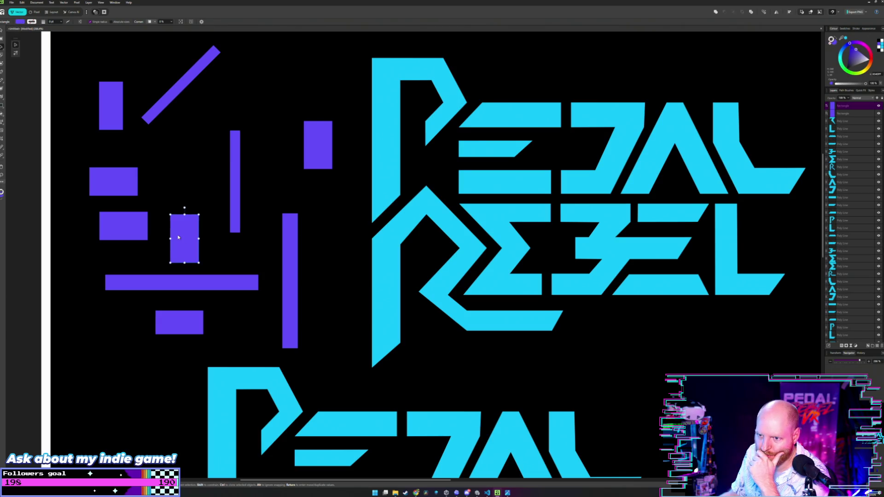
Step: Set a purple rectangle beside the R and drop its lower diagonal node flush with the rectangle's top
{"action": "left_click_drag", "start_coordinate": [178, 237], "coordinate": [427, 317]}
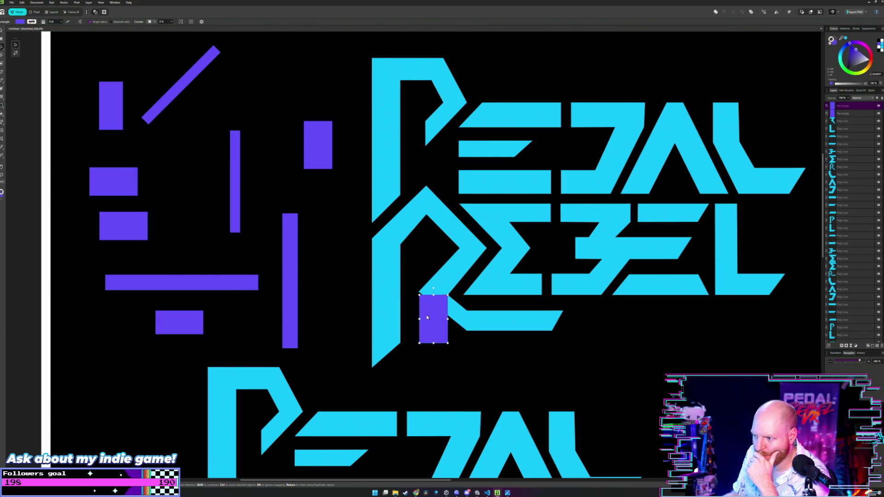
{"action": "scroll", "coordinate": [430, 283], "scroll_direction": "up", "scroll_amount": 4}
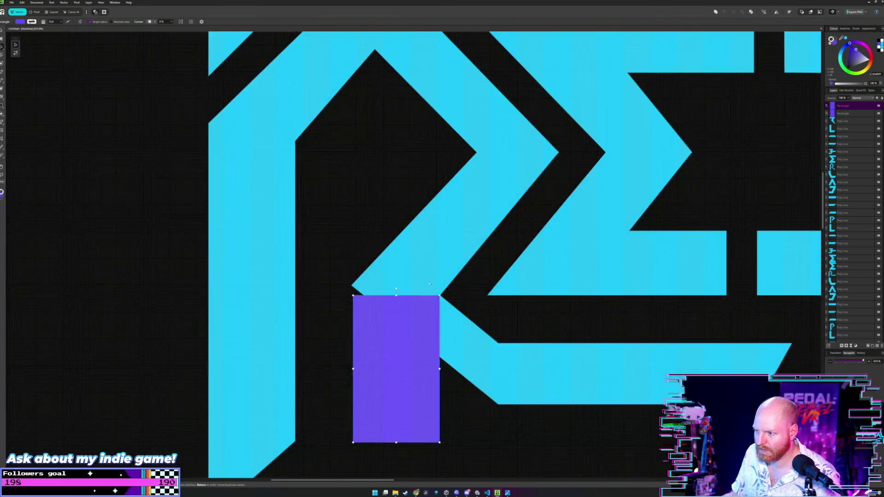
{"action": "left_click_drag", "start_coordinate": [430, 283], "coordinate": [467, 299]}
{"action": "scroll", "coordinate": [470, 297], "scroll_direction": "up", "scroll_amount": 2}
{"action": "double_click", "coordinate": [470, 297]}
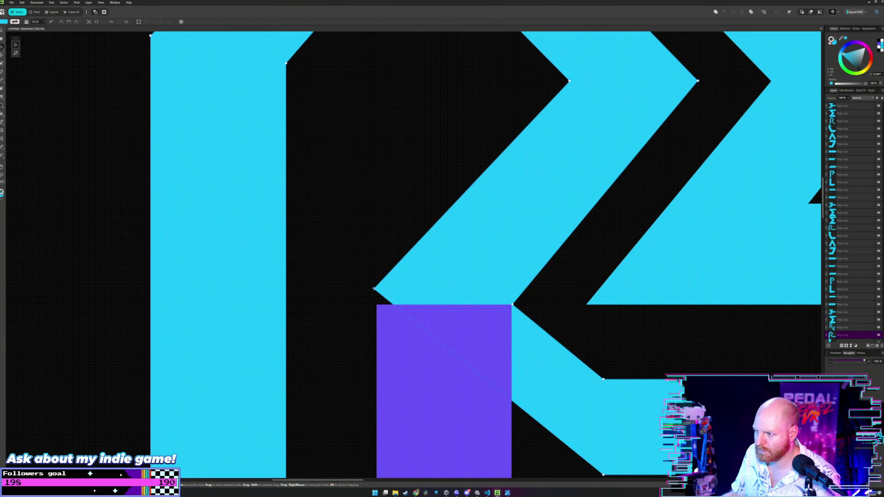
{"action": "left_click_drag", "start_coordinate": [373, 289], "coordinate": [374, 304]}
{"action": "key", "text": "m"}
Step: Move the guide rectangle back among the guides and select the purple guides on the left
{"action": "scroll", "coordinate": [382, 257], "scroll_direction": "down", "scroll_amount": 2}
{"action": "scroll", "coordinate": [382, 258], "scroll_direction": "down", "scroll_amount": 2}
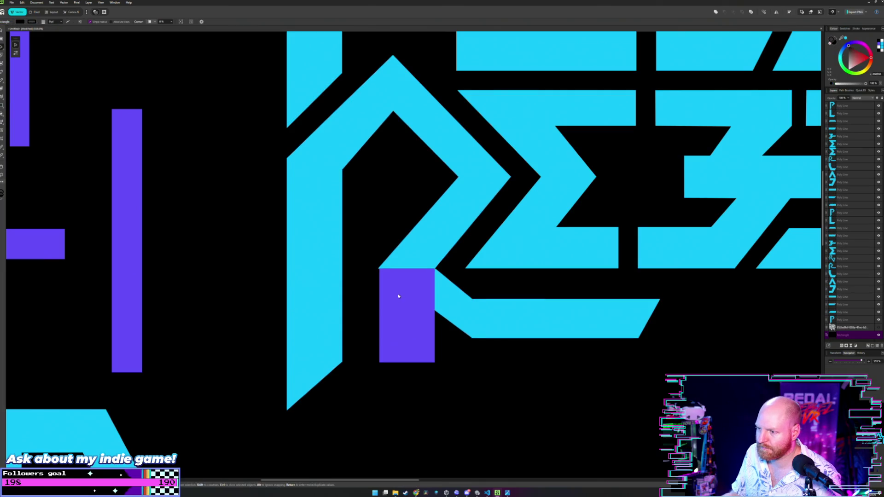
{"action": "left_click_drag", "start_coordinate": [408, 297], "coordinate": [210, 232]}
{"action": "scroll", "coordinate": [250, 151], "scroll_direction": "down", "scroll_amount": 4}
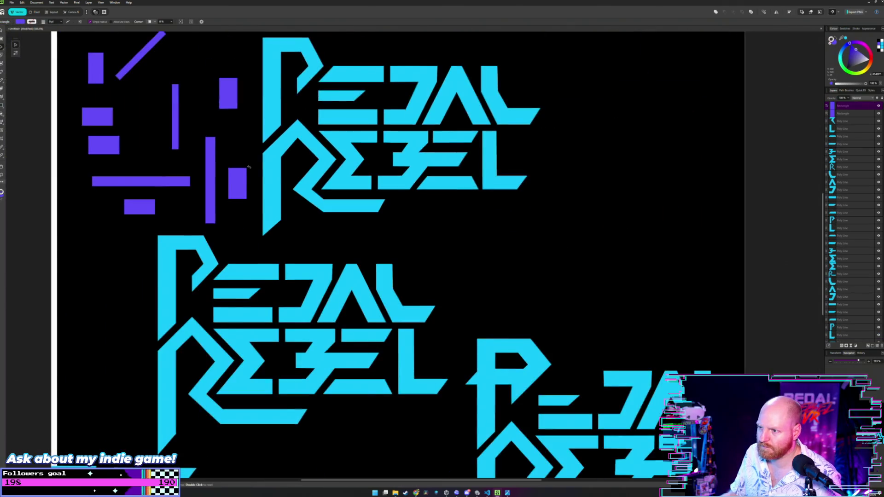
{"action": "scroll", "coordinate": [248, 166], "scroll_direction": "left", "scroll_amount": 5}
{"action": "left_click", "coordinate": [362, 262]}
{"action": "scroll", "coordinate": [422, 199], "scroll_direction": "down", "scroll_amount": 3}
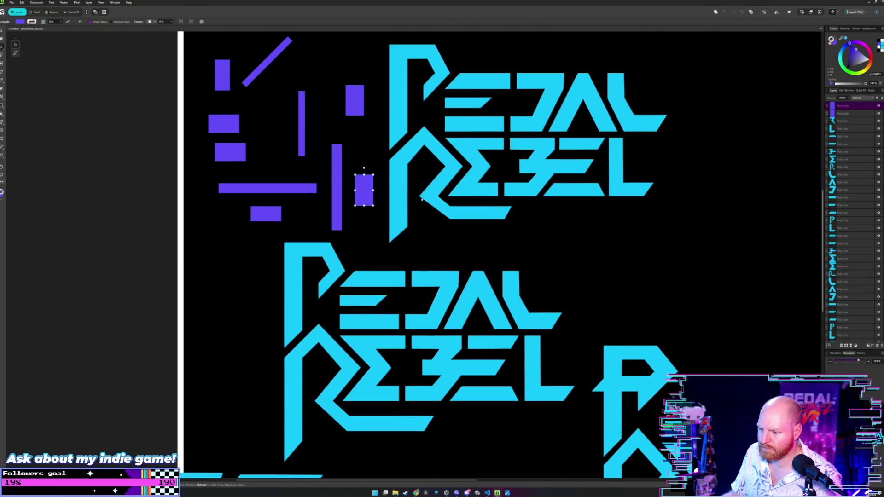
{"action": "scroll", "coordinate": [421, 198], "scroll_direction": "up", "scroll_amount": 1}
{"action": "scroll", "coordinate": [420, 207], "scroll_direction": "up", "scroll_amount": 1}
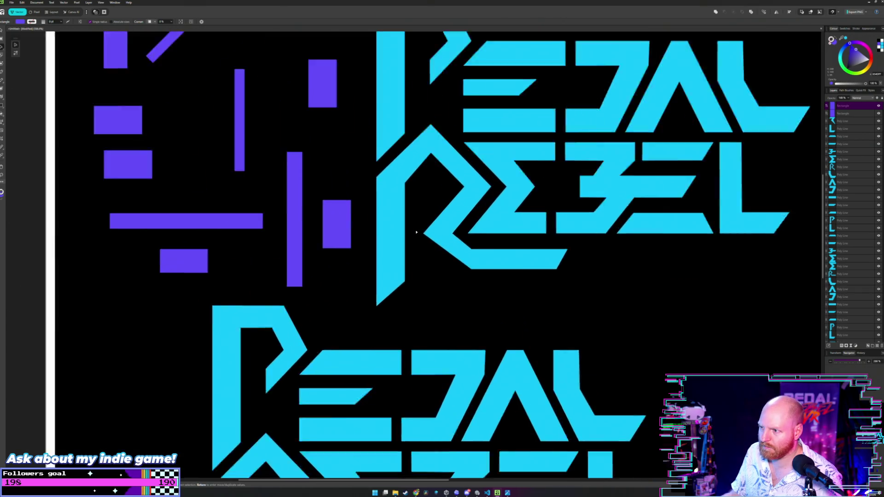
{"action": "scroll", "coordinate": [417, 225], "scroll_direction": "up", "scroll_amount": 2}
{"action": "scroll", "coordinate": [416, 232], "scroll_direction": "down", "scroll_amount": 4}
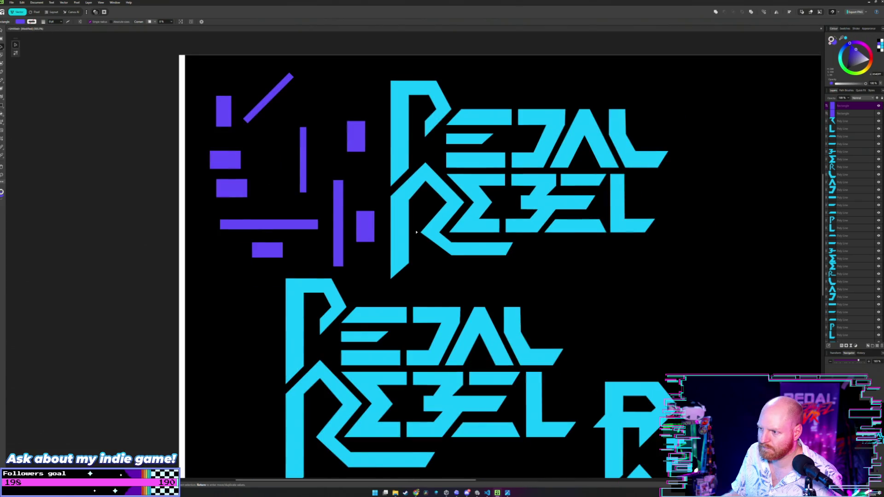
{"action": "scroll", "coordinate": [416, 232], "scroll_direction": "up", "scroll_amount": 2}
{"action": "left_click", "coordinate": [131, 220]}
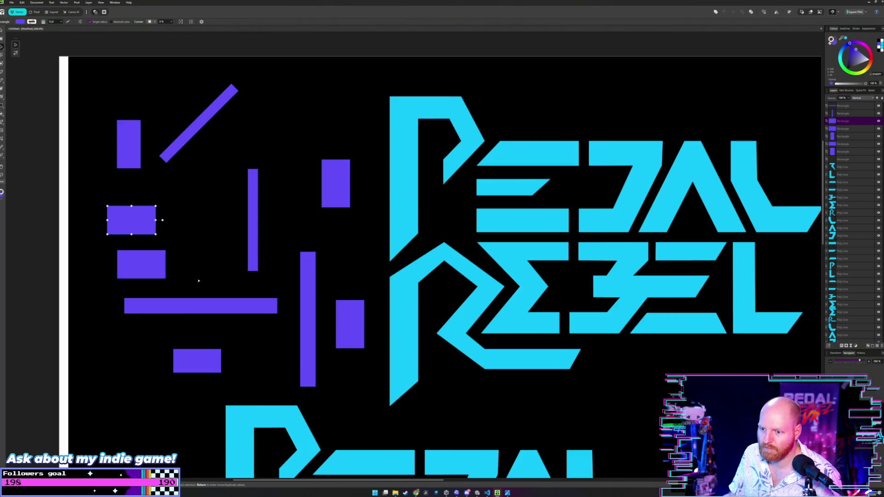